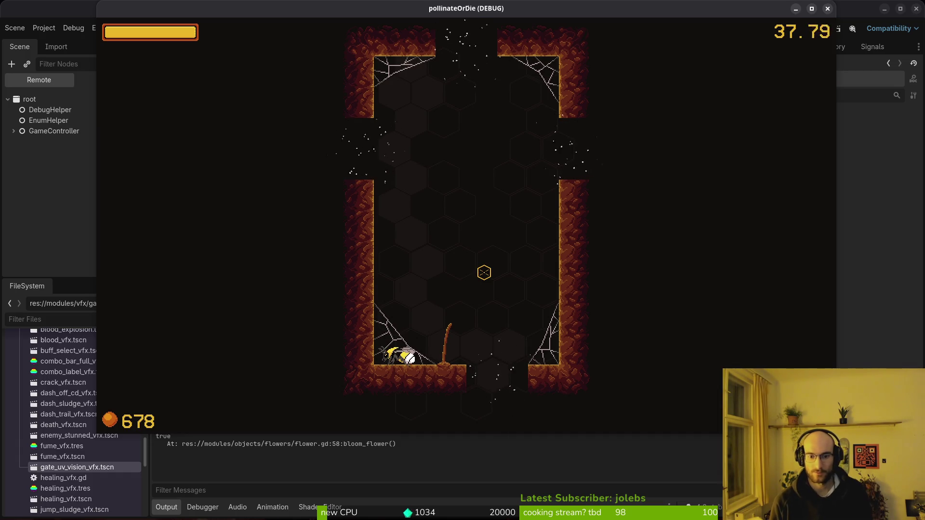
- Switch from the running game to the Aseprite window showing slimeBubble.aseprite
{"action": "key", "text": "super"}
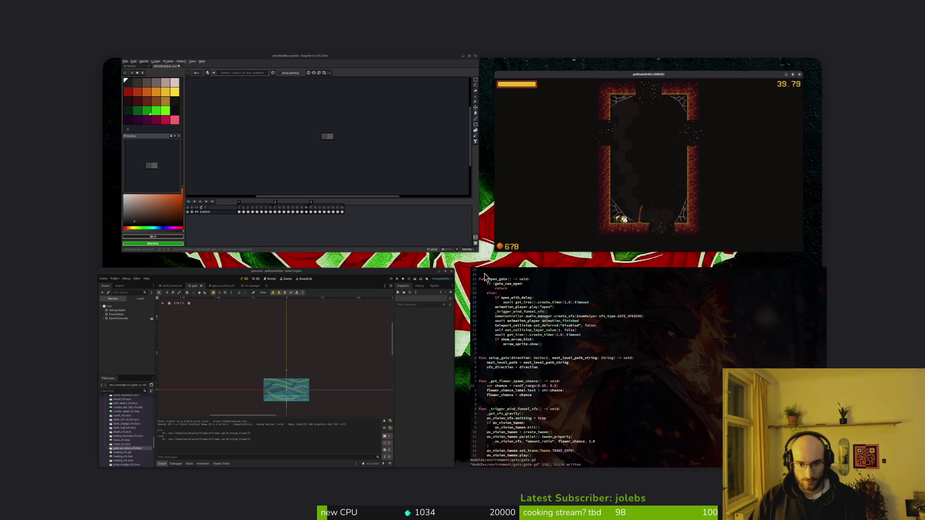
{"action": "key", "text": "super"}
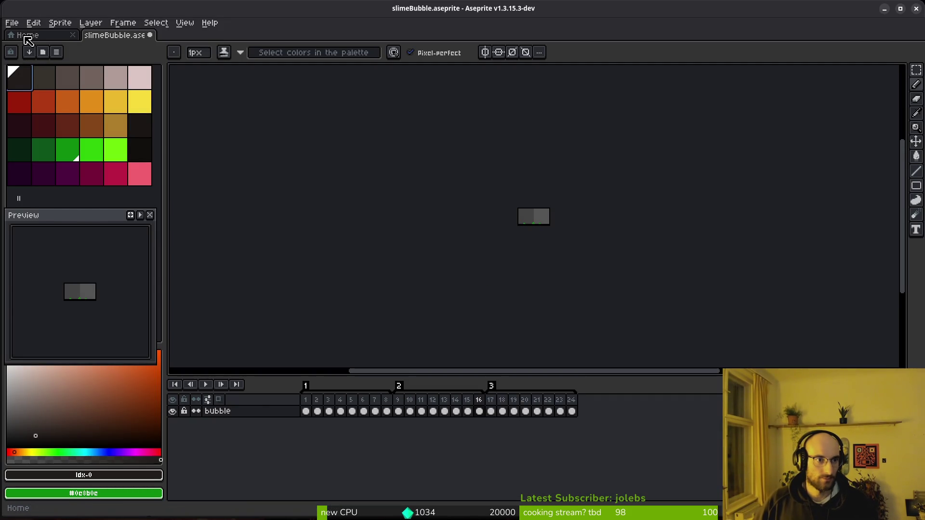
- Open art/backgrounds/1_0_BG.png in Aseprite from the Home page
{"action": "left_click", "coordinate": [27, 35]}
{"action": "left_click", "coordinate": [51, 69]}
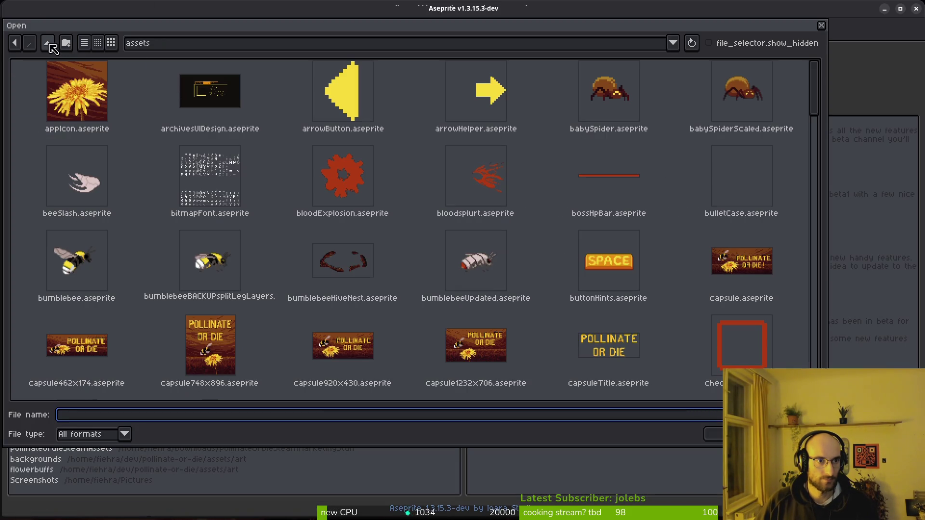
{"action": "left_click", "coordinate": [47, 42]}
{"action": "double_click", "coordinate": [54, 95]}
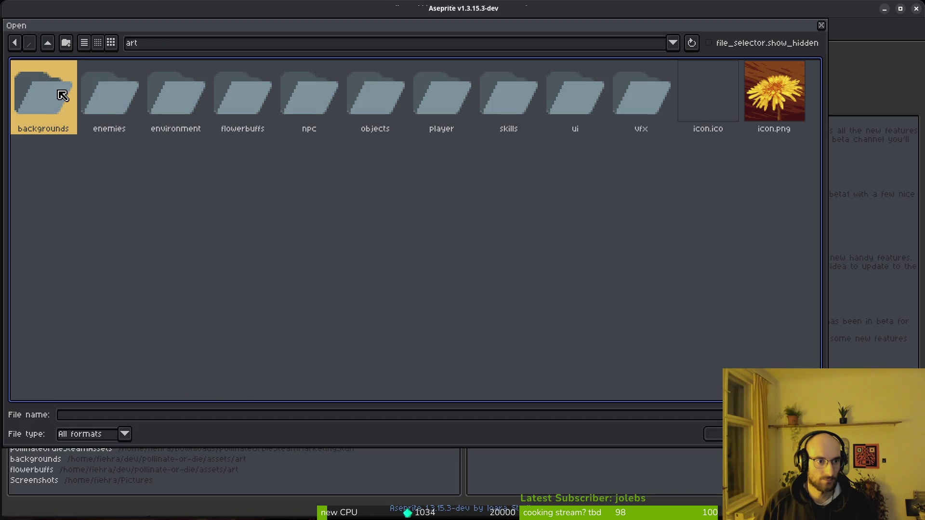
{"action": "double_click", "coordinate": [56, 94]}
{"action": "left_click", "coordinate": [56, 92]}
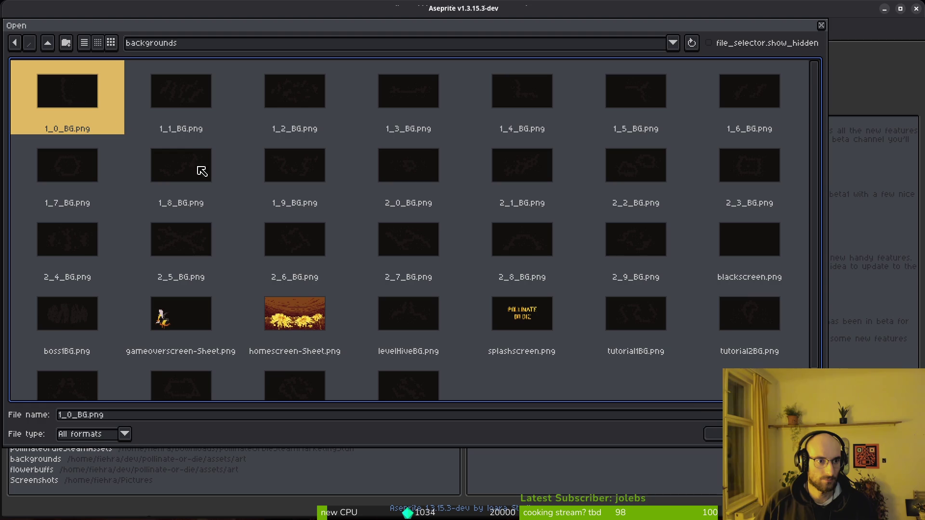
{"action": "left_click", "coordinate": [714, 434]}
- Pick the dark #120f0c colour, paint a test stroke on the hexagon background, and preview it in-game
{"action": "scroll", "coordinate": [554, 280], "scroll_direction": "down", "scroll_amount": 1}
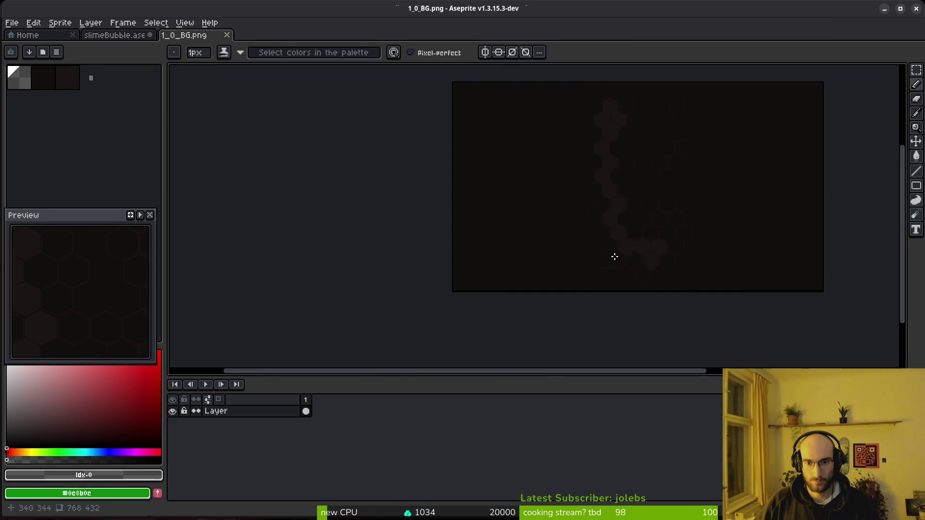
{"action": "scroll", "coordinate": [593, 241], "scroll_direction": "up", "scroll_amount": 5}
{"action": "scroll", "coordinate": [566, 239], "scroll_direction": "up", "scroll_amount": 1}
{"action": "left_click", "coordinate": [543, 248], "text": "alt"}
{"action": "scroll", "coordinate": [558, 250], "scroll_direction": "up", "scroll_amount": 1}
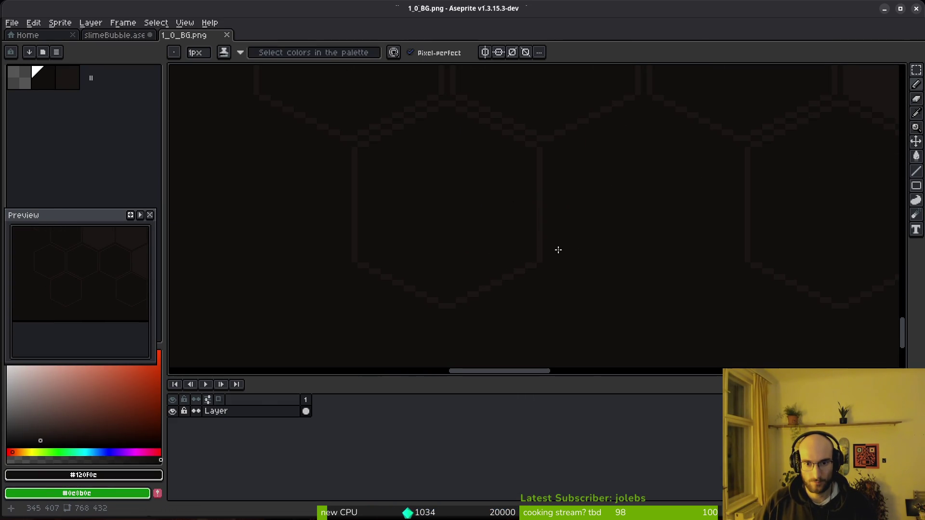
{"action": "scroll", "coordinate": [543, 222], "scroll_direction": "up", "scroll_amount": 1}
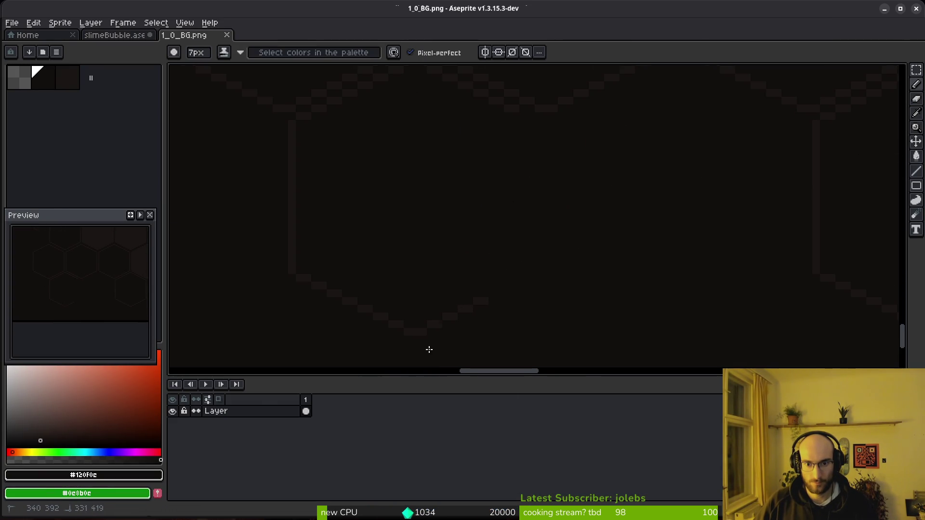
{"action": "scroll", "coordinate": [407, 246], "scroll_direction": "up", "scroll_amount": 3}
{"action": "left_click", "coordinate": [407, 246]}
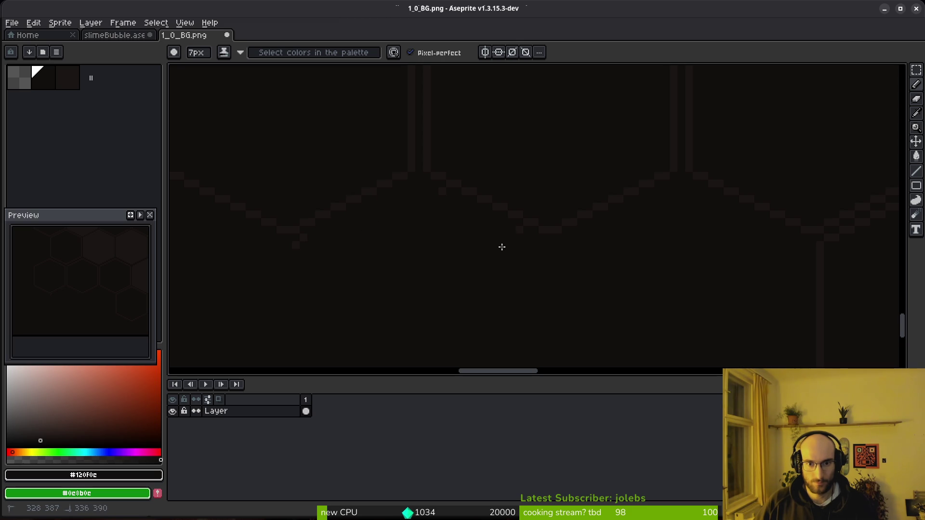
{"action": "key", "text": "ctrl+s"}
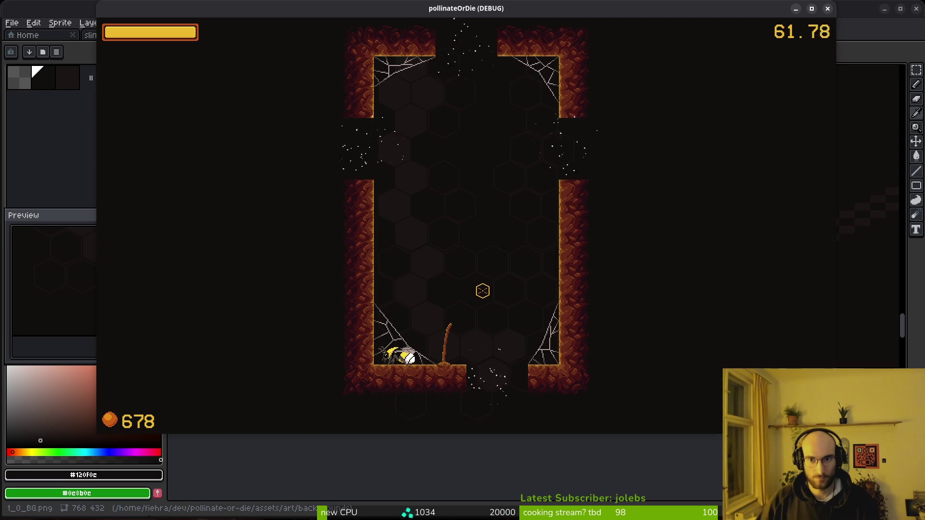
{"action": "key", "text": "Escape"}
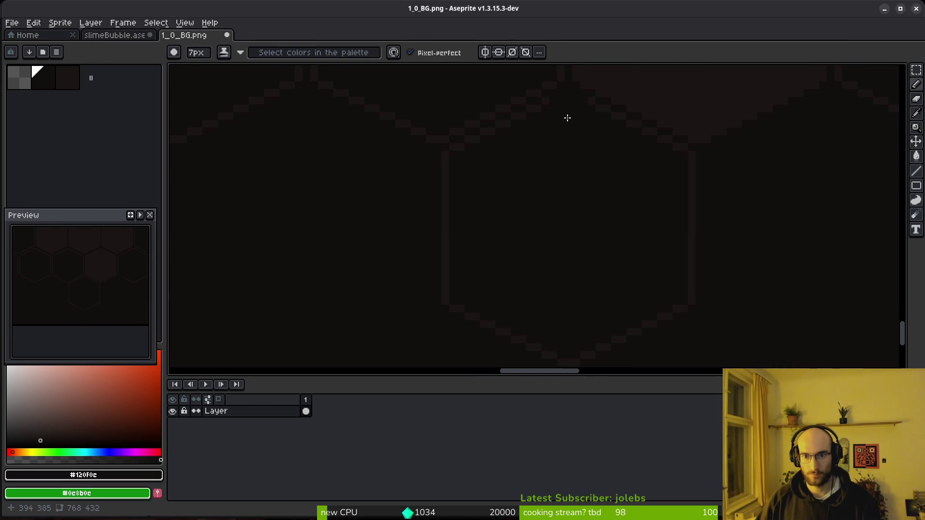
- Undo the painted stroke and close 1_0_BG.png unchanged
{"action": "key", "text": "ctrl+z"}
{"action": "key", "text": "ctrl+z"}
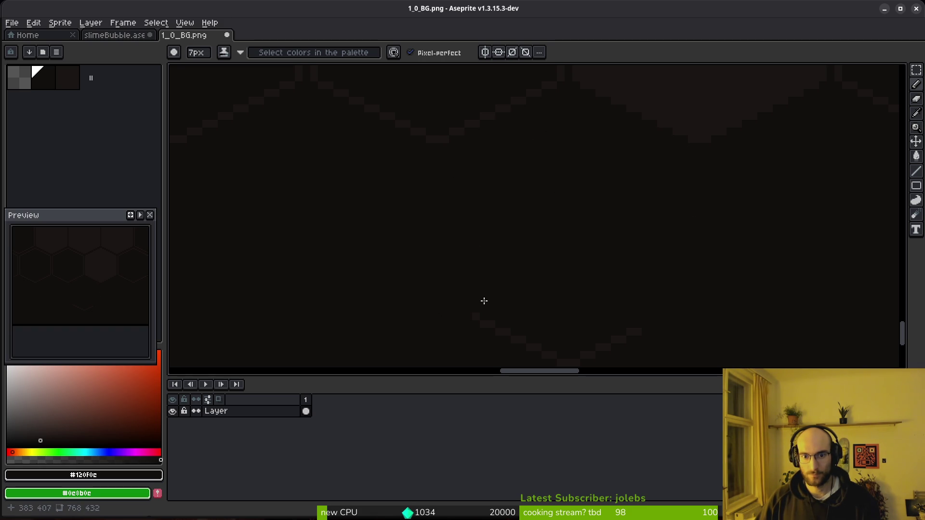
{"action": "scroll", "coordinate": [597, 256], "scroll_direction": "down", "scroll_amount": 3}
{"action": "key", "text": "ctrl+z"}
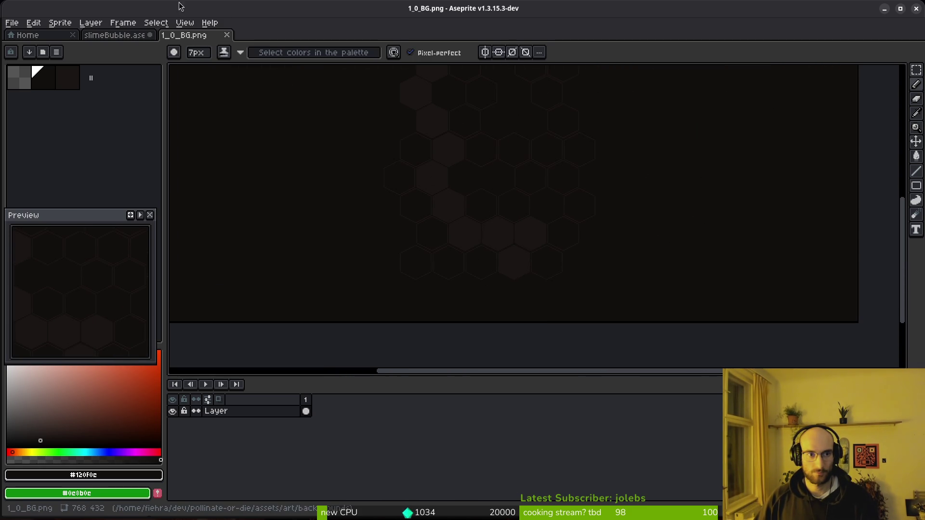
{"action": "left_click", "coordinate": [227, 37]}
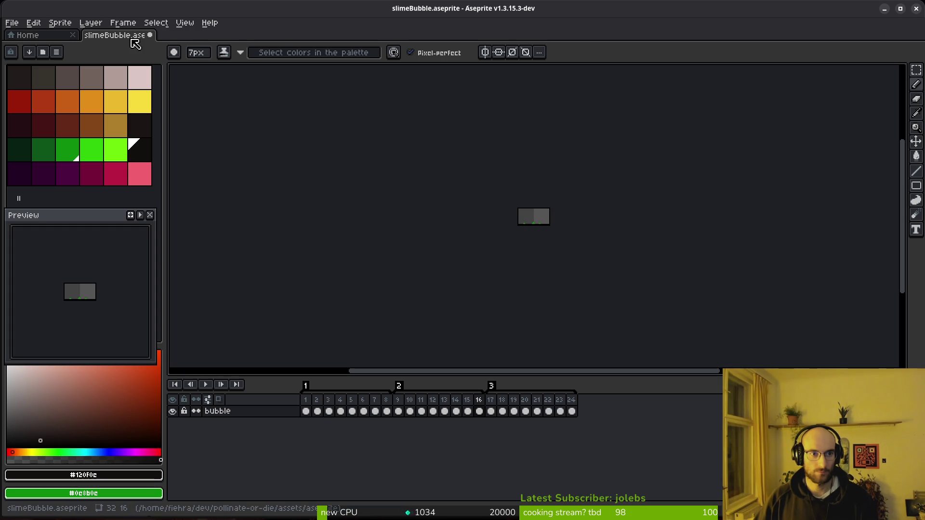
- Save slimeBubble.aseprite and quit Aseprite
{"action": "key", "text": "ctrl+z"}
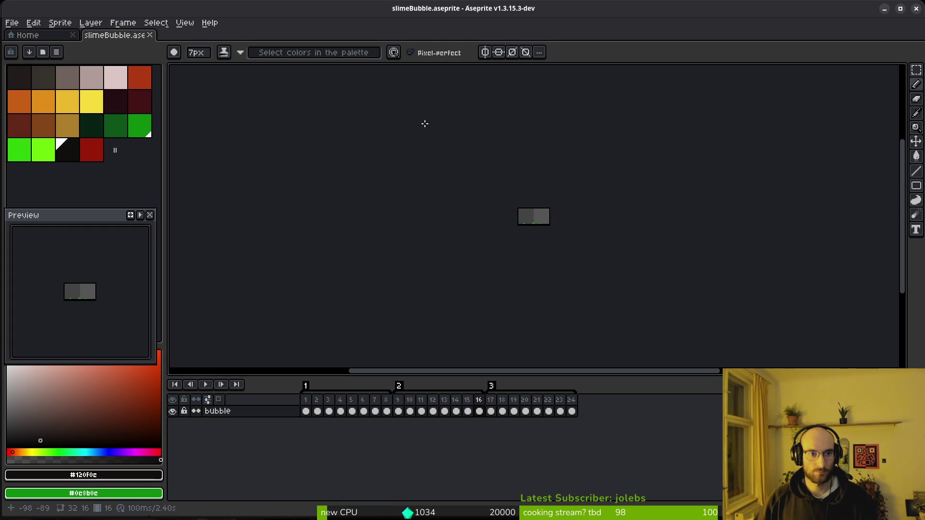
{"action": "key", "text": "ctrl+s"}
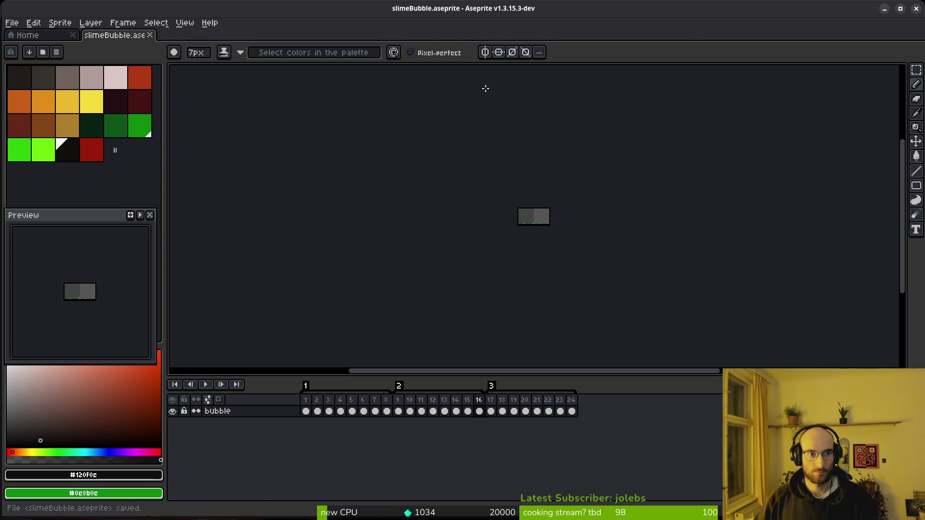
{"action": "key", "text": "ctrl+y"}
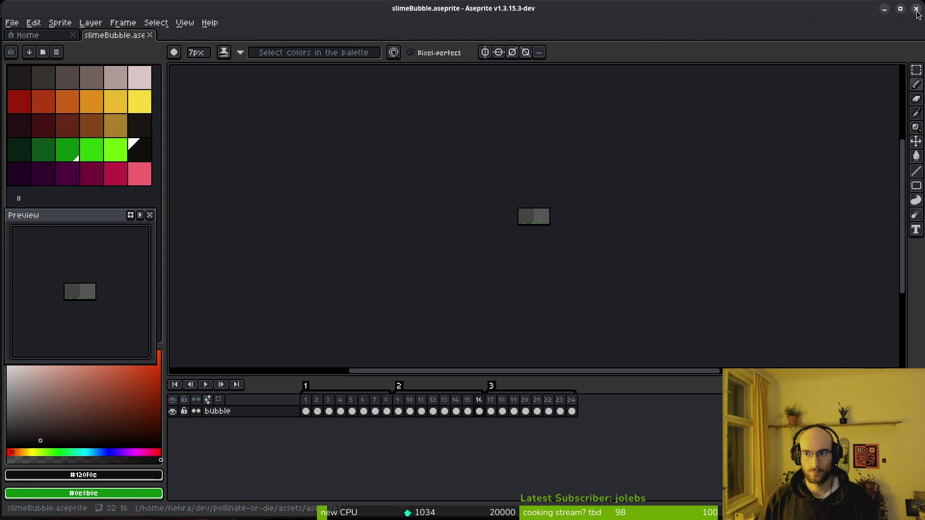
{"action": "left_click", "coordinate": [916, 8]}
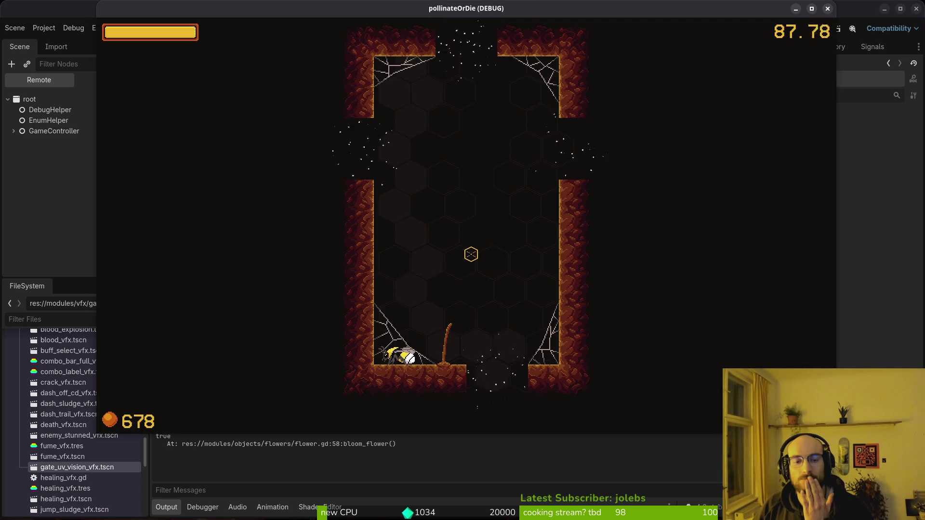
- In the local gate scene tree, hide flowerChance, toggle gateUvVisionVfx, and open gate_uv_vision_vfx
{"action": "left_click", "coordinate": [68, 129]}
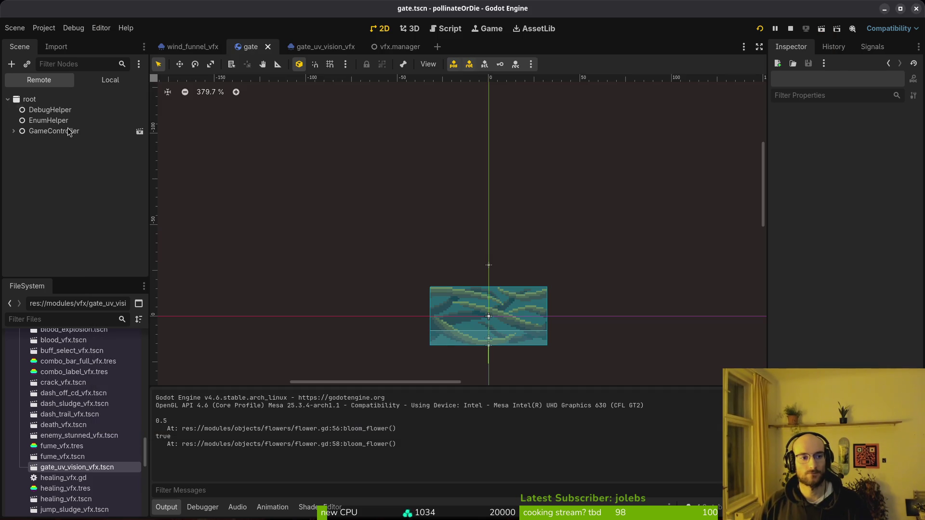
{"action": "left_click", "coordinate": [111, 80]}
{"action": "left_click", "coordinate": [140, 184]}
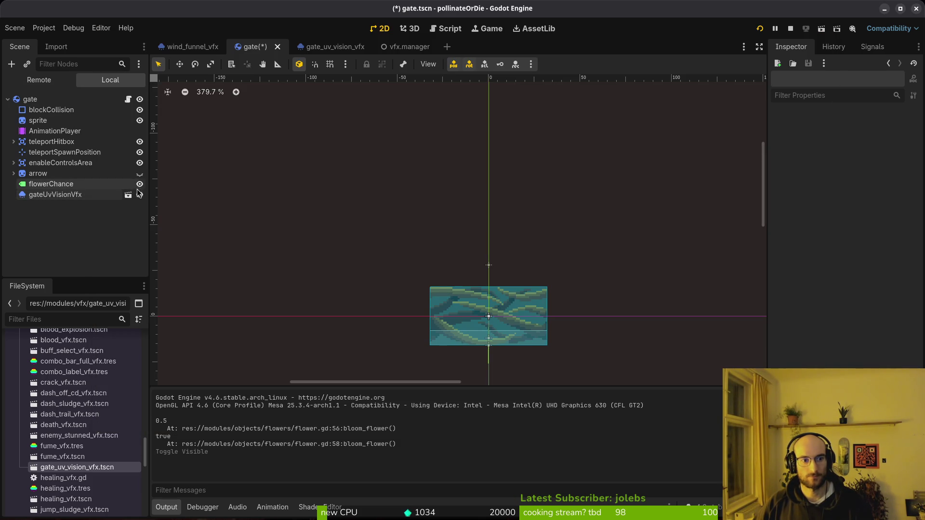
{"action": "left_click", "coordinate": [140, 194]}
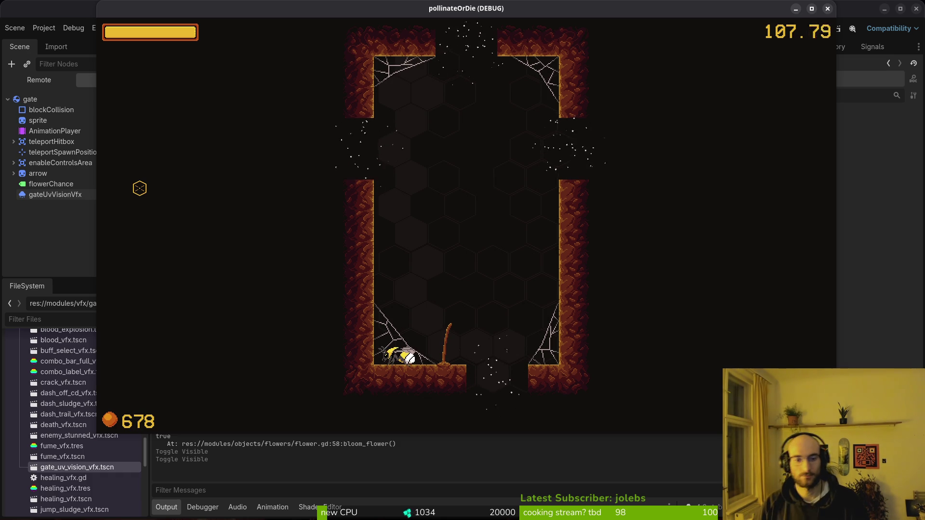
{"action": "left_click", "coordinate": [67, 225]}
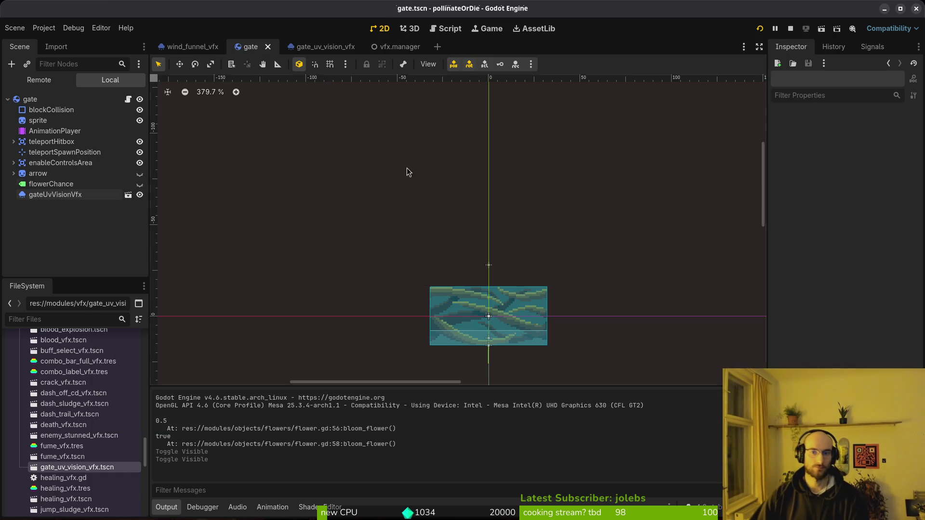
{"action": "left_click", "coordinate": [324, 50]}
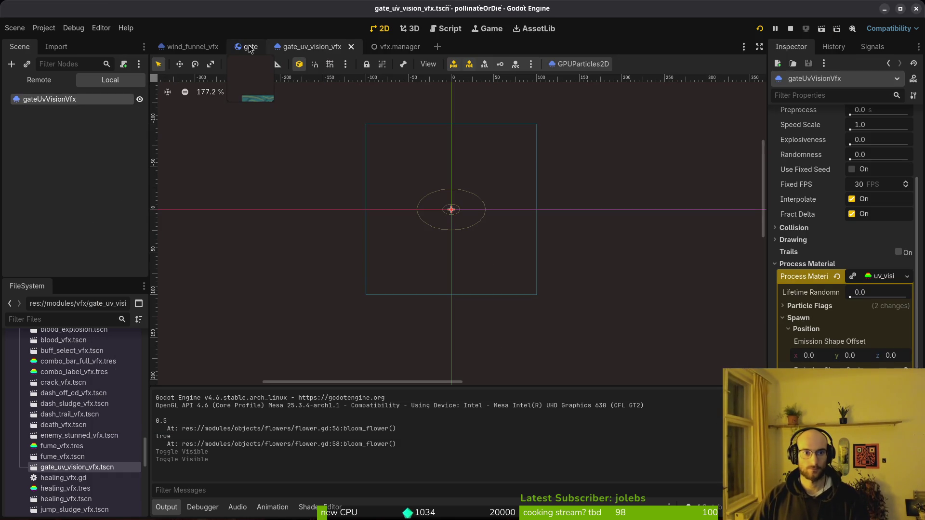
- Browse the process material's Spawn and Display sections in the Inspector
{"action": "left_click", "coordinate": [799, 318]}
{"action": "left_click", "coordinate": [824, 355]}
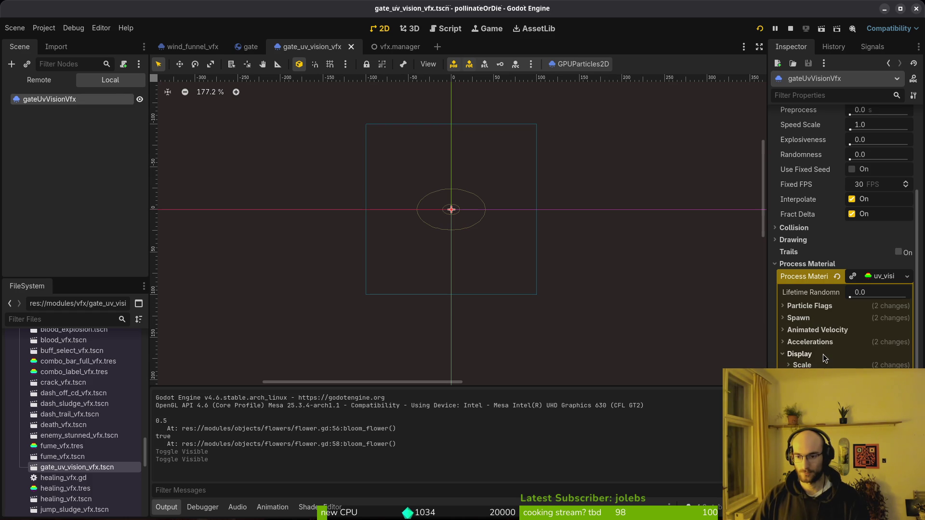
{"action": "left_click", "coordinate": [816, 355]}
{"action": "left_click", "coordinate": [821, 319]}
{"action": "left_click", "coordinate": [819, 319]}
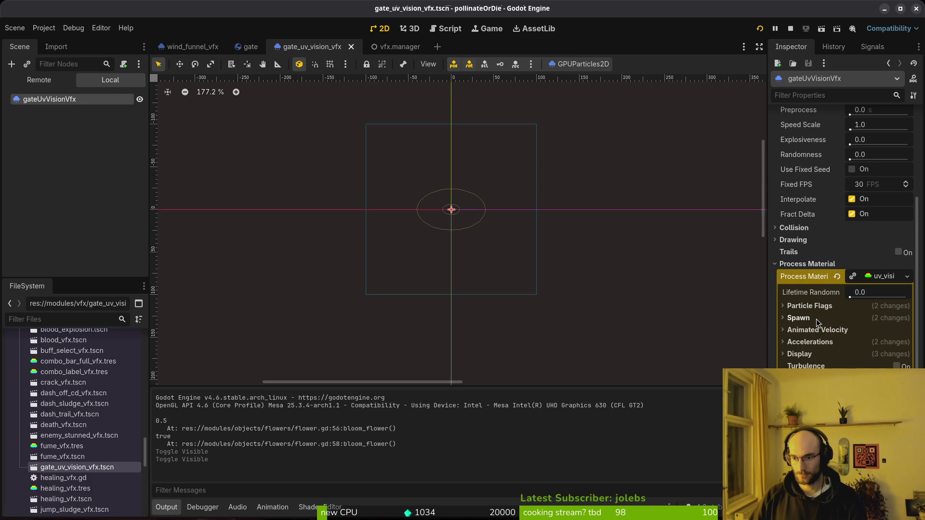
{"action": "scroll", "coordinate": [852, 208], "scroll_direction": "up", "scroll_amount": 3}
{"action": "scroll", "coordinate": [860, 212], "scroll_direction": "up", "scroll_amount": 2}
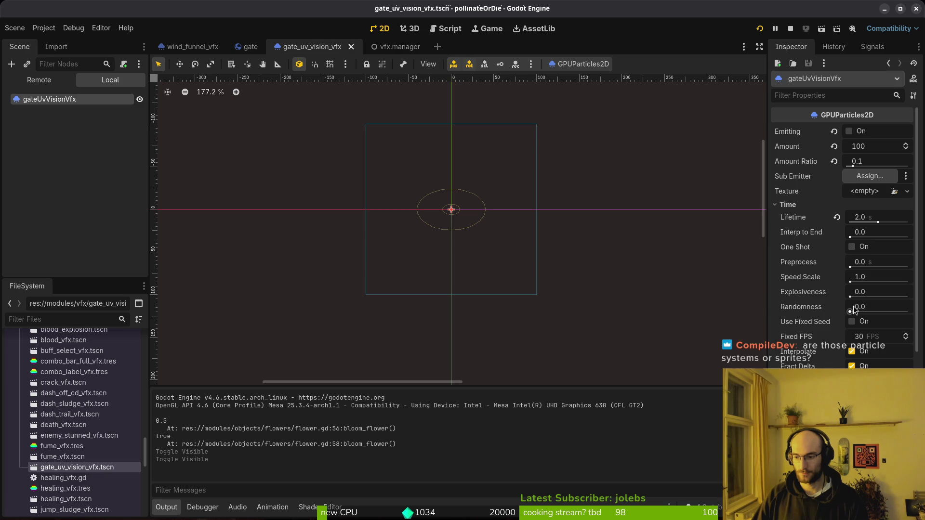
- Test-run the game, stop it, and turn on Emitting for the gateUvVisionVfx particles
{"action": "key", "text": "F5"}
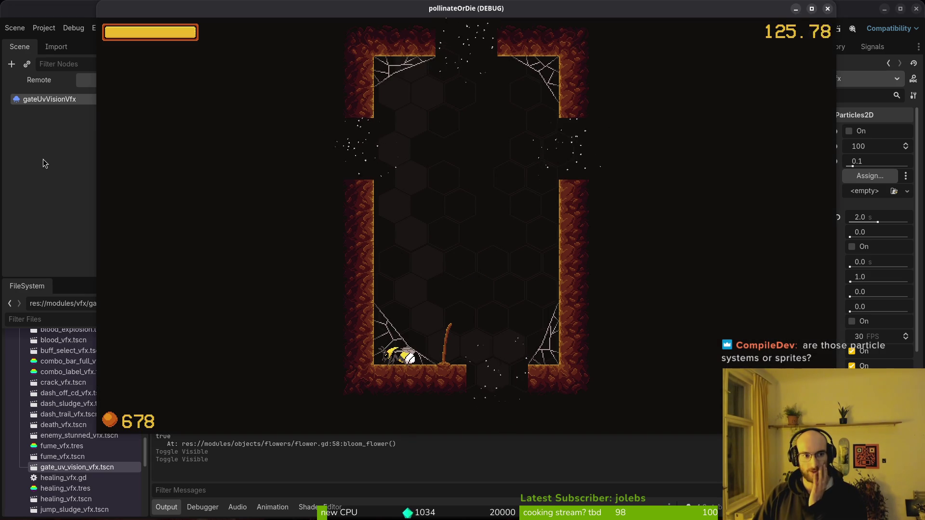
{"action": "key", "text": "F8"}
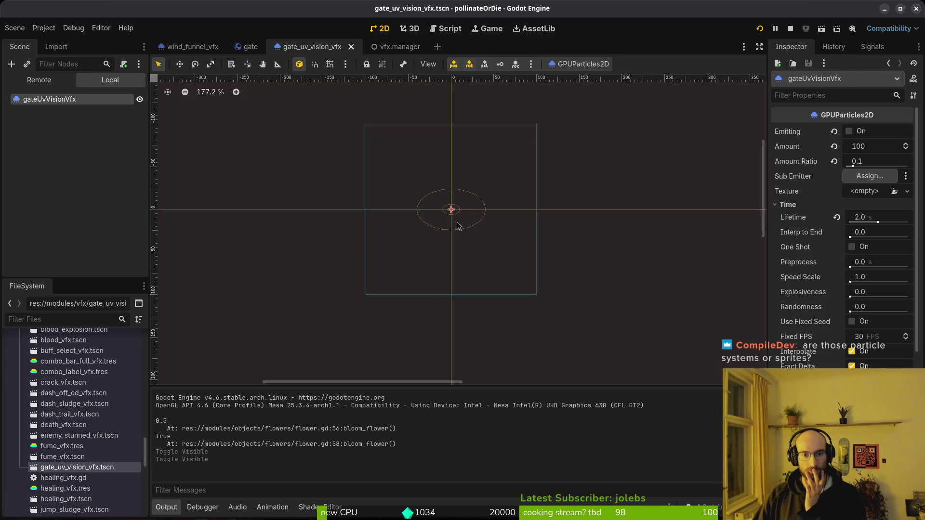
{"action": "left_click", "coordinate": [851, 131]}
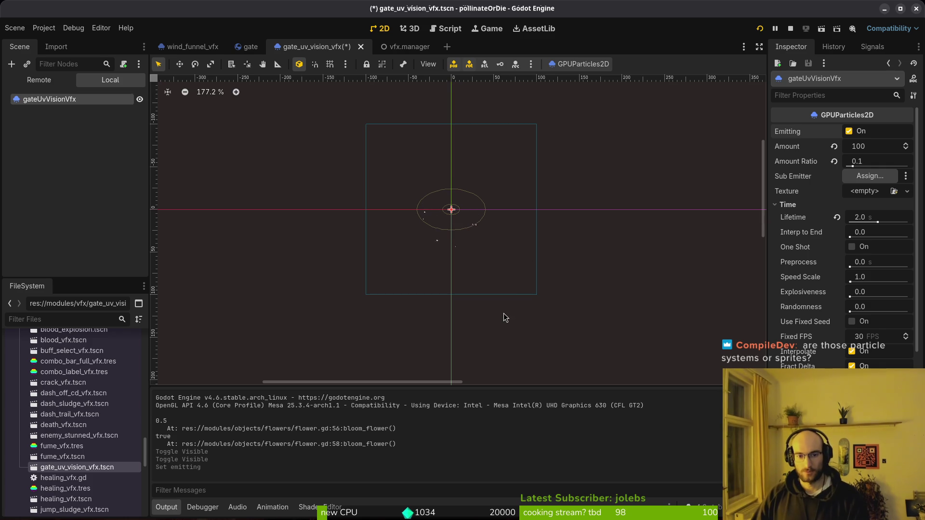
- Test the game again, then expand the particle material's Display > Scale settings
{"action": "key", "text": "alt+Tab"}
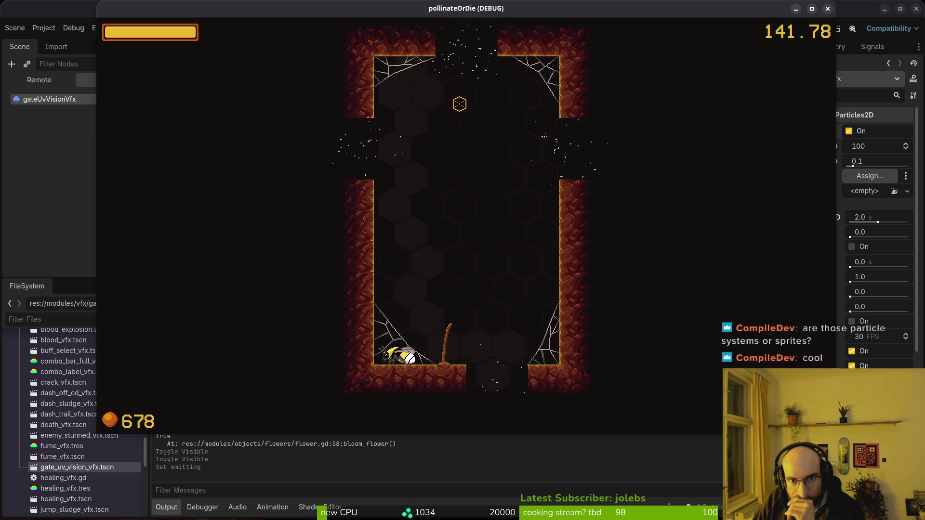
{"action": "key", "text": "F8"}
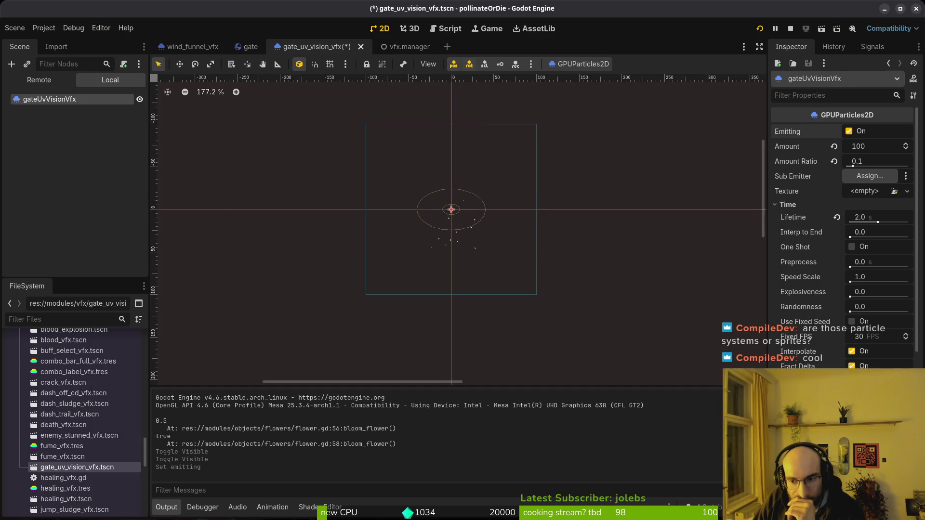
{"action": "scroll", "coordinate": [800, 256], "scroll_direction": "down", "scroll_amount": 5}
{"action": "left_click", "coordinate": [799, 252]}
{"action": "left_click", "coordinate": [803, 263]}
{"action": "left_click", "coordinate": [802, 263]}
{"action": "left_click", "coordinate": [802, 263]}
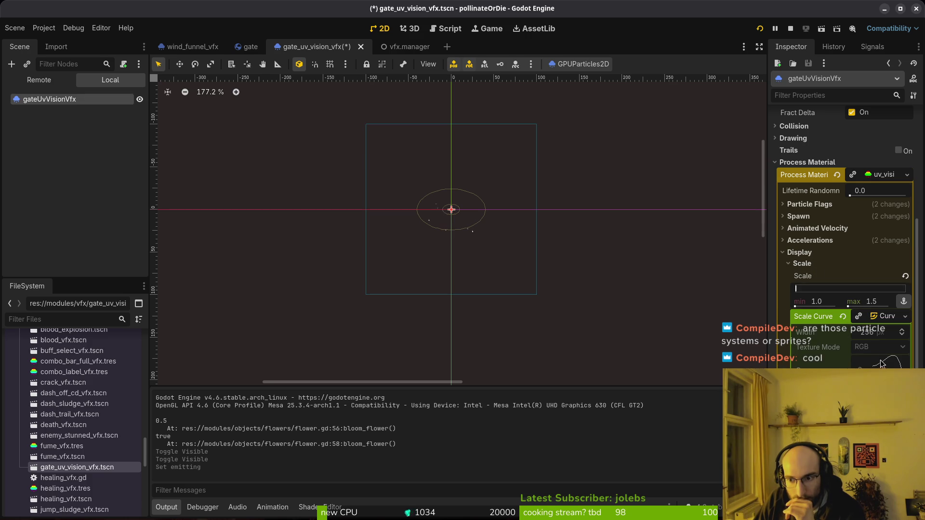
- Reshape the particle Scale Curve by moving a point, adjusting its tangent, and deleting a point
{"action": "mouse_move", "coordinate": [880, 302]}
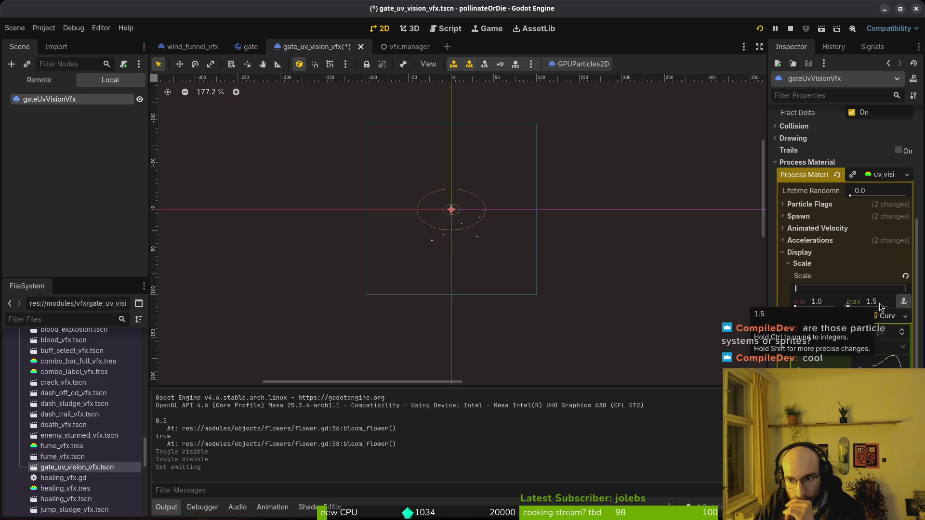
{"action": "mouse_move", "coordinate": [826, 303]}
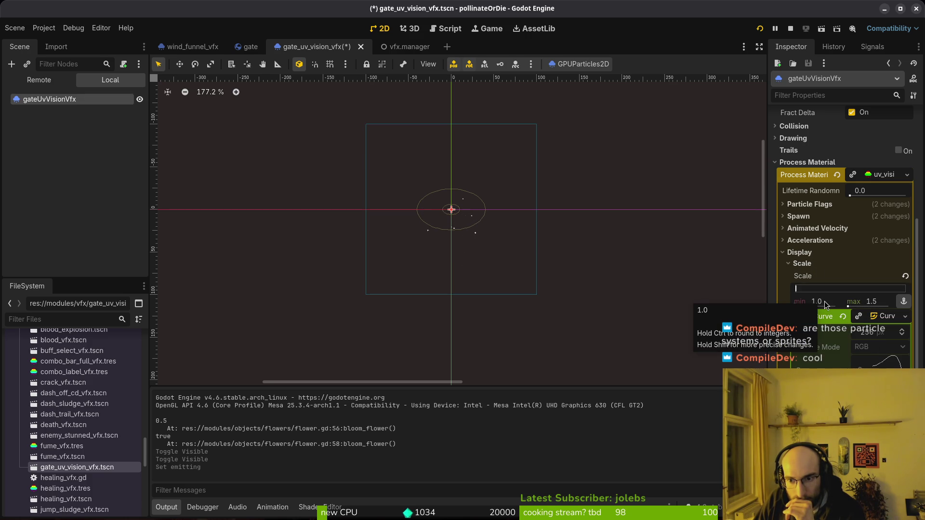
{"action": "left_click", "coordinate": [890, 365]}
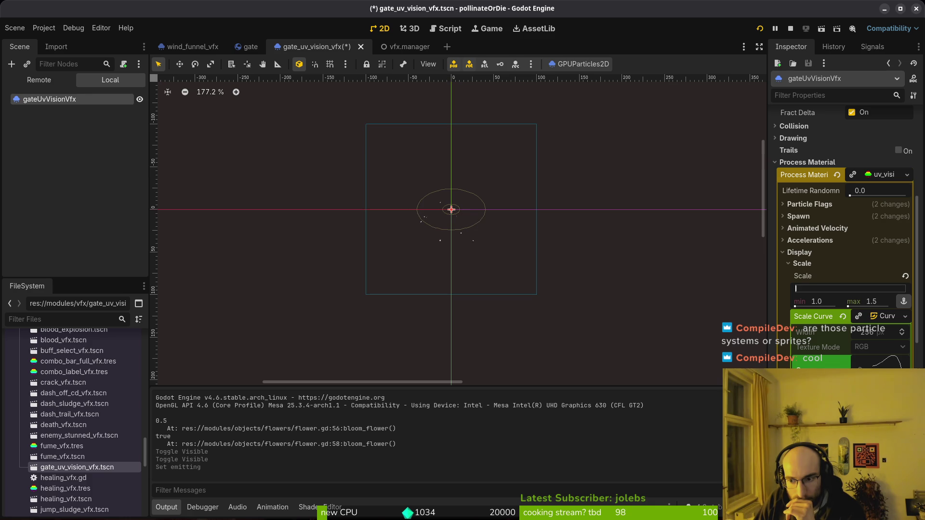
{"action": "left_click_drag", "start_coordinate": [892, 381], "coordinate": [891, 375]}
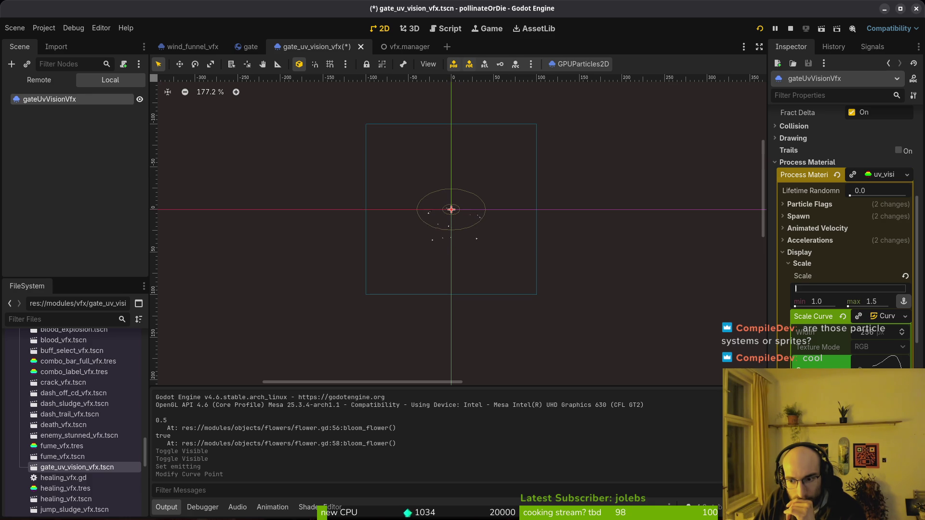
{"action": "left_click_drag", "start_coordinate": [886, 378], "coordinate": [889, 374]}
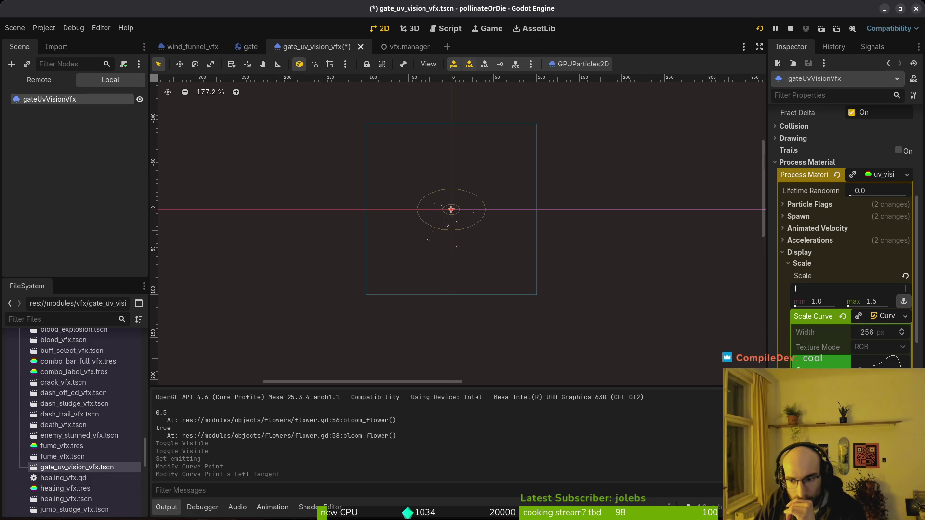
{"action": "key", "text": "Delete"}
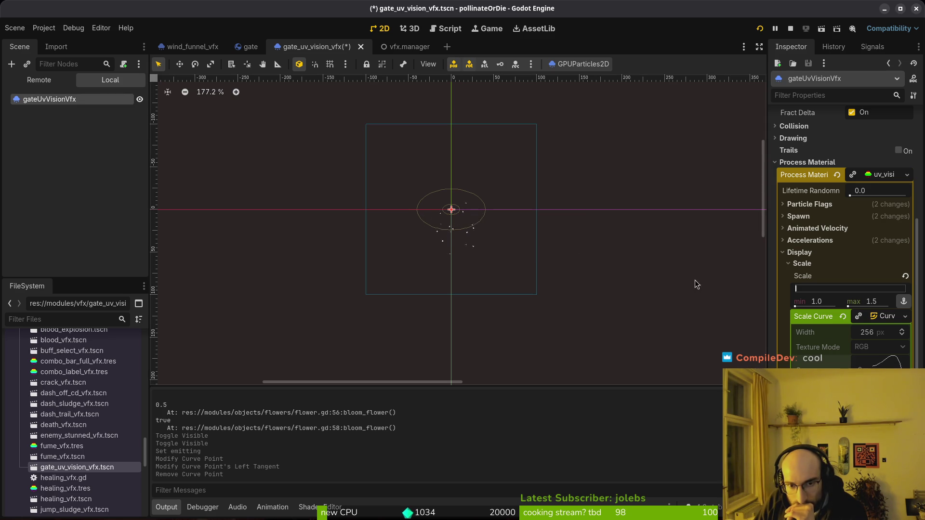
- Set the particle scale range to a maximum of 1.2 with a lower minimum, saving the scene
{"action": "left_click", "coordinate": [871, 301]}
{"action": "type", "text": "1"}
{"action": "key", "text": "Return"}
{"action": "scroll", "coordinate": [461, 231], "scroll_direction": "up", "scroll_amount": 3}
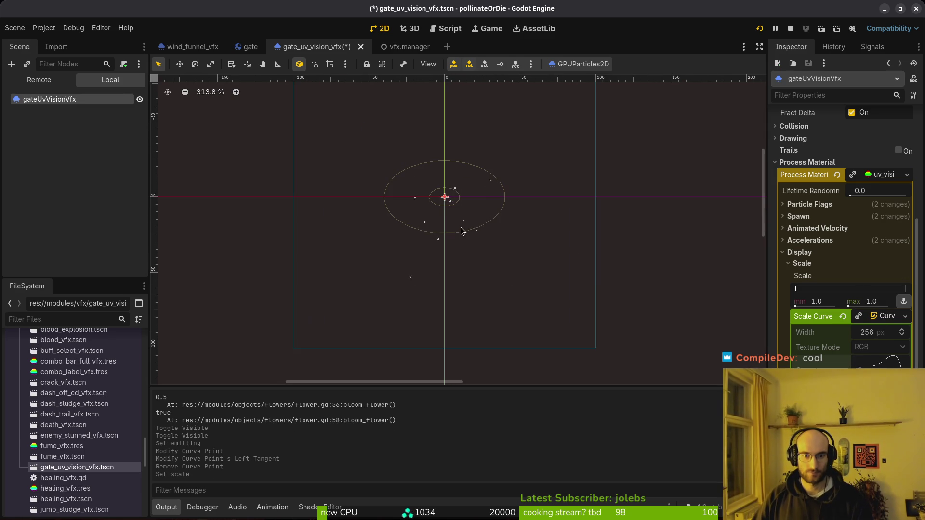
{"action": "key", "text": "ctrl+s"}
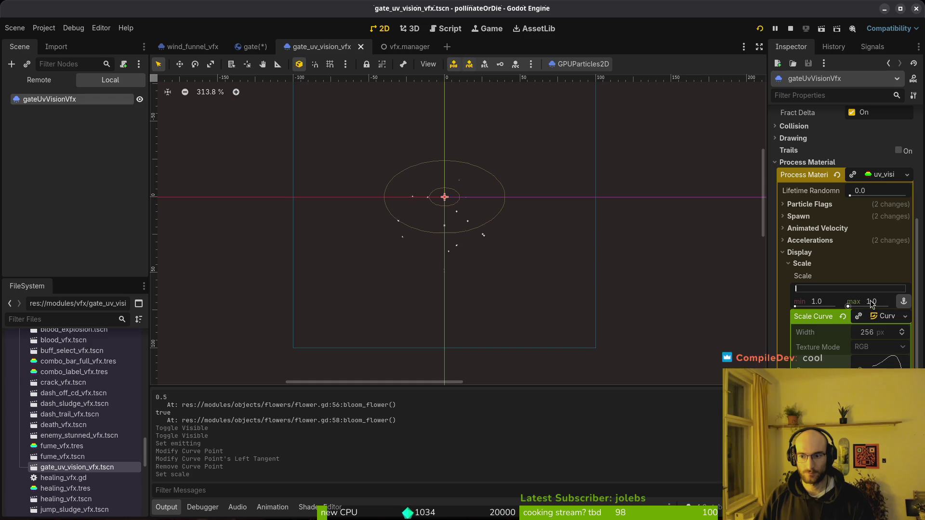
{"action": "left_click", "coordinate": [872, 302]}
{"action": "type", "text": "1.2"}
{"action": "key", "text": "Return"}
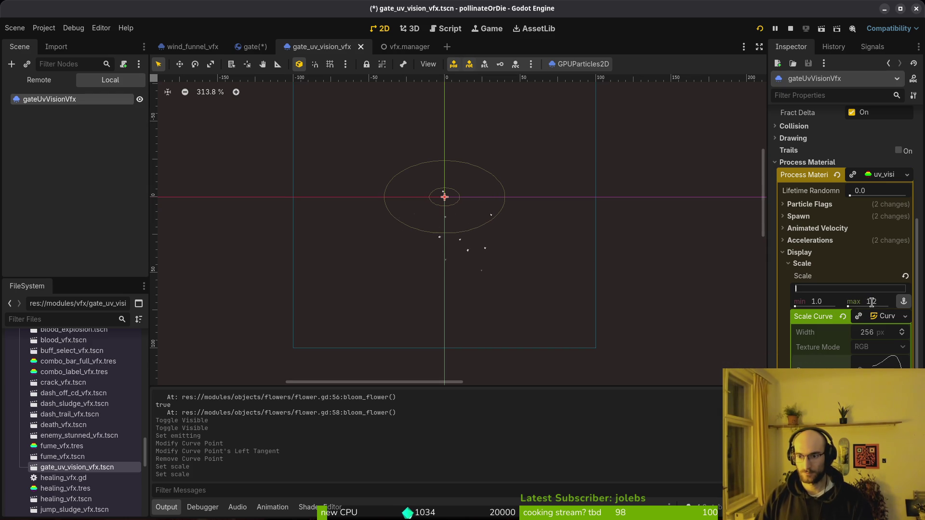
{"action": "left_click", "coordinate": [831, 302]}
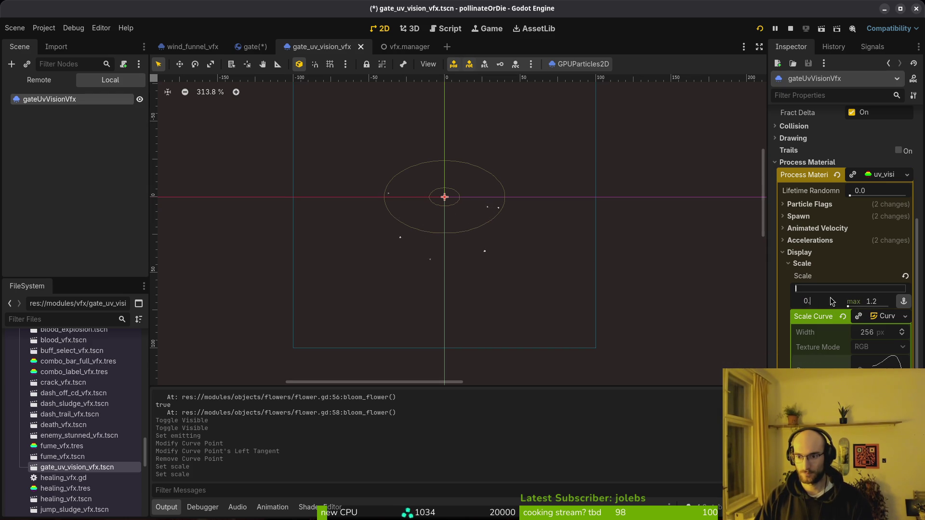
{"action": "type", "text": "8"}
{"action": "key", "text": "Return"}
- Run the game to preview the resized UV-vision particles
{"action": "key", "text": "F5"}
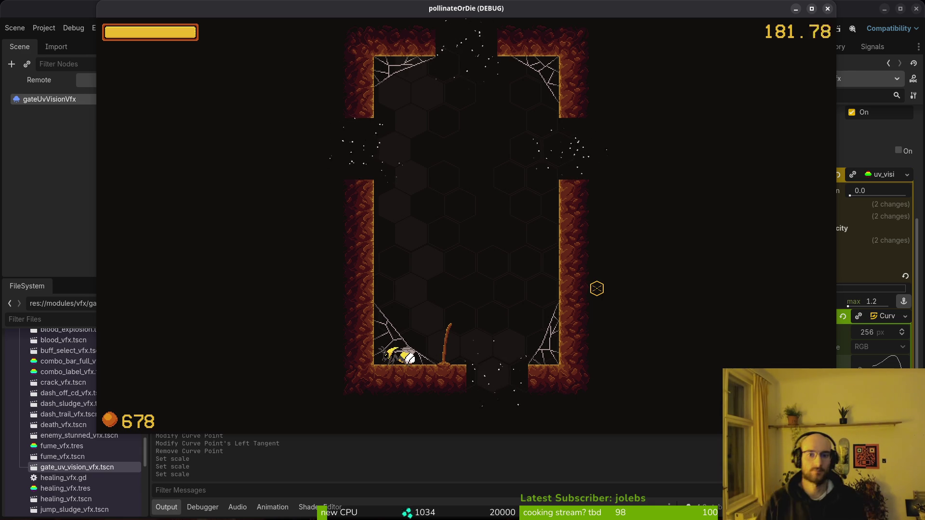
{"action": "key", "text": "alt+Tab"}
{"action": "key", "text": "alt+Tab"}
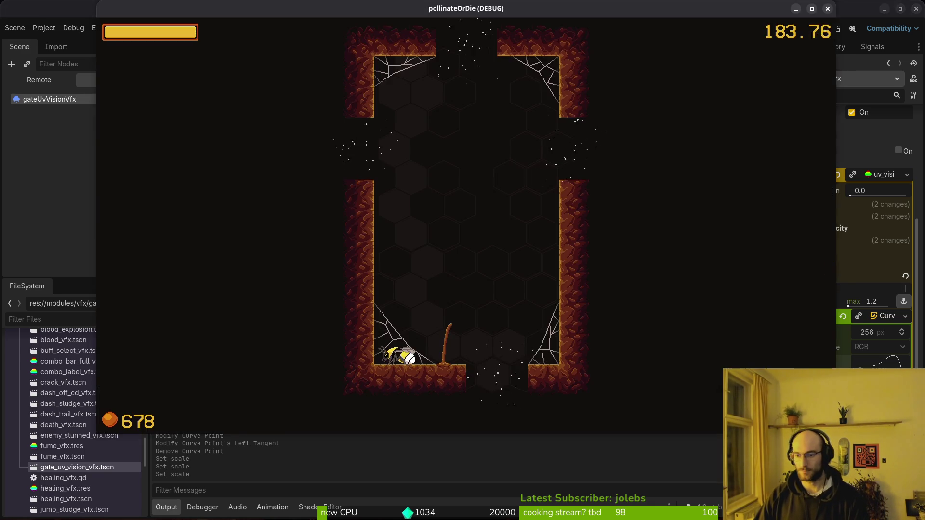
{"action": "key", "text": "alt+Tab"}
{"action": "scroll", "coordinate": [322, 362], "scroll_direction": "down", "scroll_amount": 6}
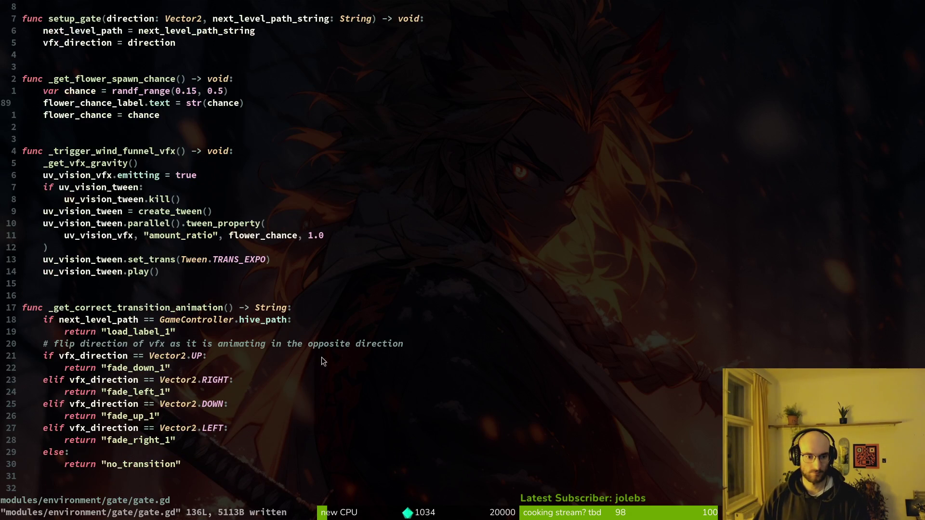
- Replace every gravity multiplier 30 in gate.gd with particle_speed and save the file
{"action": "scroll", "coordinate": [327, 246], "scroll_direction": "up", "scroll_amount": 6}
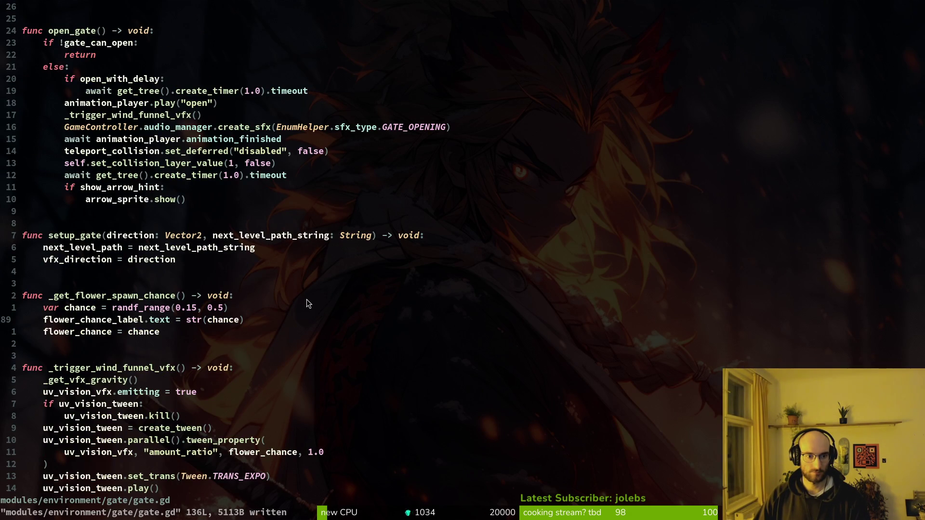
{"action": "scroll", "coordinate": [306, 296], "scroll_direction": "up", "scroll_amount": 7}
{"action": "scroll", "coordinate": [307, 297], "scroll_direction": "down", "scroll_amount": 20}
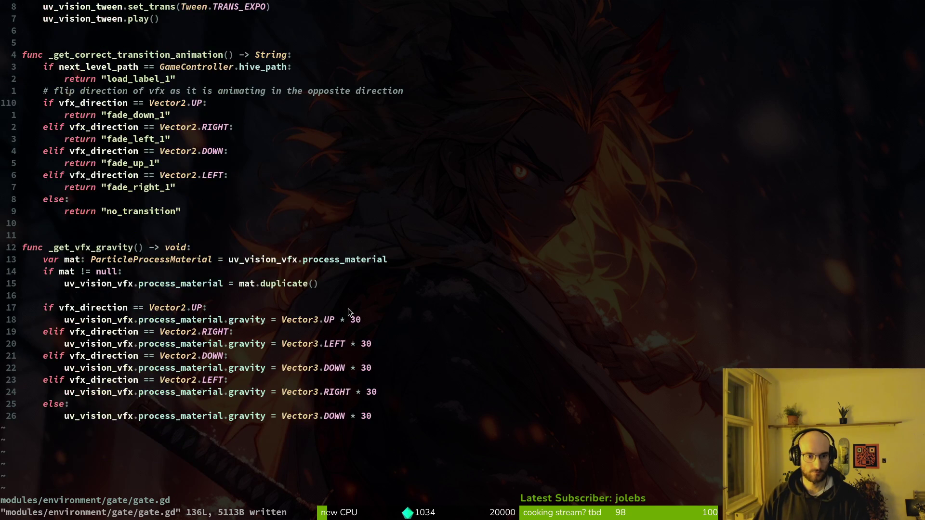
{"action": "left_click", "coordinate": [352, 321]}
{"action": "type", "text": ":%s/"}
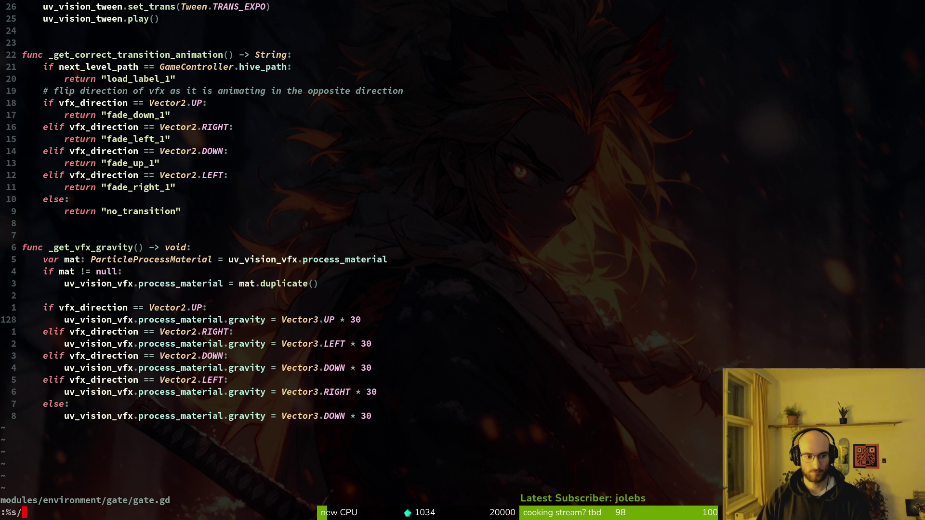
{"action": "type", "text": "30"}
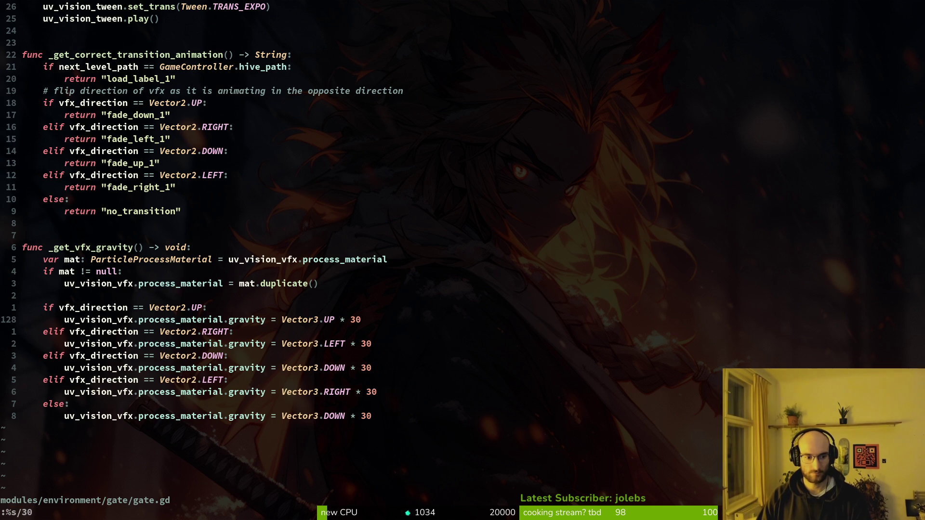
{"action": "type", "text": "/"}
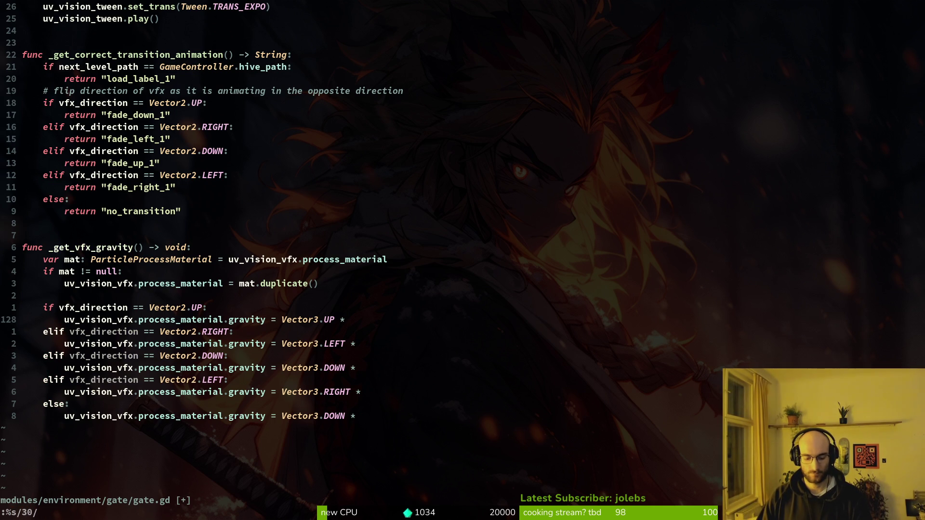
{"action": "type", "text": "particle_speed"}
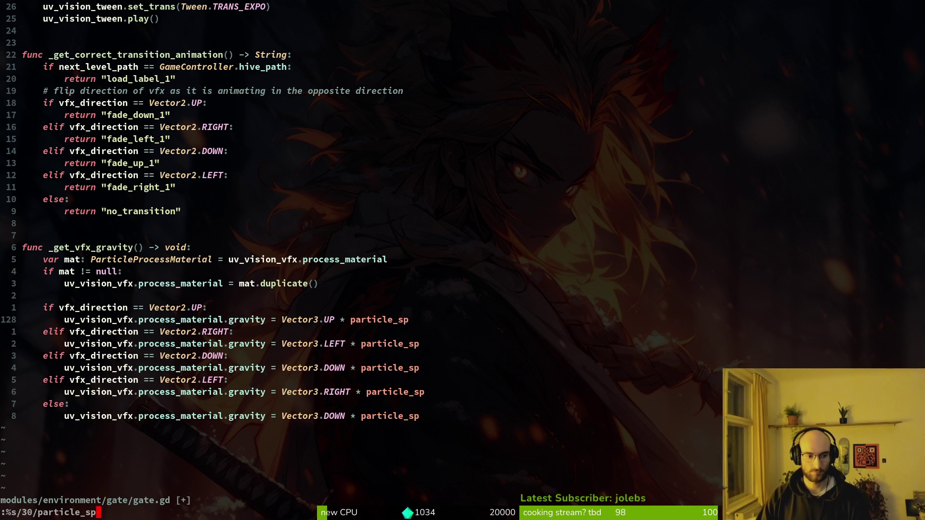
{"action": "key", "text": "Return"}
{"action": "type", "text": ":w"}
{"action": "key", "text": "Return"}
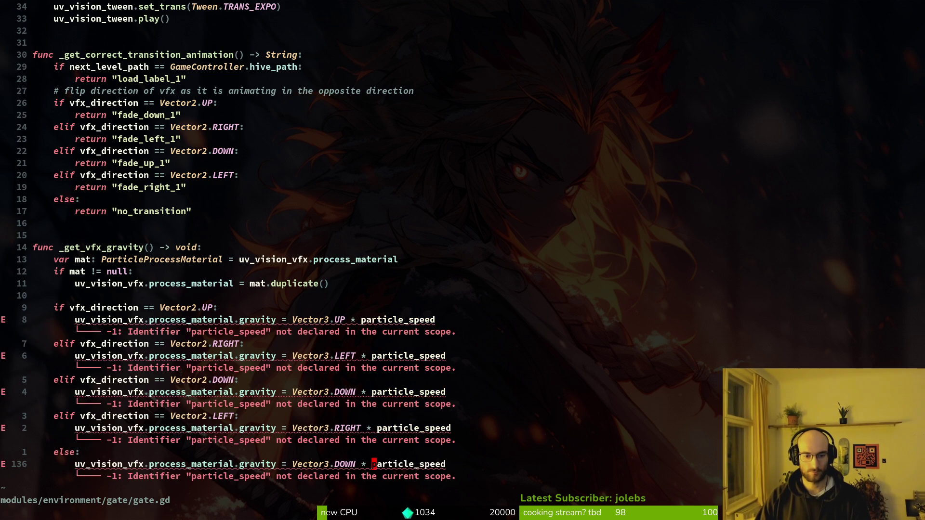
- Add 'var particle_speed: int = 1' below the Tween variable at the top of gate.gd
{"action": "key", "text": "g"}
{"action": "key", "text": "g"}
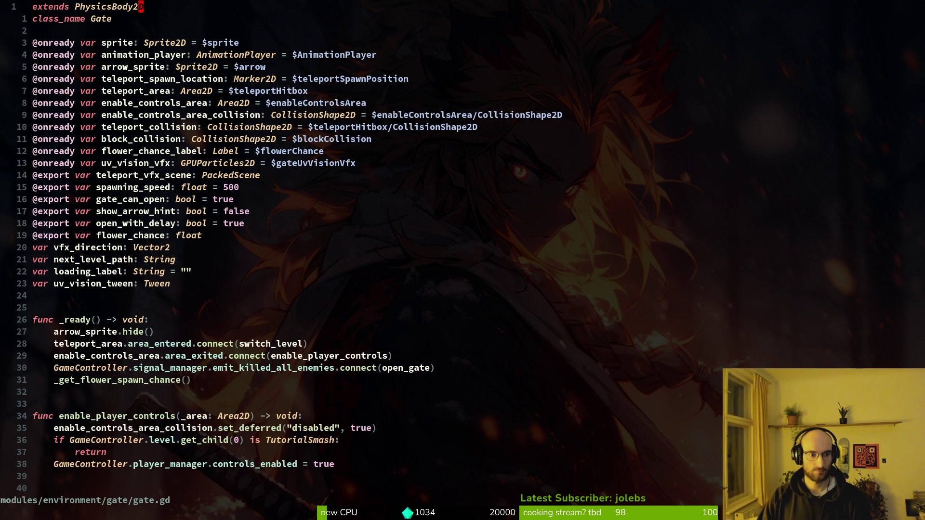
{"action": "key", "text": "2"}
{"action": "key", "text": "3"}
{"action": "key", "text": "j"}
{"action": "key", "text": "dollar"}
{"action": "type", "text": "p"}
{"action": "type", "text": "uovar particle_speed"}
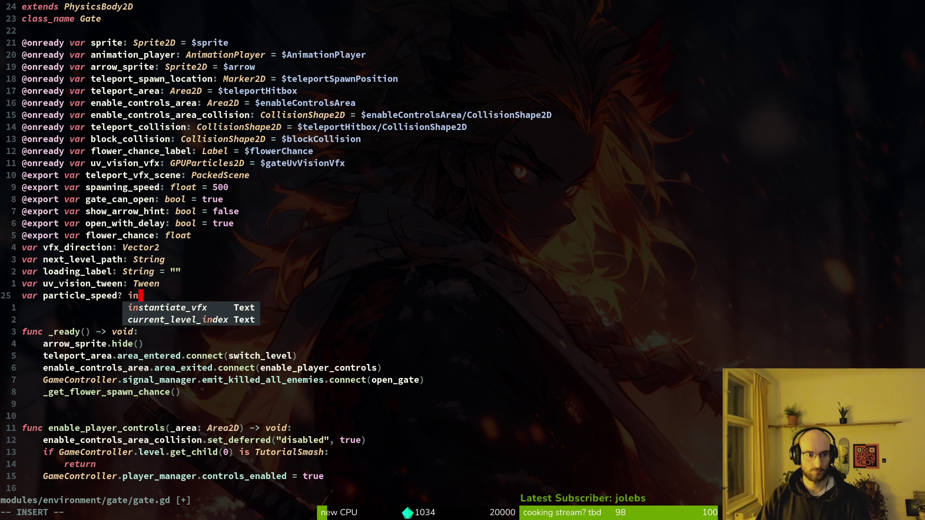
{"action": "type", "text": ": int "}
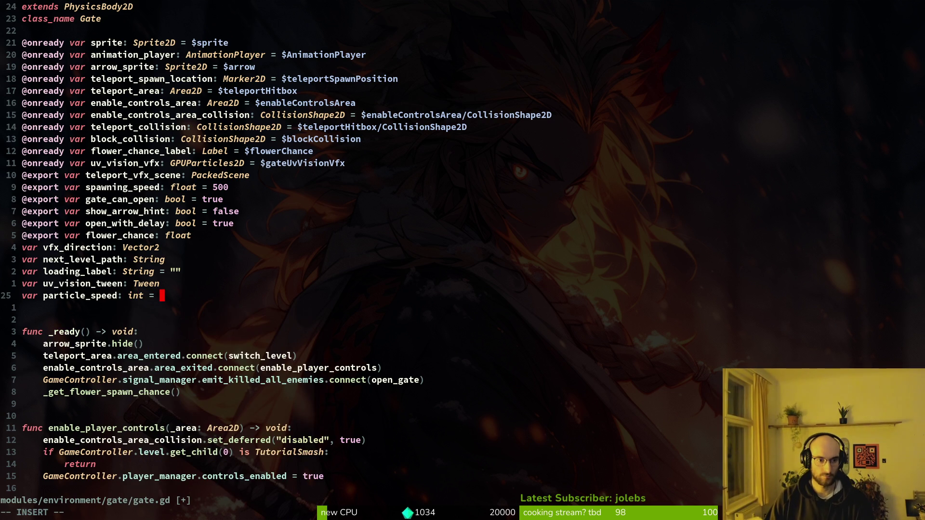
{"action": "type", "text": " 1"}
{"action": "key", "text": "Escape"}
- Save gate.gd and close the running game
{"action": "type", "text": ":w"}
{"action": "key", "text": "Return"}
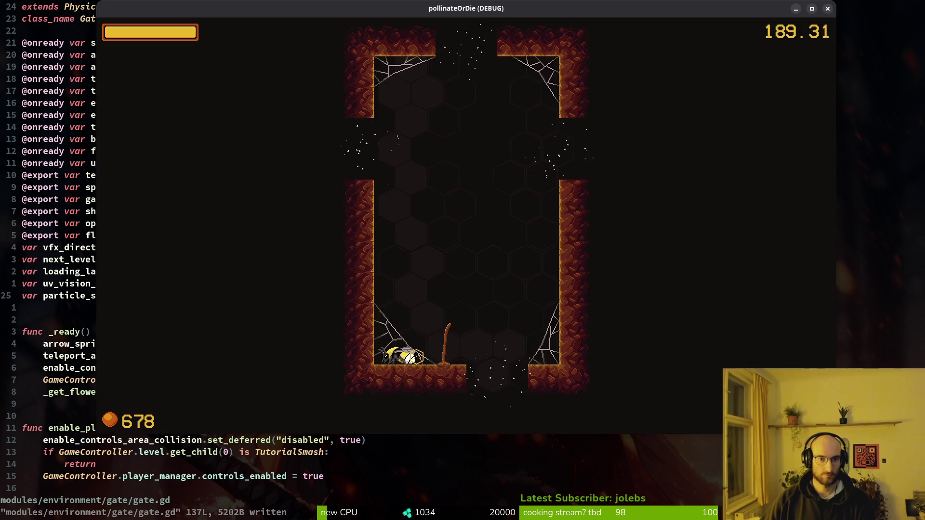
{"action": "key", "text": "Escape"}
{"action": "scroll", "coordinate": [374, 289], "scroll_direction": "down", "scroll_amount": 13}
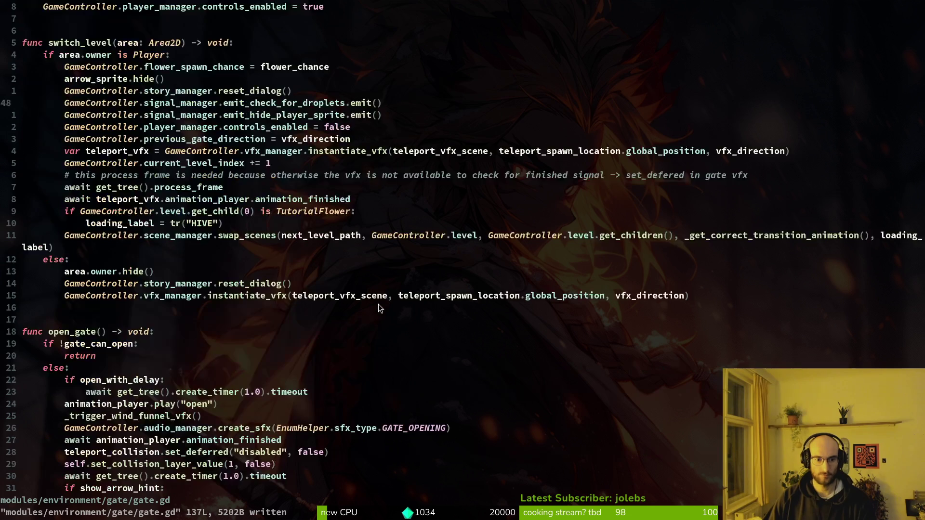
{"action": "scroll", "coordinate": [379, 305], "scroll_direction": "down", "scroll_amount": 6}
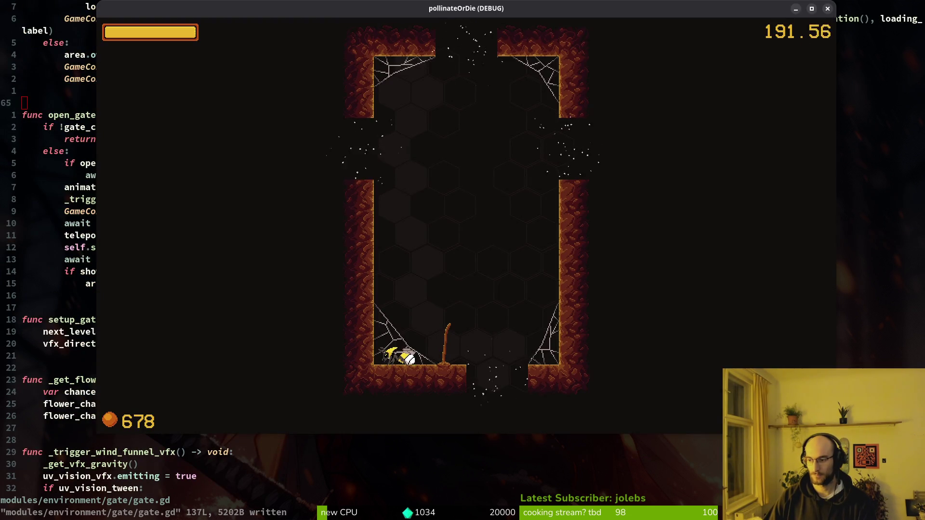
{"action": "left_click", "coordinate": [826, 9]}
{"action": "left_click", "coordinate": [791, 29]}
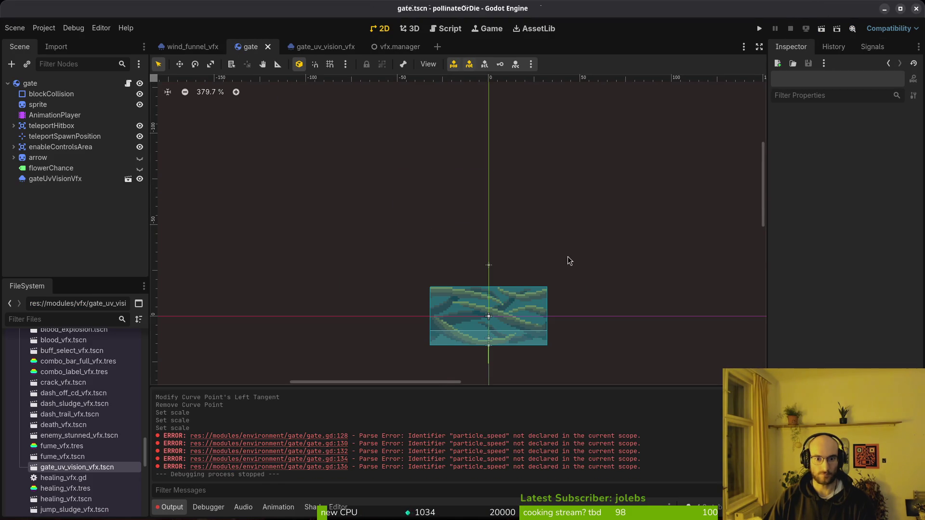
- Nudge gateUvVisionVfx down one pixel in the gate scene and save it
{"action": "left_click", "coordinate": [318, 47]}
{"action": "left_click", "coordinate": [250, 47]}
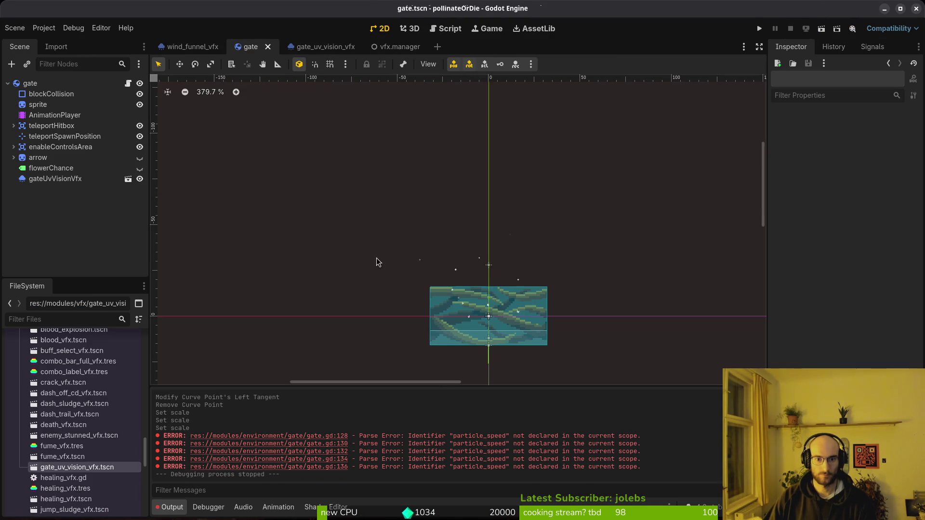
{"action": "left_click", "coordinate": [425, 238]}
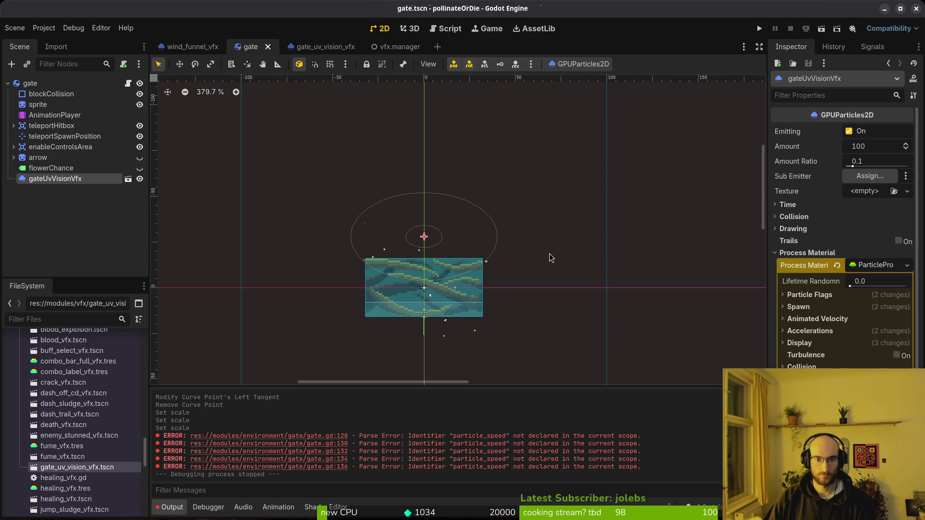
{"action": "key", "text": "Down"}
{"action": "key", "text": "Down"}
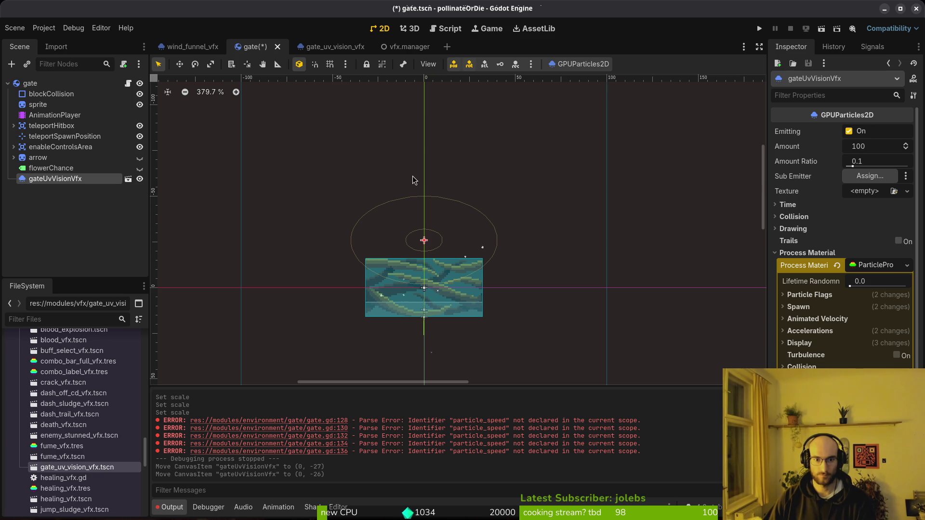
{"action": "key", "text": "ctrl+s"}
- Check the material's Spawn settings, then paste the shared uv_vision process material onto gateUvVisionVfx
{"action": "left_click", "coordinate": [313, 47]}
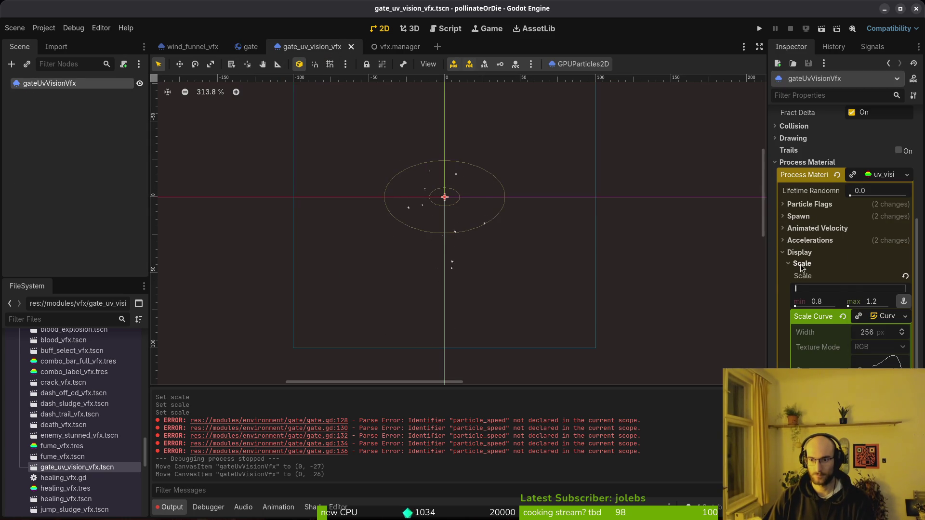
{"action": "left_click", "coordinate": [803, 251]}
{"action": "left_click", "coordinate": [799, 216]}
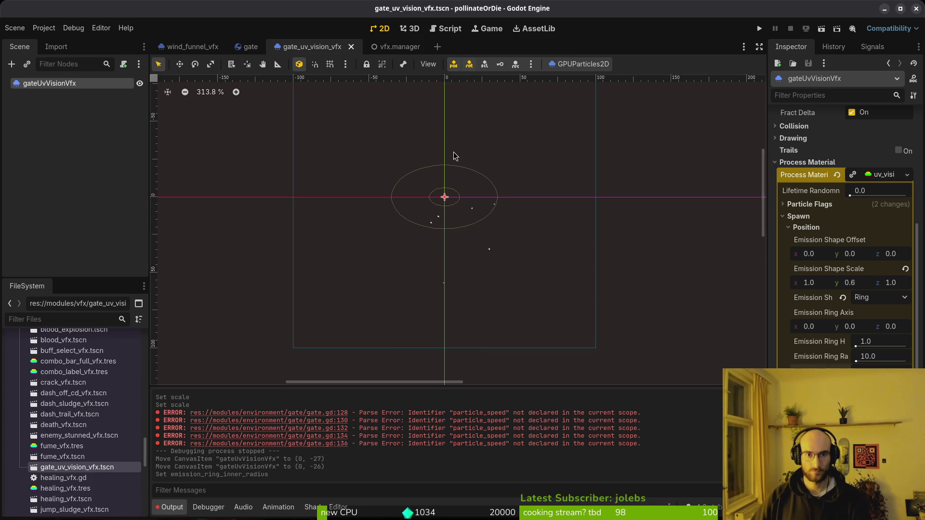
{"action": "left_click", "coordinate": [247, 49]}
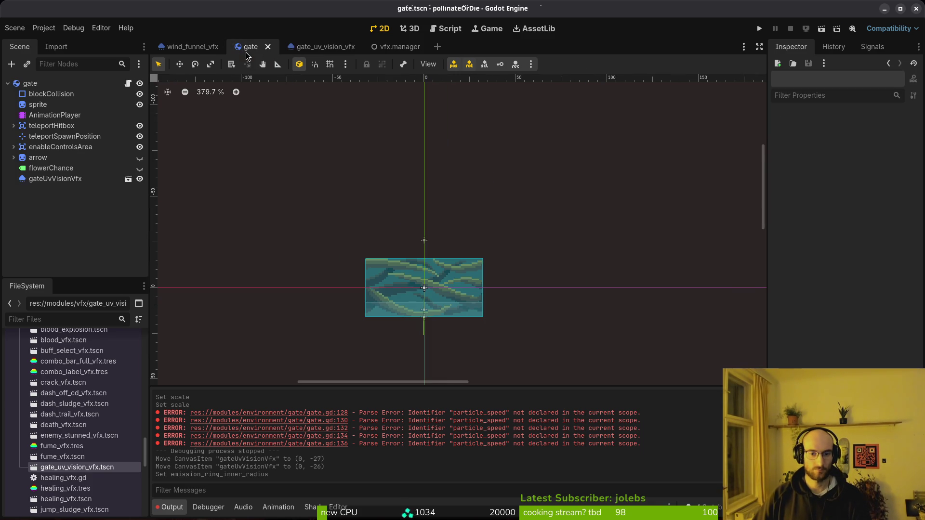
{"action": "left_click", "coordinate": [424, 246]}
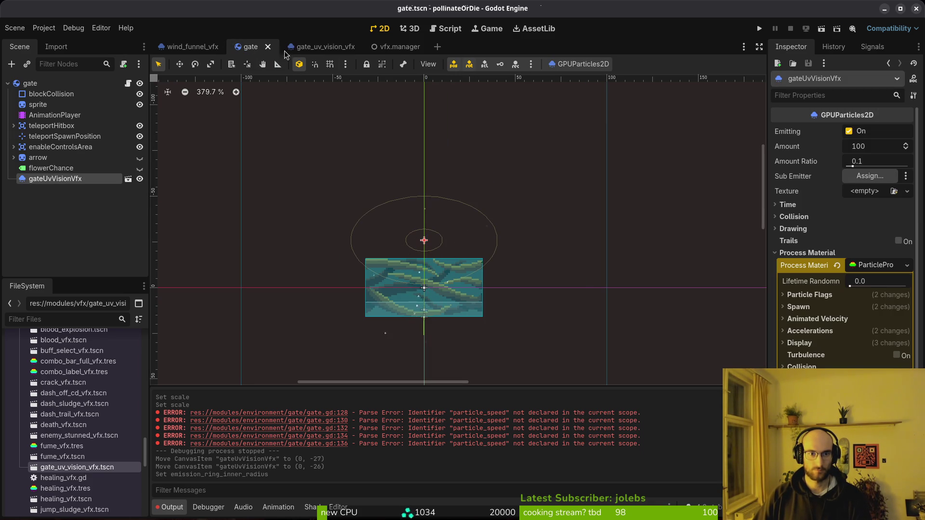
{"action": "key", "text": "ctrl+v"}
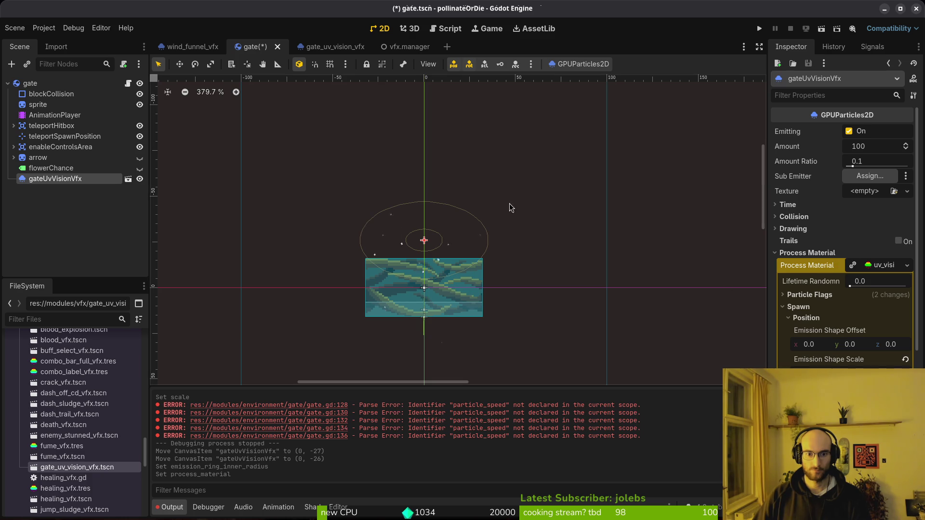
- Save the process material as uv_vision_vfx.tres, overwriting the old file, and save the scene
{"action": "left_click", "coordinate": [309, 49]}
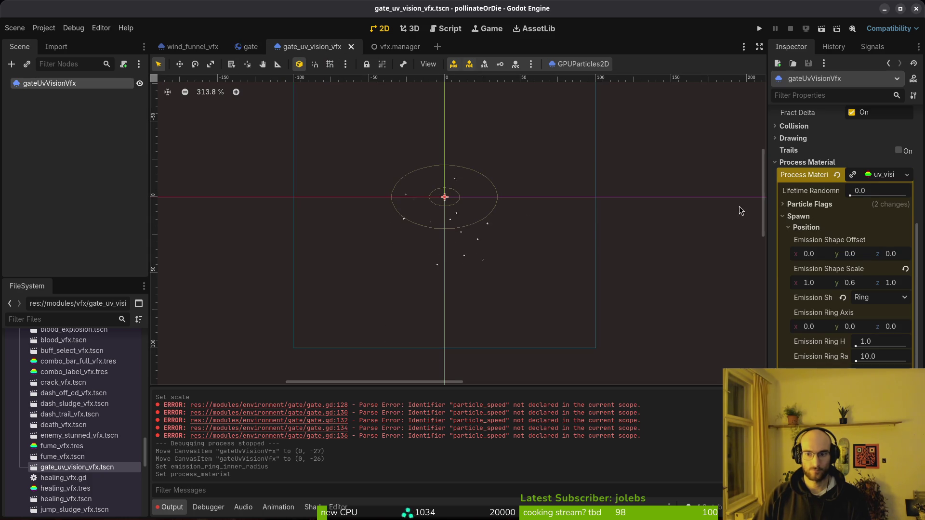
{"action": "right_click", "coordinate": [876, 179]}
{"action": "left_click", "coordinate": [873, 306]}
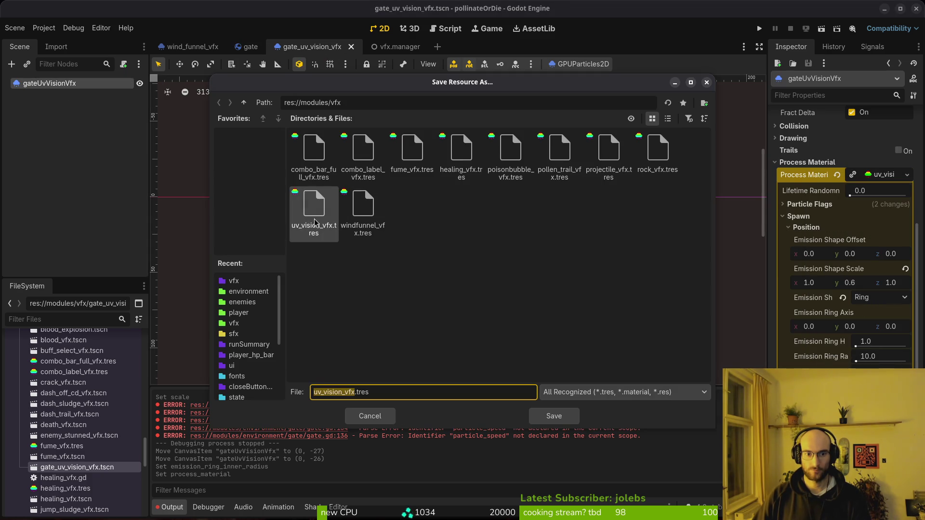
{"action": "left_click", "coordinate": [569, 419]}
{"action": "left_click", "coordinate": [503, 275]}
{"action": "key", "text": "ctrl+s"}
{"action": "key", "text": "ctrl+shift+Tab"}
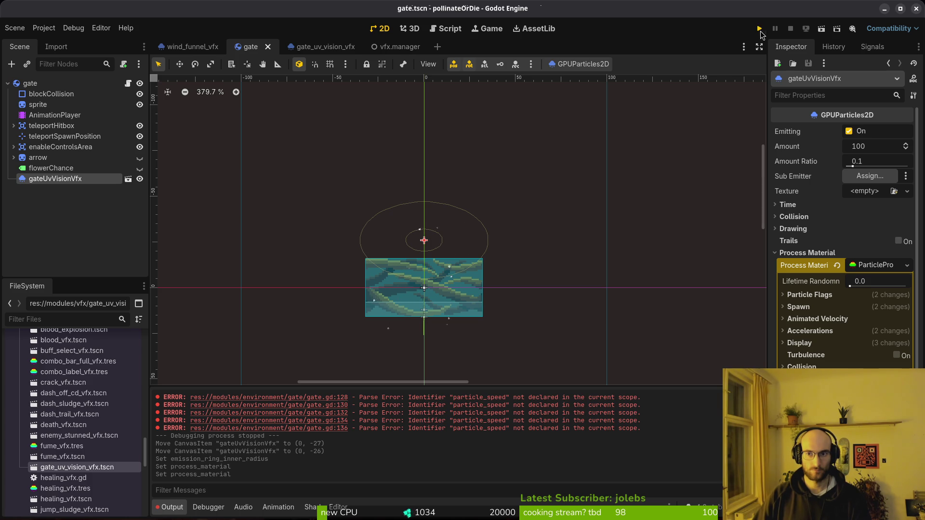
- Run the project, continue the saved game, play briefly, then return to the editor
{"action": "left_click", "coordinate": [760, 29]}
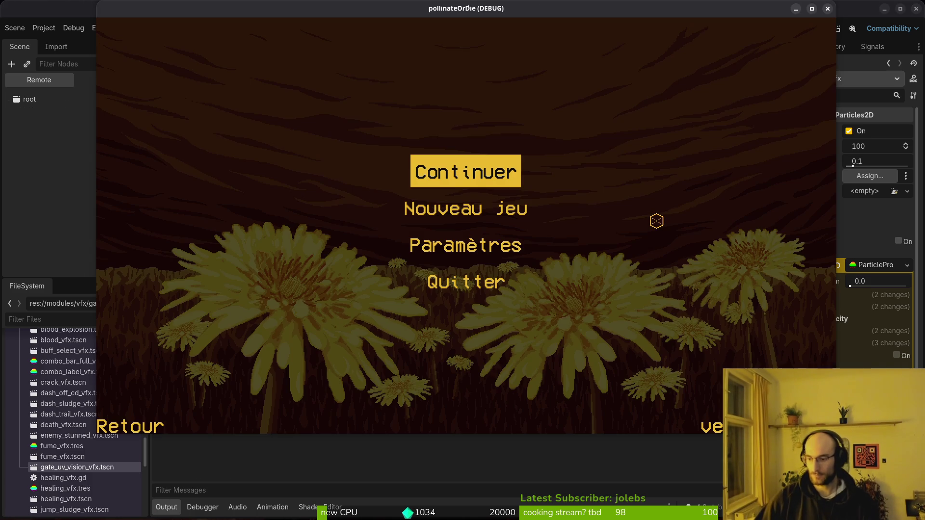
{"action": "key", "text": "Return"}
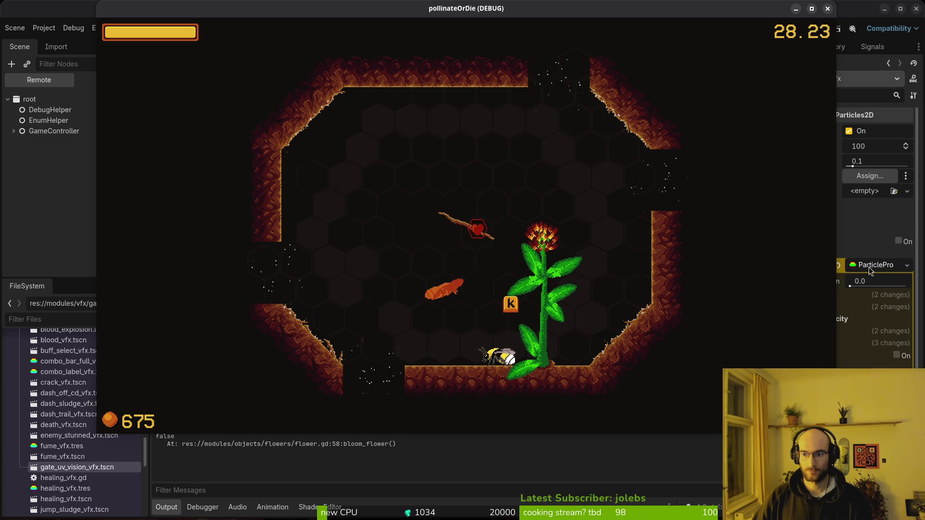
{"action": "left_click", "coordinate": [869, 267]}
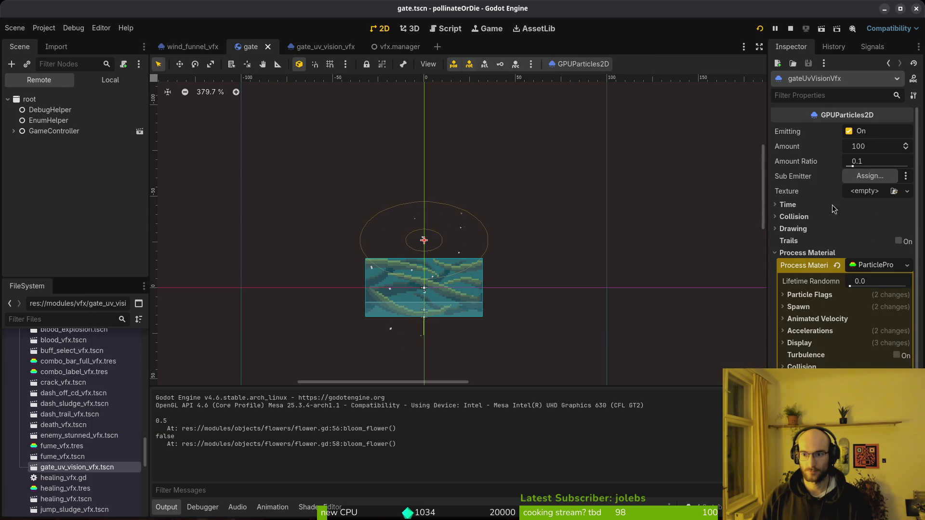
- Set the gate particles' Time > Explosiveness to 0.34 and relaunch the game
{"action": "left_click", "coordinate": [795, 204]}
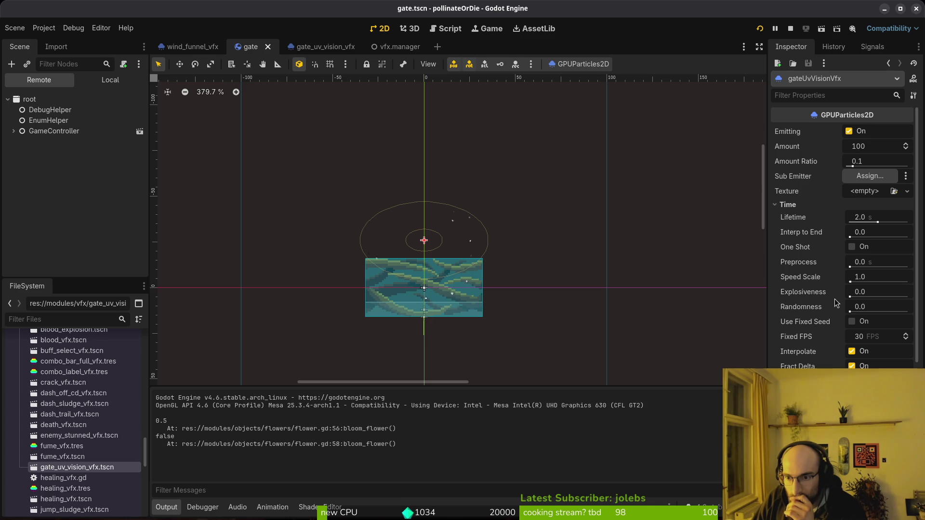
{"action": "left_click_drag", "start_coordinate": [851, 297], "coordinate": [871, 297]}
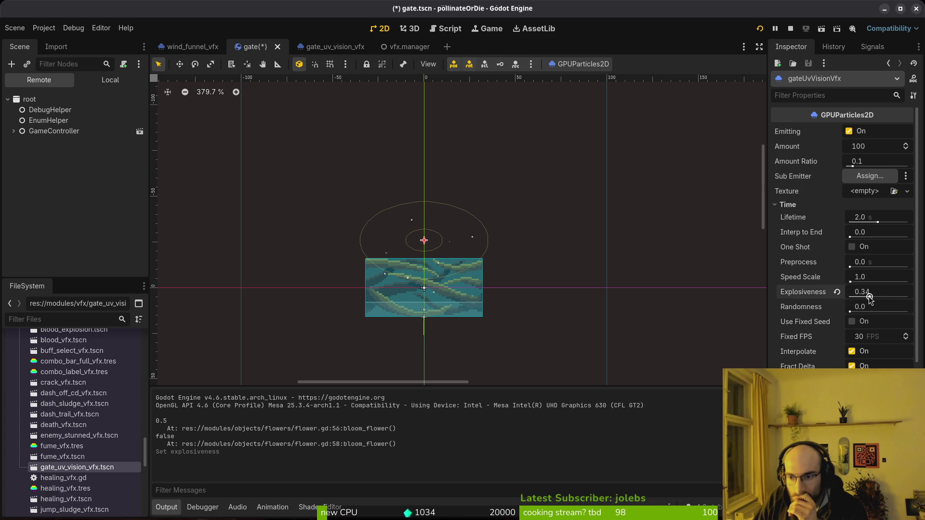
{"action": "key", "text": "F5"}
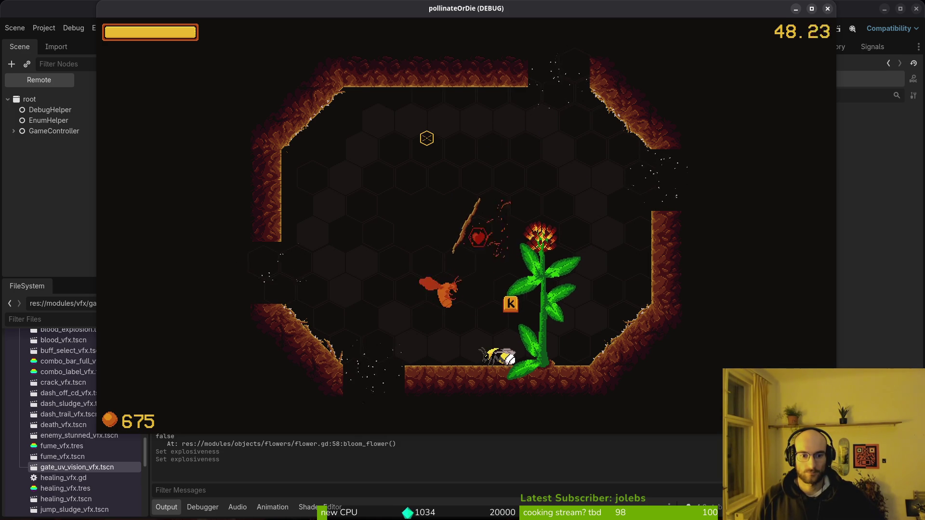
- Compare the game with gateUvVisionVfx hidden and then shown again
{"action": "key", "text": "F8"}
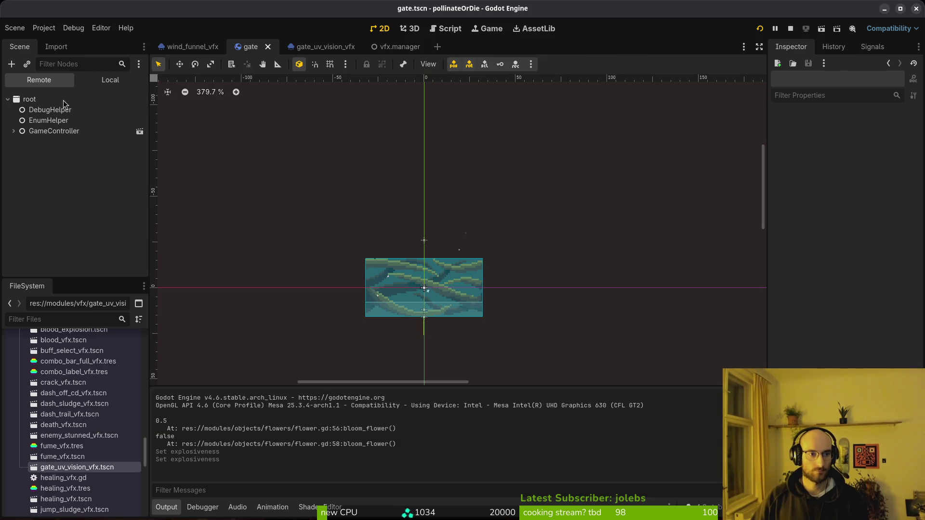
{"action": "left_click", "coordinate": [140, 195]}
{"action": "key", "text": "alt+Tab"}
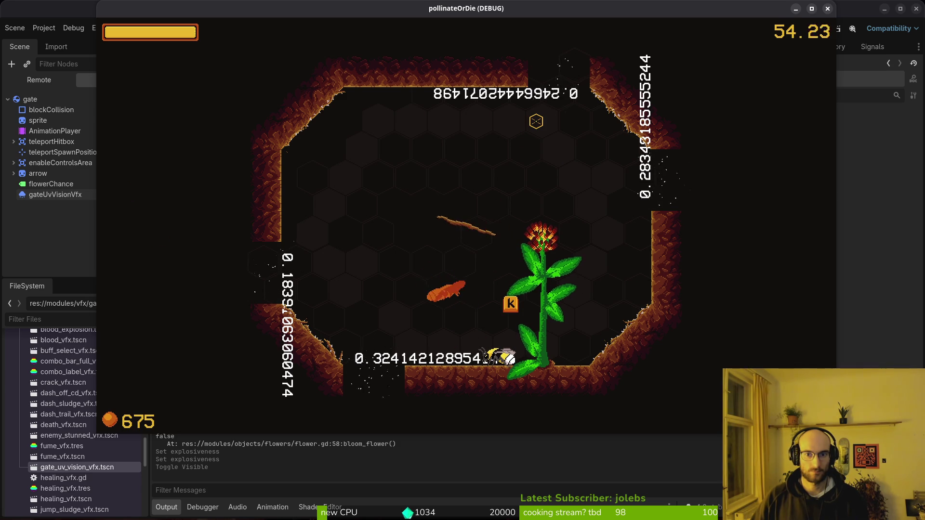
{"action": "key", "text": "F8"}
{"action": "left_click", "coordinate": [140, 195]}
{"action": "key", "text": "alt+Tab"}
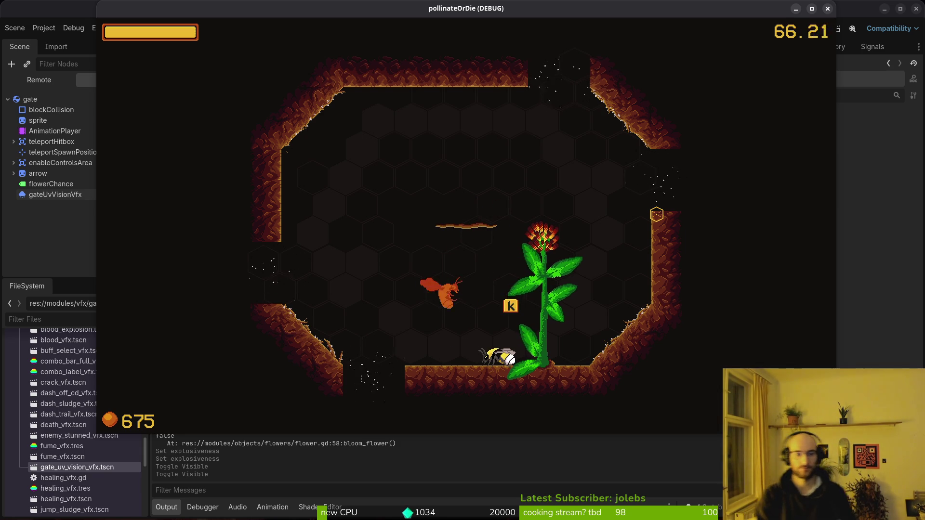
{"action": "key", "text": "F8"}
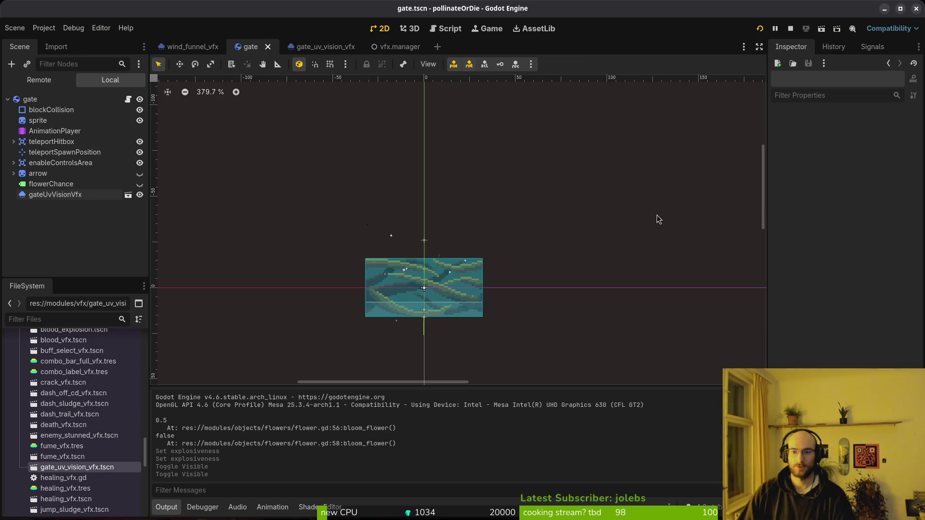
- Open gate_uv_vision_vfx and begin editing the particles' Lifetime value
{"action": "left_click", "coordinate": [326, 47]}
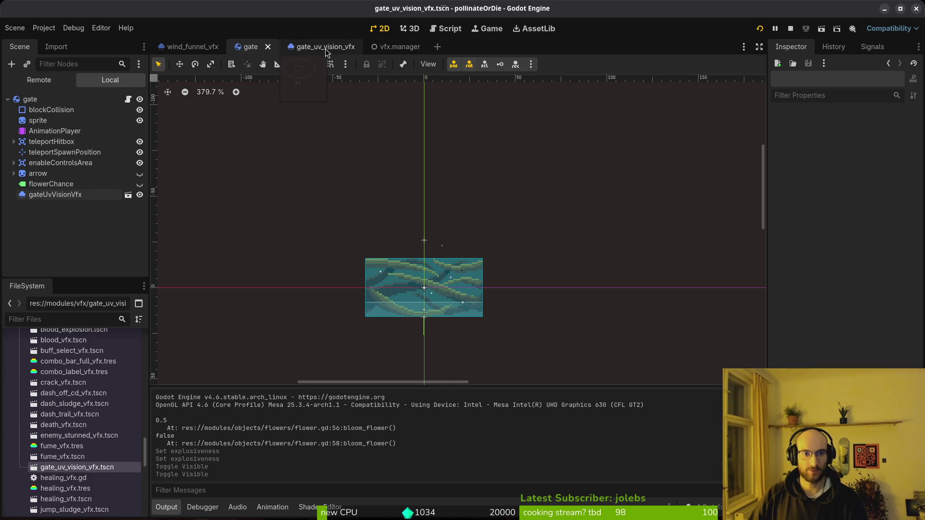
{"action": "scroll", "coordinate": [853, 200], "scroll_direction": "up", "scroll_amount": 5}
{"action": "left_click", "coordinate": [866, 218]}
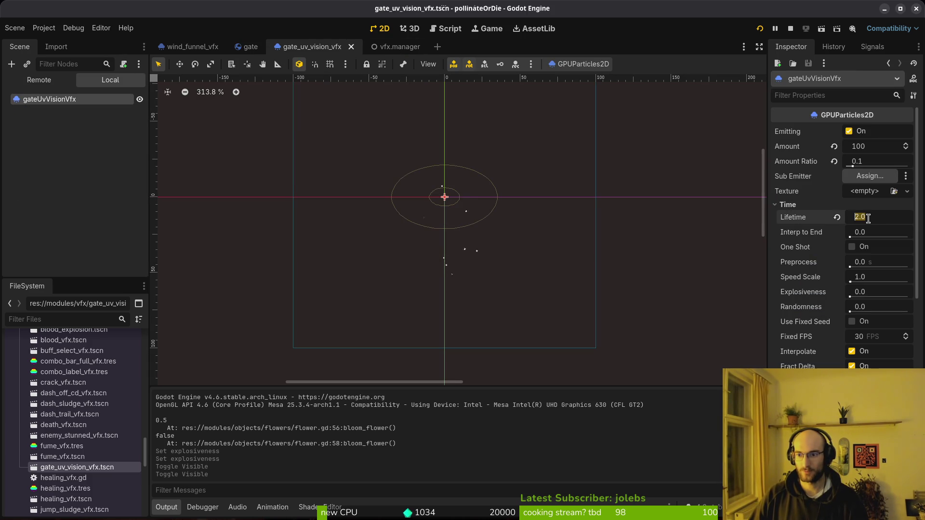
{"action": "type", "text": "2.5"}
- Set the UV vision particle Lifetime to 2.5 s and give gateUvVisionVfx the updated process material
{"action": "key", "text": "Return"}
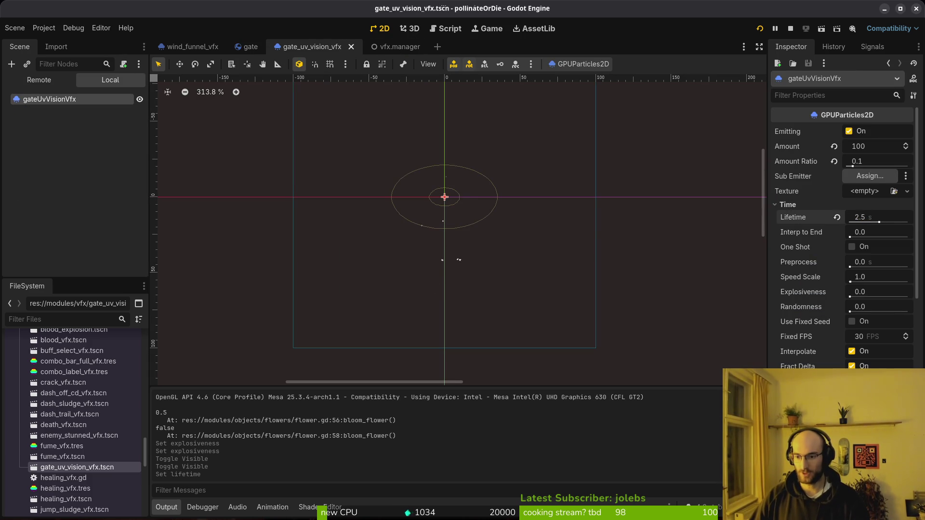
{"action": "left_click", "coordinate": [254, 50]}
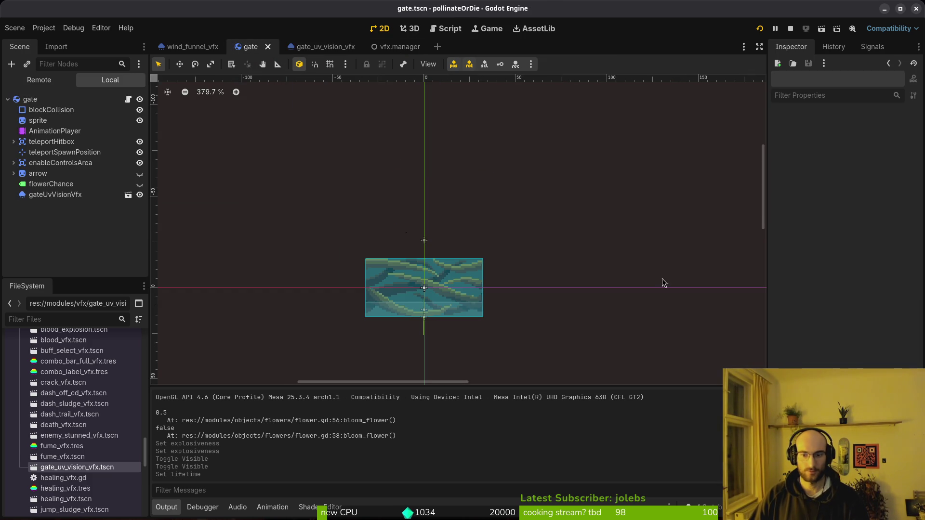
{"action": "left_click", "coordinate": [75, 194]}
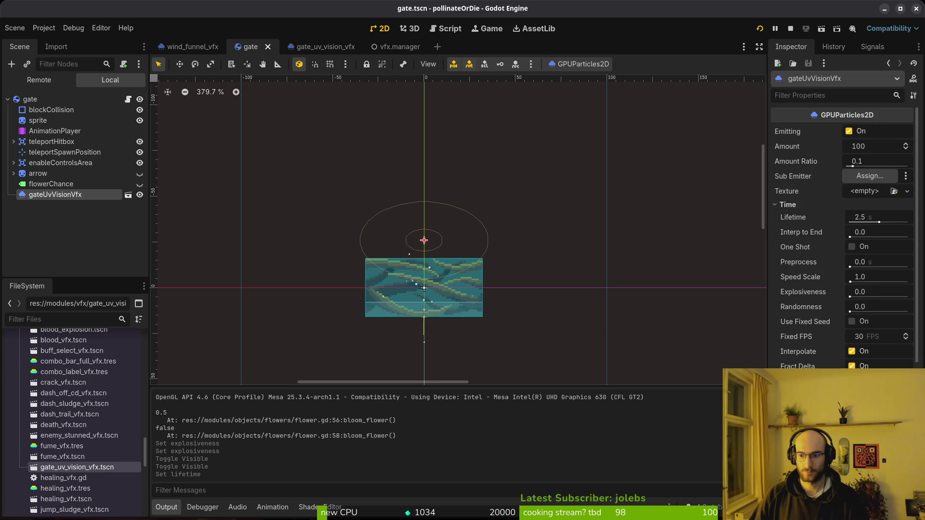
{"action": "key", "text": "ctrl+s"}
{"action": "key", "text": "ctrl+Tab"}
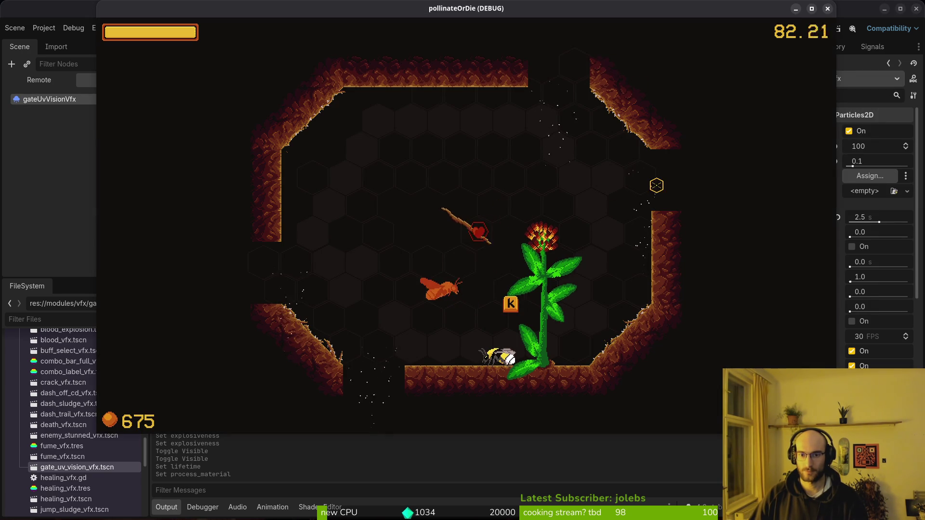
- Restart the game, choose Nouveau jeu, and play into the first cave level to check the effect
{"action": "left_click", "coordinate": [773, 18]}
{"action": "left_click", "coordinate": [760, 28]}
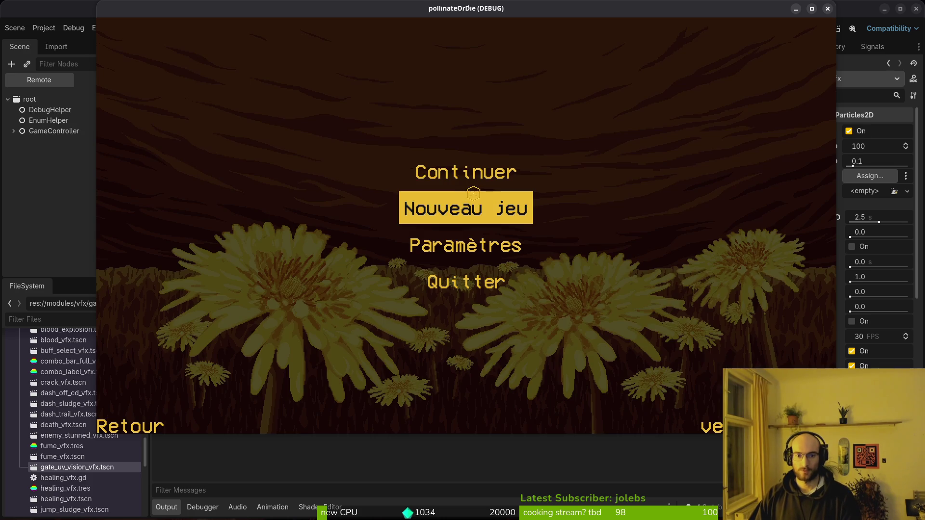
{"action": "left_click", "coordinate": [463, 177]}
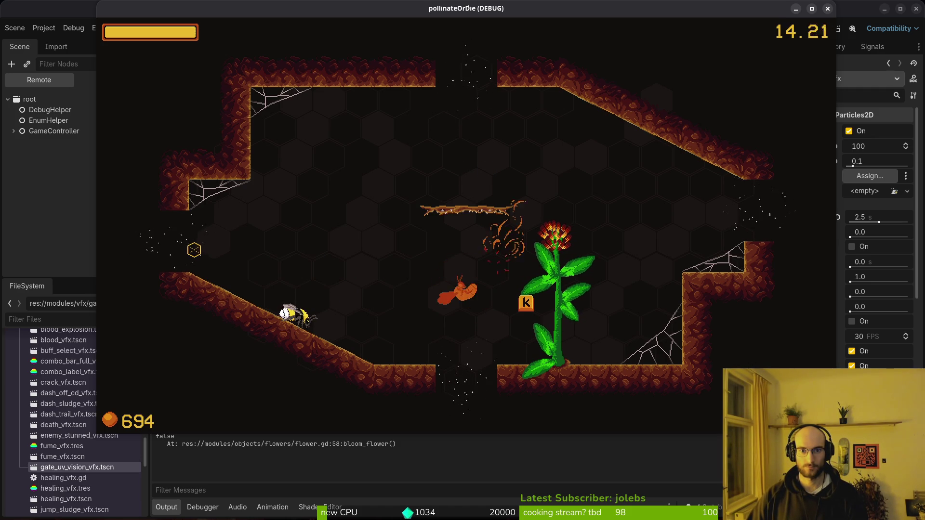
{"action": "key", "text": "F8"}
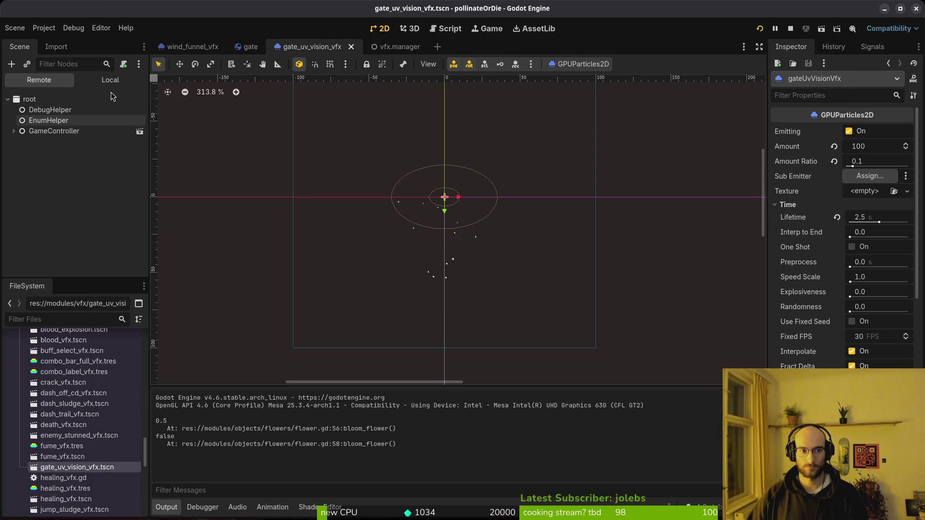
- Toggle the gateUvVisionVfx particles' visibility in the gate scene and test-run the game
{"action": "left_click", "coordinate": [109, 82]}
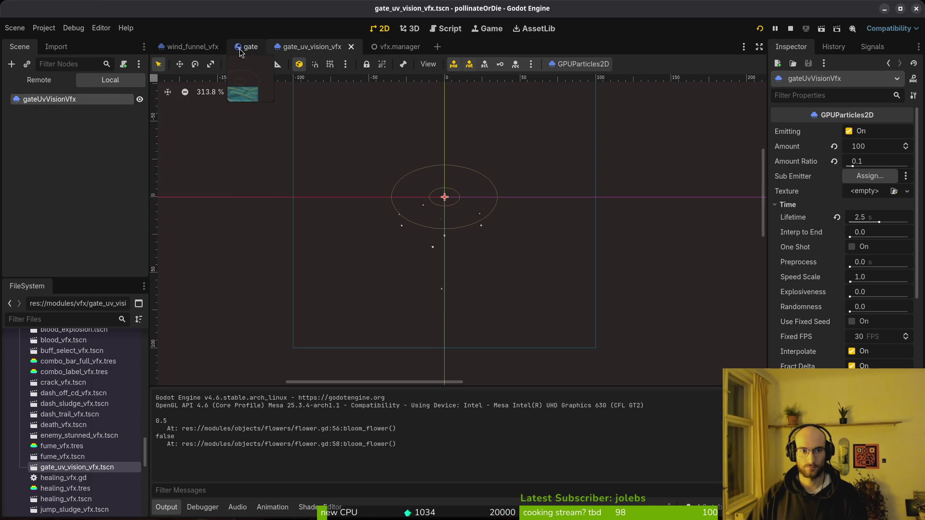
{"action": "left_click", "coordinate": [248, 46]}
{"action": "left_click", "coordinate": [140, 195]}
{"action": "key", "text": "F5"}
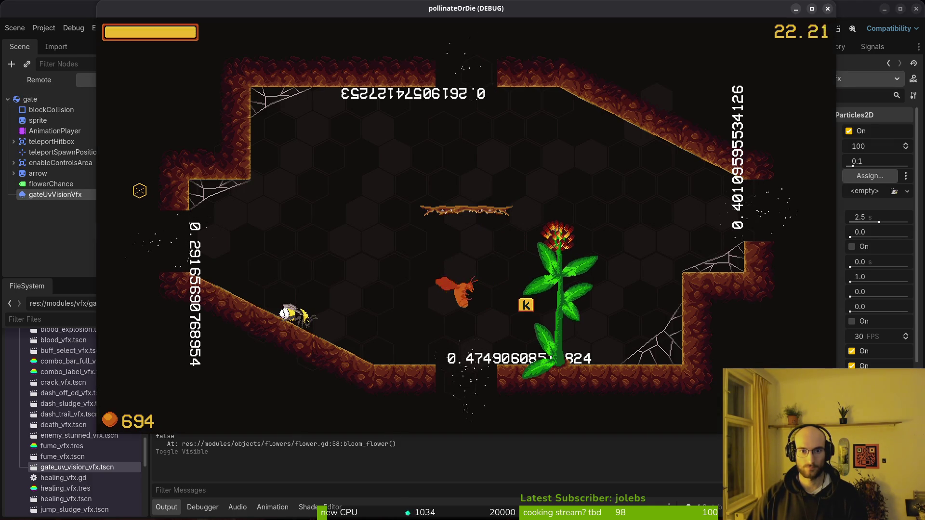
{"action": "key", "text": "F8"}
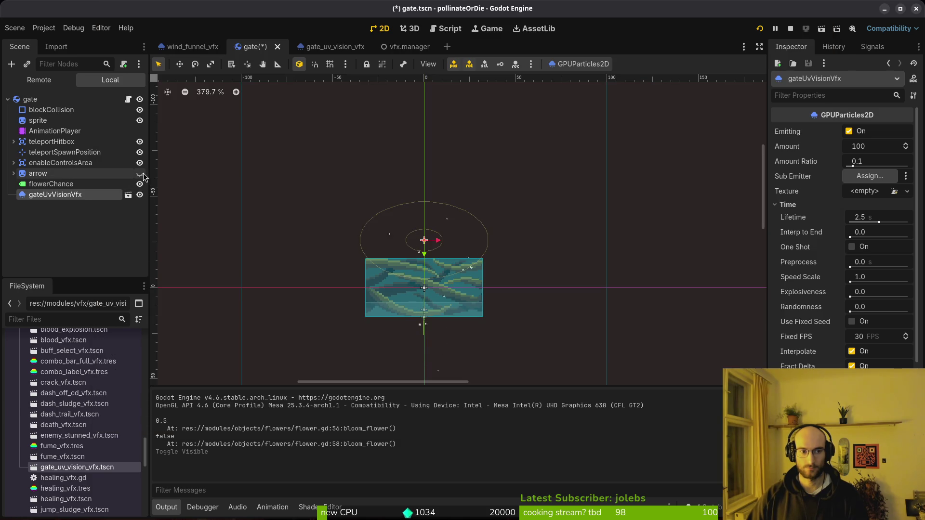
- Hide the arrow and flowerChance nodes in the gate scene and save it
{"action": "left_click", "coordinate": [140, 174]}
{"action": "key", "text": "ctrl+s"}
{"action": "left_click", "coordinate": [140, 174]}
{"action": "left_click", "coordinate": [140, 184]}
{"action": "key", "text": "ctrl+s"}
- Turn off Emitting in gate_uv_vision_vfx, close its tab, hide gateUvVisionVfx, and run the game
{"action": "left_click", "coordinate": [326, 52]}
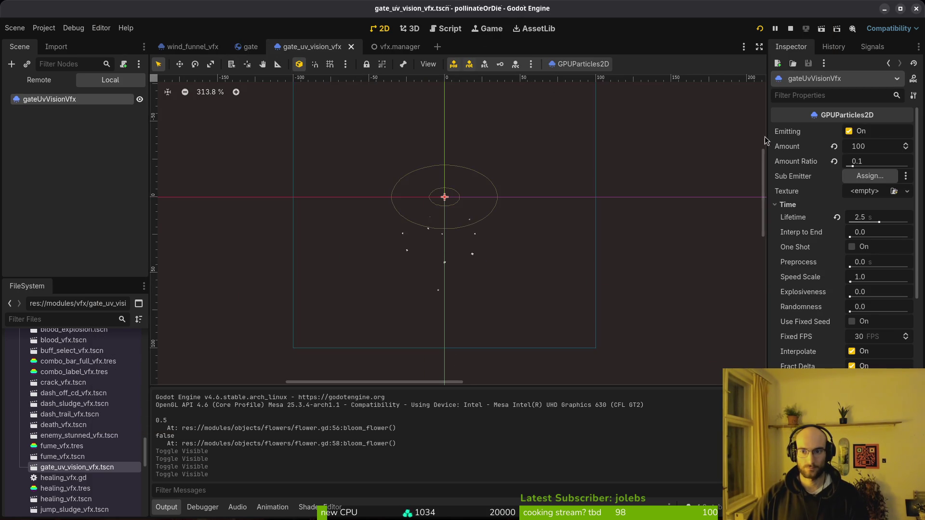
{"action": "left_click", "coordinate": [850, 132]}
{"action": "left_click", "coordinate": [249, 47]}
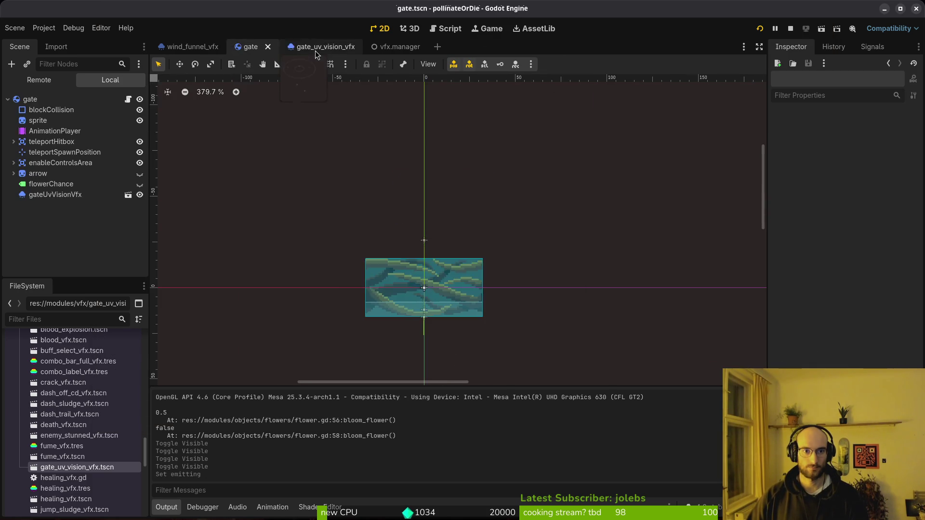
{"action": "left_click", "coordinate": [322, 51]}
{"action": "left_click", "coordinate": [351, 47]}
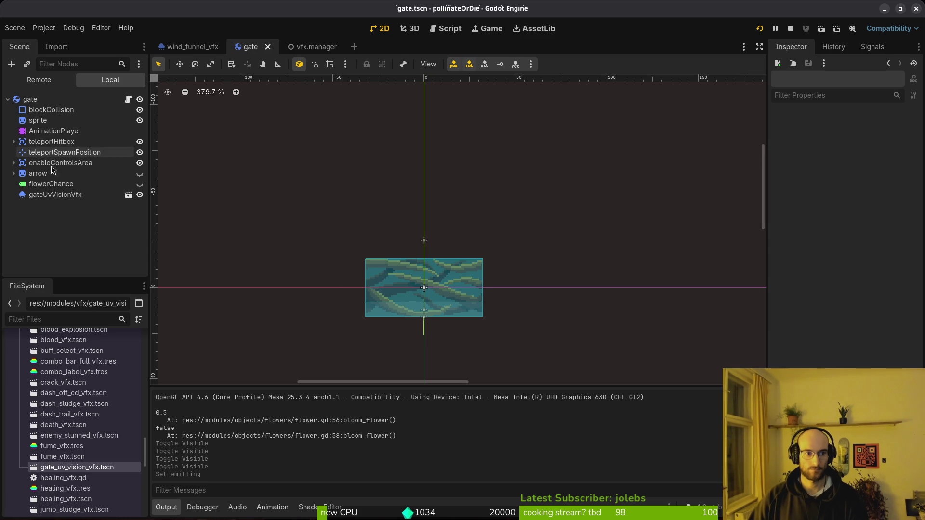
{"action": "left_click", "coordinate": [140, 195]}
{"action": "key", "text": "F5"}
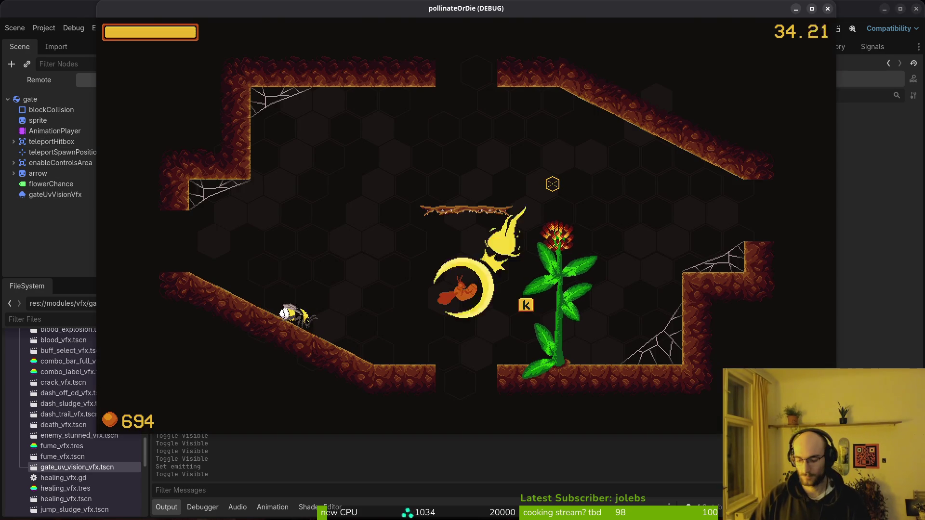
{"action": "key", "text": "alt+Tab"}
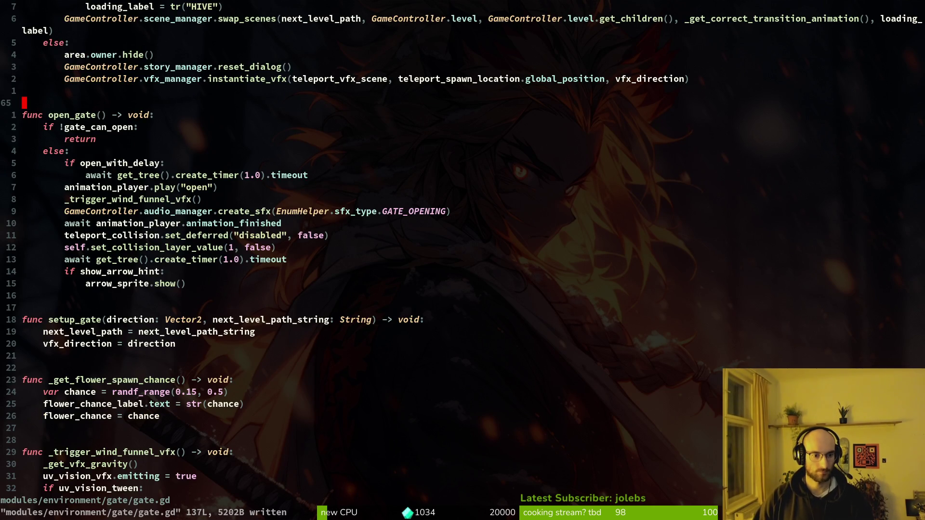
- In gate.gd's open_gate, add an unfinished if line below animation_player.play("open")
{"action": "key", "text": "ctrl+o"}
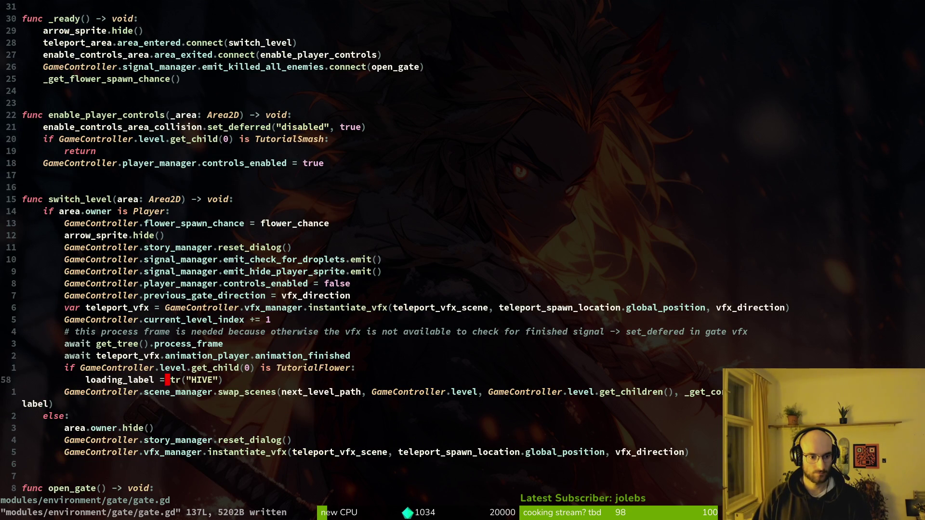
{"action": "key", "text": "j"}
{"action": "key", "text": "j"}
{"action": "key", "text": "j"}
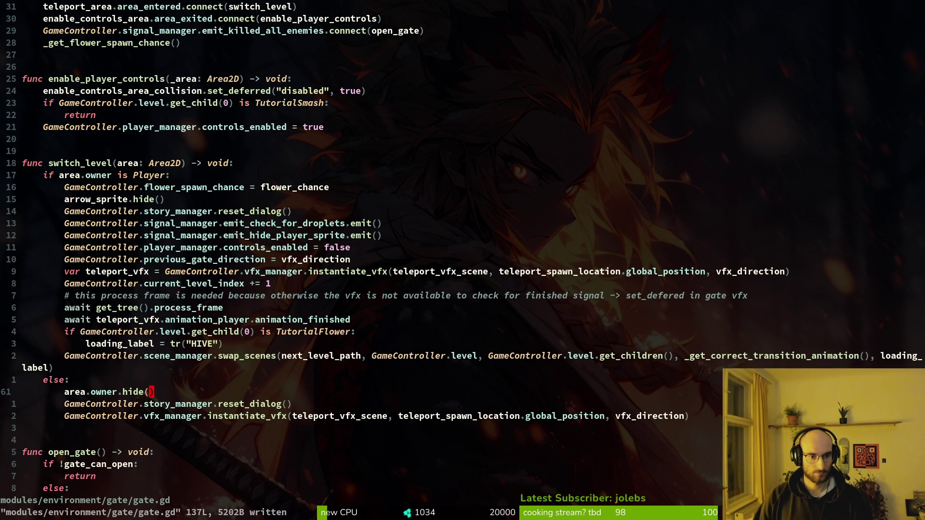
{"action": "key", "text": "ctrl+o"}
{"action": "key", "text": "ctrl+o"}
{"action": "key", "text": "ctrl+i"}
{"action": "key", "text": "ctrl+i"}
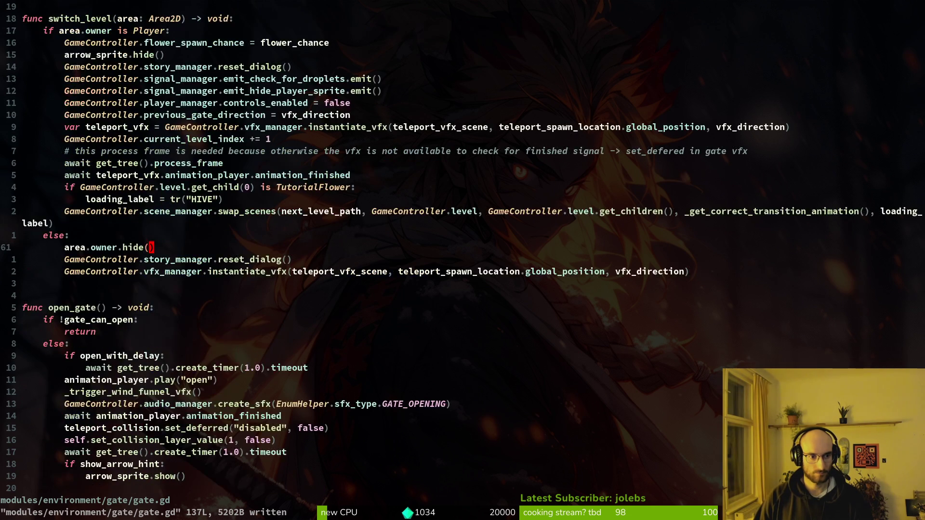
{"action": "key", "text": "ctrl+o"}
{"action": "key", "text": "ctrl+i"}
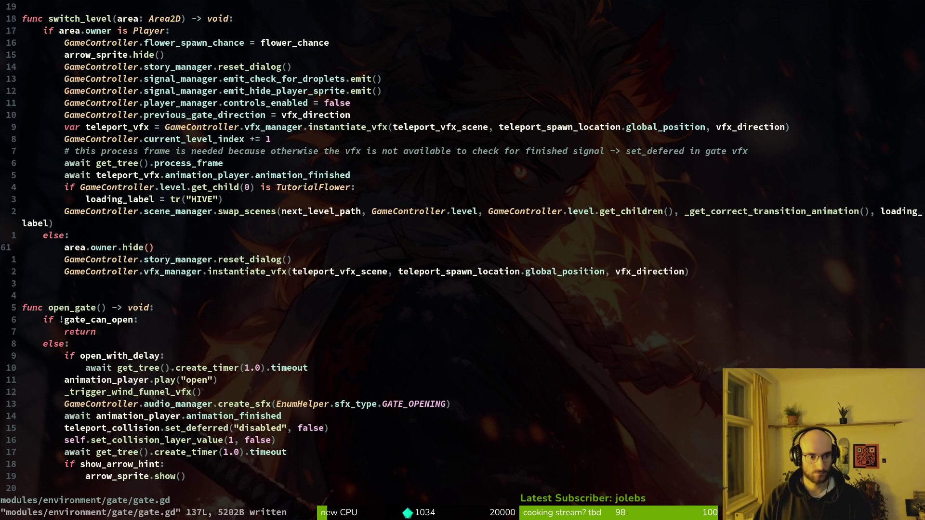
{"action": "key", "text": "ctrl+o"}
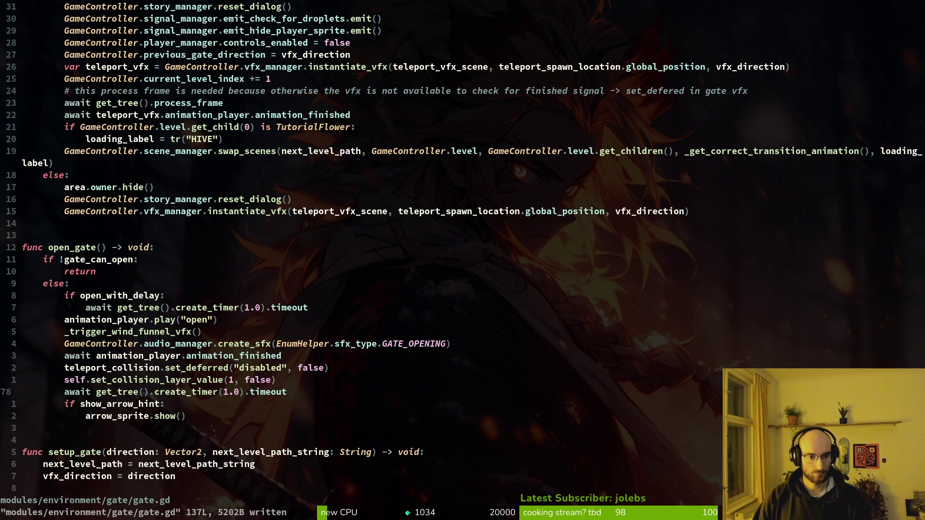
{"action": "type", "text": "oif"}
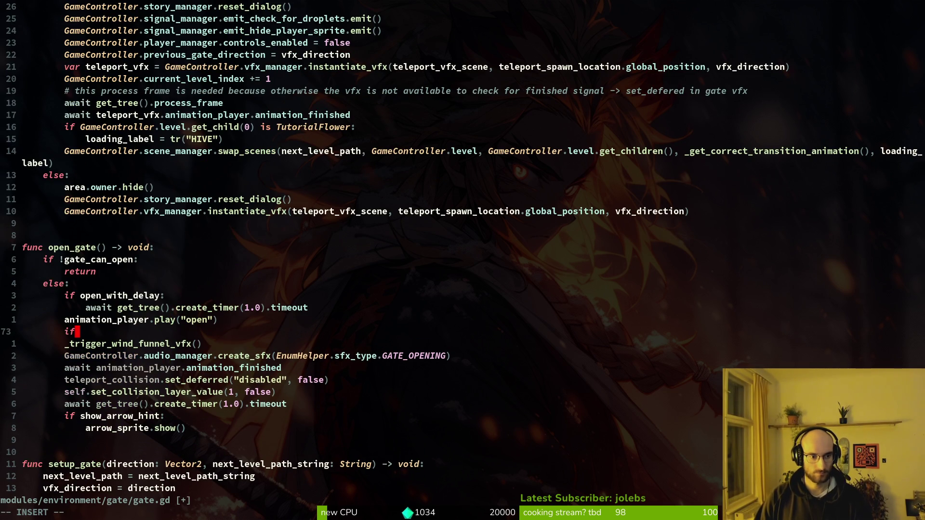
{"action": "key", "text": "Escape"}
{"action": "key", "text": "space"}
- Open skill.manager.gd with the file finder by searching 'skma'
{"action": "key", "text": "f"}
{"action": "key", "text": "f"}
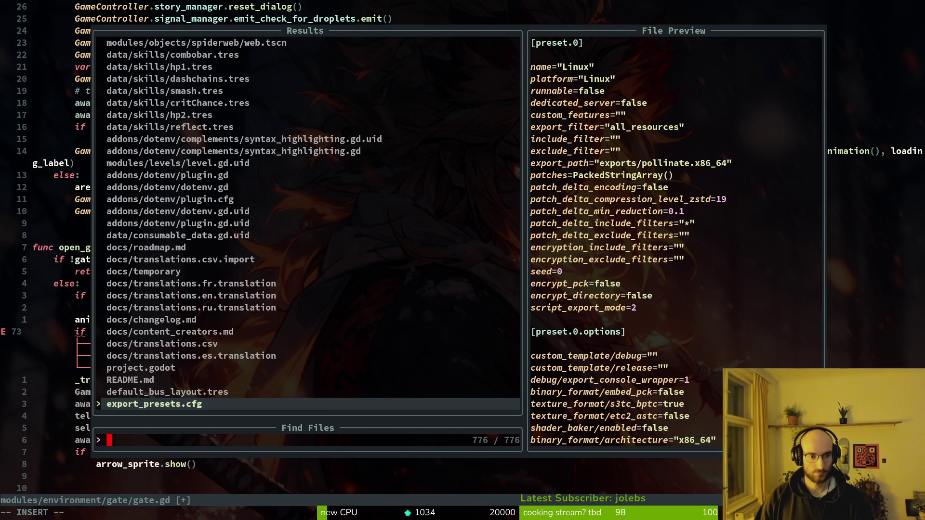
{"action": "type", "text": "ski"}
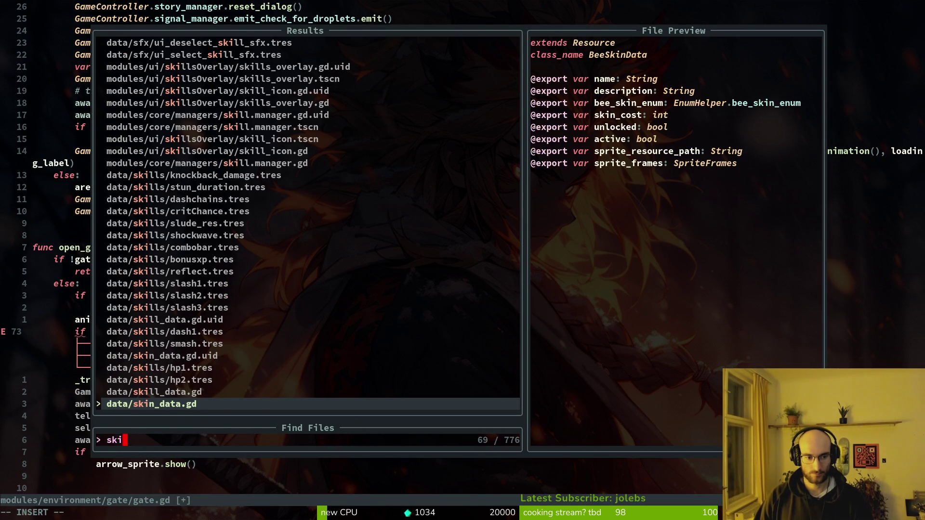
{"action": "key", "text": "Escape"}
{"action": "key", "text": "space"}
{"action": "key", "text": "f"}
{"action": "key", "text": "f"}
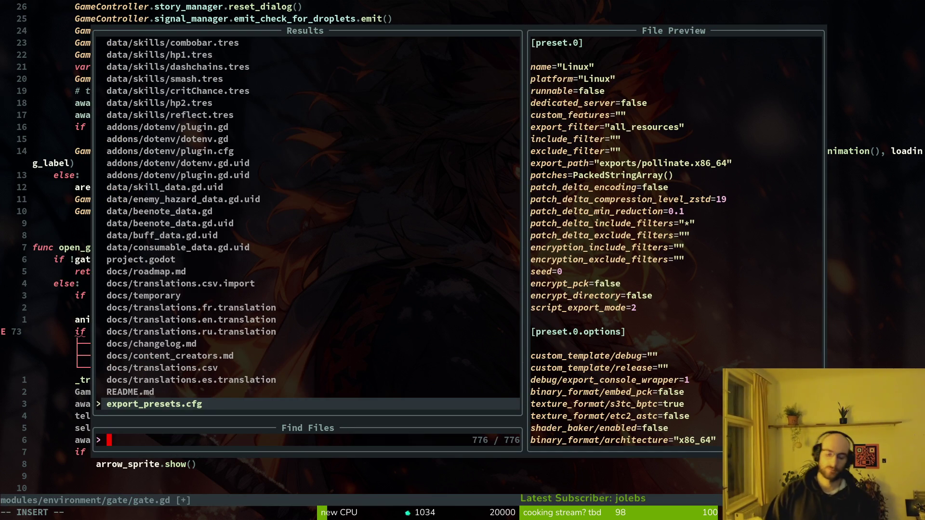
{"action": "type", "text": "skma"}
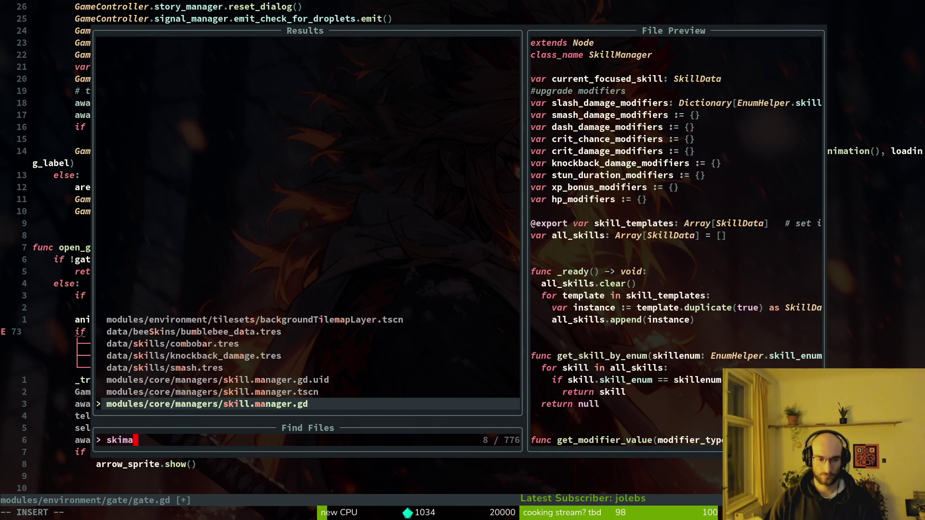
{"action": "key", "text": "Return"}
- Open modules/player/dashing.gd through the file finder
{"action": "key", "text": "space"}
{"action": "key", "text": "f"}
{"action": "key", "text": "f"}
{"action": "key", "text": "Escape"}
{"action": "key", "text": "space"}
{"action": "key", "text": "f"}
{"action": "key", "text": "f"}
{"action": "type", "text": "dash"}
{"action": "key", "text": "Up"}
{"action": "key", "text": "Up"}
{"action": "key", "text": "Up"}
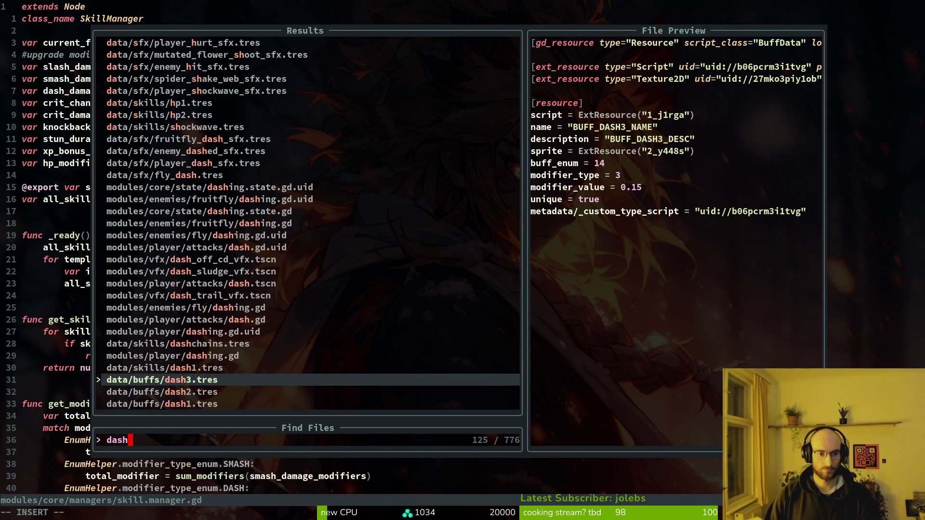
{"action": "key", "text": "Return"}
{"action": "key", "text": "space"}
{"action": "key", "text": "f"}
{"action": "key", "text": "f"}
{"action": "type", "text": "das"}
{"action": "key", "text": "Escape"}
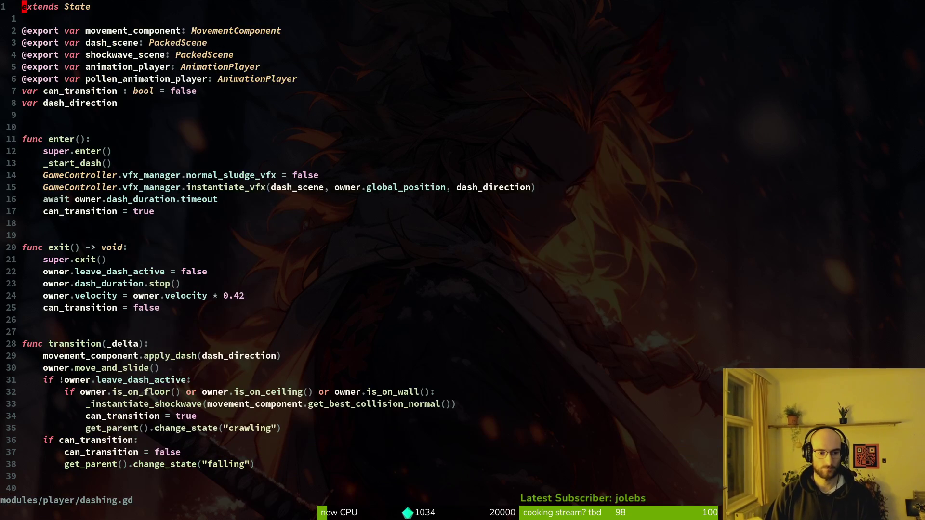
- Yank the SHOCKWAVE skill-active if line from dashing.gd and return to skill.manager.gd
{"action": "key", "text": "ctrl+o"}
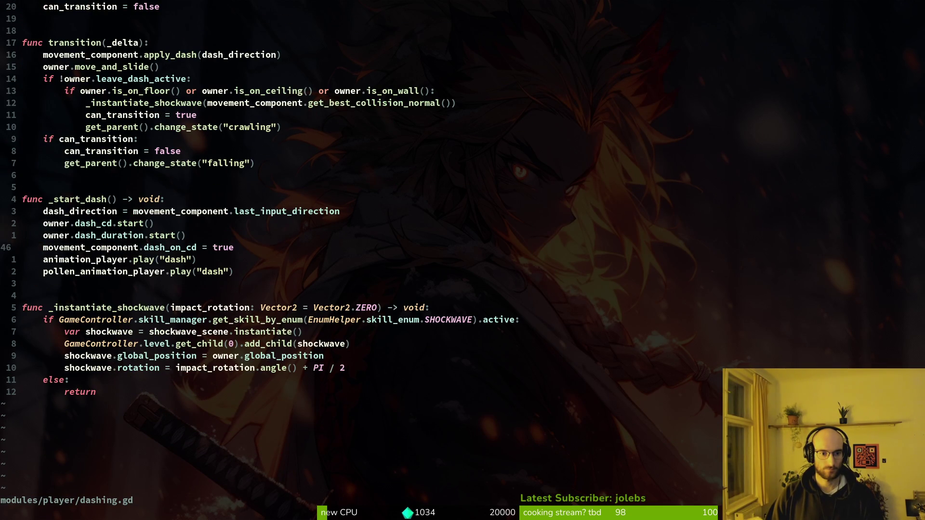
{"action": "key", "text": "j"}
{"action": "key", "text": "j"}
{"action": "key", "text": "j"}
{"action": "key", "text": "j"}
{"action": "key", "text": "y"}
{"action": "key", "text": "y"}
{"action": "key", "text": "k"}
{"action": "key", "text": "V"}
{"action": "key", "text": "y"}
{"action": "key", "text": "ctrl+6"}
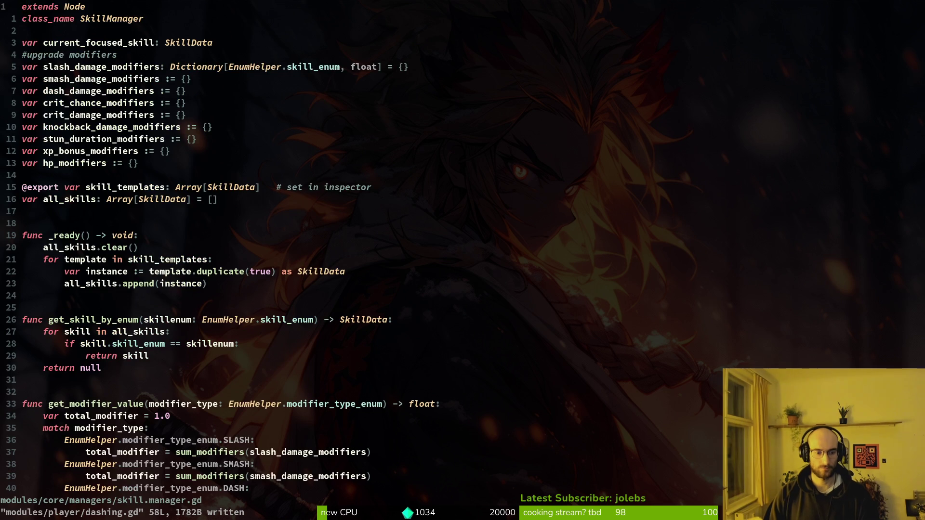
- Search 'gate' in the file finder to head back to gate.gd
{"action": "key", "text": "space"}
{"action": "key", "text": "f"}
{"action": "key", "text": "f"}
{"action": "type", "text": "gate"}
{"action": "key", "text": "Return"}
- Open gate.gd and replace the bare if with the copied SHOCKWAVE skill check
{"action": "key", "text": "space"}
{"action": "key", "text": "f"}
{"action": "key", "text": "f"}
{"action": "type", "text": "gate"}
{"action": "key", "text": "Up"}
{"action": "key", "text": "Return"}
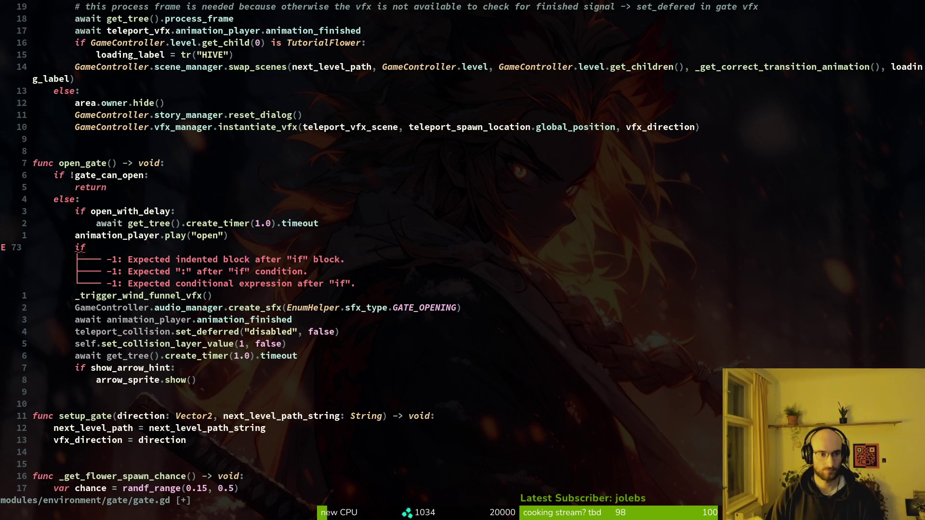
{"action": "key", "text": "Escape"}
{"action": "key", "text": "p"}
{"action": "key", "text": "k"}
{"action": "key", "text": "d"}
{"action": "key", "text": "d"}
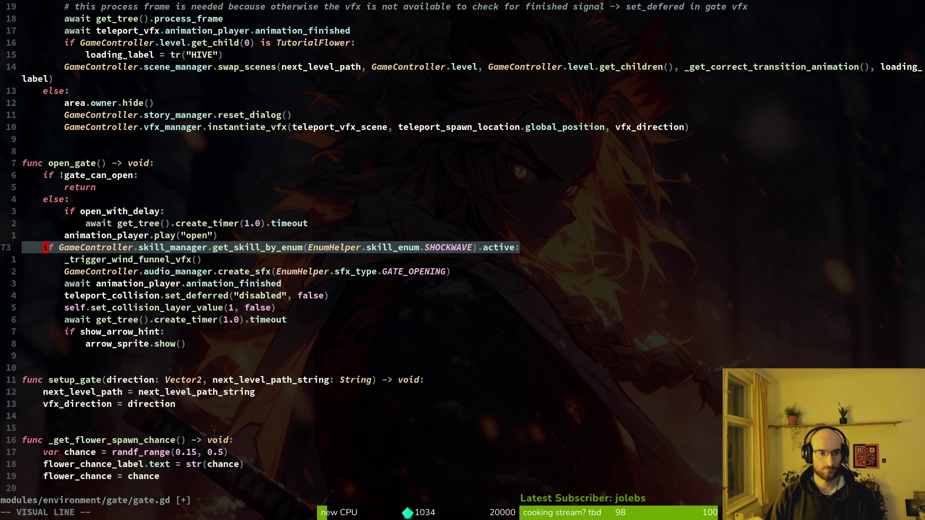
- Fix the indentation so _trigger_wind_funnel_vfx() is nested under the new if, then save
{"action": "key", "text": "greater"}
{"action": "key", "text": "greater"}
{"action": "key", "text": "ctrl+s"}
{"action": "key", "text": "V"}
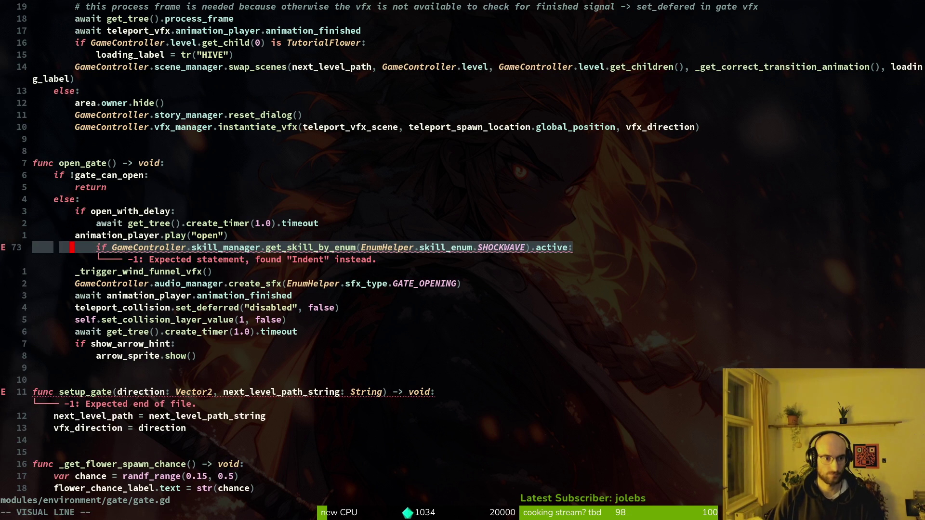
{"action": "key", "text": "less"}
{"action": "key", "text": "j"}
{"action": "key", "text": "greater"}
{"action": "key", "text": "greater"}
{"action": "key", "text": "k"}
{"action": "key", "text": "ctrl+s"}
- Change the enum member on line 73 from SHOCKWAVE to UV_
{"action": "key", "text": "f"}
{"action": "key", "text": "period"}
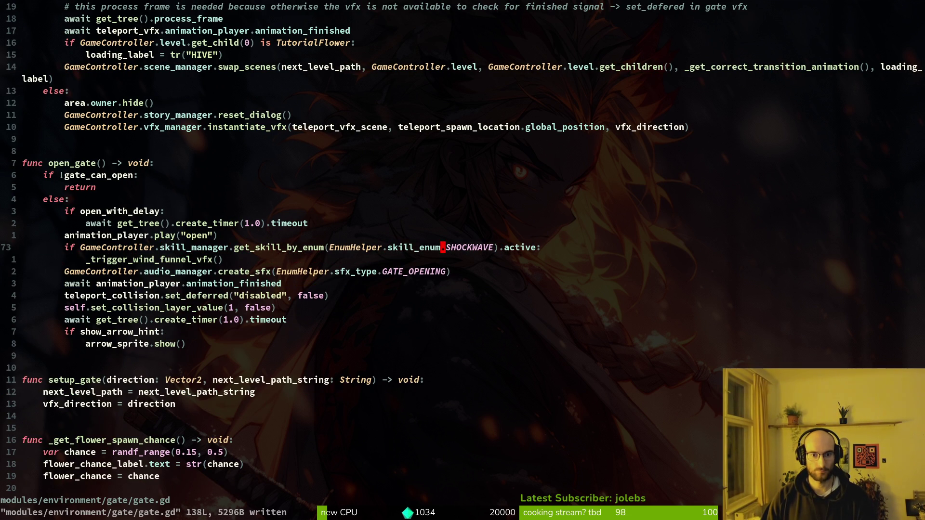
{"action": "type", "text": "ciwUV_"}
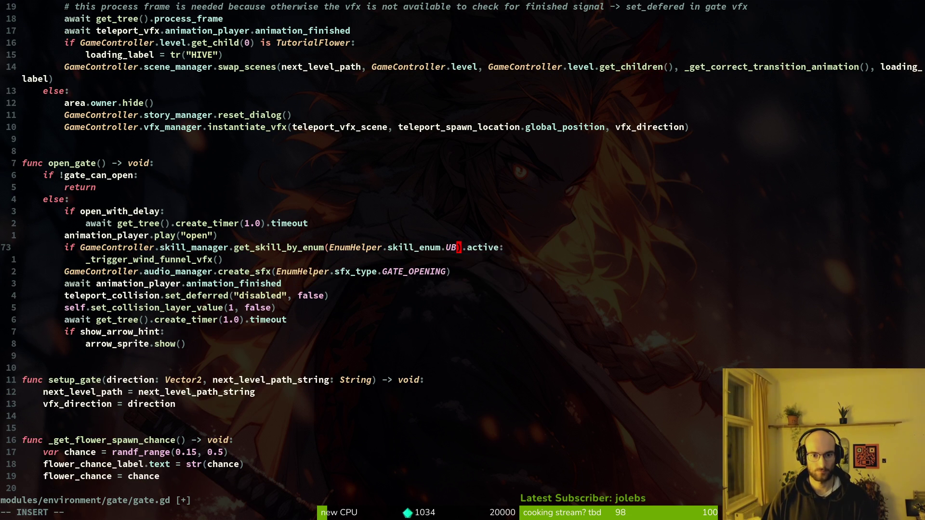
- Open enum.helper.gd through the file finder
{"action": "key", "text": "Escape"}
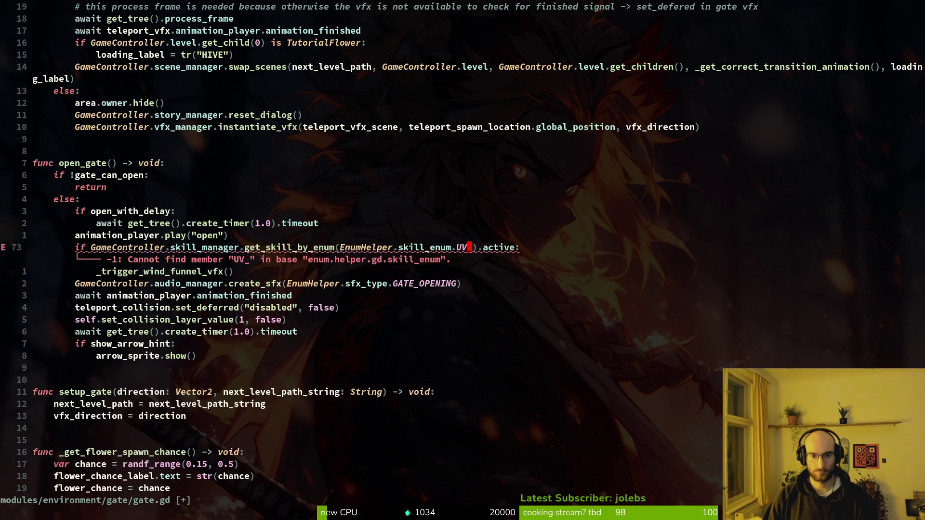
{"action": "key", "text": "space"}
{"action": "key", "text": "f"}
{"action": "key", "text": "f"}
{"action": "type", "text": "enum"}
{"action": "key", "text": "Return"}
- Add a UV_VISION entry to skill_enum in enum.helper.gd, copying the CRITDAMAGE line, and save
{"action": "key", "text": "j"}
{"action": "key", "text": "j"}
{"action": "key", "text": "j"}
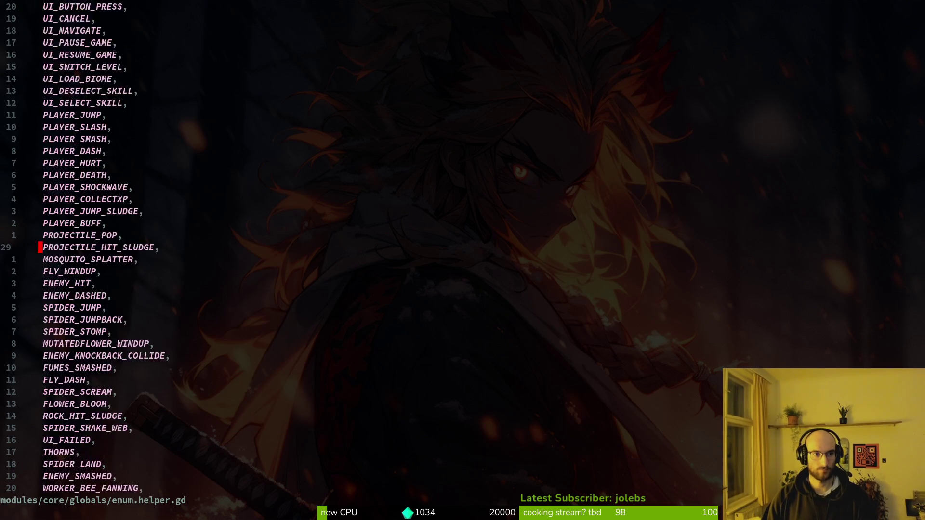
{"action": "key", "text": "ctrl+d"}
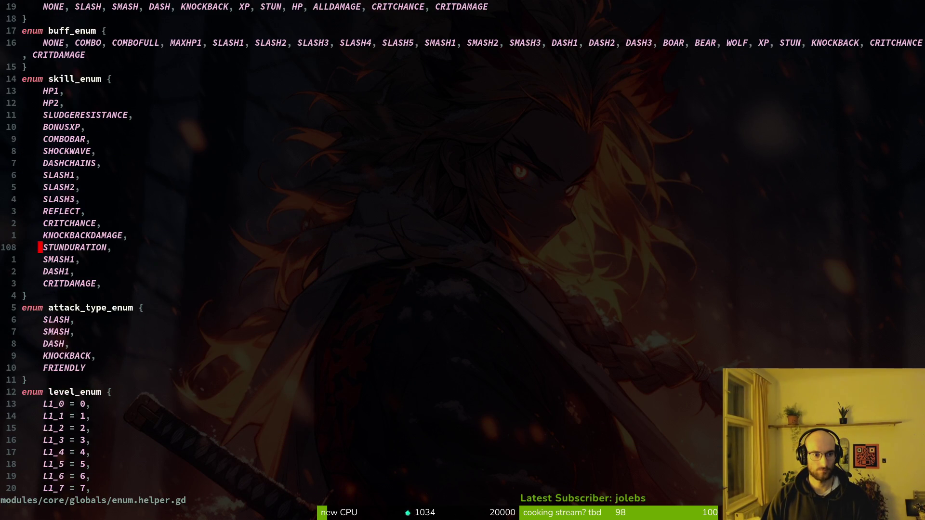
{"action": "key", "text": "j"}
{"action": "key", "text": "j"}
{"action": "key", "text": "j"}
{"action": "key", "text": "y"}
{"action": "key", "text": "y"}
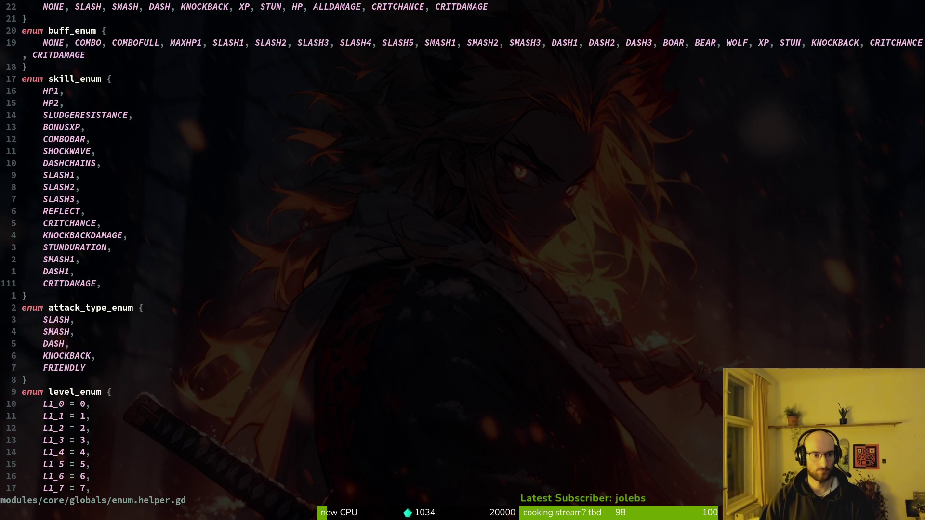
{"action": "type", "text": "pcwUV_"}
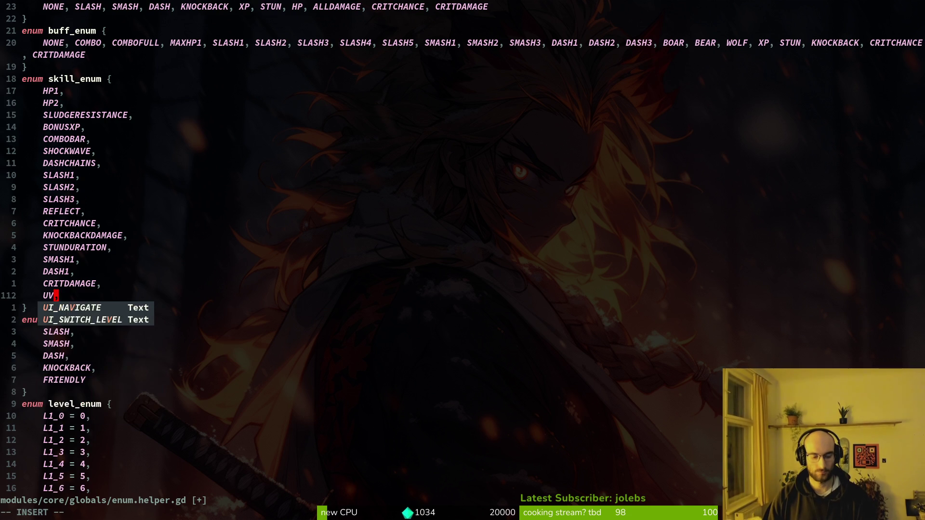
{"action": "key", "text": "Escape"}
{"action": "type", "text": ":w"}
{"action": "key", "text": "Return"}
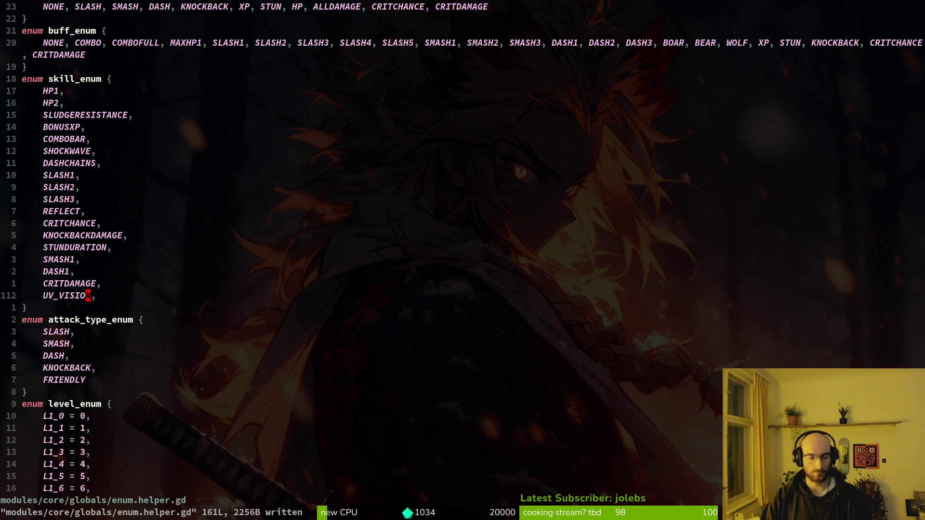
- Complete the gate.gd line 73 check to skill_enum.UV_VISION and save
{"action": "key", "text": "alt+Tab"}
{"action": "key", "text": "alt+Tab"}
{"action": "key", "text": "ctrl+o"}
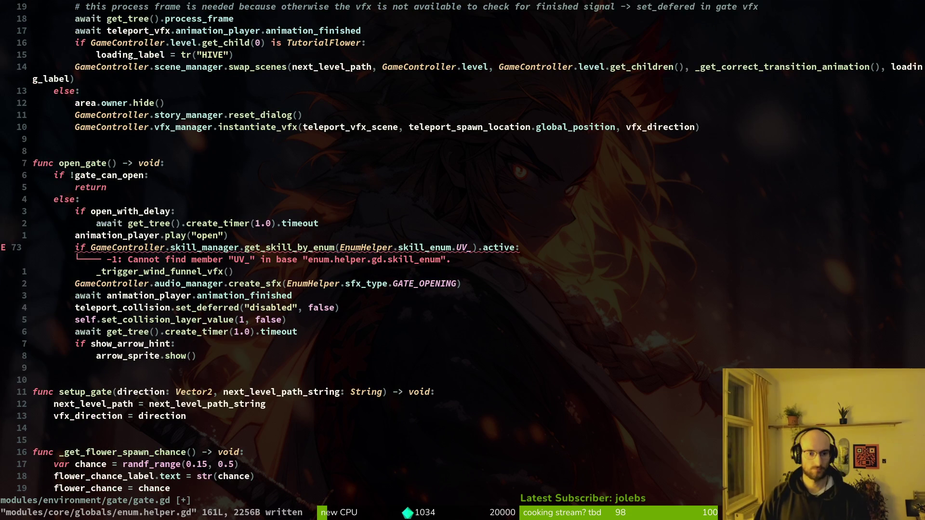
{"action": "type", "text": "aVISION"}
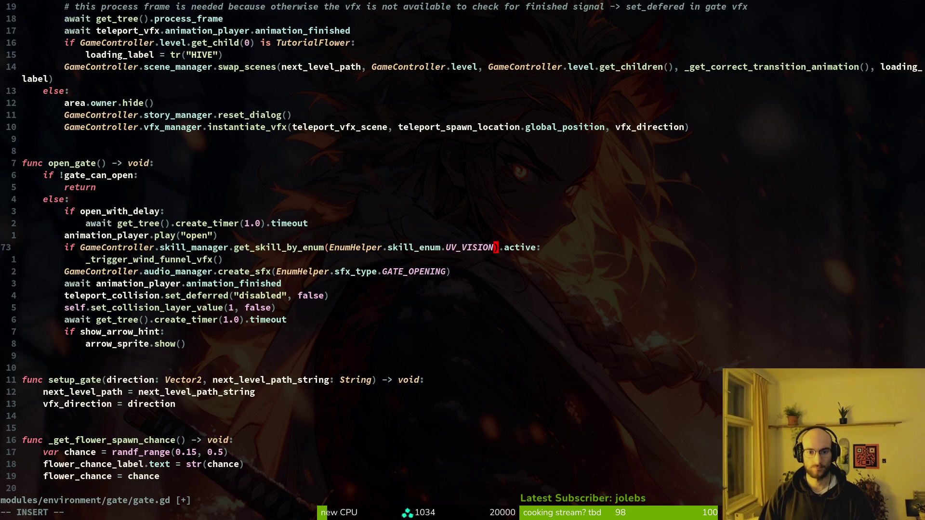
{"action": "key", "text": "Escape"}
{"action": "type", "text": ":w"}
{"action": "key", "text": "Return"}
- Open skill_data.gd by searching 'skidata' and save it with :w
{"action": "key", "text": "space"}
{"action": "key", "text": "f"}
{"action": "key", "text": "f"}
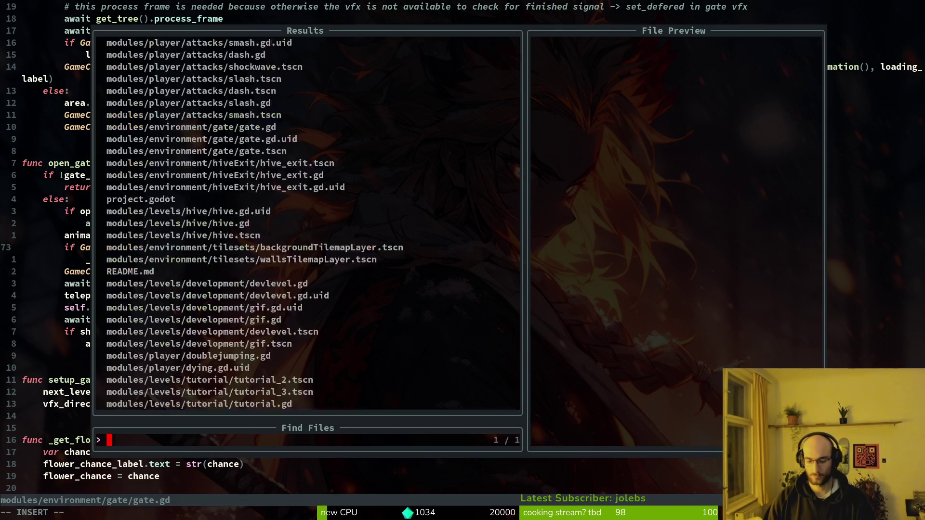
{"action": "type", "text": "skidata"}
{"action": "key", "text": "Up"}
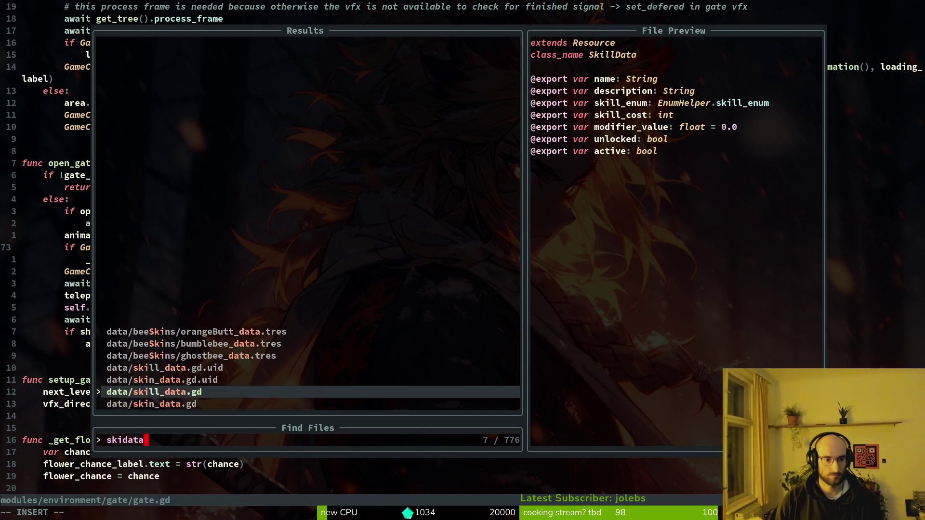
{"action": "key", "text": "Return"}
{"action": "type", "text": ":w"}
{"action": "key", "text": "Return"}
- Close the running game window and stop the game from the Godot editor
{"action": "key", "text": "alt+Tab"}
{"action": "key", "text": "alt+F4"}
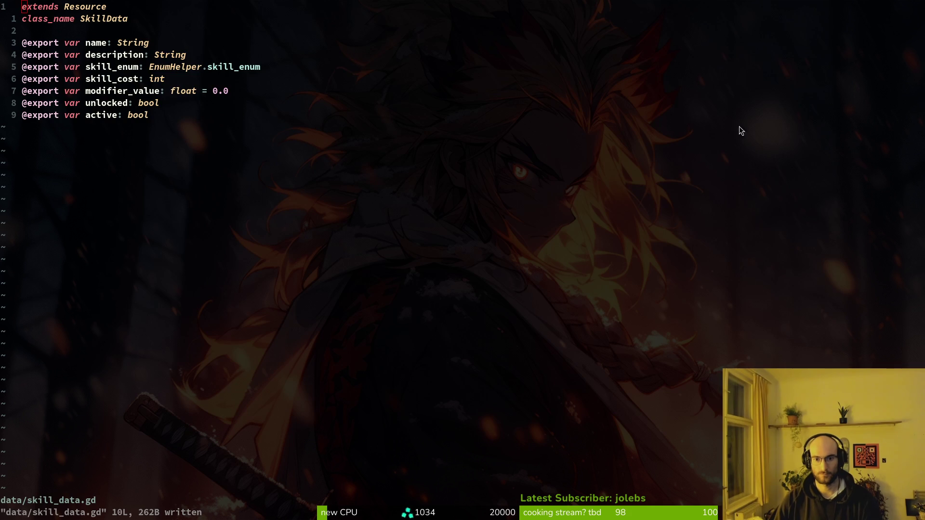
{"action": "key", "text": "alt+Tab"}
{"action": "left_click", "coordinate": [791, 29]}
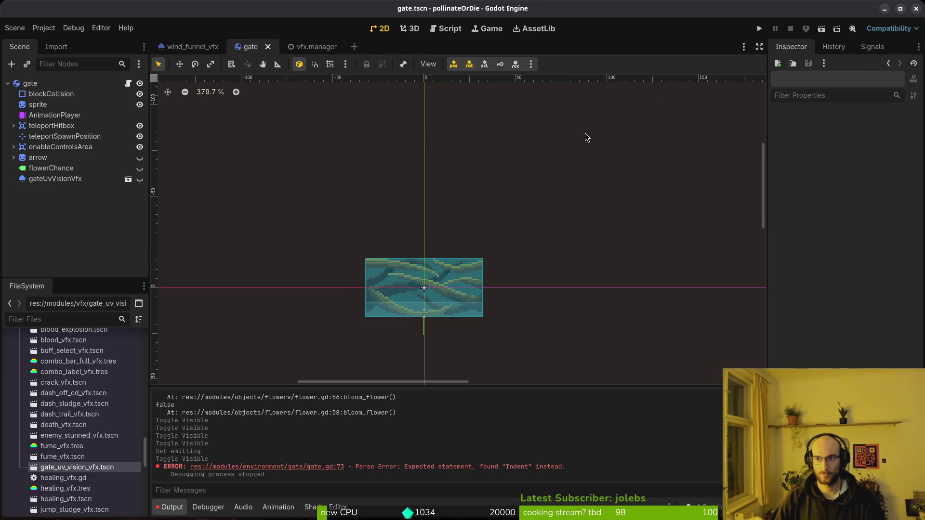
- Locate and select skill_data.gd in the FileSystem dock's data folder
{"action": "scroll", "coordinate": [68, 458], "scroll_direction": "down", "scroll_amount": 10}
{"action": "scroll", "coordinate": [64, 471], "scroll_direction": "up", "scroll_amount": 12}
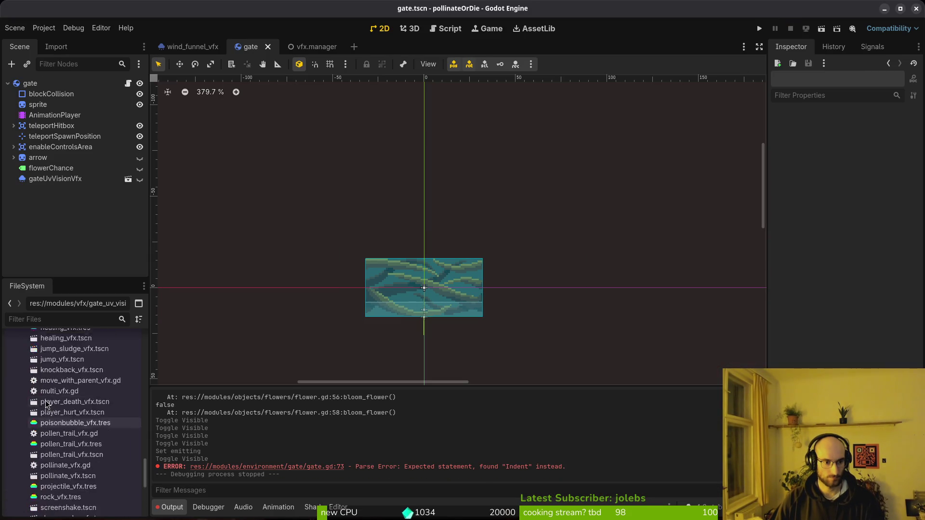
{"action": "scroll", "coordinate": [16, 423], "scroll_direction": "up", "scroll_amount": 10}
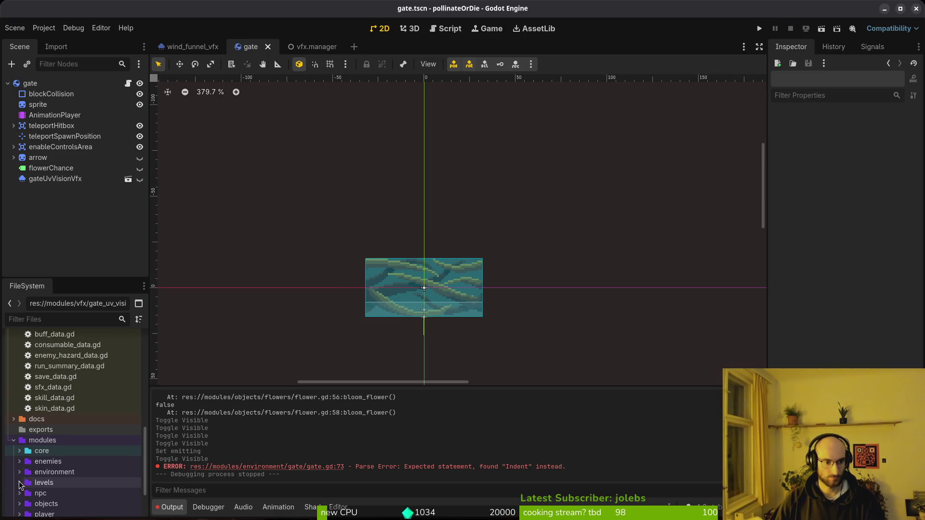
{"action": "scroll", "coordinate": [20, 469], "scroll_direction": "down", "scroll_amount": 2}
{"action": "scroll", "coordinate": [47, 392], "scroll_direction": "up", "scroll_amount": 10}
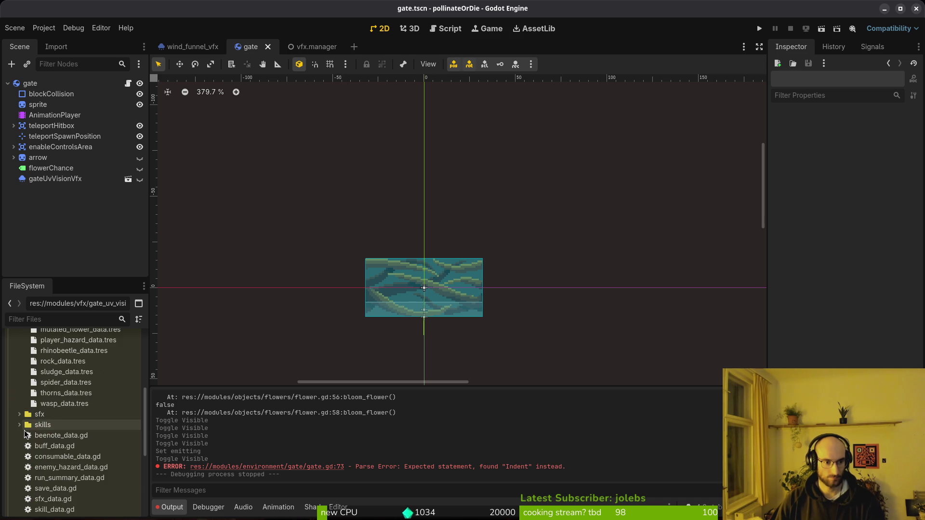
{"action": "left_click", "coordinate": [67, 458]}
{"action": "scroll", "coordinate": [54, 440], "scroll_direction": "down", "scroll_amount": 3}
{"action": "left_click", "coordinate": [55, 443]}
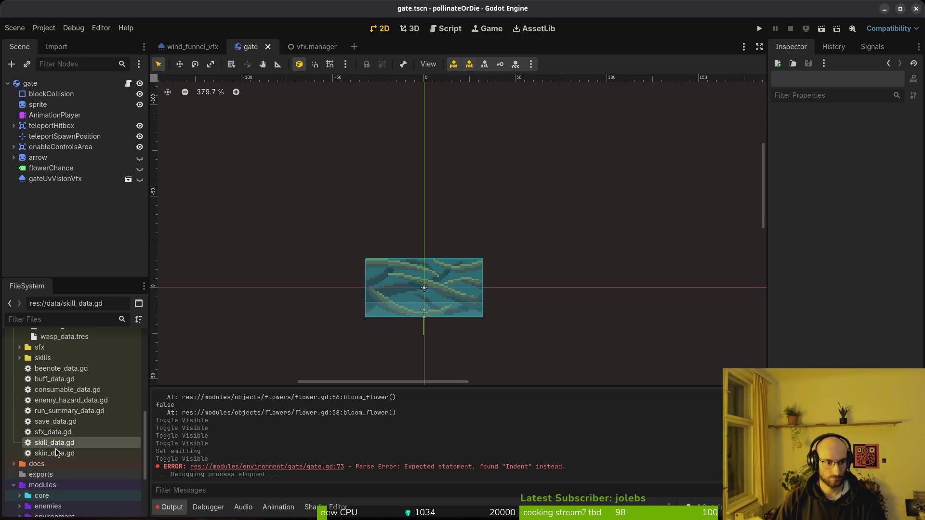
- Create a new resource of type SkillData from skill_data.gd's context menu
{"action": "right_click", "coordinate": [55, 443]}
{"action": "mouse_move", "coordinate": [214, 376]}
{"action": "left_click", "coordinate": [268, 408]}
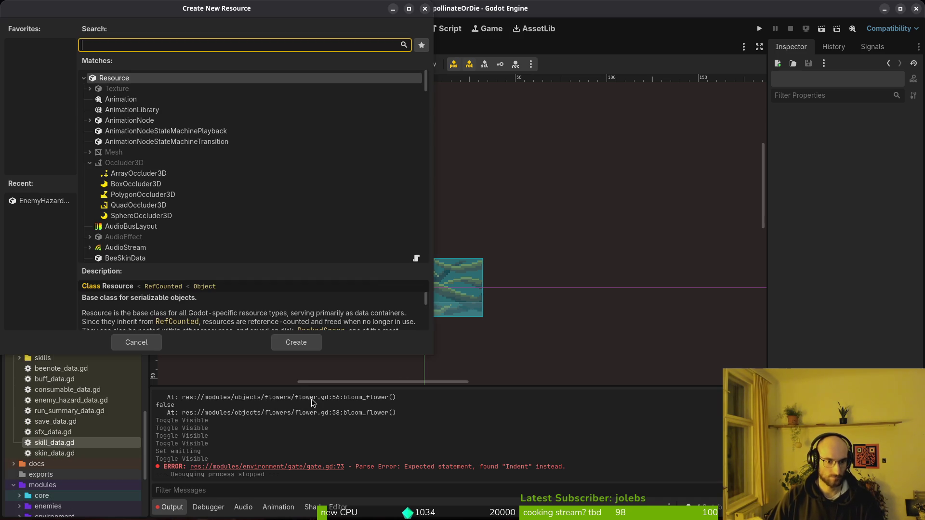
{"action": "type", "text": "skill"}
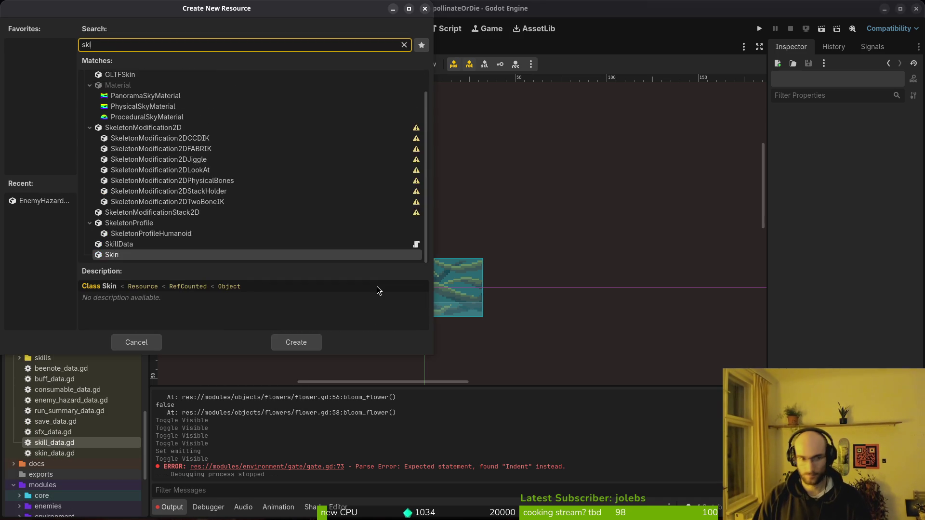
{"action": "key", "text": "Return"}
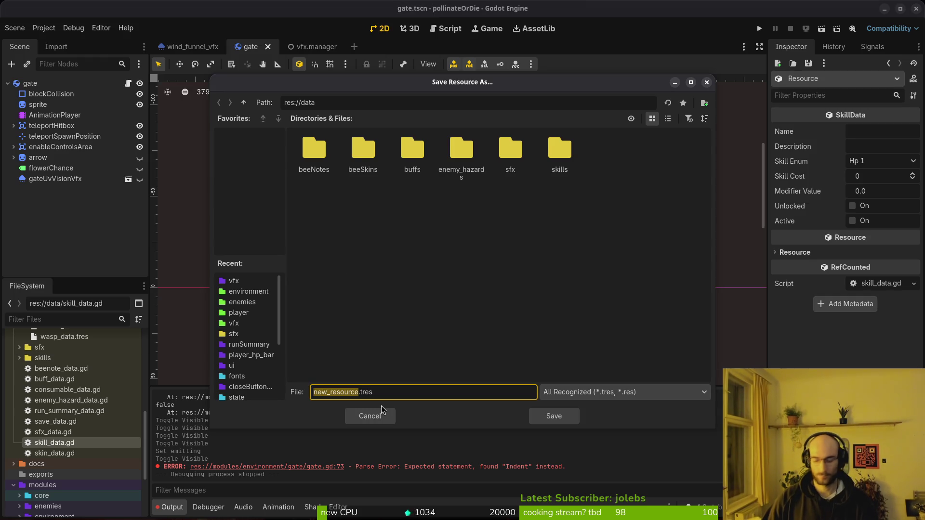
- Save the new resource as uv_vision.tres in the data/skills folder
{"action": "type", "text": "uv_vision"}
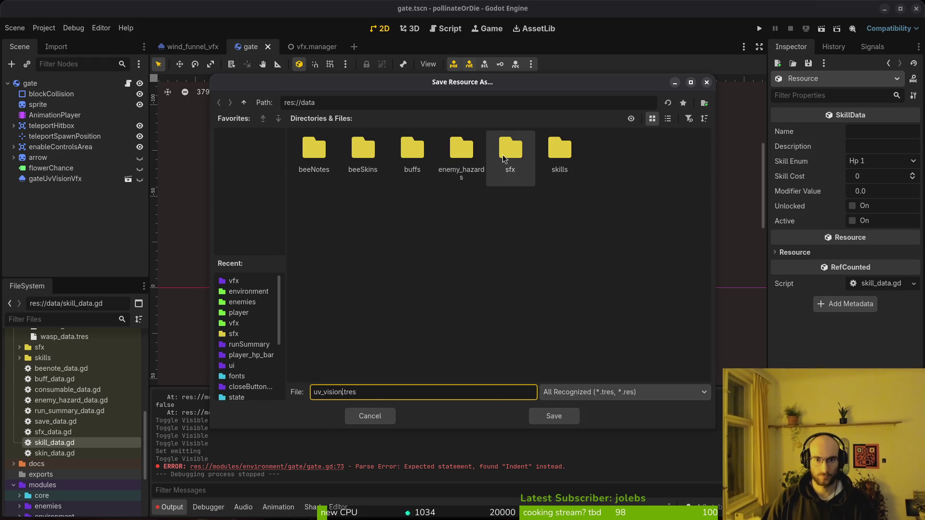
{"action": "double_click", "coordinate": [550, 156]}
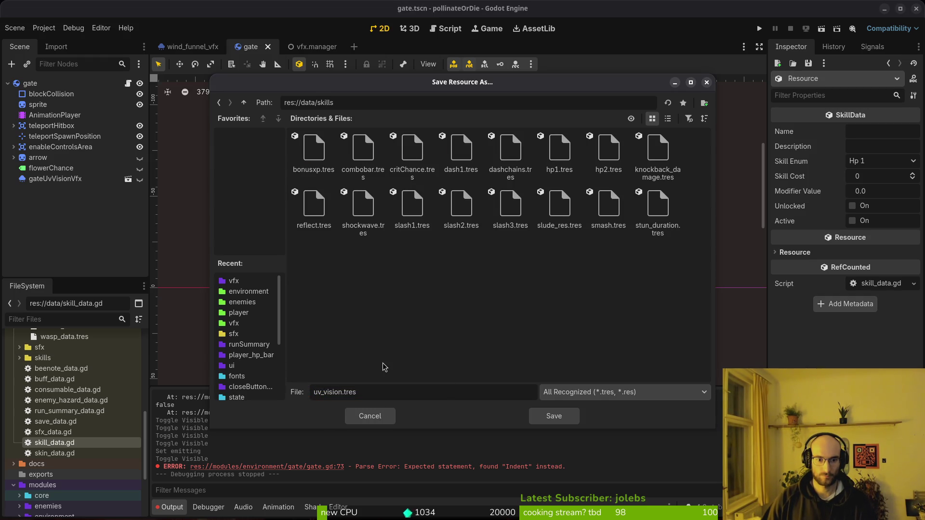
{"action": "left_click", "coordinate": [563, 420]}
{"action": "scroll", "coordinate": [100, 430], "scroll_direction": "up", "scroll_amount": 5}
{"action": "scroll", "coordinate": [73, 424], "scroll_direction": "up", "scroll_amount": 8}
{"action": "left_click", "coordinate": [19, 412]}
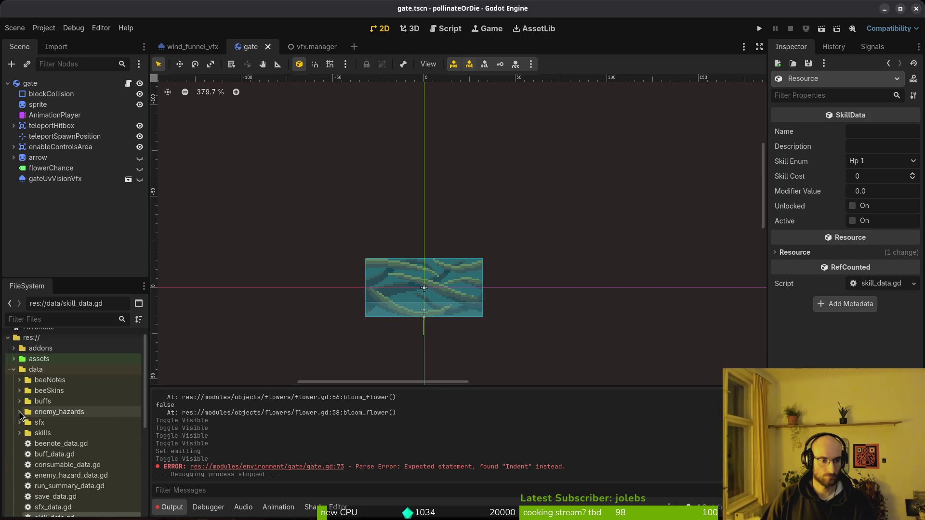
- Open uv_vision.tres, set its Skill Enum to Uv Vision and begin entering the name
{"action": "left_click", "coordinate": [20, 433]}
{"action": "scroll", "coordinate": [68, 448], "scroll_direction": "down", "scroll_amount": 5}
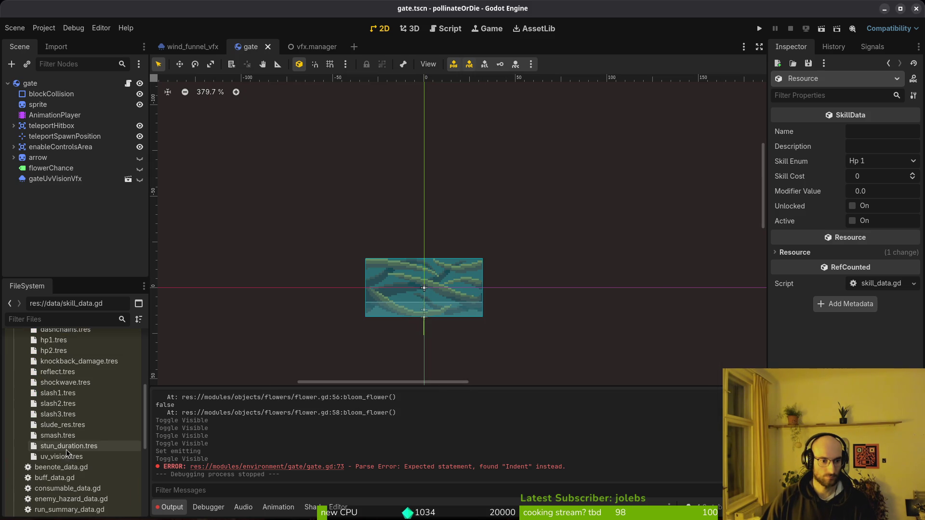
{"action": "left_click", "coordinate": [61, 457]}
{"action": "left_click", "coordinate": [867, 163]}
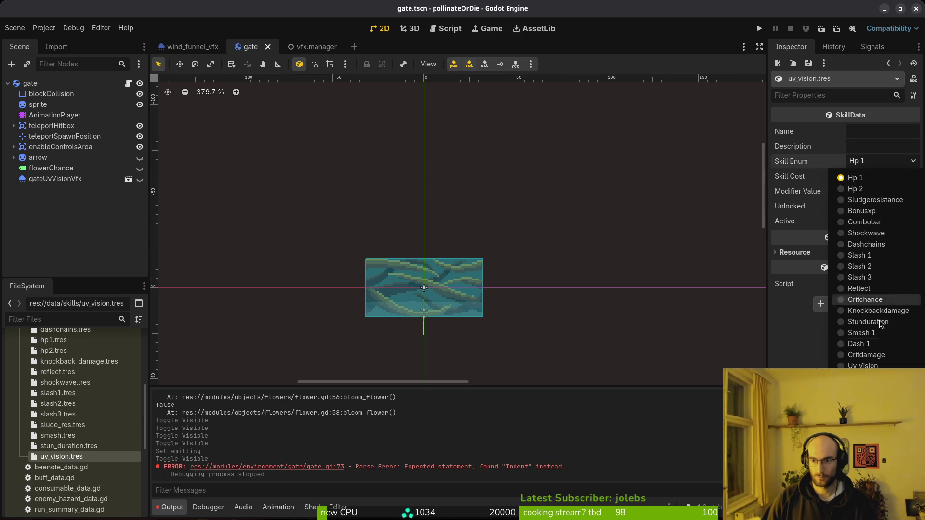
{"action": "left_click", "coordinate": [859, 364]}
{"action": "left_click", "coordinate": [866, 130]}
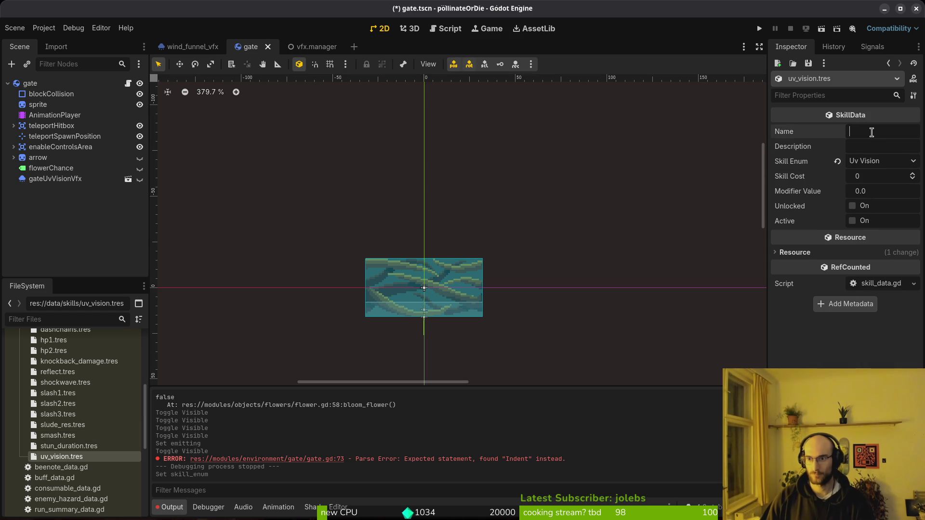
{"action": "type", "text": "UV_VISION"}
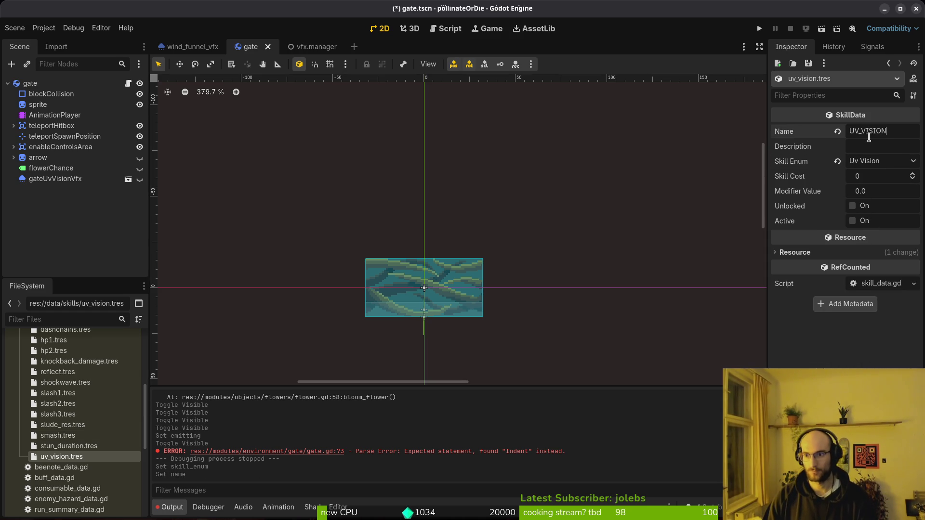
{"action": "key", "text": "Tab"}
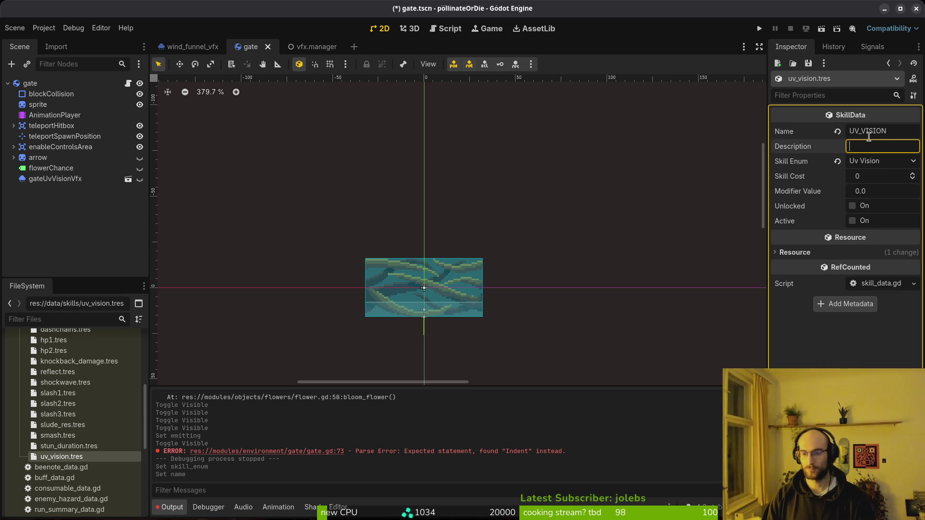
- Compare values in stun_duration, smash, slude_res and slash2 resources before returning to uv_vision.tres
{"action": "left_click", "coordinate": [68, 446]}
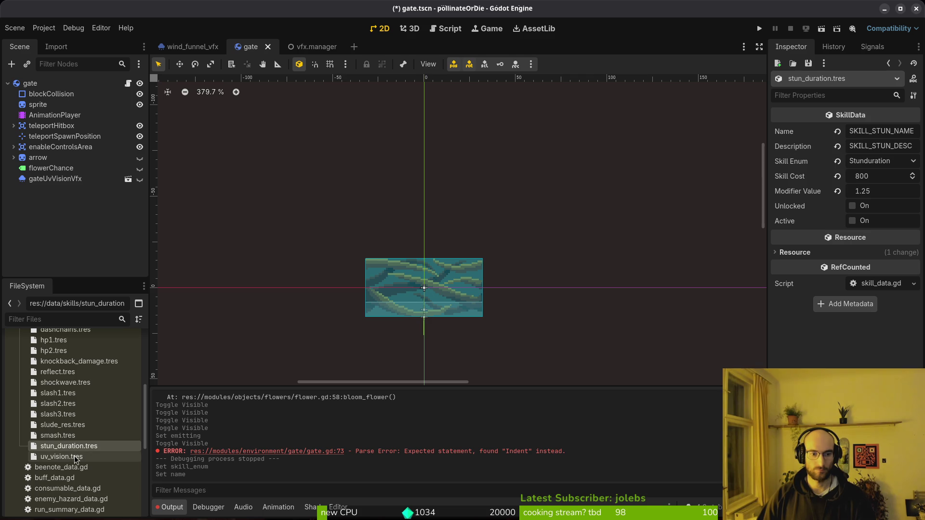
{"action": "left_click", "coordinate": [76, 457]}
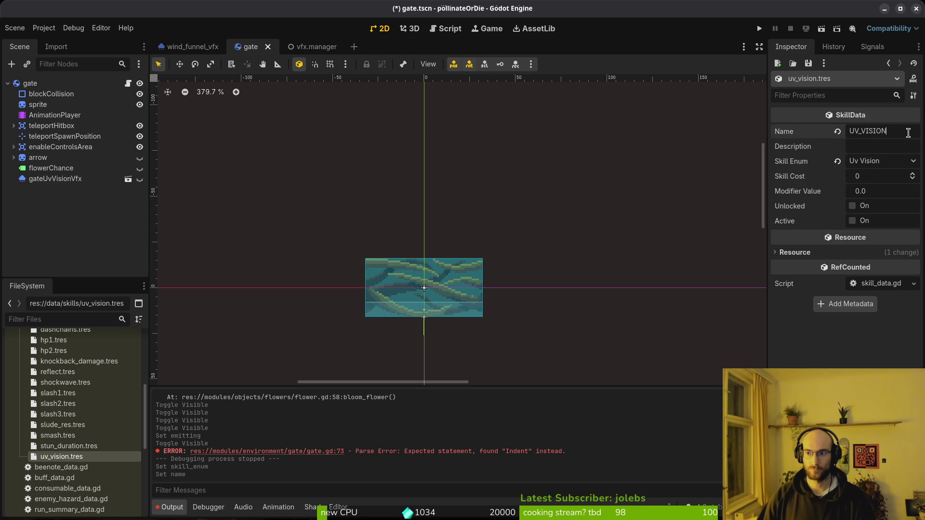
{"action": "left_click", "coordinate": [84, 447]}
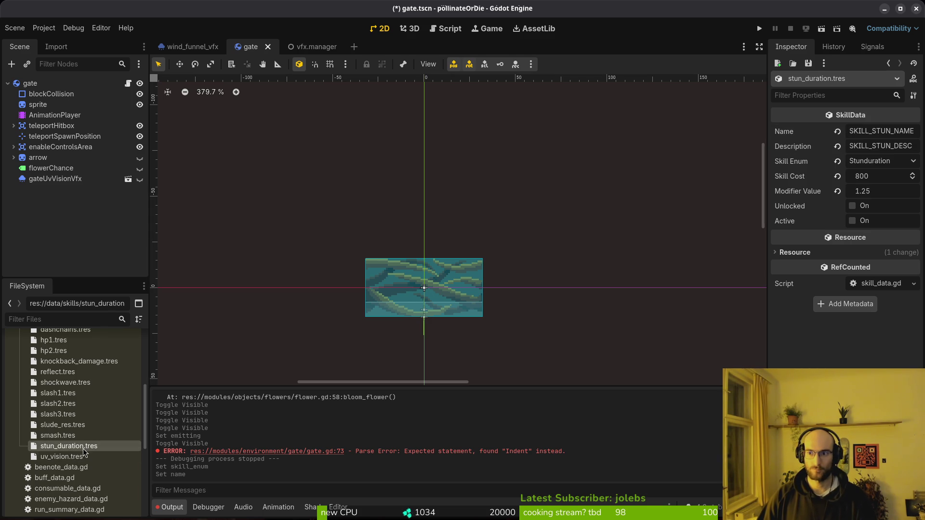
{"action": "left_click", "coordinate": [81, 457]}
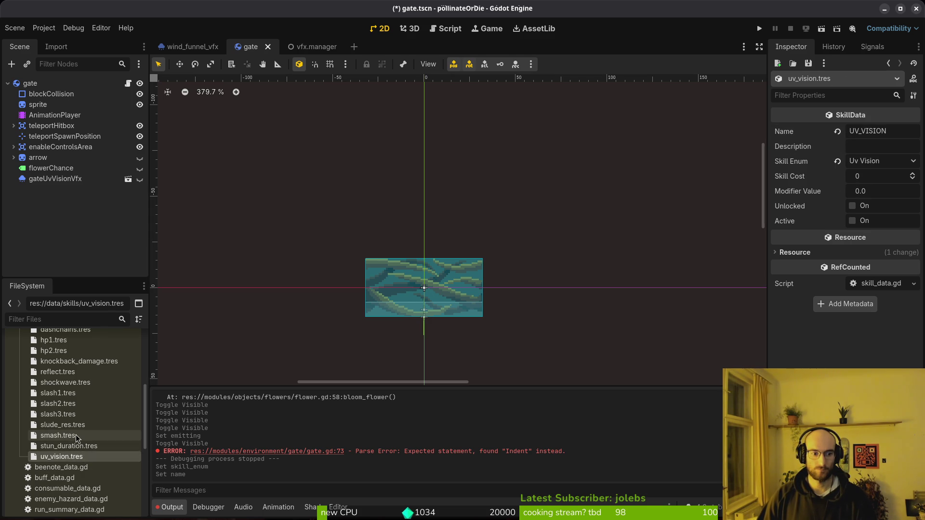
{"action": "left_click", "coordinate": [76, 436]}
{"action": "left_click", "coordinate": [73, 425]}
{"action": "left_click", "coordinate": [72, 404]}
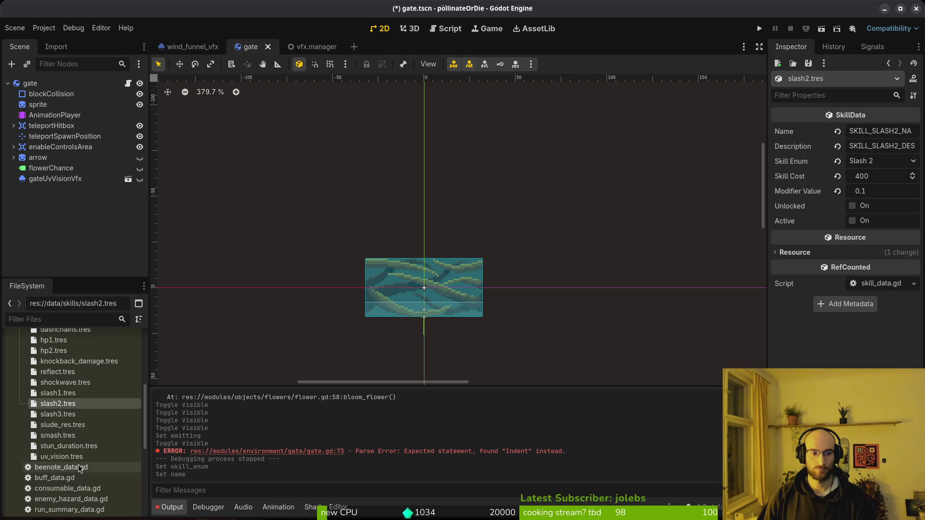
{"action": "left_click", "coordinate": [72, 457]}
- Give uv_vision.tres name SKILL_UV_NAME, description SKILL_UV_DESC and skill cost 400, then save
{"action": "double_click", "coordinate": [888, 131]}
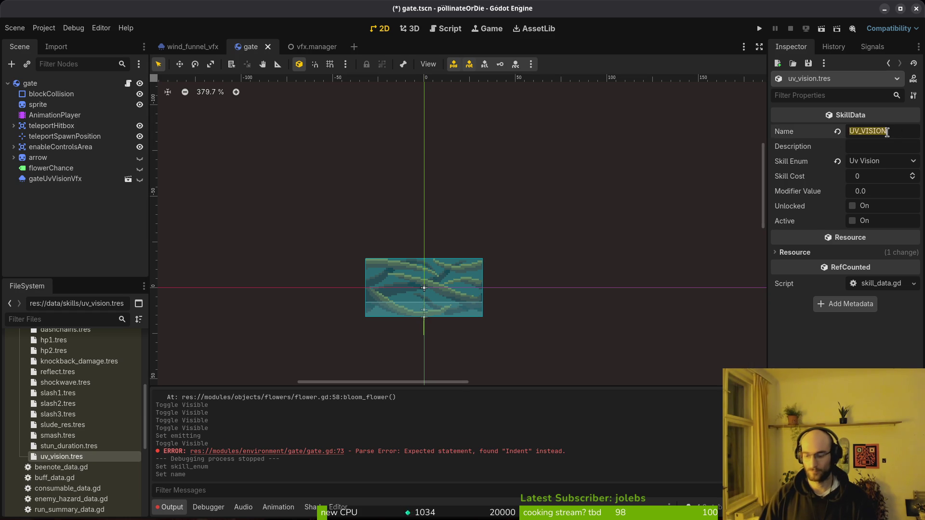
{"action": "type", "text": "SKILL_UV_NAME"}
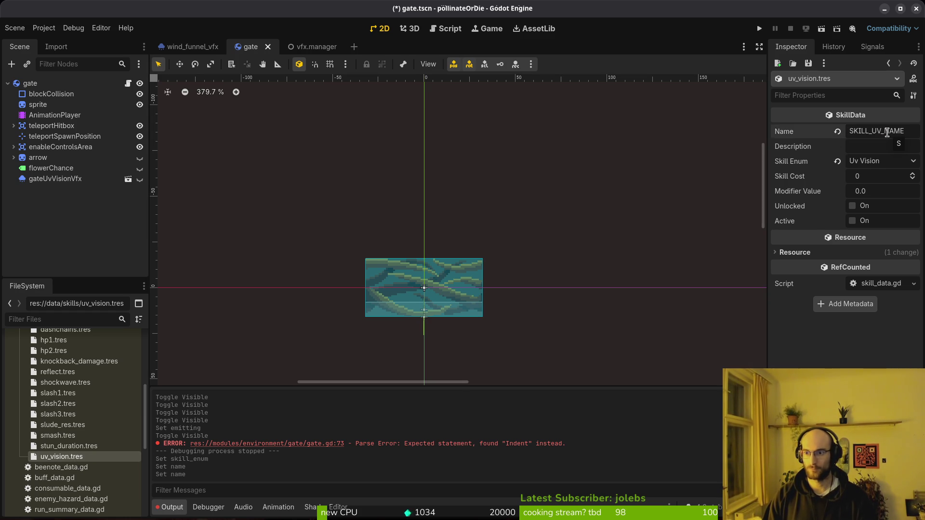
{"action": "left_click", "coordinate": [895, 146]}
{"action": "type", "text": "SKILL_UV_DESC"}
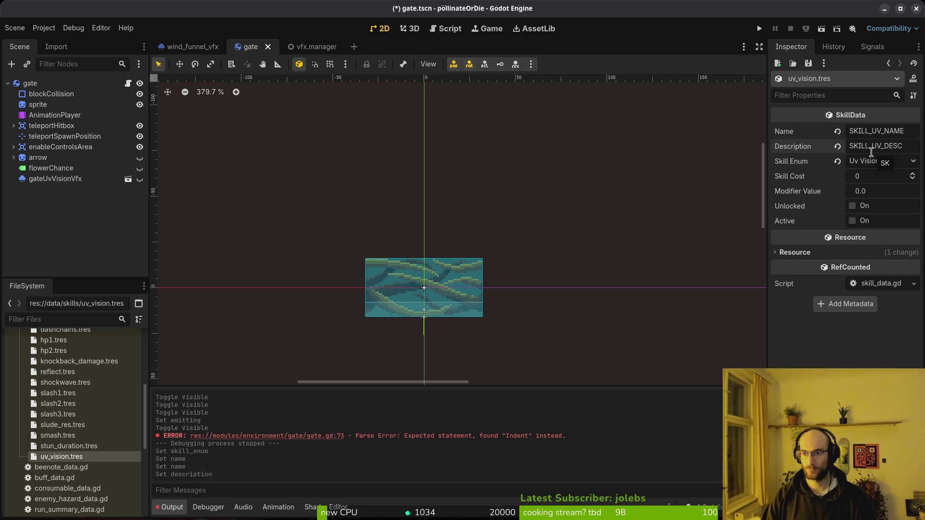
{"action": "left_click", "coordinate": [872, 177]}
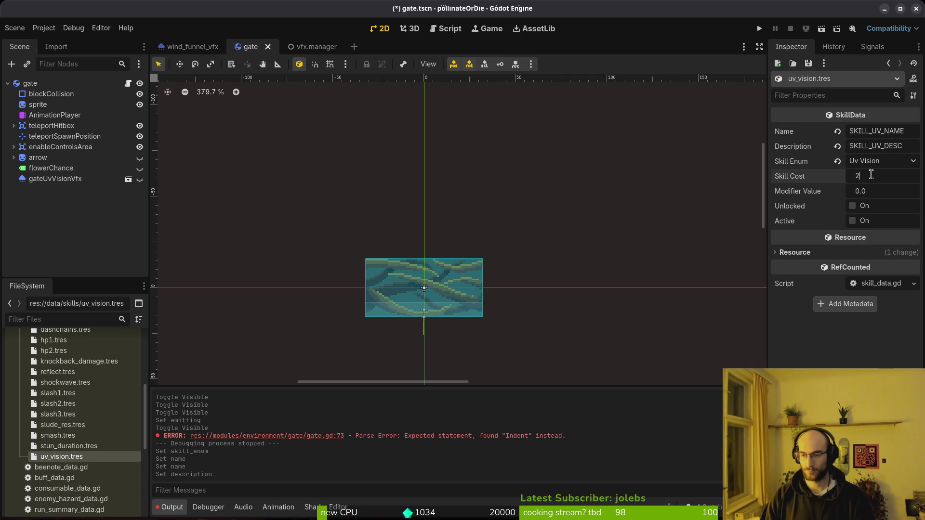
{"action": "type", "text": "00"}
{"action": "key", "text": "Return"}
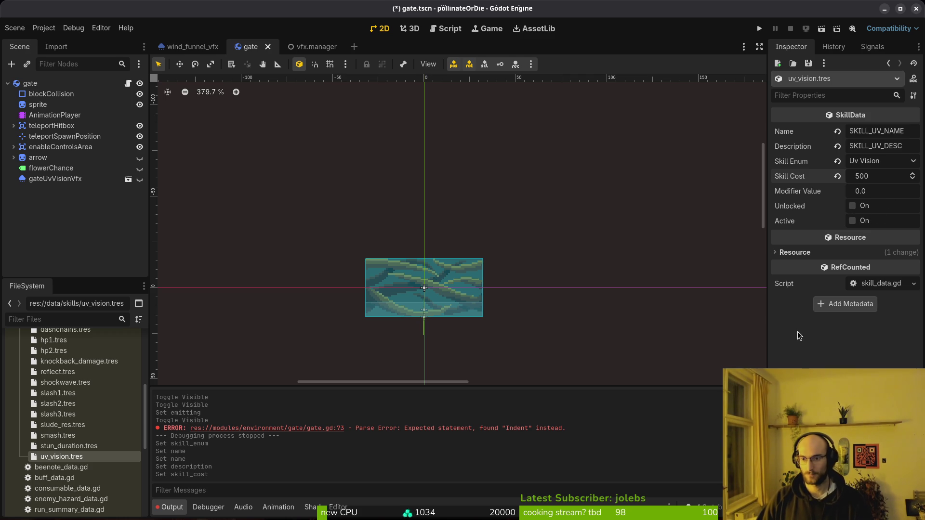
{"action": "key", "text": "ctrl+s"}
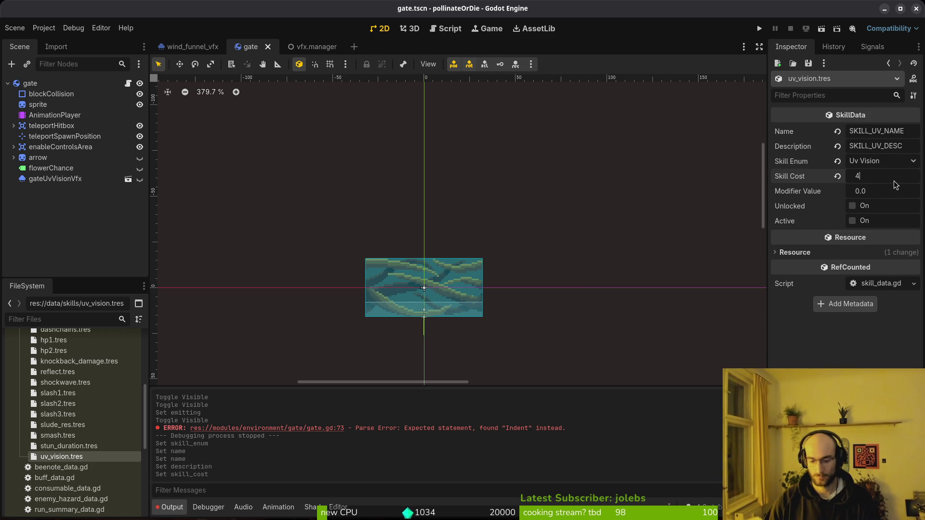
{"action": "type", "text": "00"}
{"action": "key", "text": "Return"}
{"action": "key", "text": "ctrl+s"}
- Quick-open skills_overlay.tscn by searching 'skiover'
{"action": "key", "text": "alt+shift+o"}
{"action": "type", "text": "skiover"}
{"action": "key", "text": "Down"}
{"action": "key", "text": "Return"}
- Select the dash1 hex in the skills overlay and inspect the dash1.tres cost
{"action": "left_click", "coordinate": [139, 83]}
{"action": "scroll", "coordinate": [588, 186], "scroll_direction": "down", "scroll_amount": 1}
{"action": "scroll", "coordinate": [530, 216], "scroll_direction": "up", "scroll_amount": 2}
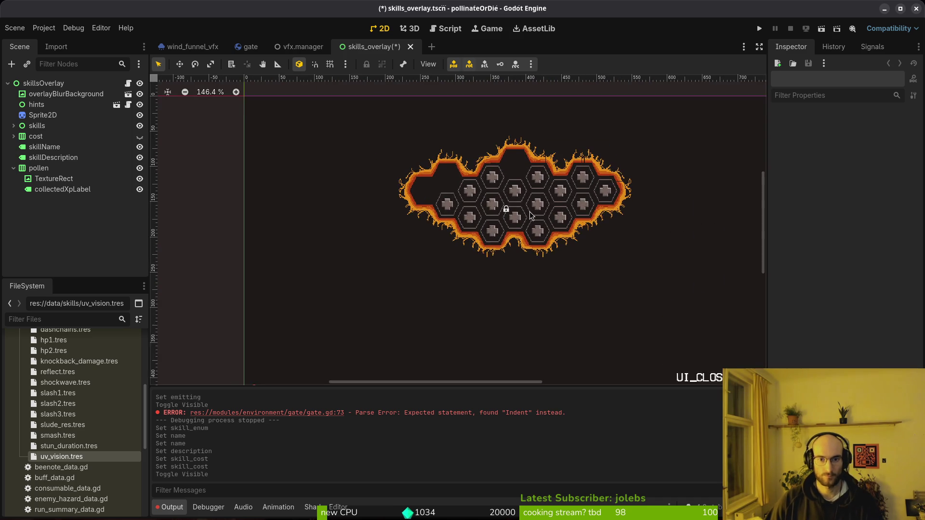
{"action": "scroll", "coordinate": [530, 216], "scroll_direction": "up", "scroll_amount": 1}
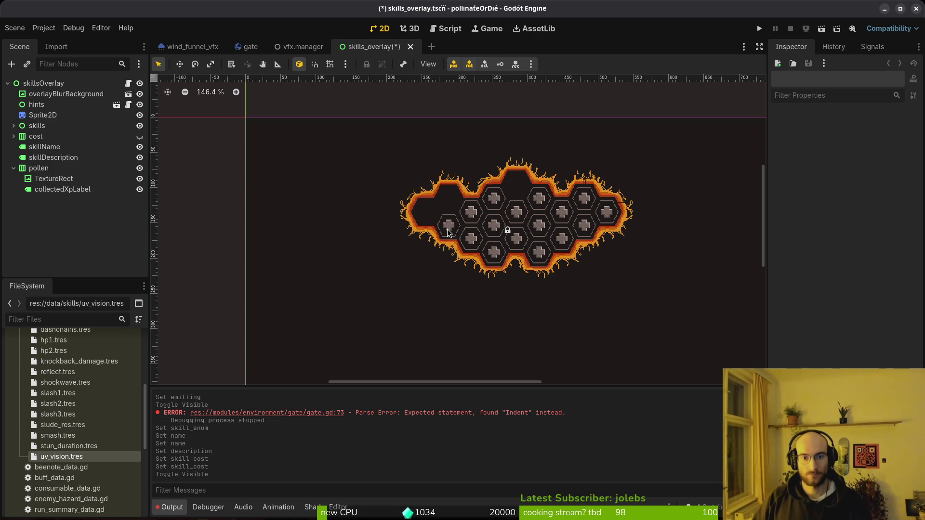
{"action": "left_click", "coordinate": [498, 209]}
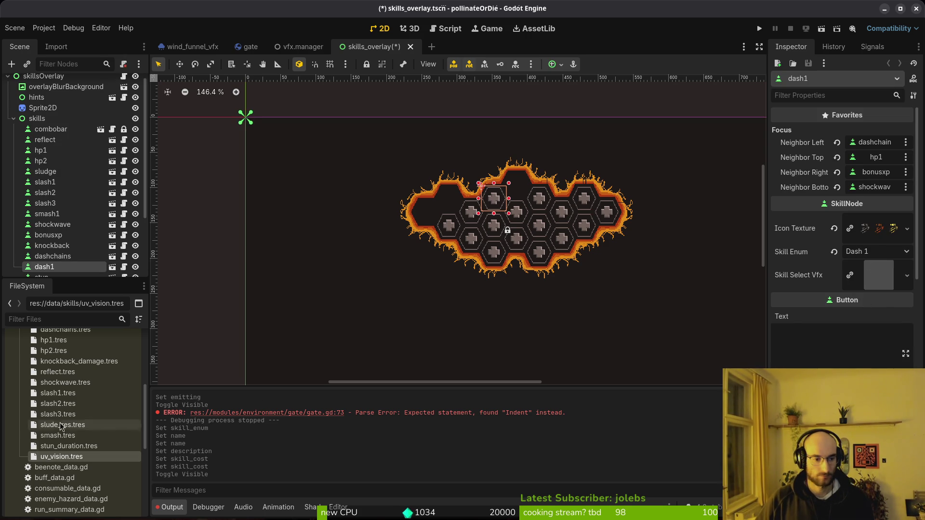
{"action": "scroll", "coordinate": [68, 351], "scroll_direction": "up", "scroll_amount": 3}
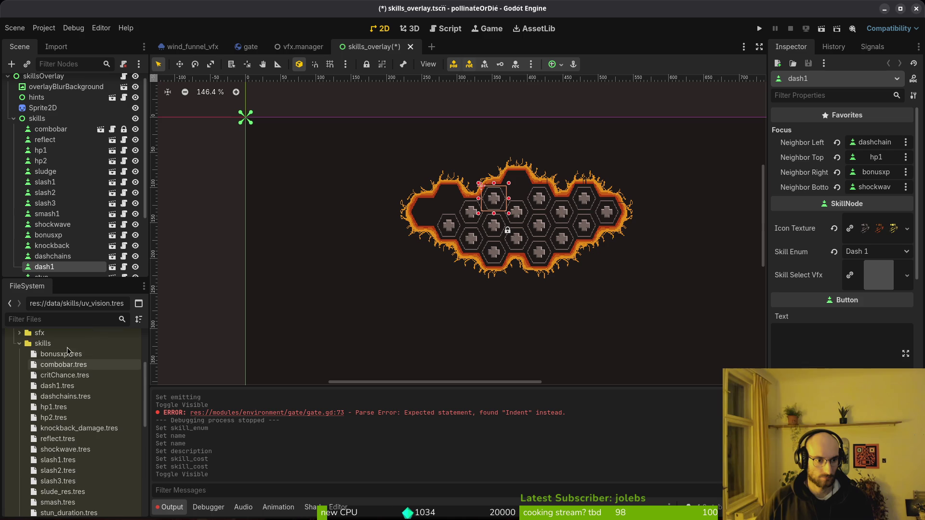
{"action": "double_click", "coordinate": [54, 389]}
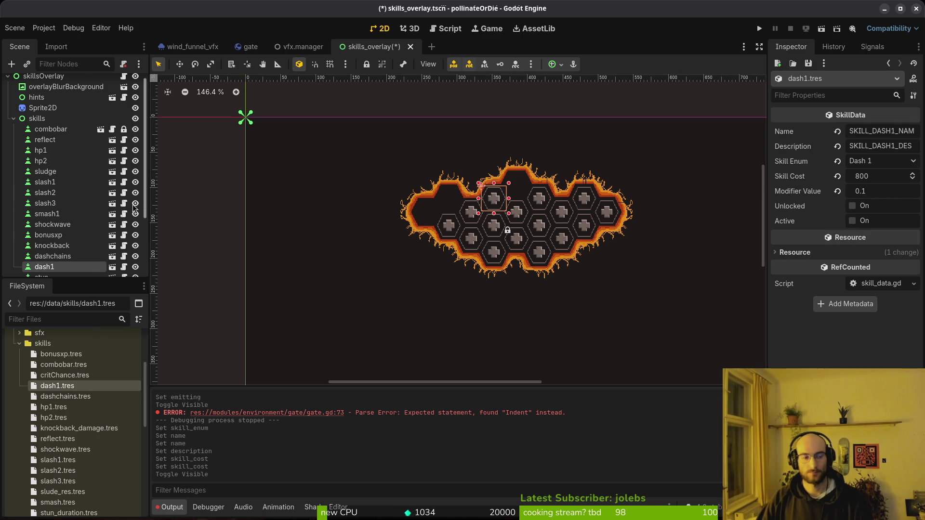
- Change uv_vision.tres skill cost to 800 and save the skills overlay scene
{"action": "left_click", "coordinate": [13, 119]}
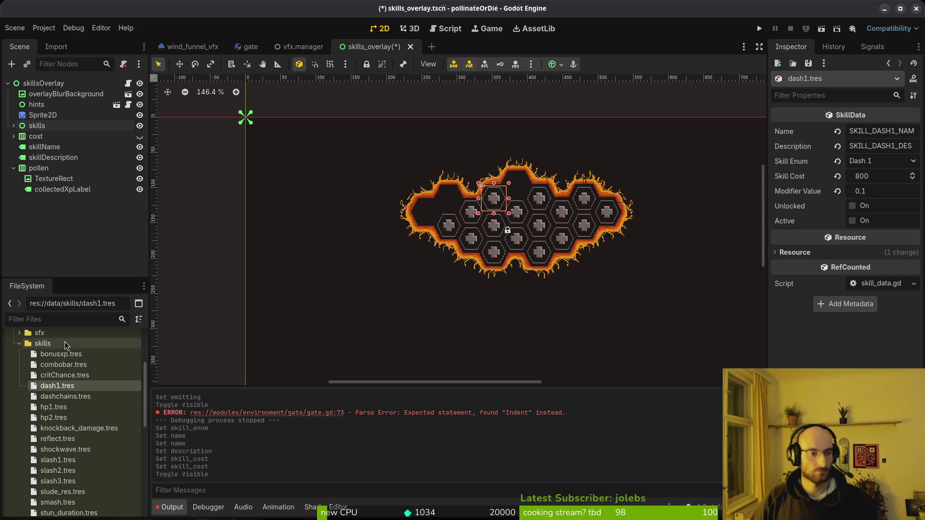
{"action": "scroll", "coordinate": [68, 366], "scroll_direction": "down", "scroll_amount": 5}
{"action": "left_click", "coordinate": [67, 414]}
{"action": "left_click", "coordinate": [882, 176]}
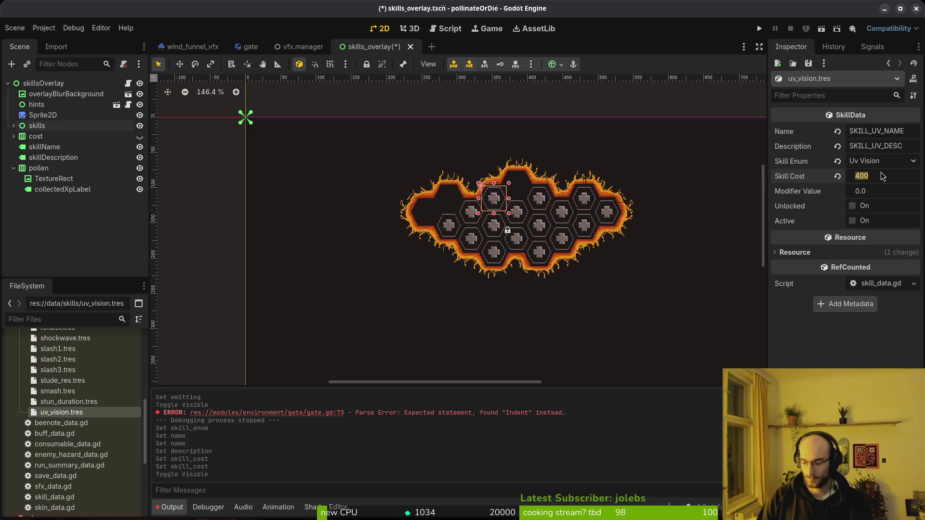
{"action": "type", "text": "0"}
{"action": "key", "text": "Return"}
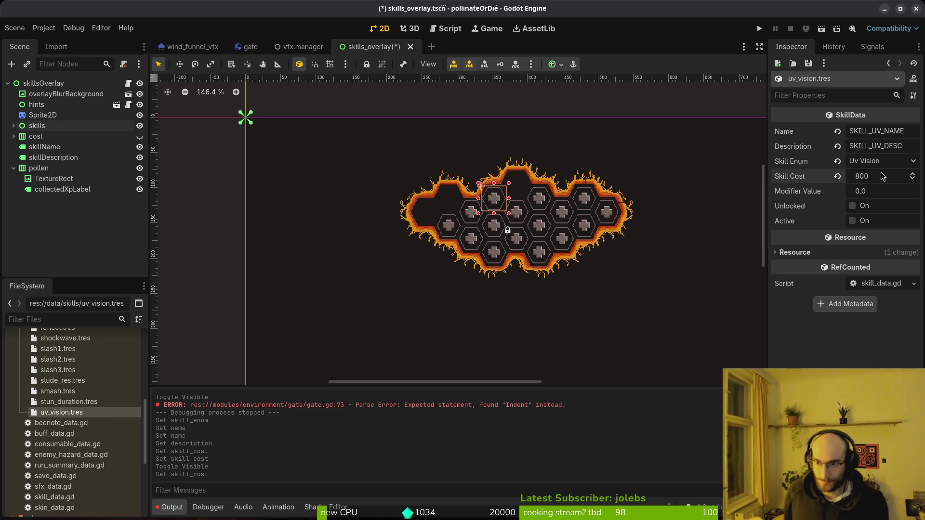
{"action": "key", "text": "ctrl+s"}
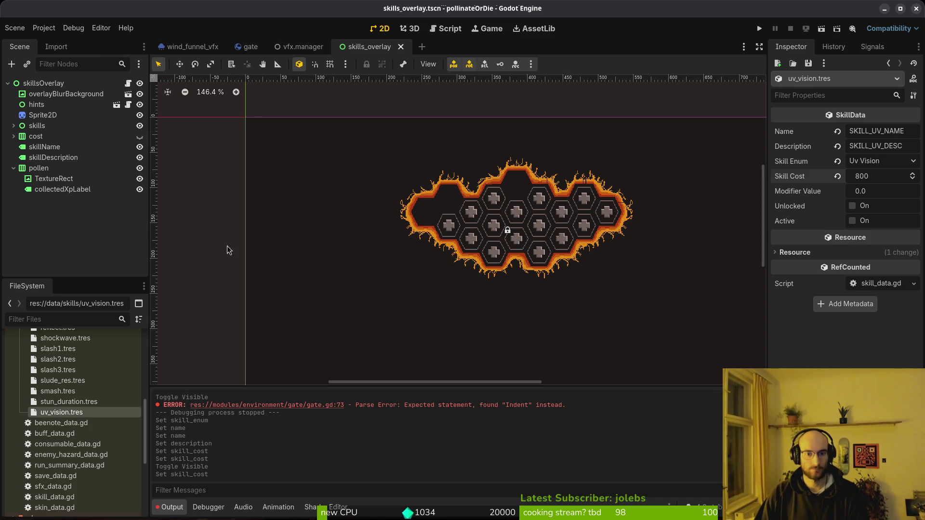
{"action": "scroll", "coordinate": [62, 409], "scroll_direction": "down", "scroll_amount": 5}
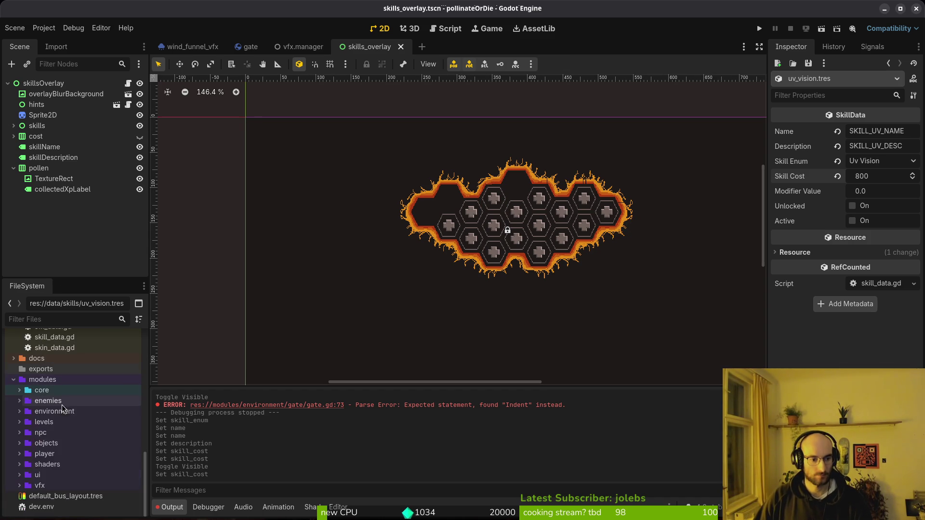
- Expand the vfx folder and locate windfunnel_vfx.tres and uv_vision_vfx.tres
{"action": "double_click", "coordinate": [40, 485]}
{"action": "scroll", "coordinate": [72, 442], "scroll_direction": "down", "scroll_amount": 2}
{"action": "scroll", "coordinate": [72, 434], "scroll_direction": "down", "scroll_amount": 12}
{"action": "scroll", "coordinate": [92, 420], "scroll_direction": "down", "scroll_amount": 2}
{"action": "left_click", "coordinate": [90, 477]}
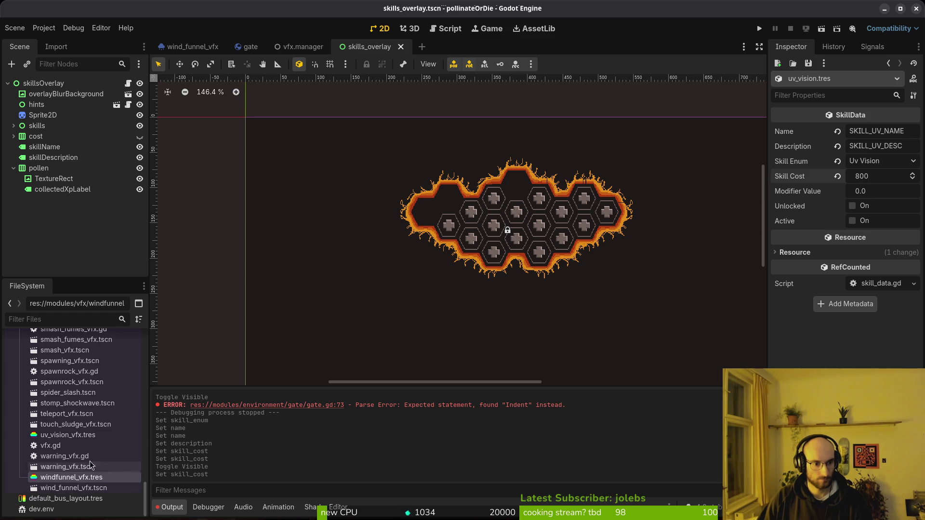
{"action": "left_click", "coordinate": [88, 436]}
- Add uv_vision_vfx.tres and windfunnel_vfx.tres to vfxManager's Every Effect array and save vfx.manager.tscn
{"action": "left_click", "coordinate": [303, 46]}
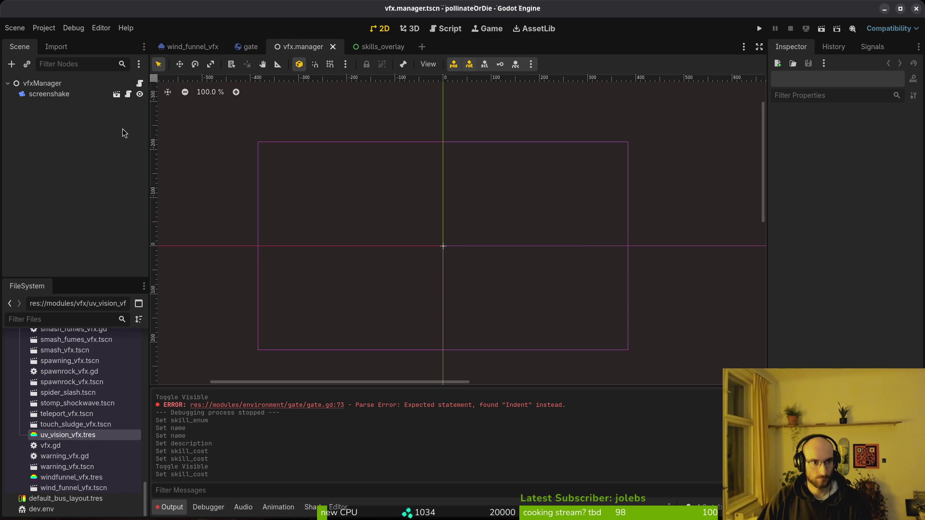
{"action": "left_click", "coordinate": [43, 83]}
{"action": "left_click_drag", "start_coordinate": [67, 435], "coordinate": [821, 313]}
{"action": "mouse_move", "coordinate": [72, 477]}
{"action": "left_mouse_down"}
{"action": "mouse_move", "coordinate": [846, 303]}
{"action": "mouse_move", "coordinate": [849, 327]}
{"action": "mouse_move", "coordinate": [820, 318]}
{"action": "left_mouse_up"}
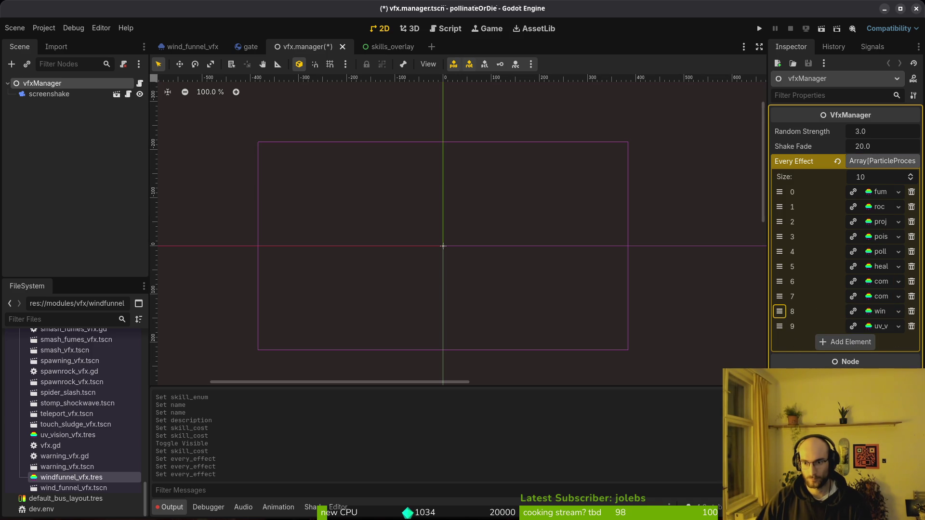
{"action": "scroll", "coordinate": [75, 453], "scroll_direction": "up", "scroll_amount": 3}
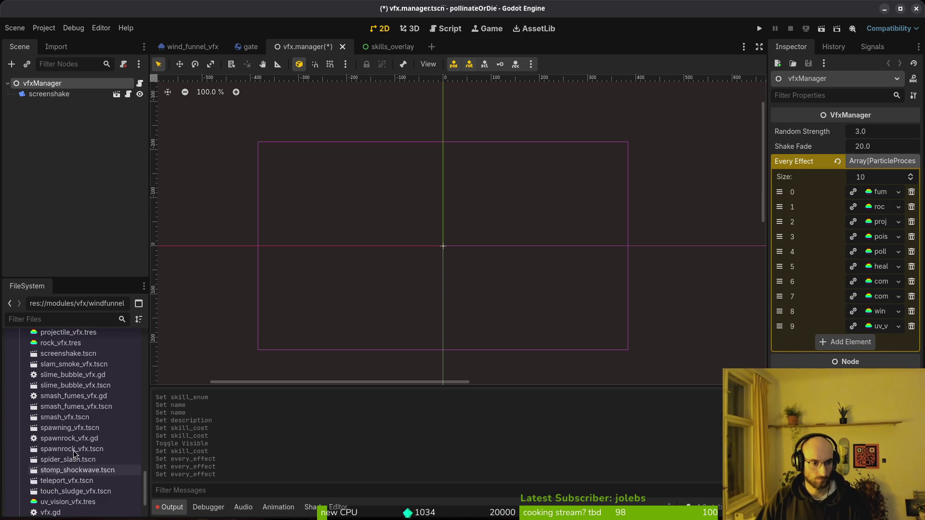
{"action": "scroll", "coordinate": [76, 434], "scroll_direction": "up", "scroll_amount": 5}
{"action": "scroll", "coordinate": [81, 392], "scroll_direction": "up", "scroll_amount": 10}
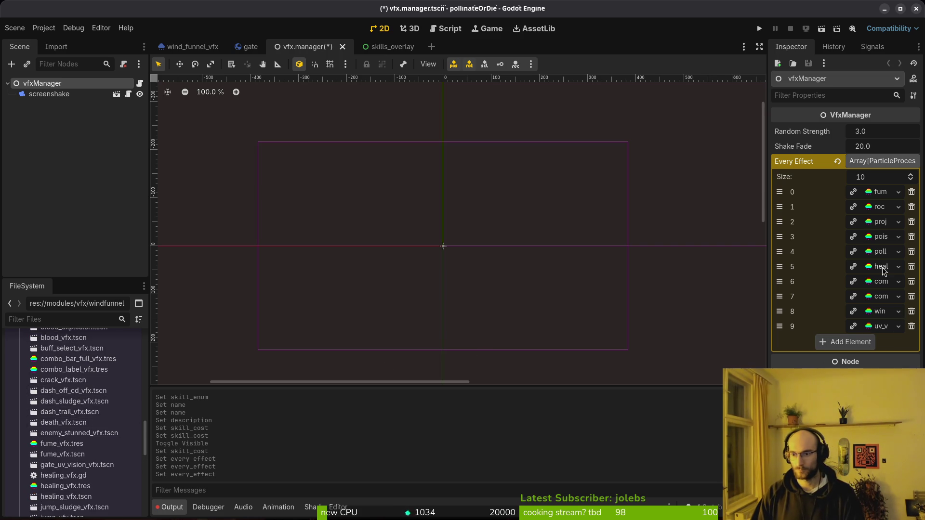
{"action": "key", "text": "ctrl+s"}
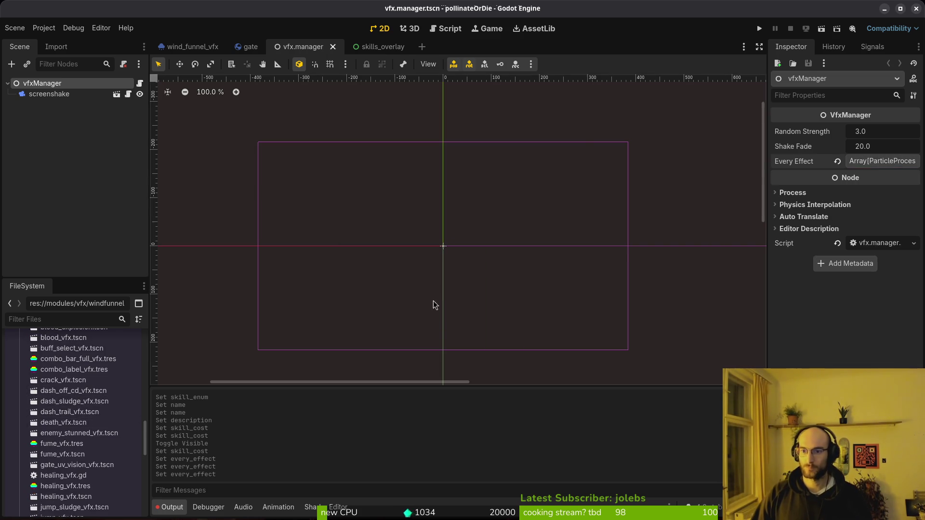
{"action": "left_click", "coordinate": [72, 105]}
- Close the vfx.manager, skills_overlay, gate and wind_funnel_vfx scene tabs
{"action": "middle_click", "coordinate": [321, 49]}
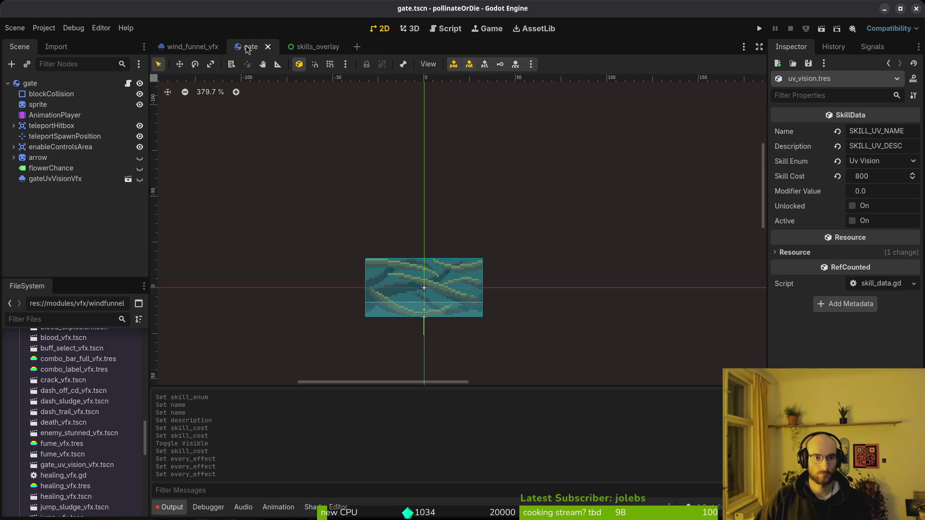
{"action": "middle_click", "coordinate": [312, 47]}
{"action": "middle_click", "coordinate": [255, 48]}
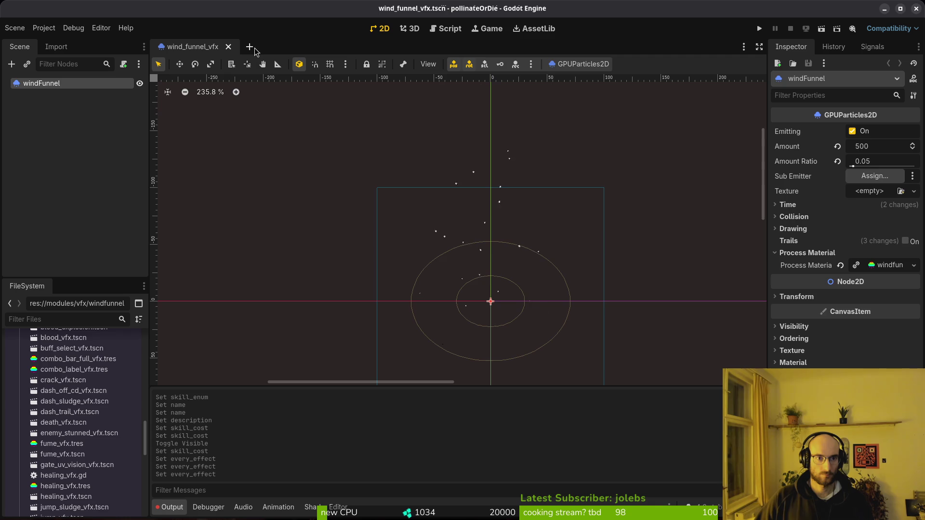
{"action": "middle_click", "coordinate": [208, 49]}
- In Neovim, open skill.manager.gd and yank the SLASH3 case block
{"action": "key", "text": "alt+Tab"}
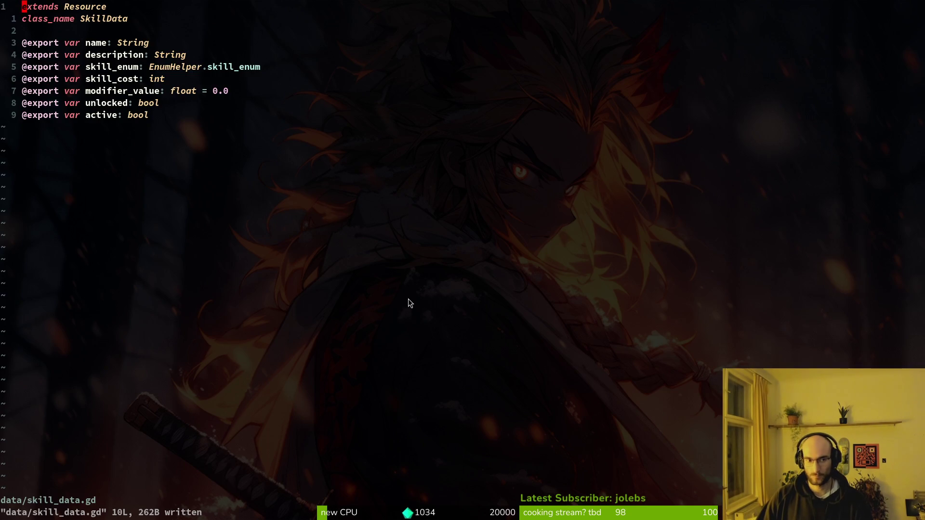
{"action": "key", "text": "space"}
{"action": "key", "text": "f"}
{"action": "key", "text": "f"}
{"action": "type", "text": "skill.man"}
{"action": "key", "text": "Return"}
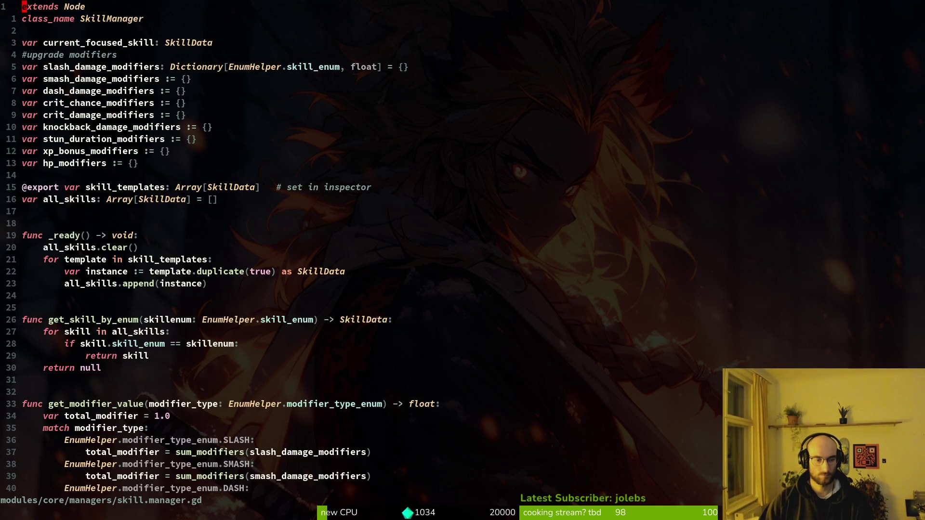
{"action": "key", "text": "ctrl+d"}
{"action": "key", "text": "ctrl+d"}
{"action": "key", "text": "ctrl+d"}
{"action": "key", "text": "ctrl+d"}
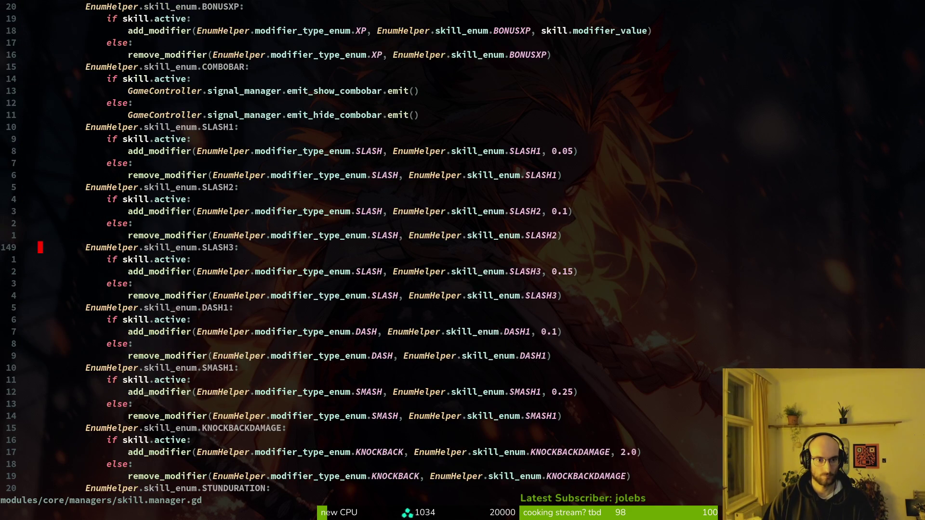
{"action": "key", "text": "shift+v"}
{"action": "key", "text": "j"}
{"action": "key", "text": "j"}
{"action": "key", "text": "j"}
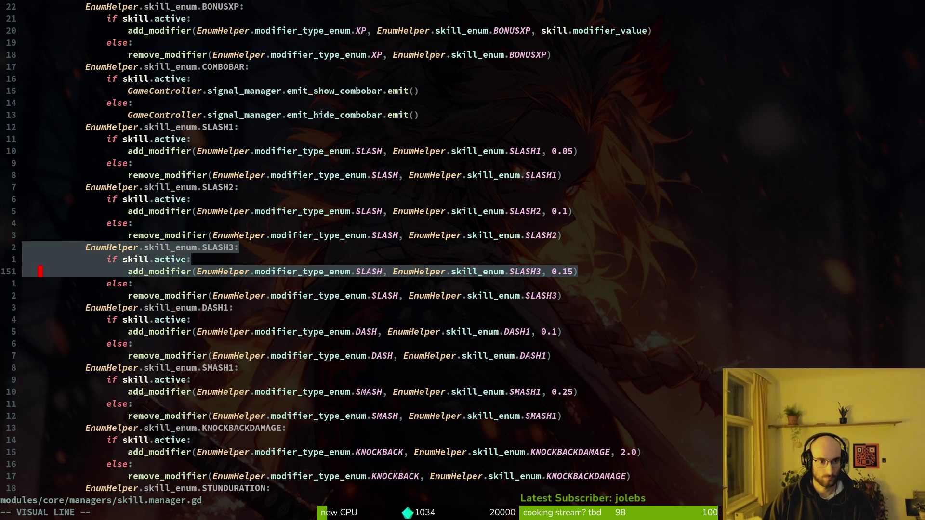
{"action": "key", "text": "y"}
- Scroll through skill.manager.gd's modifier functions and skill cases
{"action": "key", "text": "ctrl+d"}
{"action": "key", "text": "ctrl+d"}
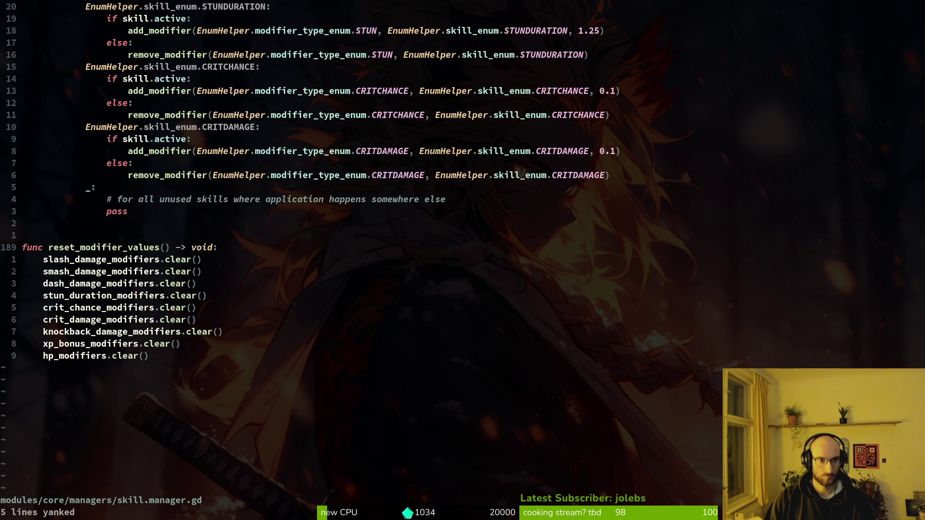
{"action": "key", "text": "ctrl+u"}
{"action": "key", "text": "ctrl+u"}
{"action": "key", "text": "ctrl+u"}
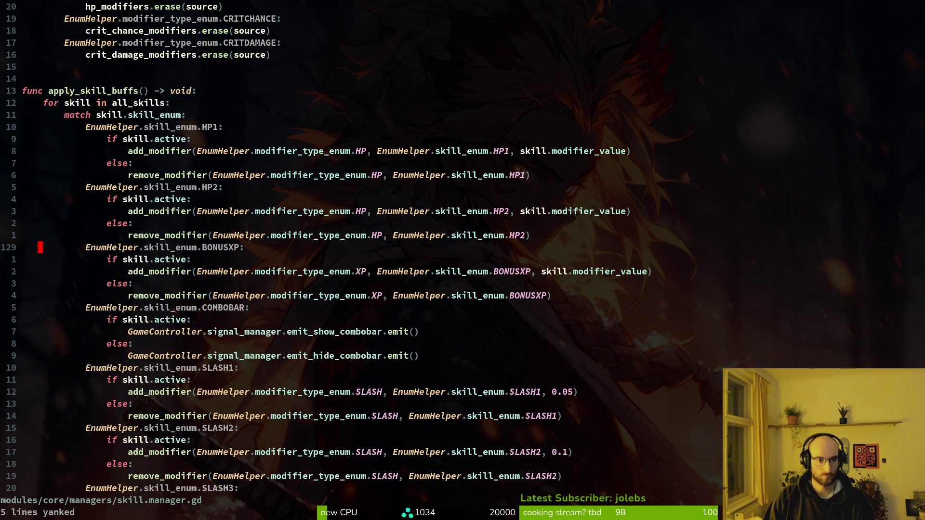
{"action": "key", "text": "ctrl+u"}
{"action": "key", "text": "ctrl+u"}
{"action": "key", "text": "ctrl+u"}
{"action": "key", "text": "ctrl+u"}
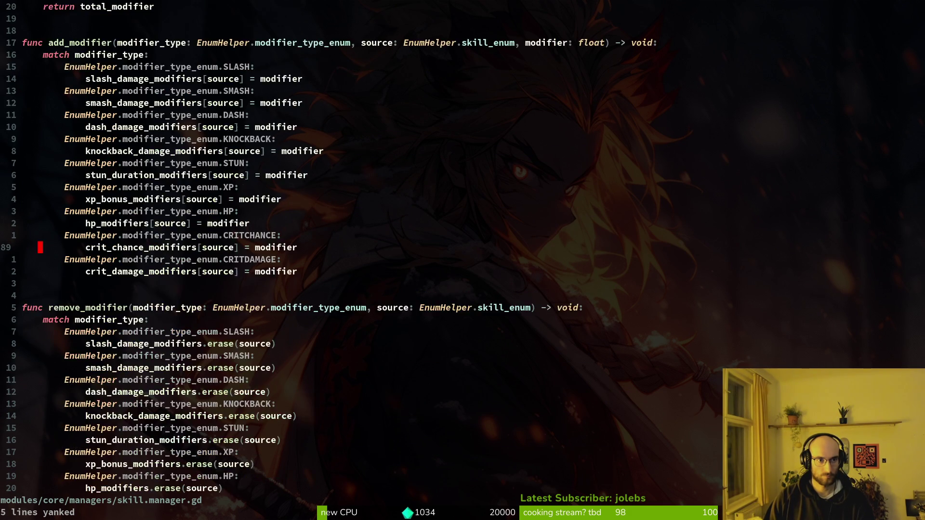
{"action": "key", "text": "ctrl+u"}
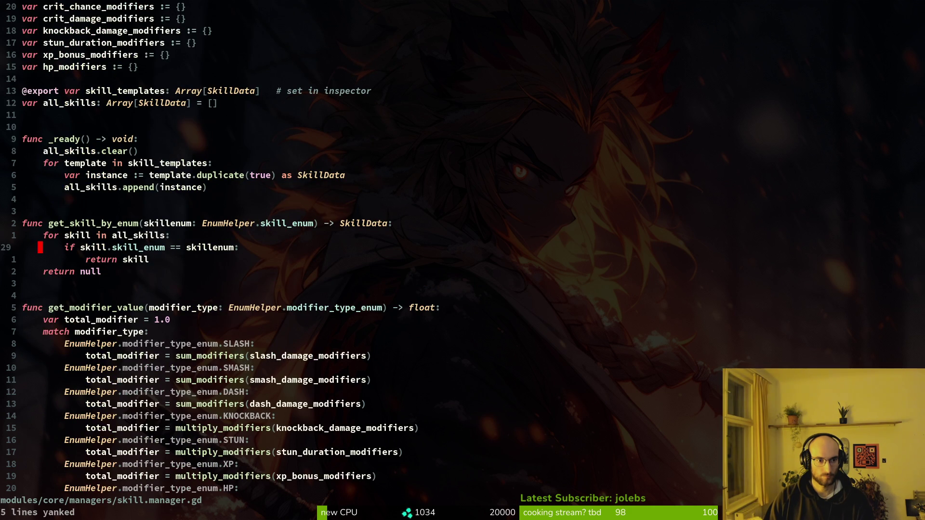
{"action": "key", "text": "ctrl+d"}
{"action": "key", "text": "ctrl+d"}
{"action": "key", "text": "ctrl+d"}
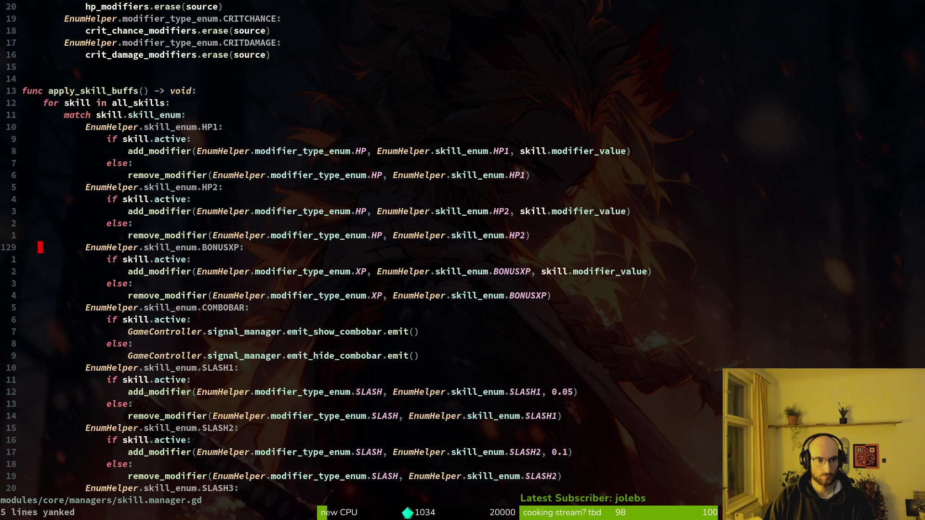
{"action": "key", "text": "ctrl+d"}
{"action": "key", "text": "ctrl+u"}
{"action": "key", "text": "ctrl+u"}
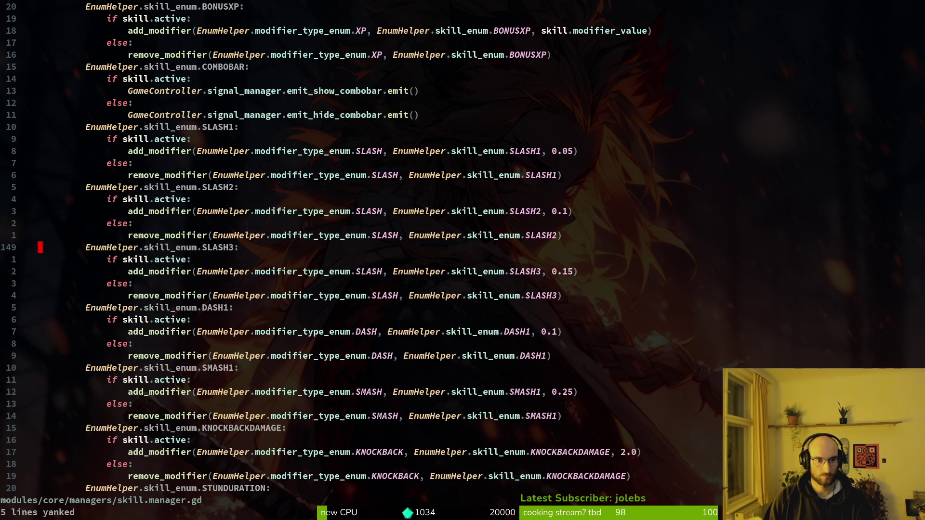
{"action": "key", "text": "ctrl+u"}
{"action": "key", "text": "ctrl+u"}
{"action": "key", "text": "ctrl+d"}
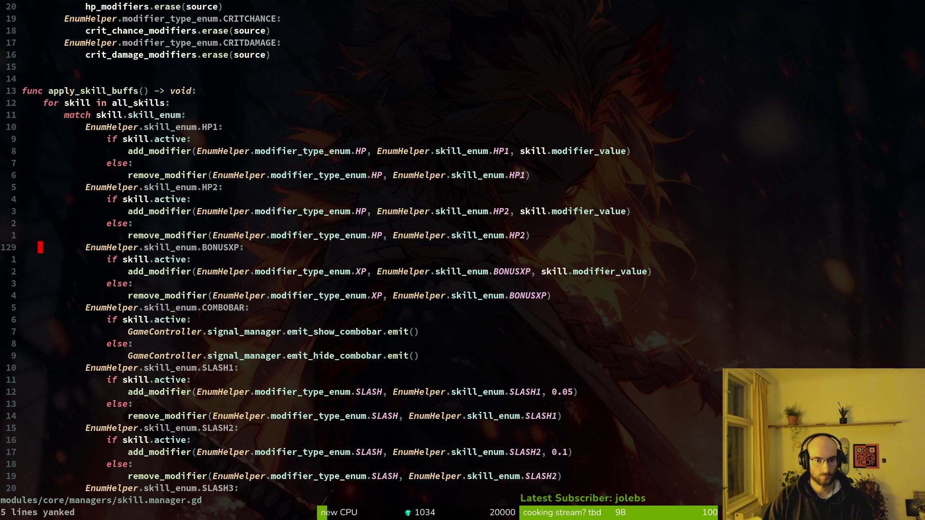
- Open skill_icon.gd to review it, then return to Godot
{"action": "key", "text": "space"}
{"action": "key", "text": "f"}
{"action": "key", "text": "f"}
{"action": "type", "text": "skillicon"}
{"action": "key", "text": "Return"}
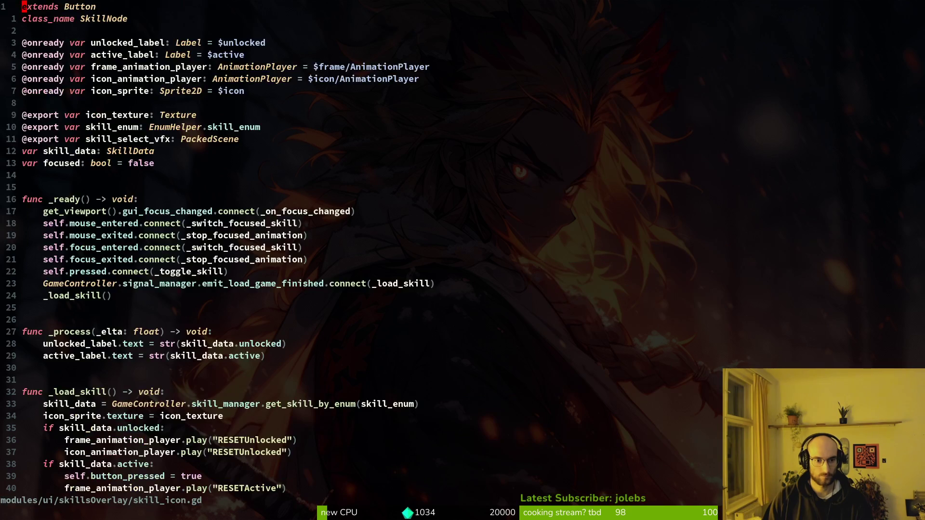
{"action": "key", "text": "ctrl+d"}
{"action": "key", "text": "alt+Tab"}
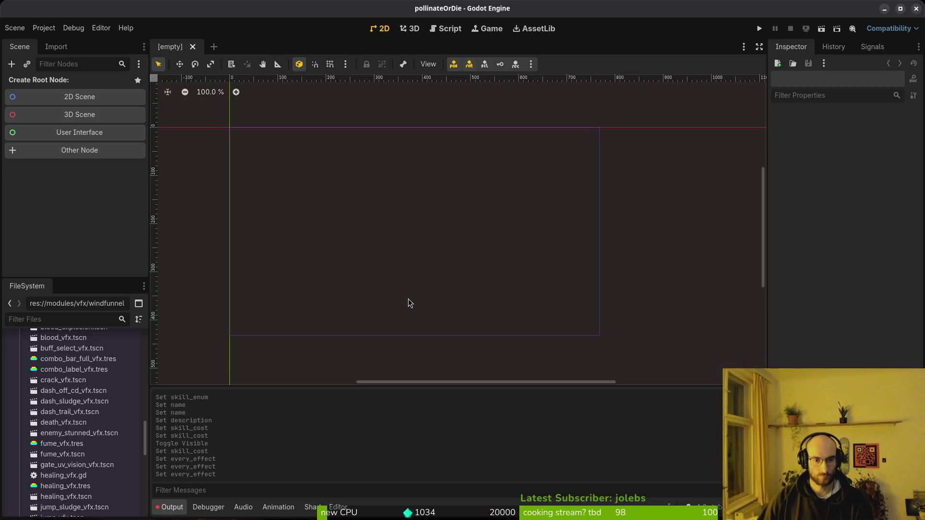
- Reopen skills_overlay.tscn via Quick Open and expand the skills node
{"action": "key", "text": "ctrl+shift+o"}
{"action": "type", "text": "skilloverlay"}
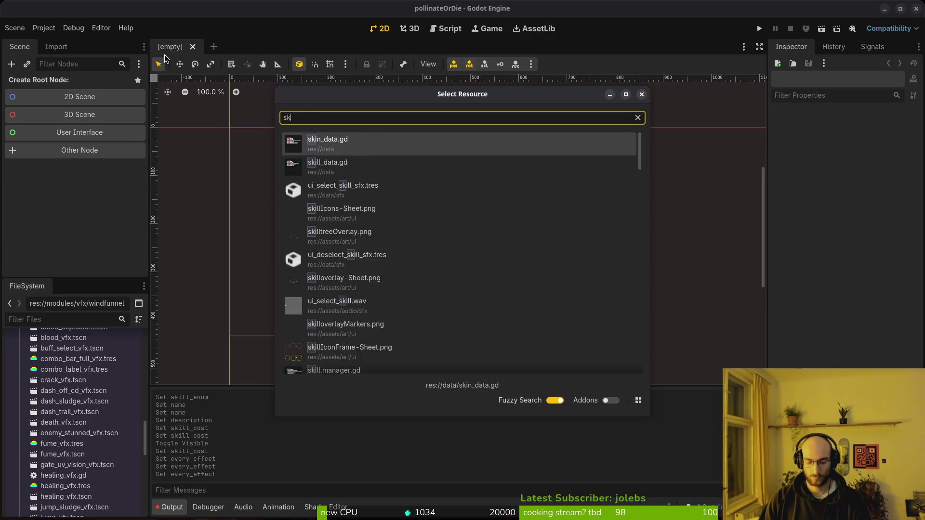
{"action": "key", "text": "Return"}
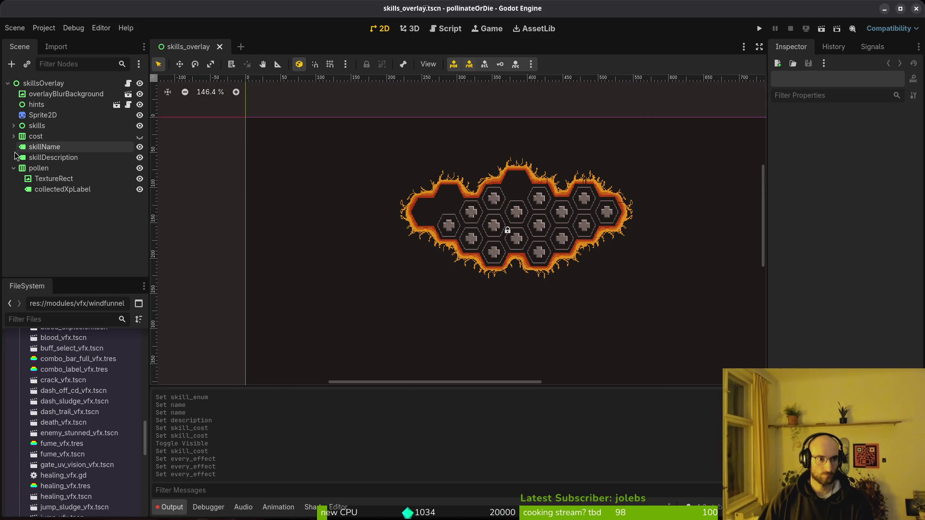
{"action": "left_click", "coordinate": [13, 126]}
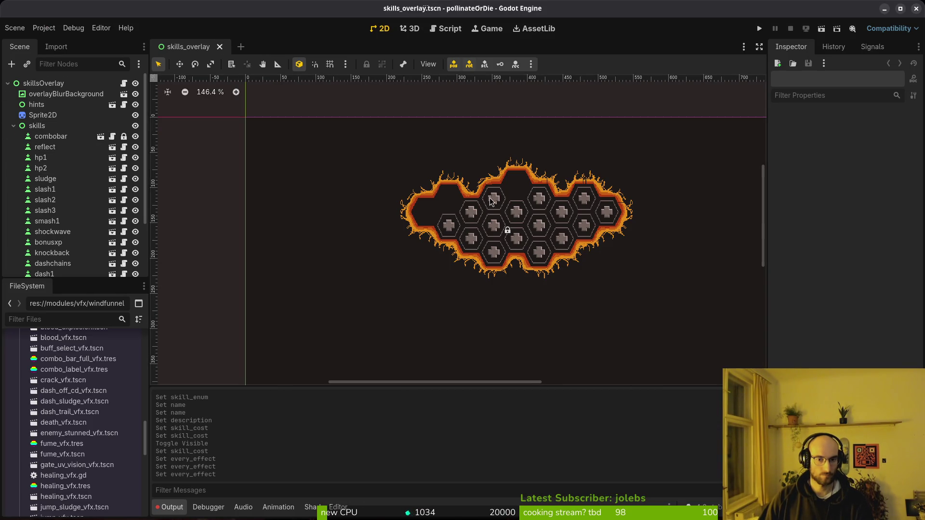
{"action": "scroll", "coordinate": [499, 230], "scroll_direction": "up", "scroll_amount": 10}
{"action": "scroll", "coordinate": [511, 256], "scroll_direction": "right", "scroll_amount": 3}
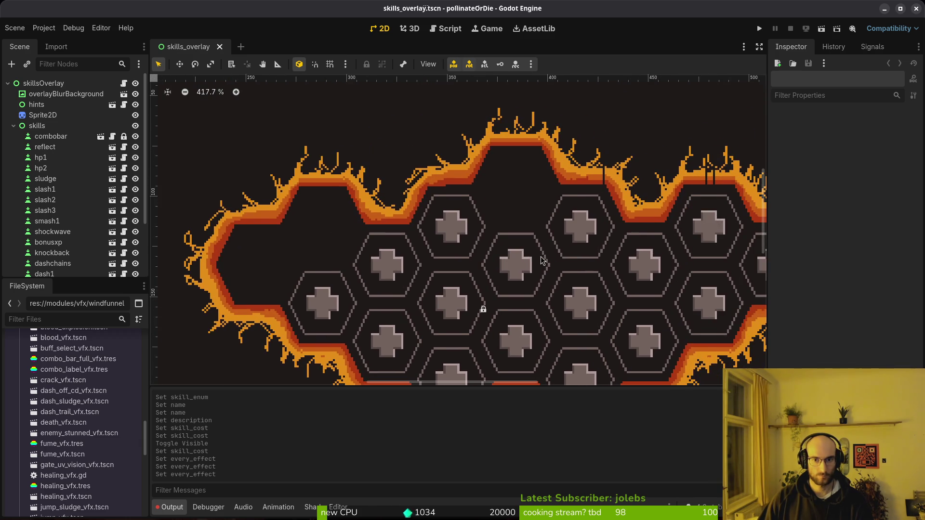
- Pan across the hex grid, select critChance, then select the skills node for pasting
{"action": "left_click_drag", "start_coordinate": [565, 278], "coordinate": [458, 254]}
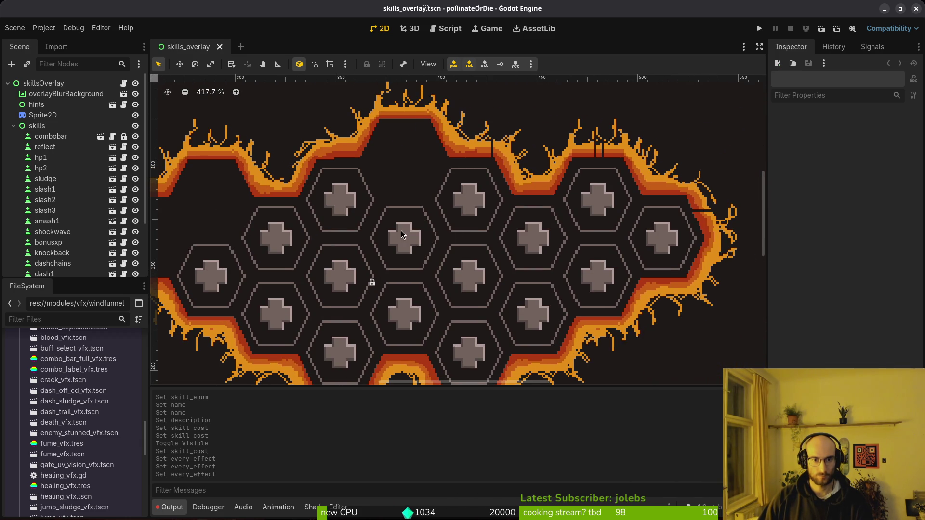
{"action": "left_click_drag", "start_coordinate": [403, 235], "coordinate": [426, 237]}
{"action": "scroll", "coordinate": [432, 195], "scroll_direction": "up", "scroll_amount": 6}
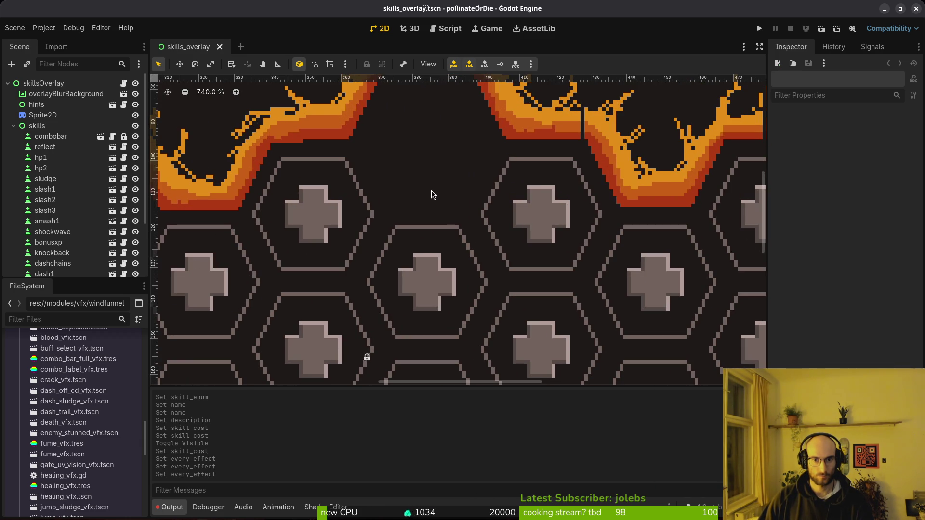
{"action": "scroll", "coordinate": [420, 183], "scroll_direction": "left", "scroll_amount": 3}
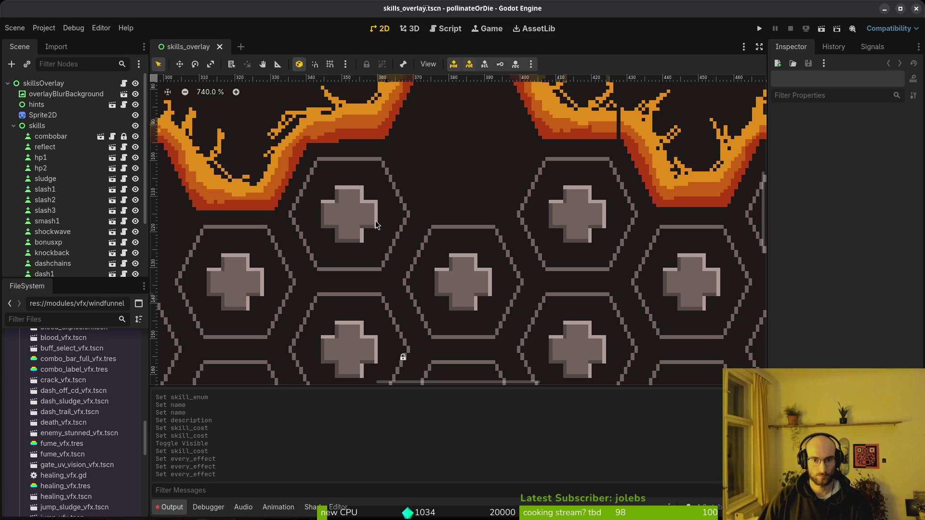
{"action": "scroll", "coordinate": [376, 223], "scroll_direction": "down", "scroll_amount": 5}
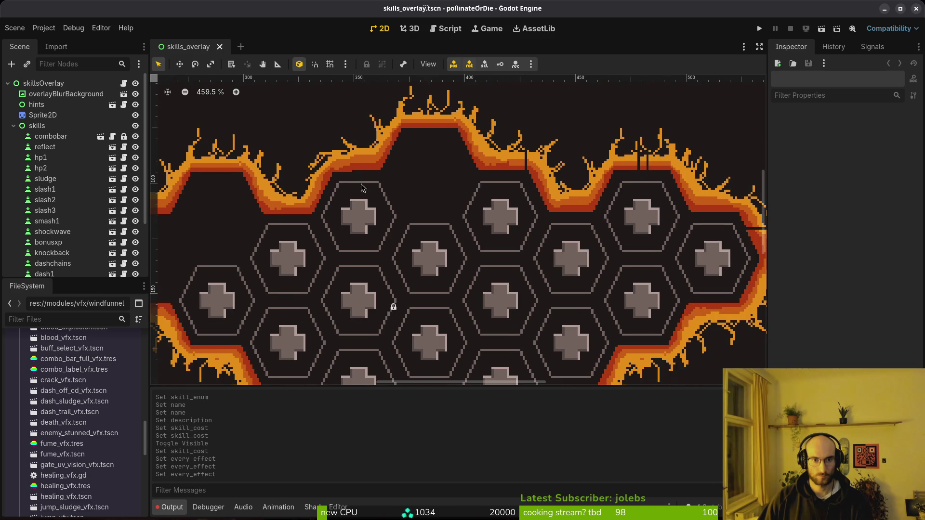
{"action": "scroll", "coordinate": [362, 187], "scroll_direction": "up", "scroll_amount": 5}
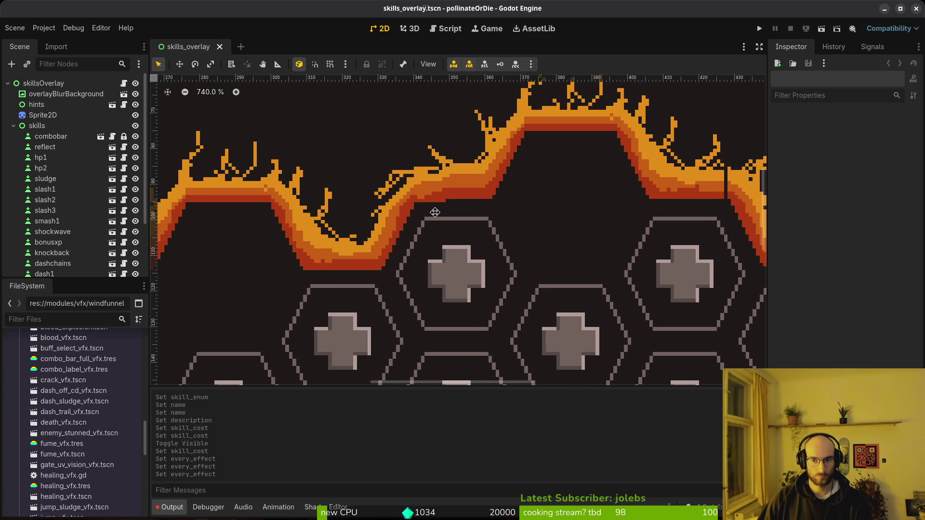
{"action": "scroll", "coordinate": [434, 211], "scroll_direction": "right", "scroll_amount": 5}
{"action": "scroll", "coordinate": [362, 212], "scroll_direction": "down", "scroll_amount": 2}
{"action": "scroll", "coordinate": [48, 232], "scroll_direction": "down", "scroll_amount": 3}
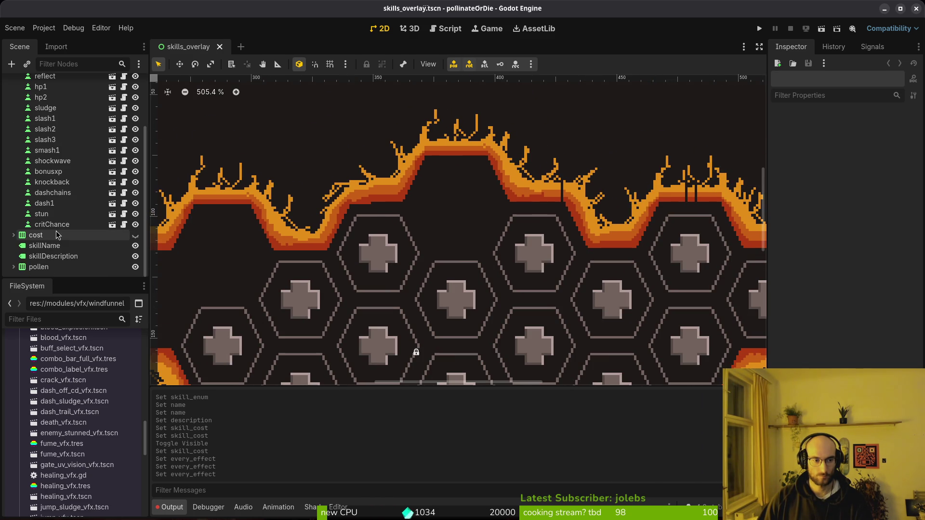
{"action": "left_click", "coordinate": [41, 214]}
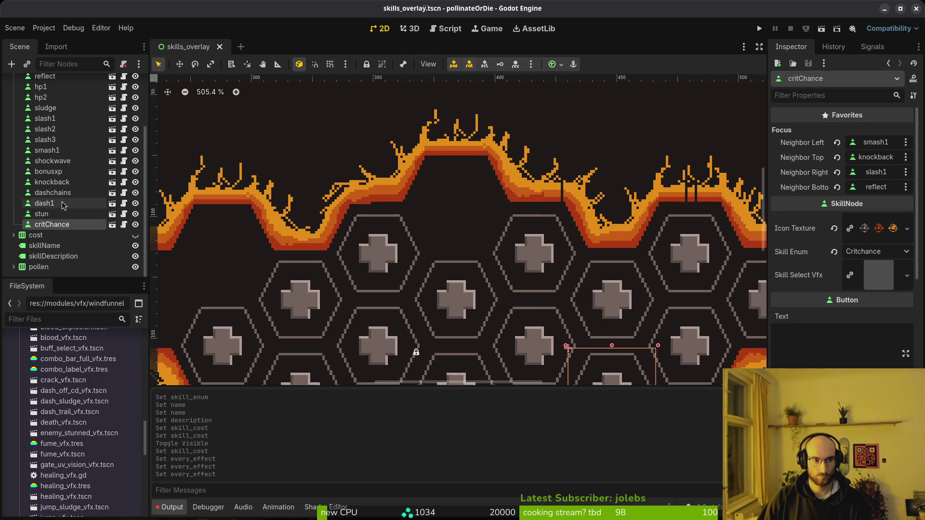
{"action": "scroll", "coordinate": [51, 203], "scroll_direction": "up", "scroll_amount": 3}
{"action": "left_click", "coordinate": [54, 127]}
- Paste critChance2 under skills and place it in the empty top-left hex at (270, 97)
{"action": "key", "text": "ctrl+v"}
{"action": "scroll", "coordinate": [523, 247], "scroll_direction": "down", "scroll_amount": 1}
{"action": "mouse_move", "coordinate": [605, 367]}
{"action": "left_mouse_down"}
{"action": "mouse_move", "coordinate": [481, 305]}
{"action": "mouse_move", "coordinate": [236, 252]}
{"action": "mouse_move", "coordinate": [284, 250]}
{"action": "left_mouse_up"}
{"action": "scroll", "coordinate": [236, 252], "scroll_direction": "up", "scroll_amount": 4}
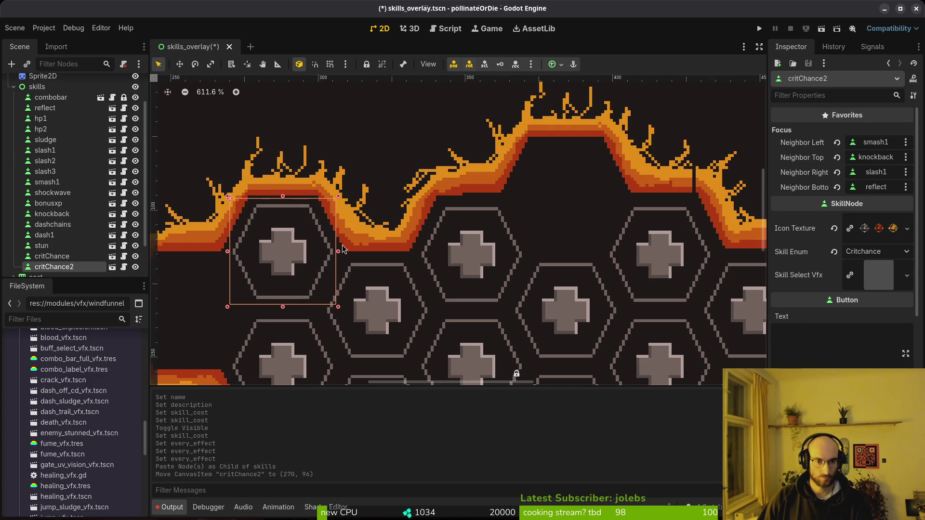
{"action": "scroll", "coordinate": [574, 279], "scroll_direction": "down", "scroll_amount": 2}
{"action": "scroll", "coordinate": [530, 290], "scroll_direction": "down", "scroll_amount": 1}
{"action": "scroll", "coordinate": [394, 241], "scroll_direction": "up", "scroll_amount": 1}
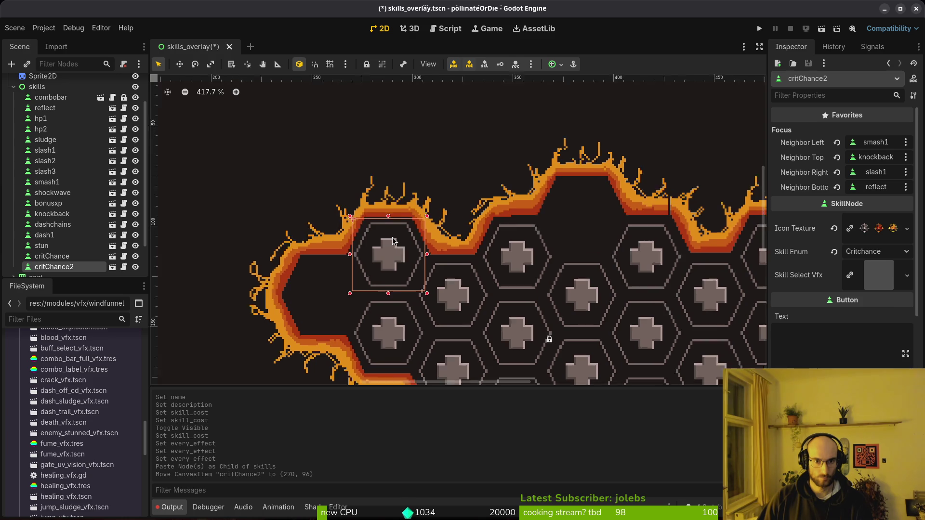
{"action": "scroll", "coordinate": [393, 241], "scroll_direction": "up", "scroll_amount": 5}
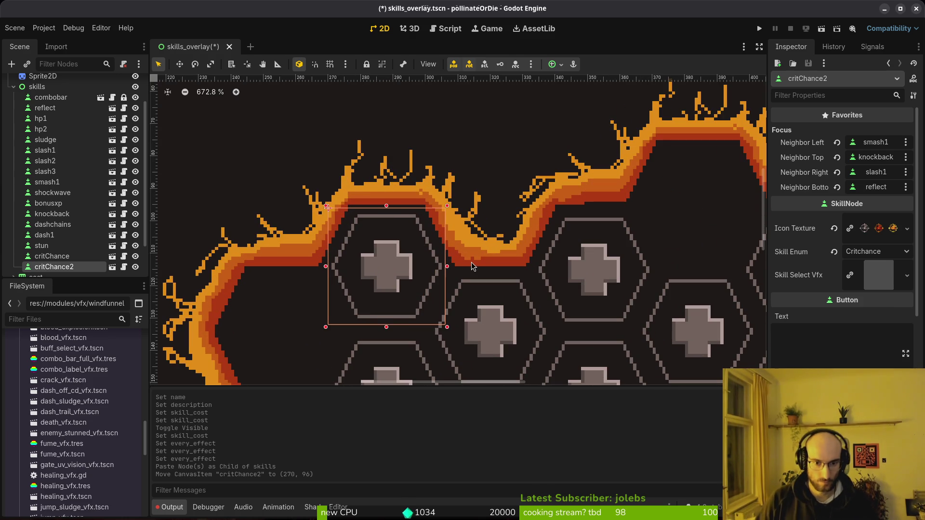
{"action": "key", "text": "Down"}
{"action": "key", "text": "Escape"}
- Pan and zoom the 2D view to inspect more of the hex grid
{"action": "left_click_drag", "start_coordinate": [723, 311], "coordinate": [365, 251]}
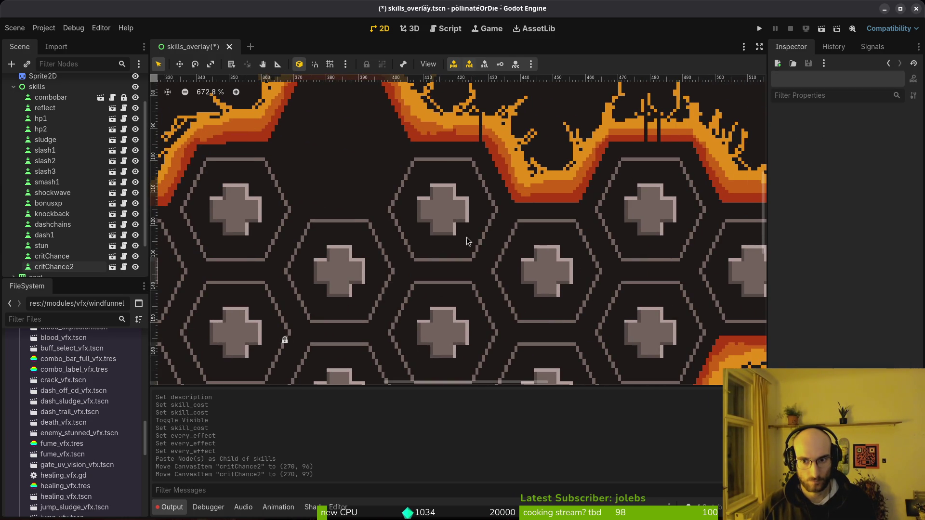
{"action": "scroll", "coordinate": [554, 219], "scroll_direction": "up", "scroll_amount": 8}
{"action": "scroll", "coordinate": [620, 214], "scroll_direction": "down", "scroll_amount": 4}
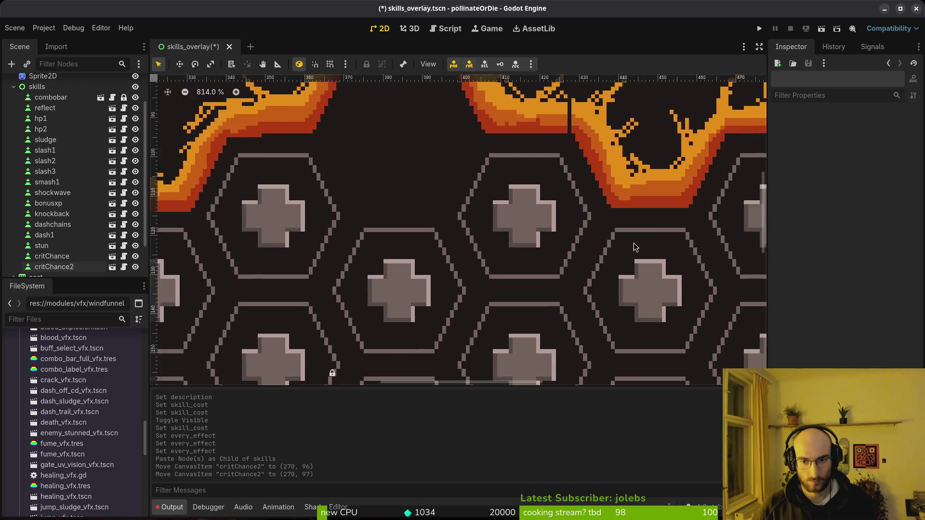
{"action": "scroll", "coordinate": [602, 232], "scroll_direction": "up", "scroll_amount": 8}
{"action": "scroll", "coordinate": [557, 231], "scroll_direction": "up", "scroll_amount": 5}
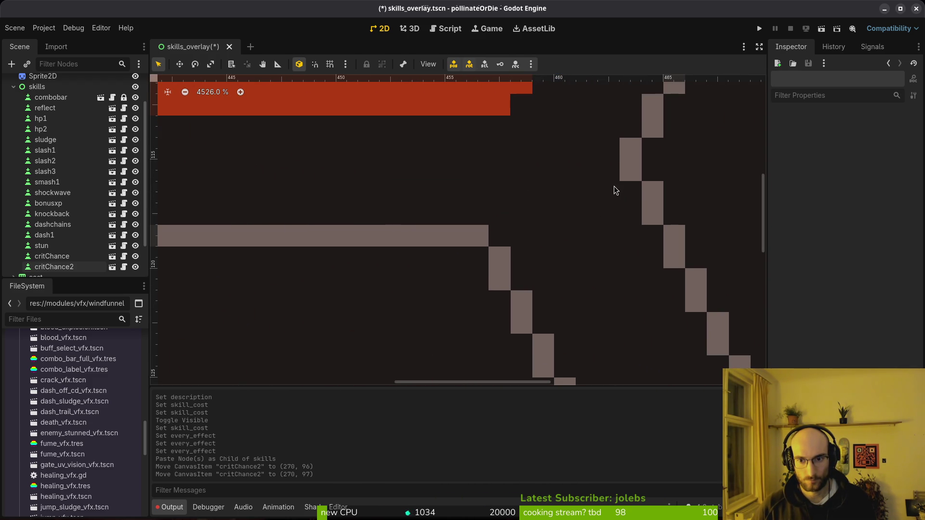
{"action": "scroll", "coordinate": [417, 221], "scroll_direction": "down", "scroll_amount": 20}
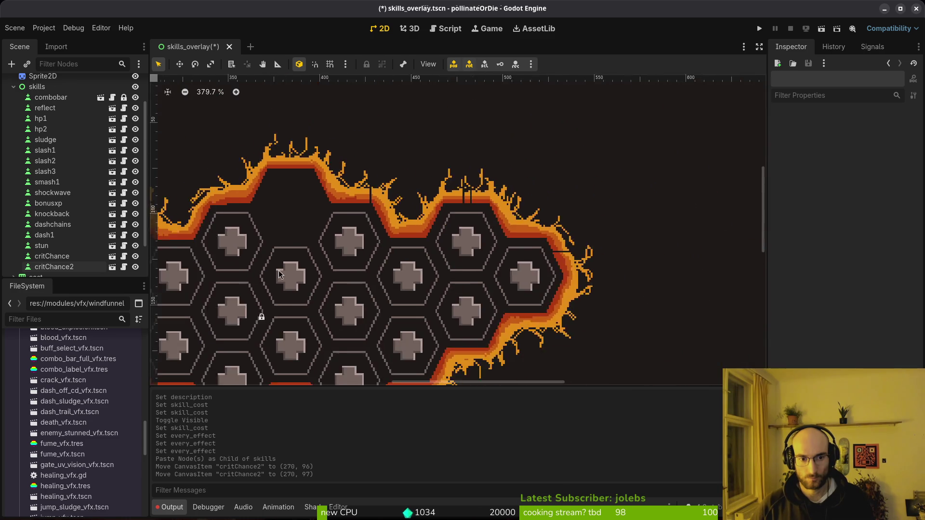
{"action": "scroll", "coordinate": [417, 213], "scroll_direction": "up", "scroll_amount": 20}
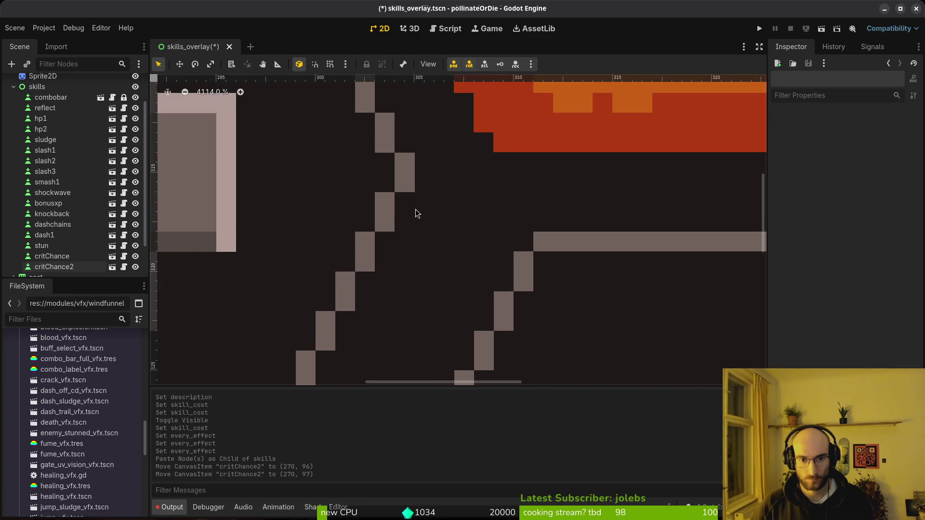
{"action": "scroll", "coordinate": [417, 214], "scroll_direction": "down", "scroll_amount": 12}
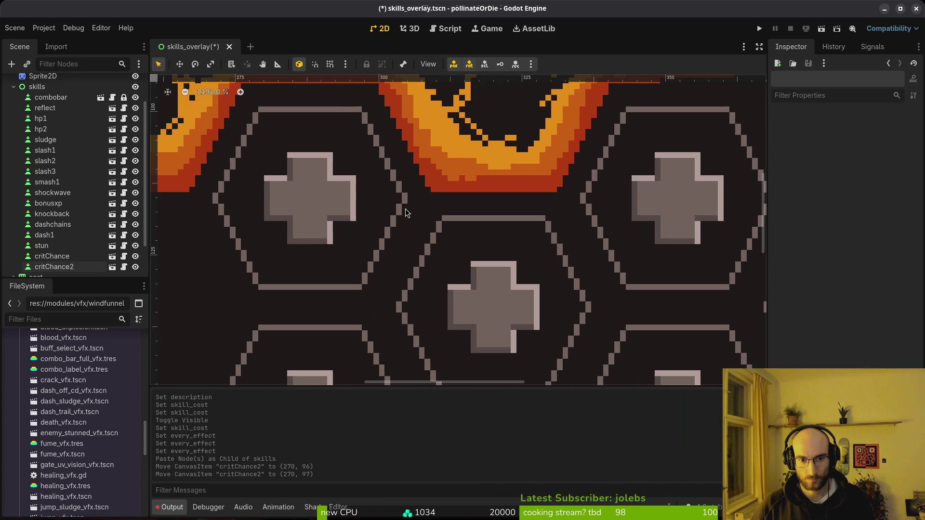
- Select critChance2 on the canvas and review its Skill Enum options without changing them
{"action": "scroll", "coordinate": [442, 208], "scroll_direction": "down", "scroll_amount": 10}
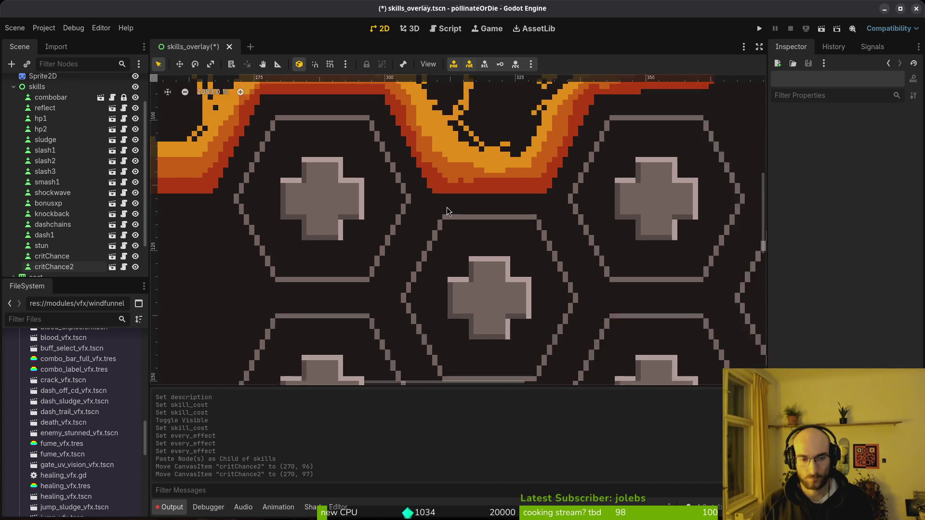
{"action": "left_click", "coordinate": [406, 204]}
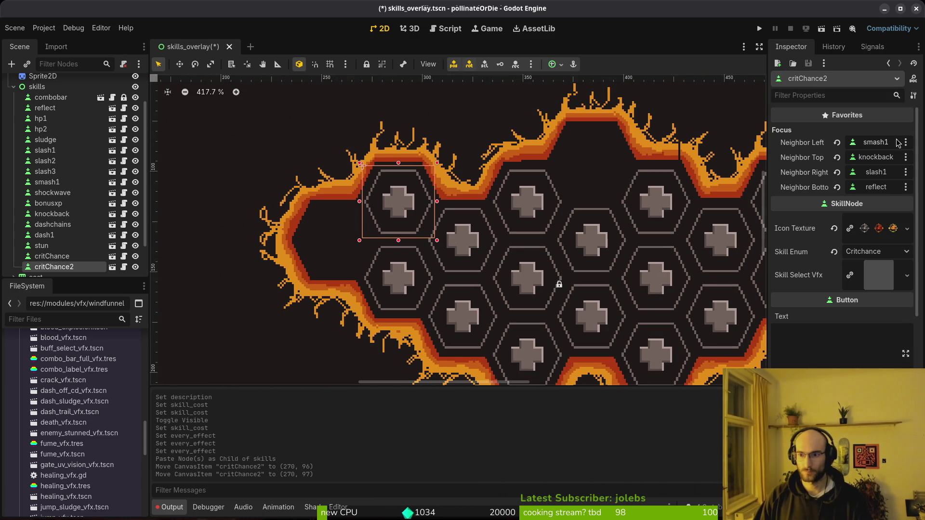
{"action": "left_click", "coordinate": [876, 253]}
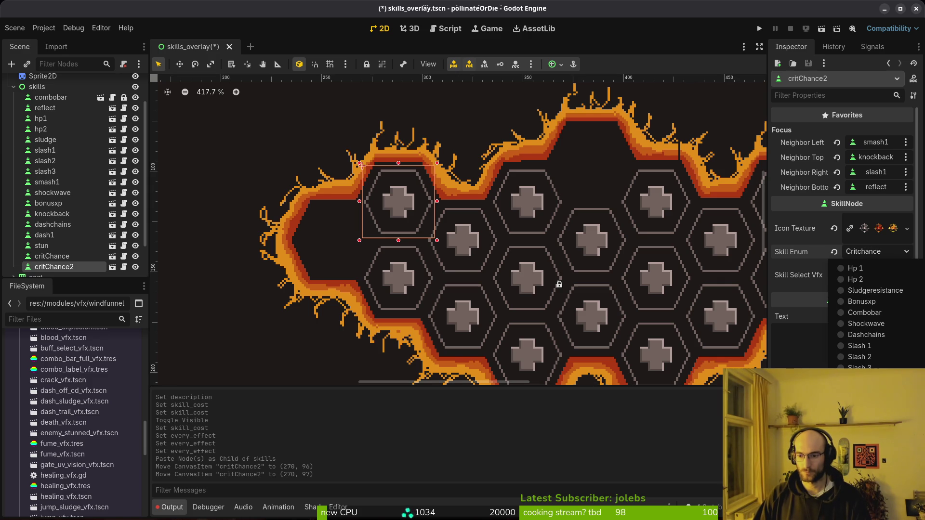
{"action": "left_click", "coordinate": [860, 219]}
- In Neovim, find and open the enum helper script to check the skill enum values
{"action": "key", "text": "alt+Tab"}
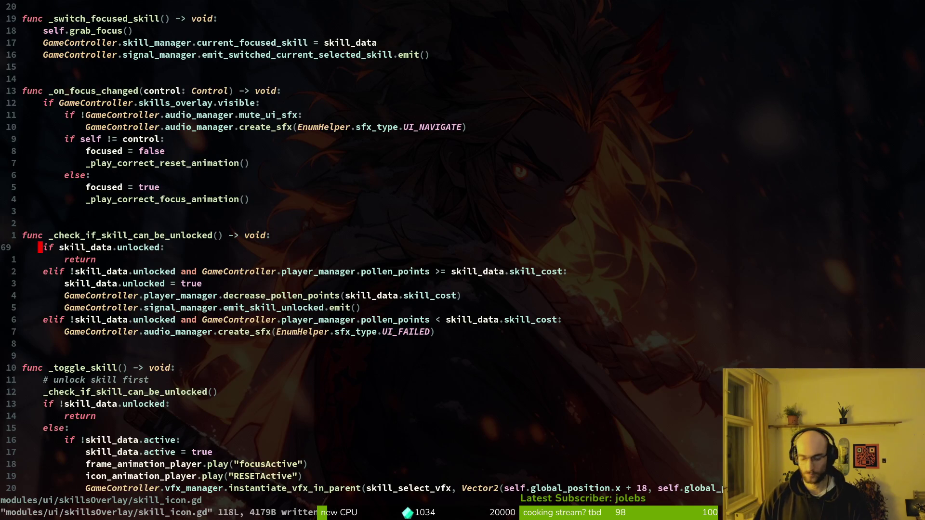
{"action": "key", "text": "space"}
{"action": "key", "text": "f"}
{"action": "key", "text": "f"}
{"action": "type", "text": "ski"}
{"action": "key", "text": "BackSpace"}
{"action": "key", "text": "BackSpace"}
{"action": "key", "text": "BackSpace"}
{"action": "key", "text": "Escape"}
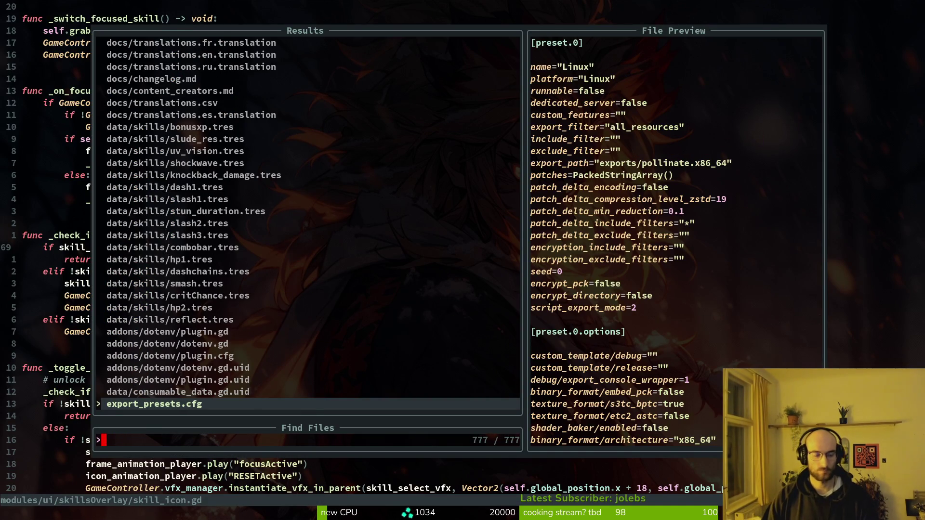
{"action": "type", "text": "ski"}
{"action": "key", "text": "Escape"}
{"action": "key", "text": "Escape"}
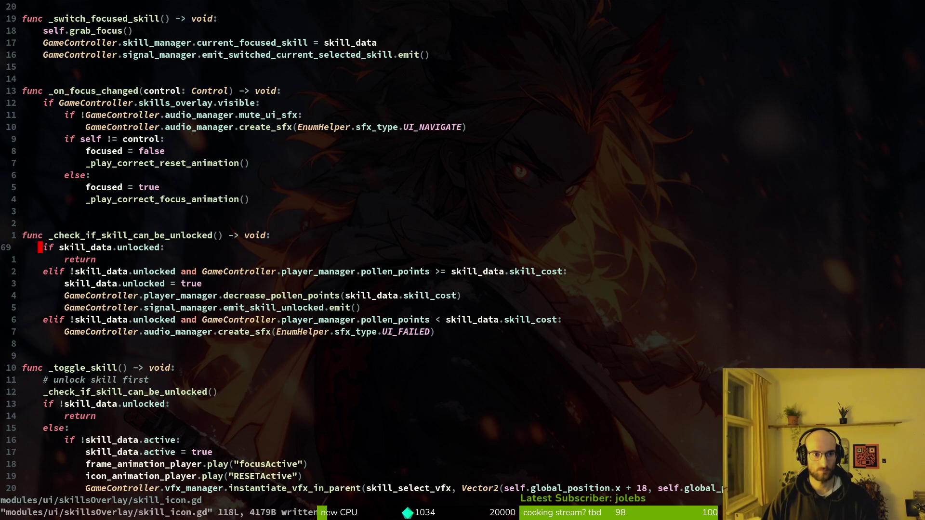
{"action": "key", "text": "space"}
{"action": "key", "text": "f"}
{"action": "key", "text": "f"}
{"action": "type", "text": "enum"}
{"action": "key", "text": "Return"}
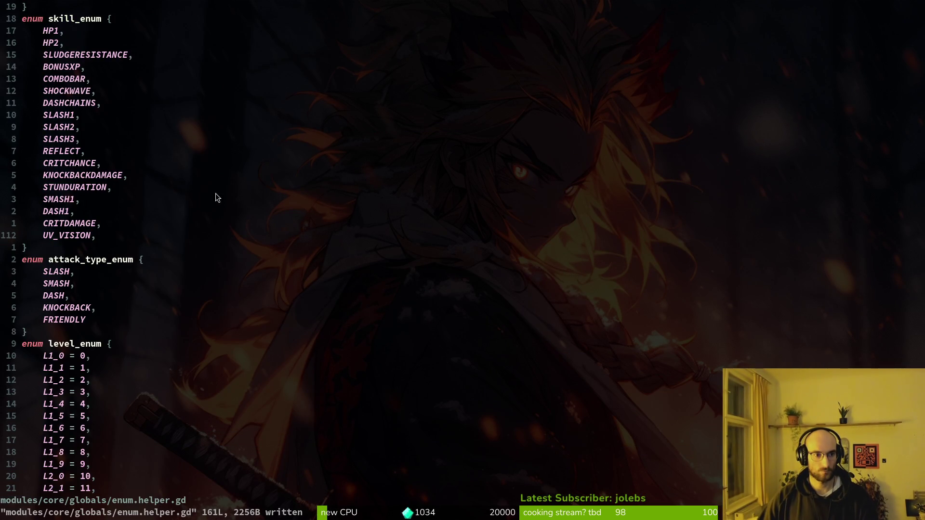
- Set critChance2's Skill Enum to Uv Vision and save skills_overlay.tscn
{"action": "key", "text": "alt+Tab"}
{"action": "left_click", "coordinate": [866, 251]}
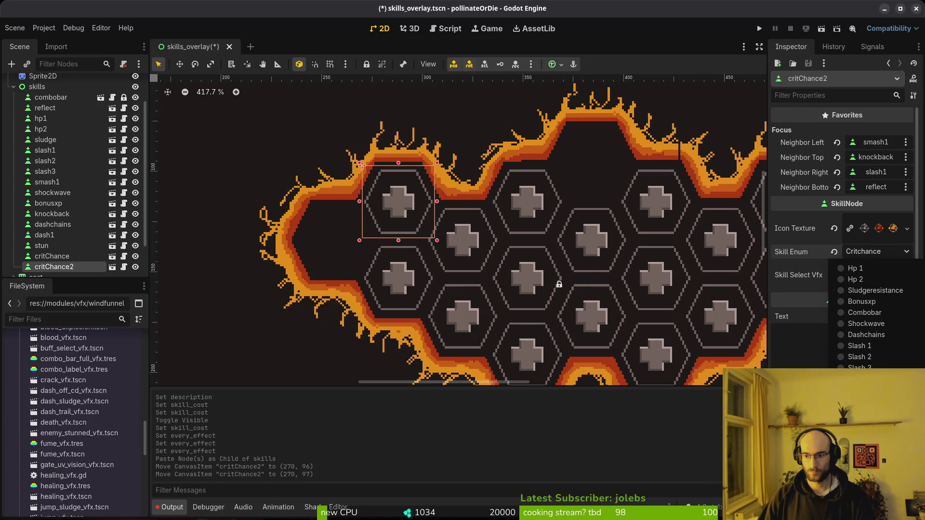
{"action": "left_click", "coordinate": [863, 424]}
{"action": "key", "text": "ctrl+s"}
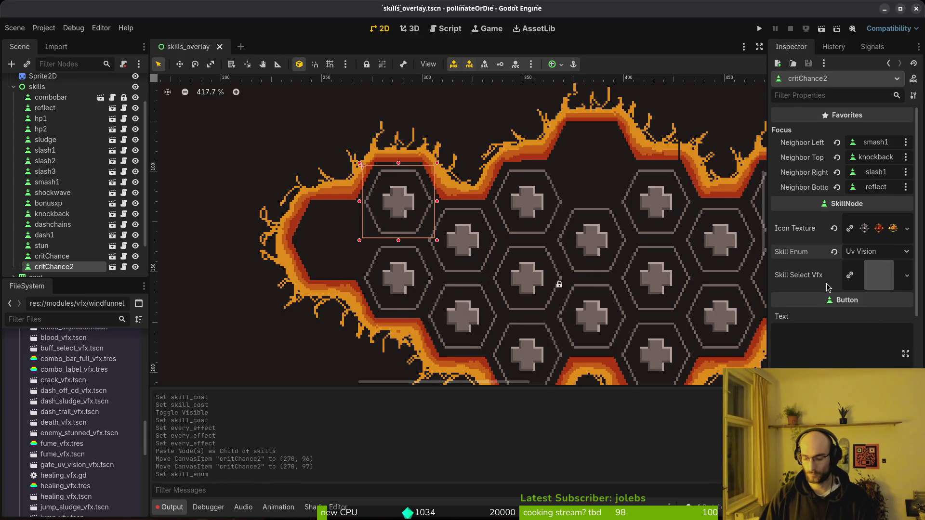
{"action": "key", "text": "alt+Tab"}
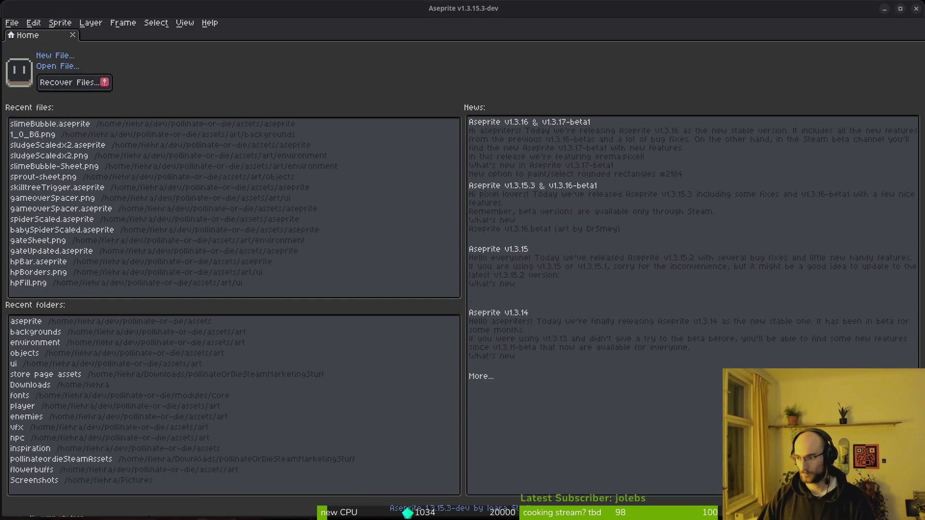
- In Brave Search, show image results and search images for 'UV icon'
{"action": "key", "text": "alt+Tab"}
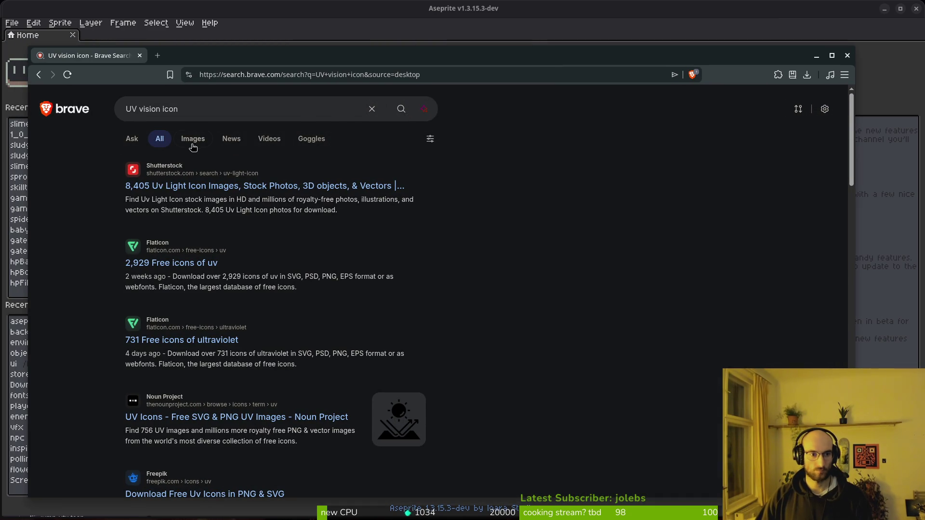
{"action": "left_click", "coordinate": [191, 144]}
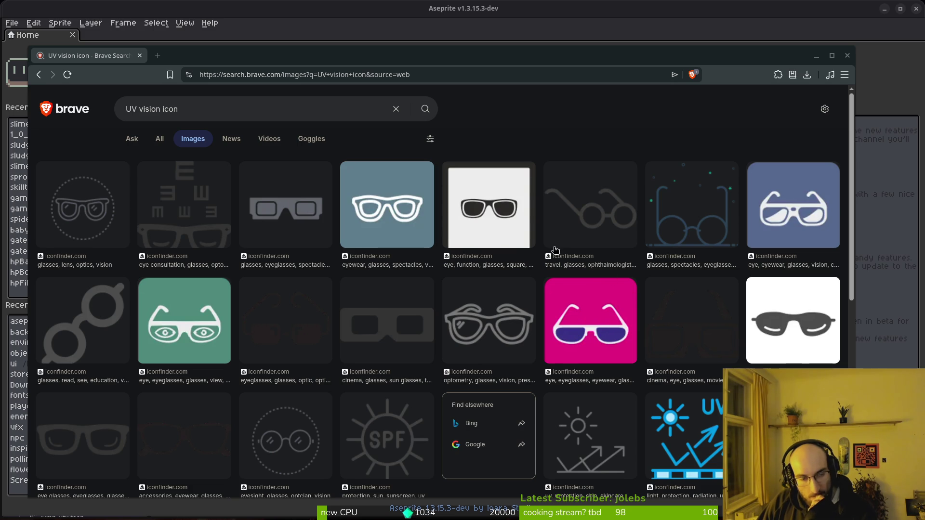
{"action": "left_click", "coordinate": [207, 110]}
{"action": "left_click", "coordinate": [484, 128]}
{"action": "left_click", "coordinate": [202, 110]}
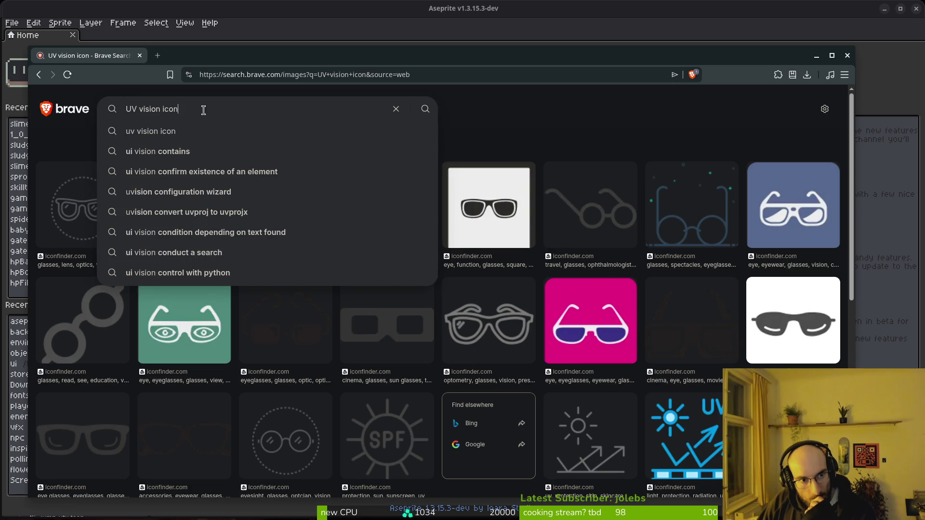
{"action": "triple_click", "coordinate": [203, 110]}
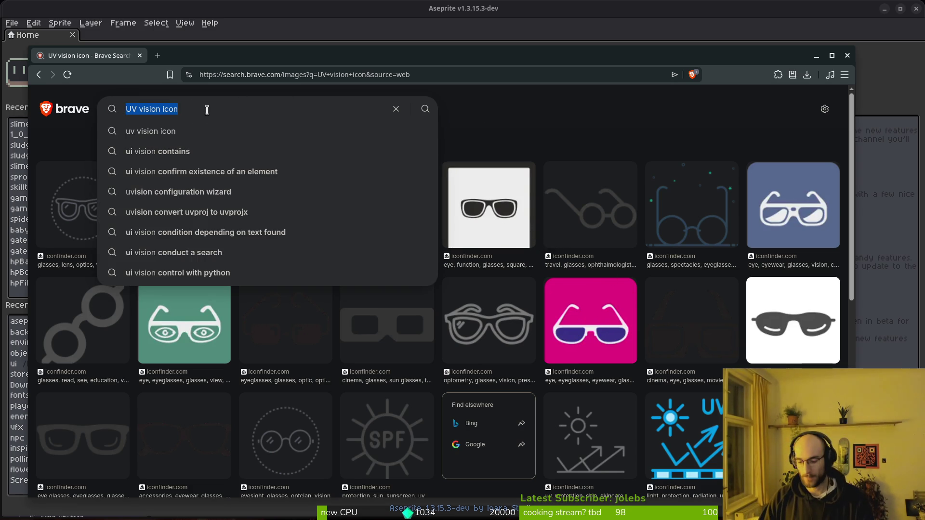
{"action": "type", "text": "UV icon"}
{"action": "key", "text": "Return"}
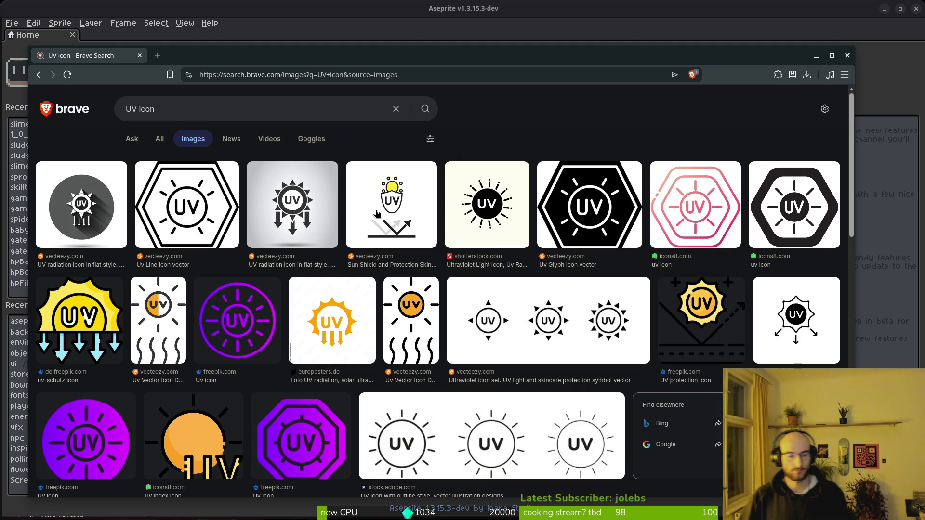
- Search images for 'uv vision', then for 'uv icon'
{"action": "left_click", "coordinate": [238, 112]}
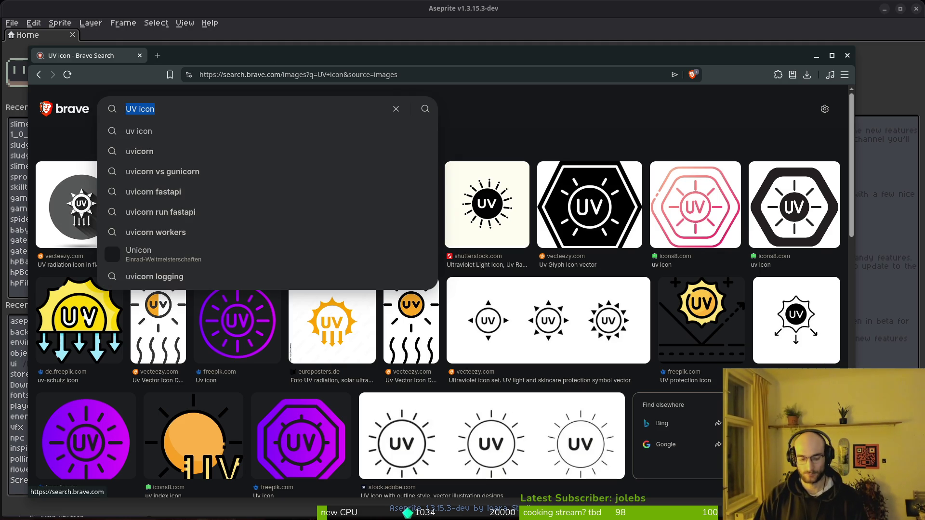
{"action": "type", "text": "uv vision"}
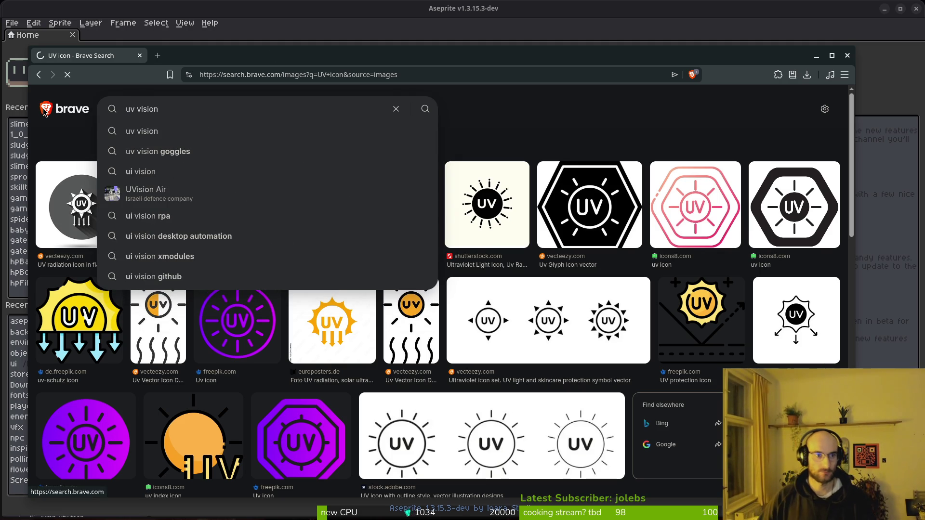
{"action": "key", "text": "Return"}
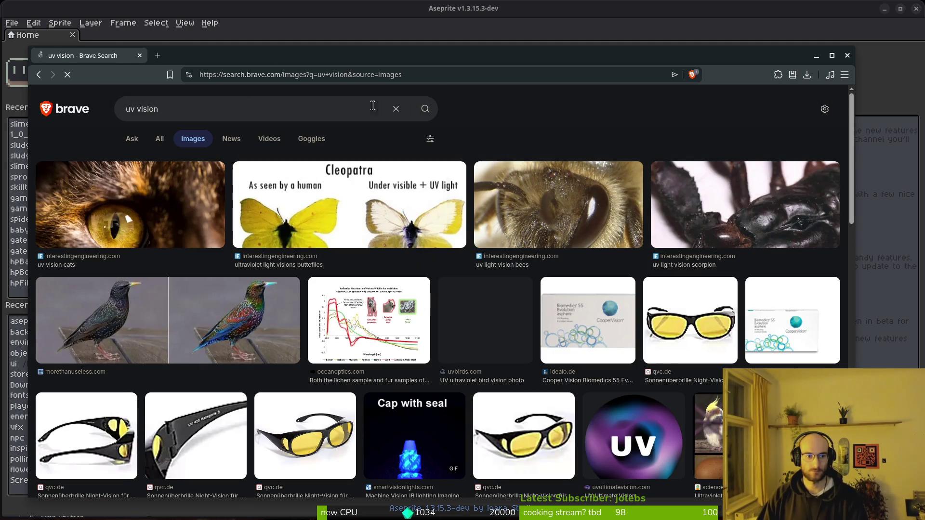
{"action": "left_click", "coordinate": [295, 101]}
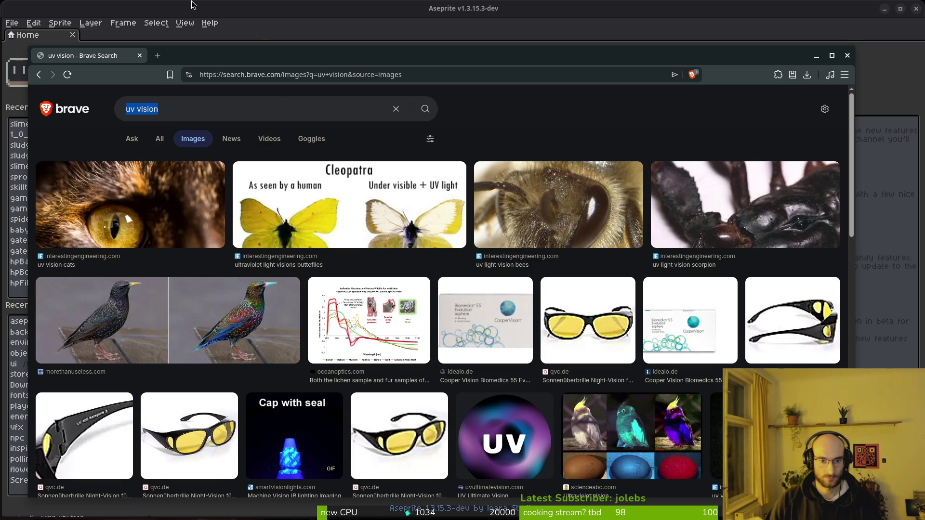
{"action": "type", "text": "u"}
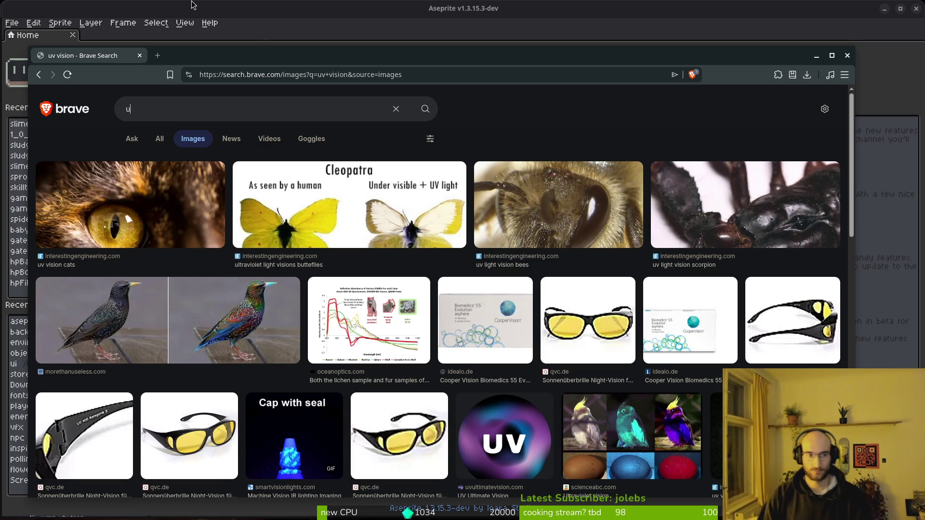
{"action": "type", "text": "v icon"}
{"action": "key", "text": "Return"}
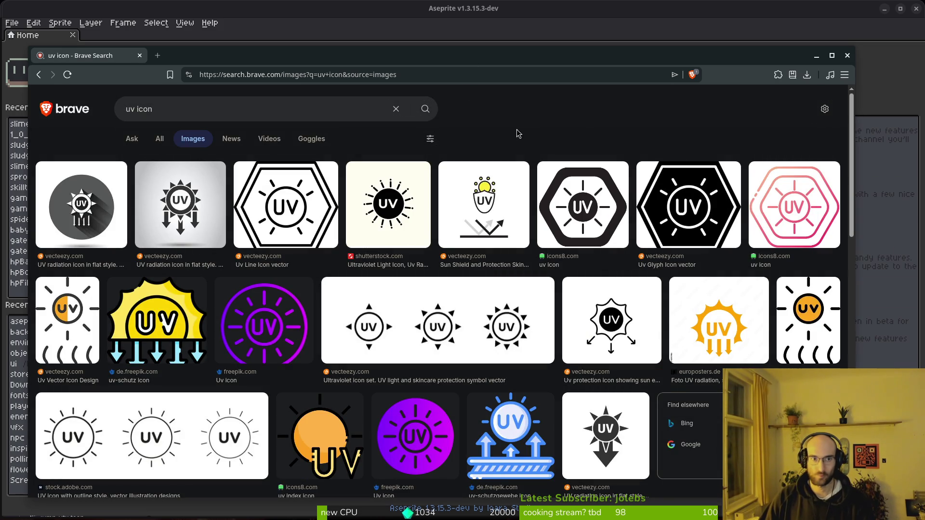
- In a new tab, browse image results for 'uv', then return to the uv icon results
{"action": "key", "text": "ctrl+t"}
{"action": "type", "text": "uv"}
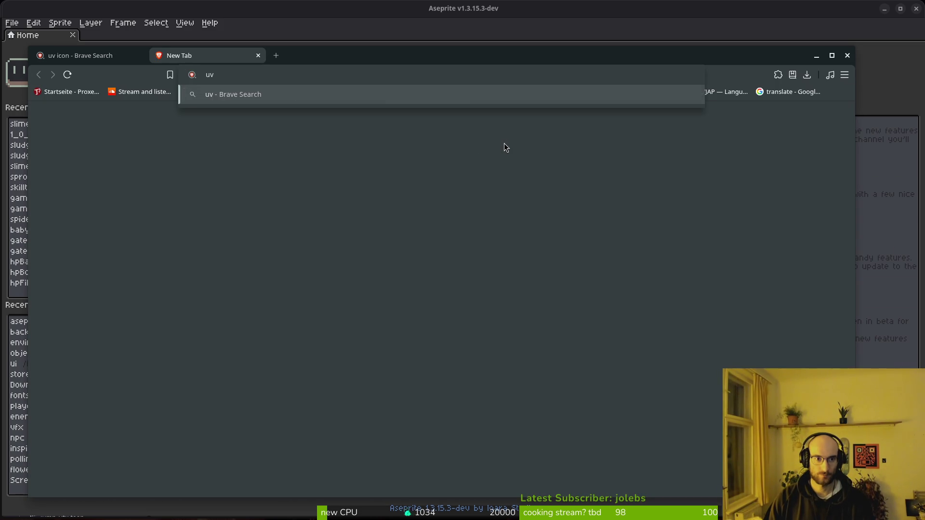
{"action": "key", "text": "Return"}
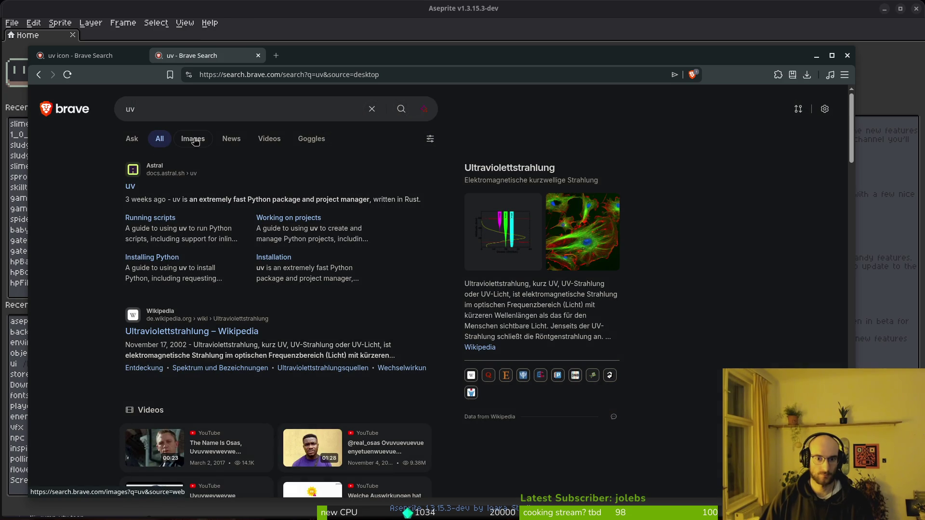
{"action": "left_click", "coordinate": [205, 137]}
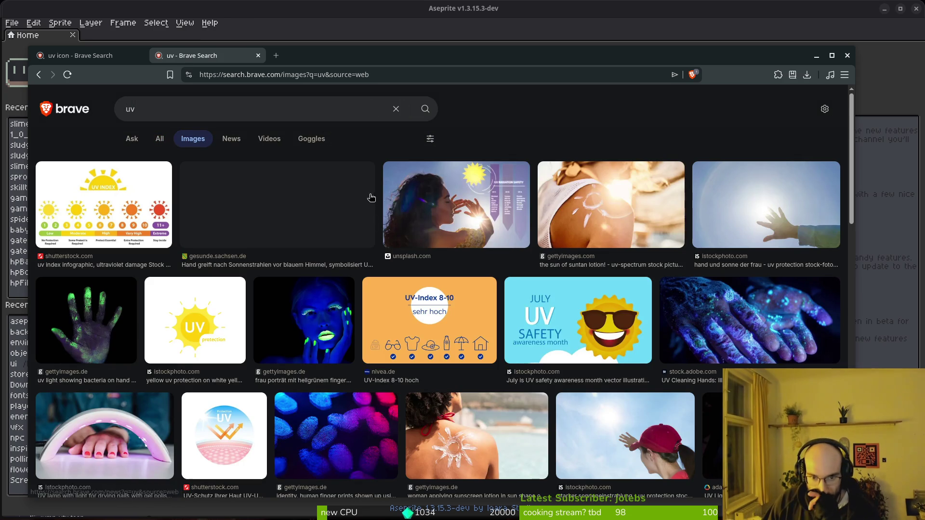
{"action": "scroll", "coordinate": [544, 323], "scroll_direction": "down", "scroll_amount": 2}
{"action": "scroll", "coordinate": [544, 323], "scroll_direction": "down", "scroll_amount": 10}
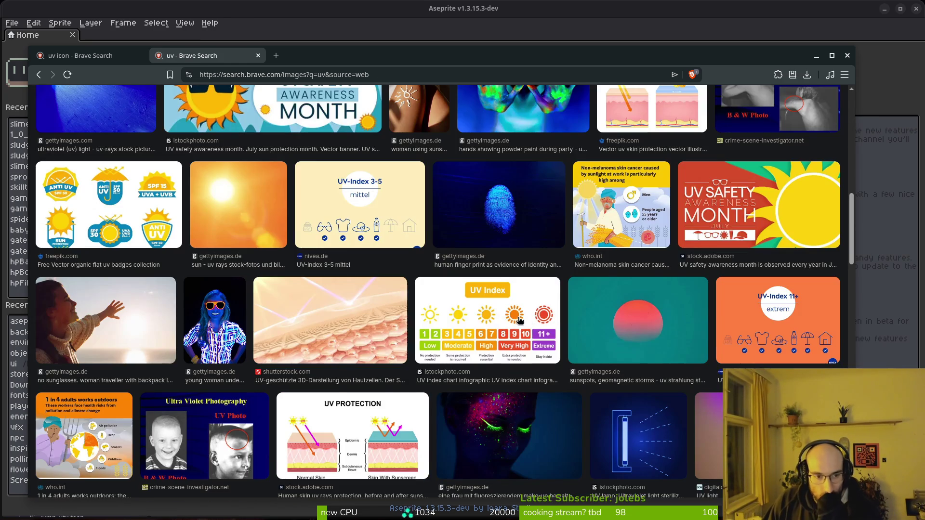
{"action": "scroll", "coordinate": [503, 327], "scroll_direction": "down", "scroll_amount": 3}
{"action": "key", "text": "ctrl+shift+Tab"}
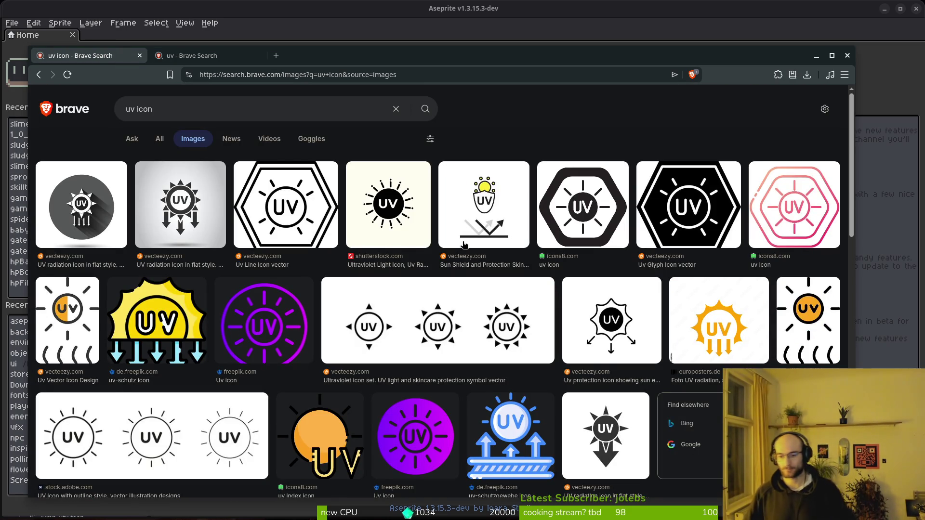
{"action": "key", "text": "alt+Tab"}
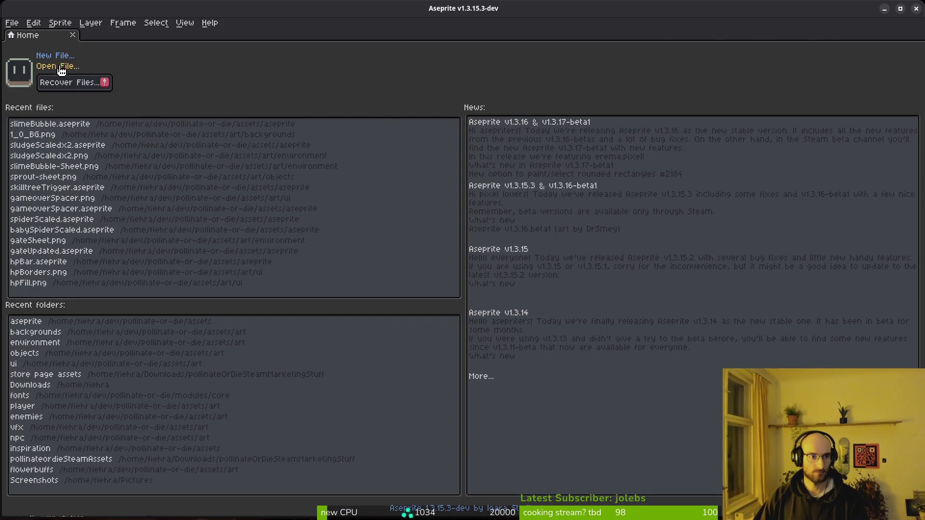
- Open skillIcons.aseprite from the assets/aseprite folder
{"action": "left_click", "coordinate": [63, 79]}
{"action": "left_click", "coordinate": [47, 43]}
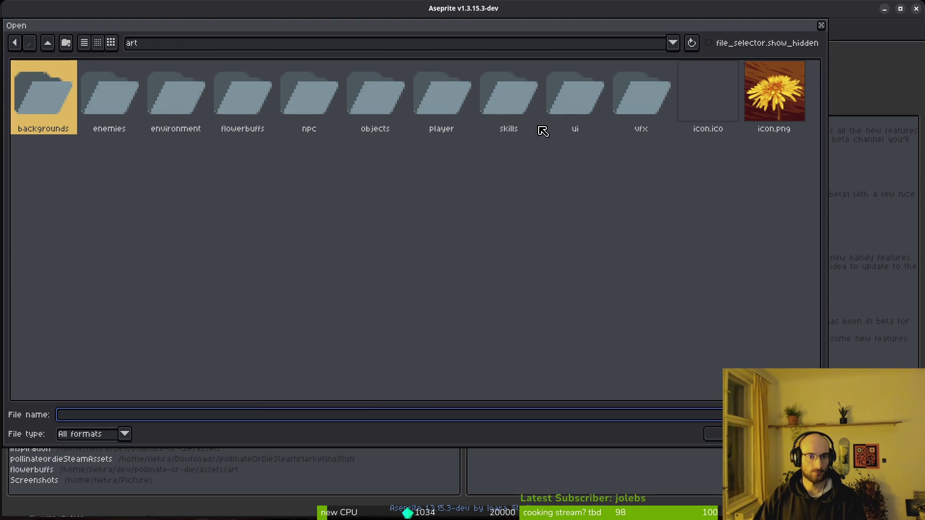
{"action": "left_click", "coordinate": [47, 43]}
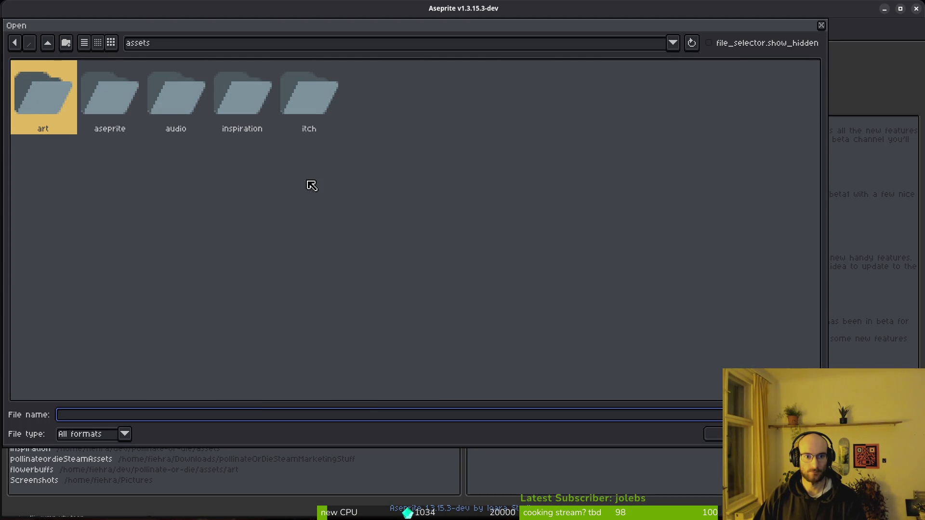
{"action": "double_click", "coordinate": [97, 96]}
{"action": "scroll", "coordinate": [527, 243], "scroll_direction": "down", "scroll_amount": 4}
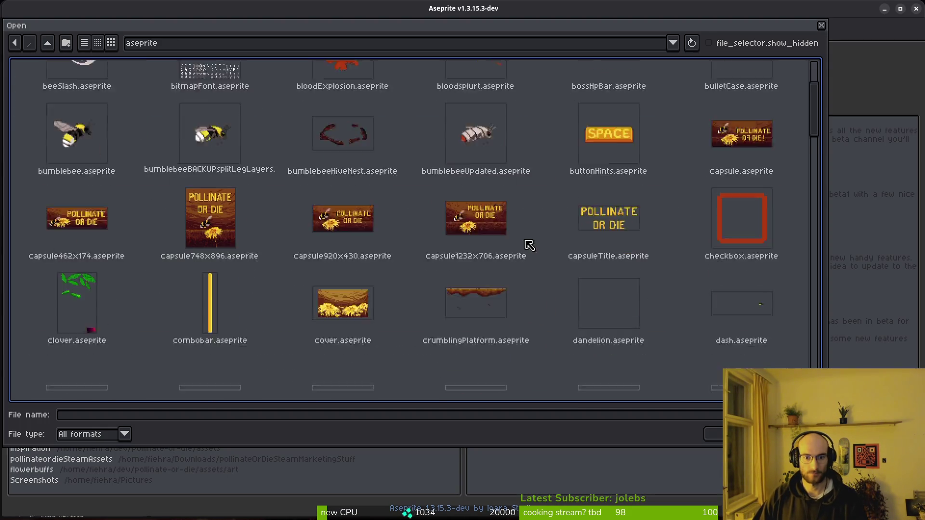
{"action": "scroll", "coordinate": [531, 229], "scroll_direction": "up", "scroll_amount": 4}
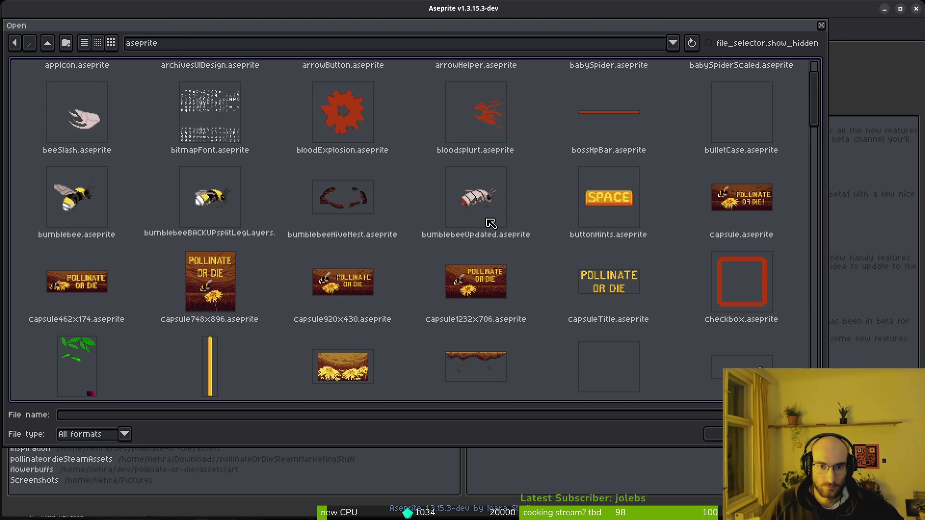
{"action": "scroll", "coordinate": [501, 232], "scroll_direction": "down", "scroll_amount": 5}
{"action": "scroll", "coordinate": [501, 231], "scroll_direction": "down", "scroll_amount": 4}
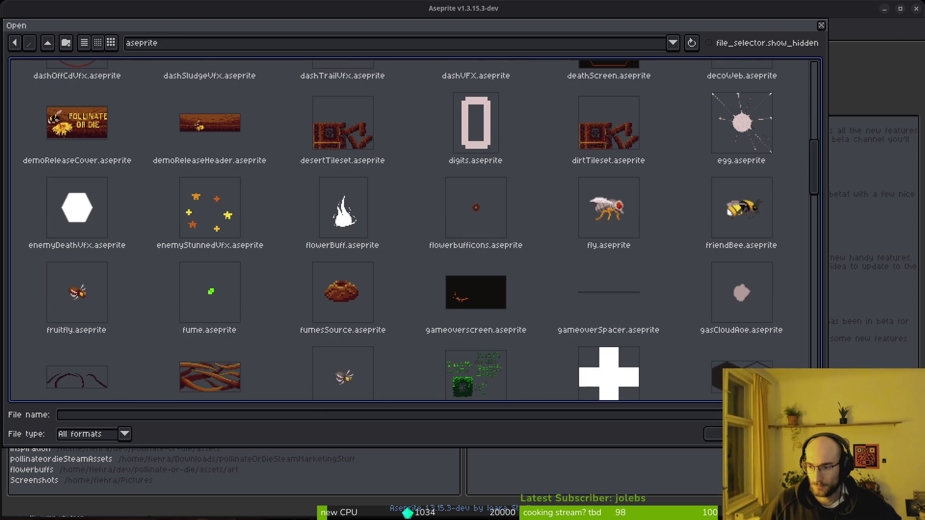
{"action": "scroll", "coordinate": [434, 349], "scroll_direction": "down", "scroll_amount": 3}
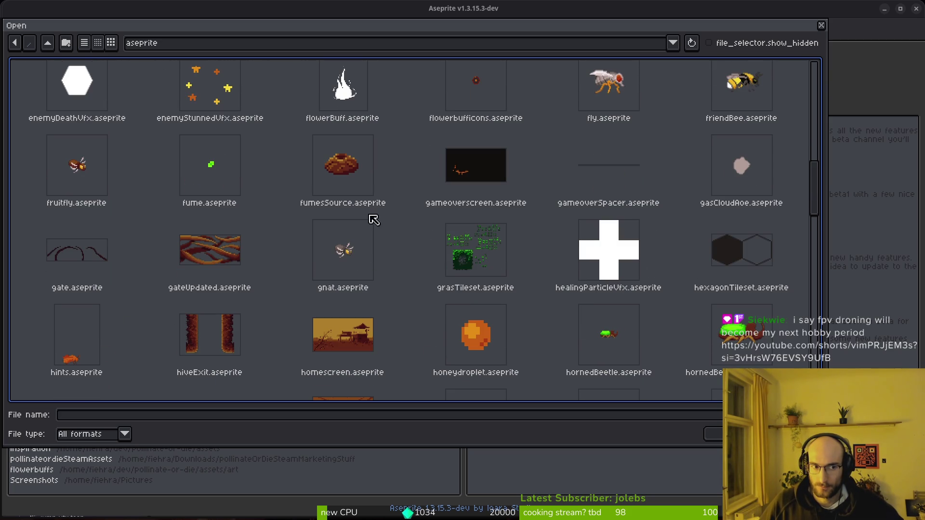
{"action": "scroll", "coordinate": [416, 215], "scroll_direction": "down", "scroll_amount": 5}
{"action": "scroll", "coordinate": [493, 292], "scroll_direction": "down", "scroll_amount": 13}
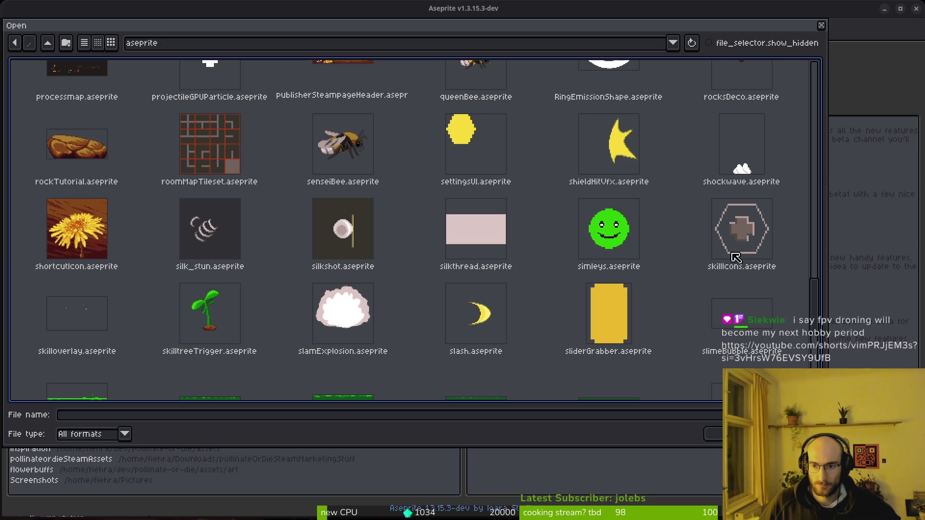
{"action": "double_click", "coordinate": [742, 246]}
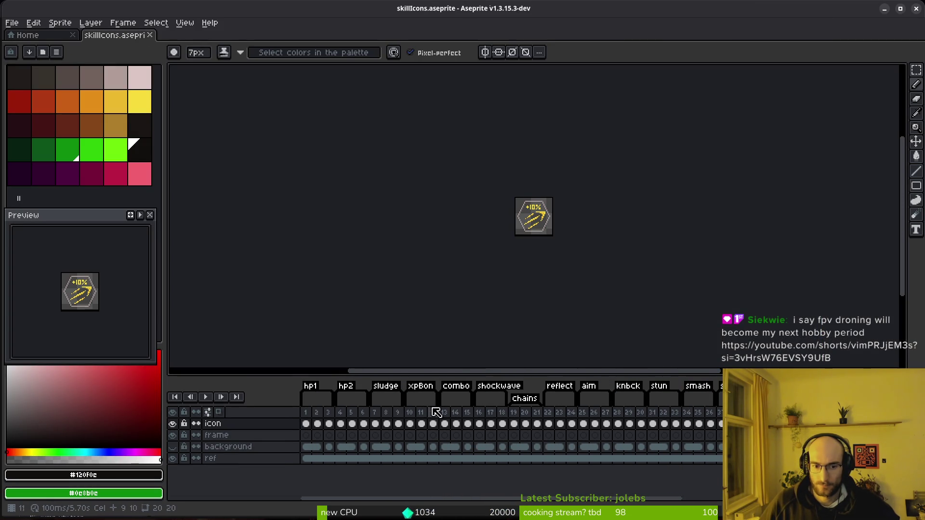
- Rename the aim tag over frames 25–27 to 'crit'
{"action": "double_click", "coordinate": [560, 386]}
{"action": "left_click", "coordinate": [533, 323]}
{"action": "left_click", "coordinate": [560, 425]}
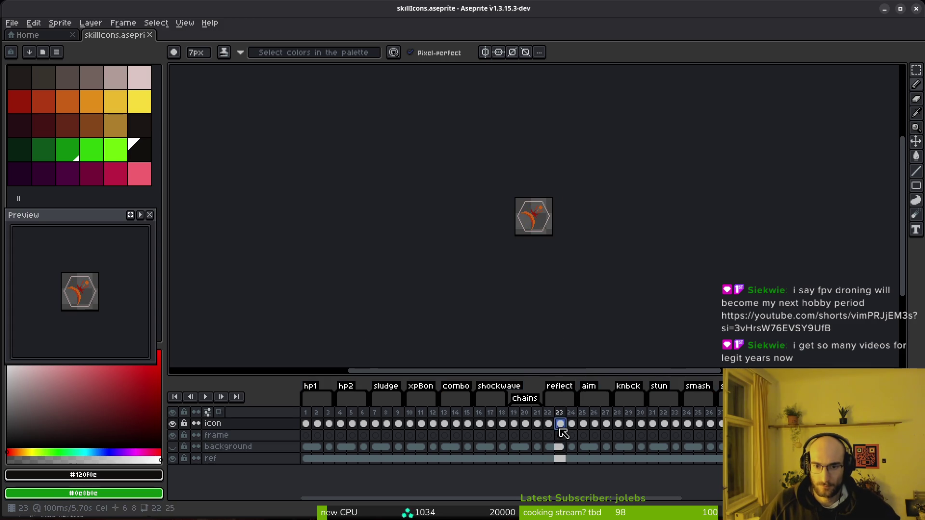
{"action": "left_click", "coordinate": [601, 427]}
{"action": "left_click_drag", "start_coordinate": [604, 434], "coordinate": [584, 429]}
{"action": "key", "text": "alt+F2"}
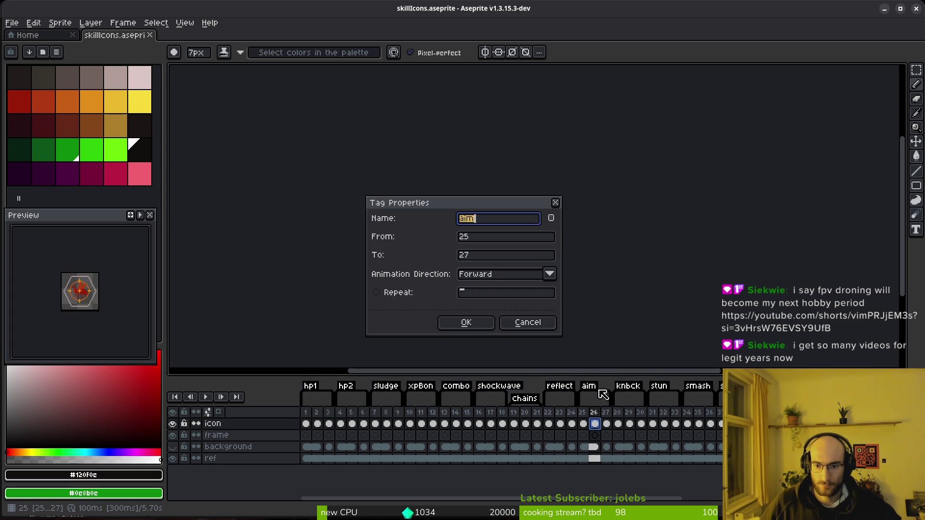
{"action": "type", "text": "crit"}
{"action": "key", "text": "Return"}
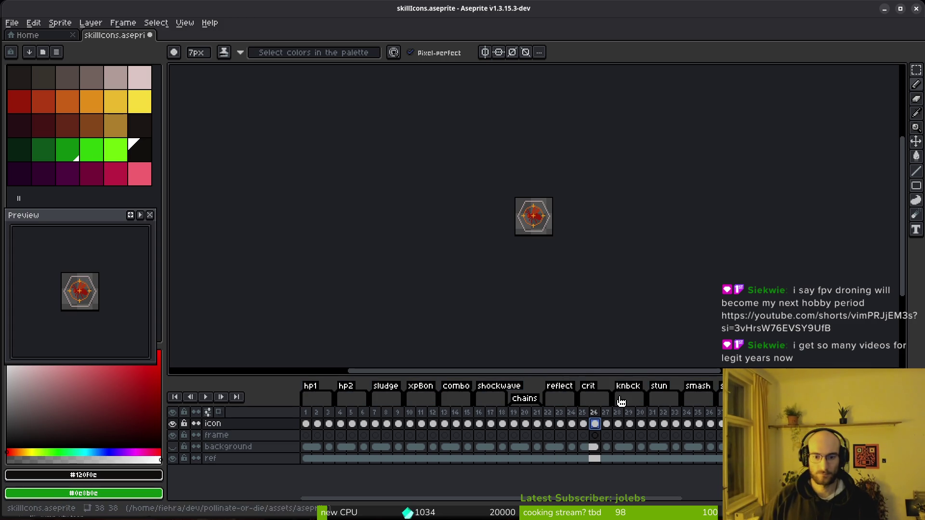
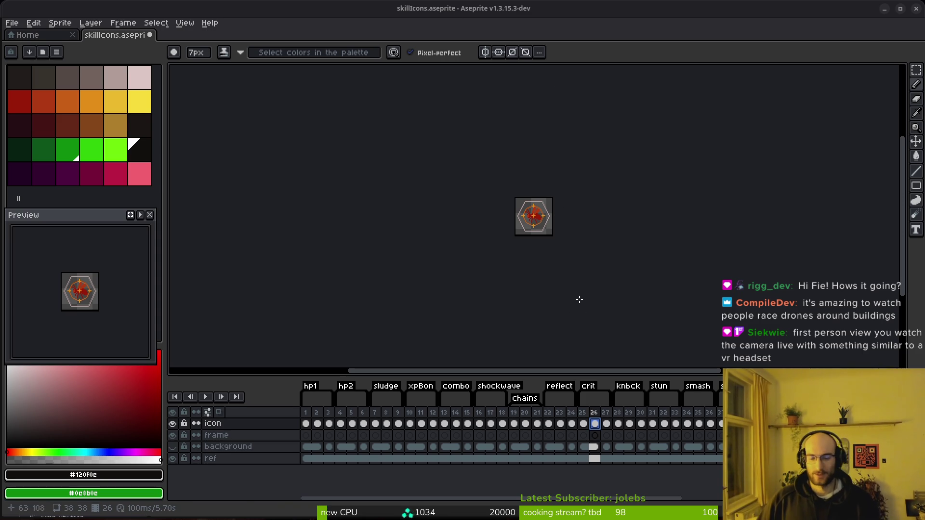
- Shorten the dash1 tag so it ends at frame 48
{"action": "scroll", "coordinate": [602, 463], "scroll_direction": "right", "scroll_amount": 5}
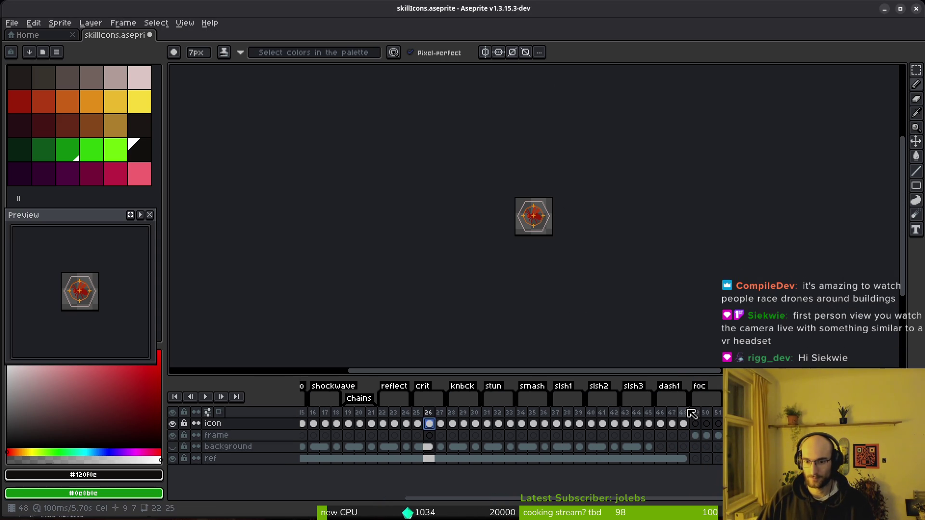
{"action": "left_click", "coordinate": [688, 413]}
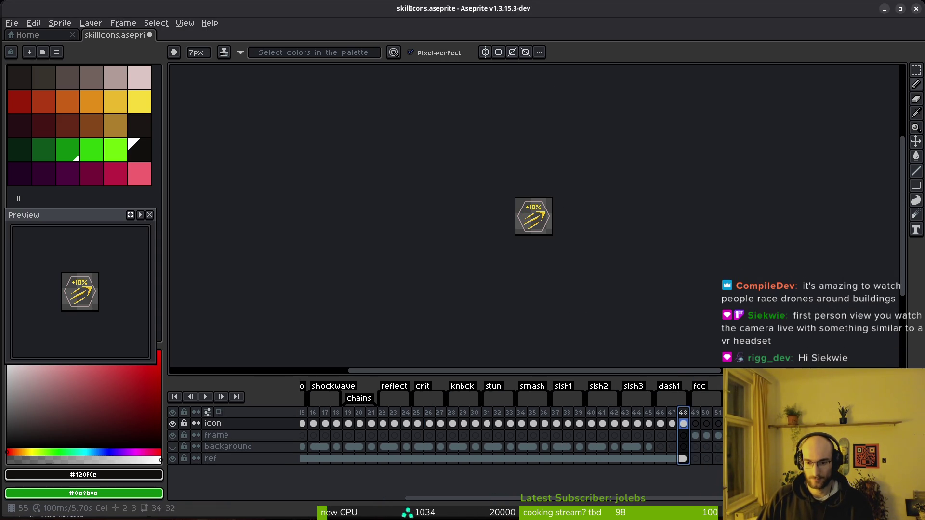
{"action": "left_click", "coordinate": [718, 413]}
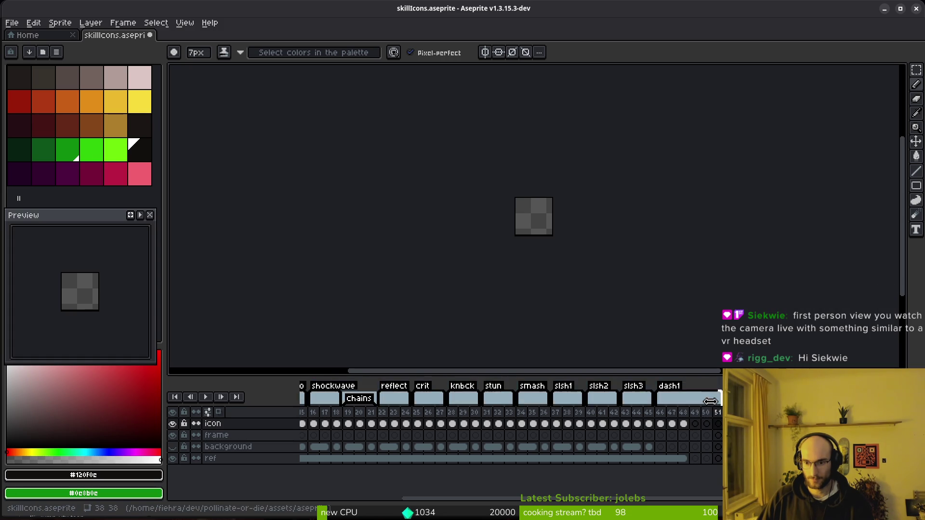
{"action": "left_click_drag", "start_coordinate": [710, 401], "coordinate": [689, 402]}
- Move the background cels of frames 28–30 to frames 49–50
{"action": "left_click_drag", "start_coordinate": [457, 423], "coordinate": [700, 431]}
{"action": "left_click_drag", "start_coordinate": [451, 448], "coordinate": [697, 449]}
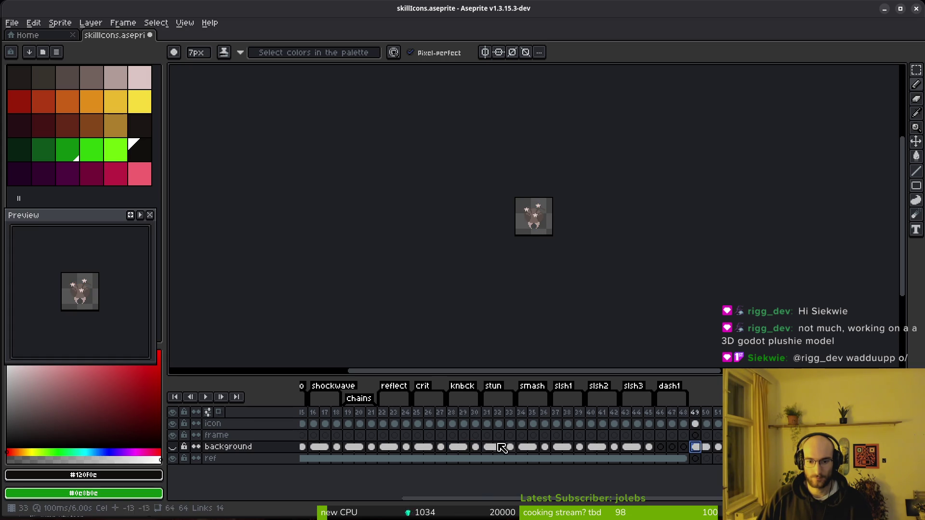
{"action": "left_click", "coordinate": [464, 448]}
{"action": "left_click", "coordinate": [463, 448]}
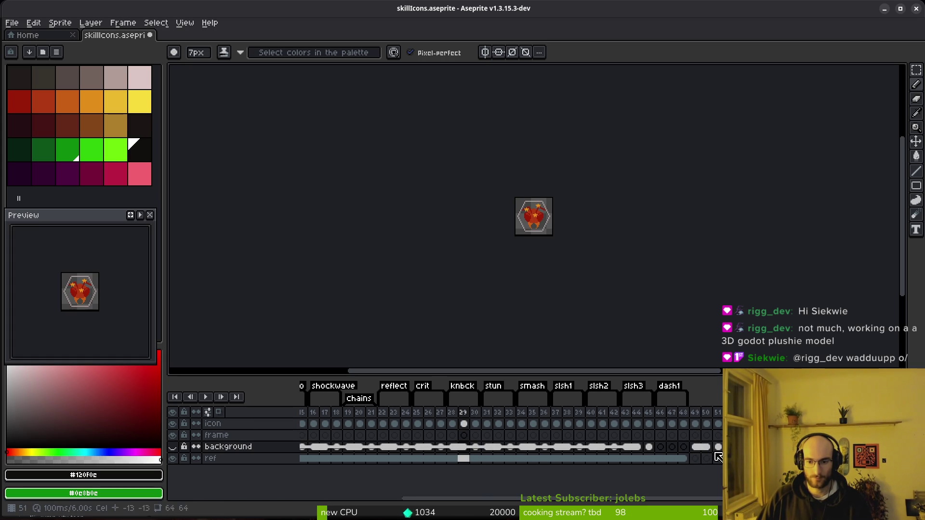
{"action": "left_click", "coordinate": [696, 448]}
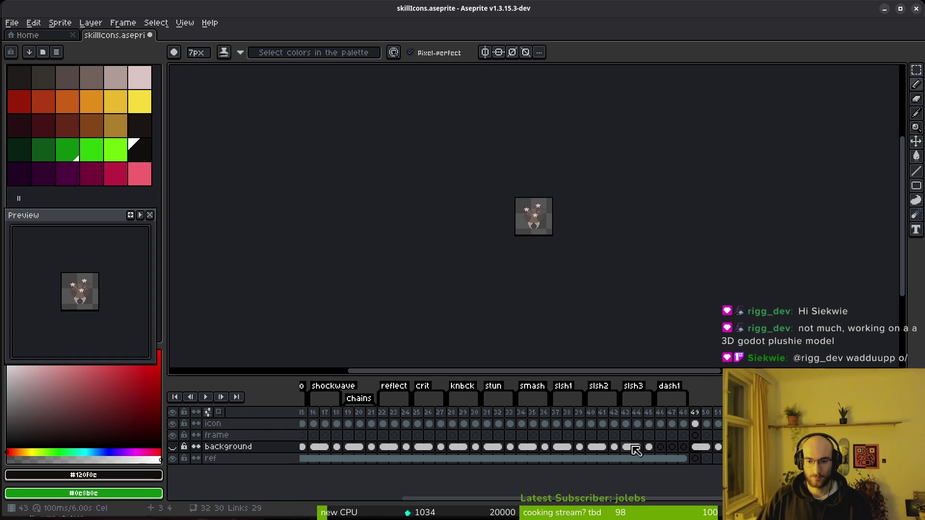
- Link the background cels of frames 43 to 49, then undo the linking
{"action": "left_click_drag", "start_coordinate": [626, 447], "coordinate": [650, 454]}
{"action": "left_click", "coordinate": [696, 447], "text": "shift"}
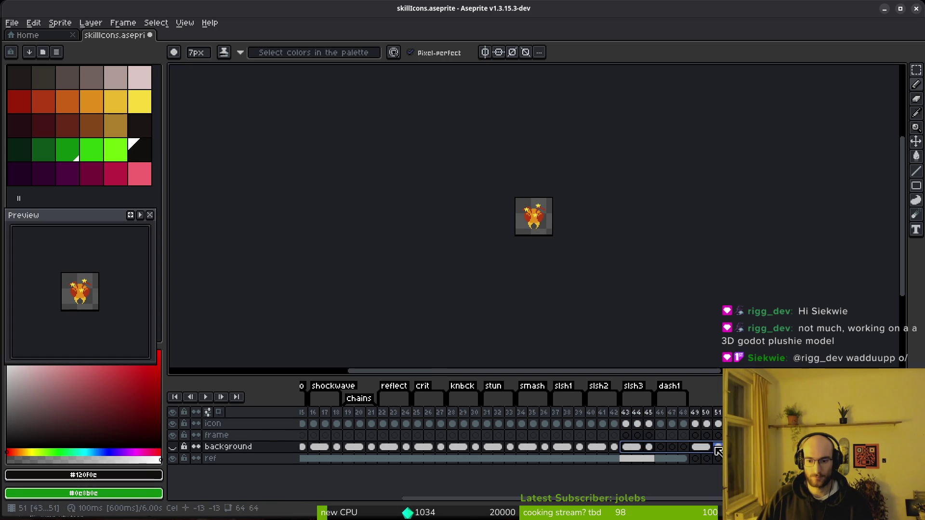
{"action": "right_click", "coordinate": [697, 448]}
{"action": "left_click", "coordinate": [715, 482]}
{"action": "left_click", "coordinate": [627, 447]}
{"action": "key", "text": "ctrl+z"}
- Reselect the background cels, ending with frames 45 to 51 selected
{"action": "left_click", "coordinate": [626, 448]}
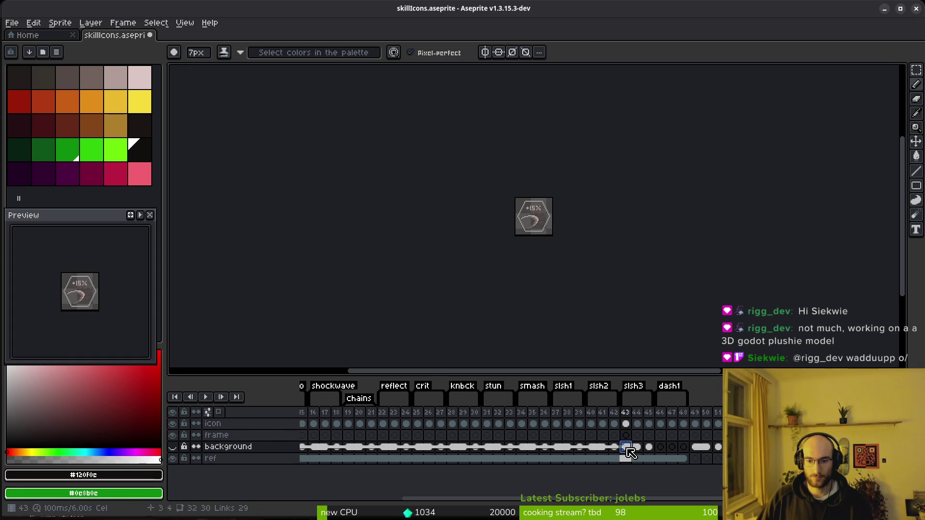
{"action": "left_click_drag", "start_coordinate": [638, 449], "coordinate": [715, 450]}
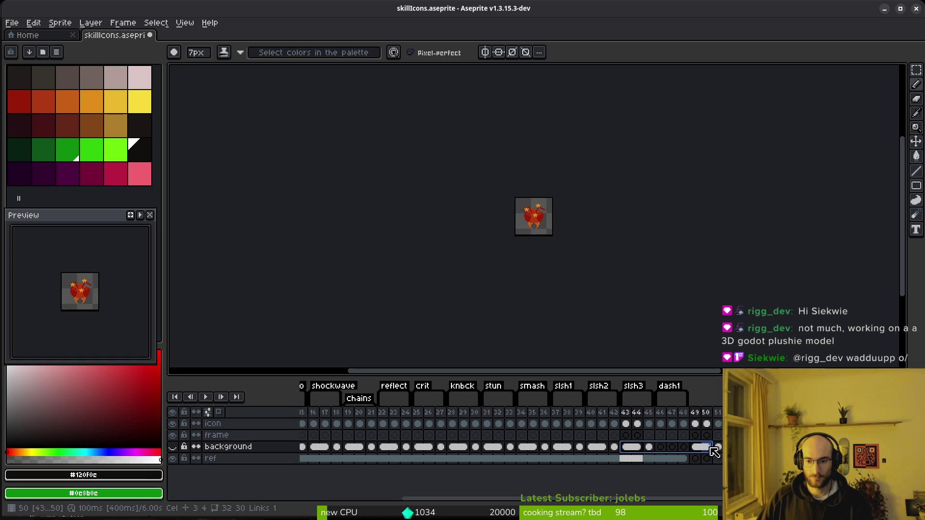
{"action": "left_click", "coordinate": [649, 447]}
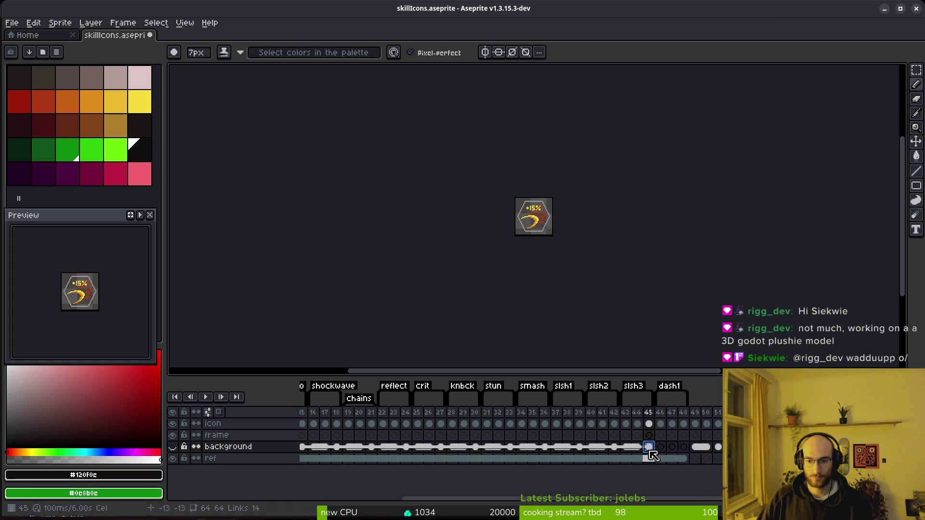
{"action": "left_click", "coordinate": [721, 450], "text": "shift"}
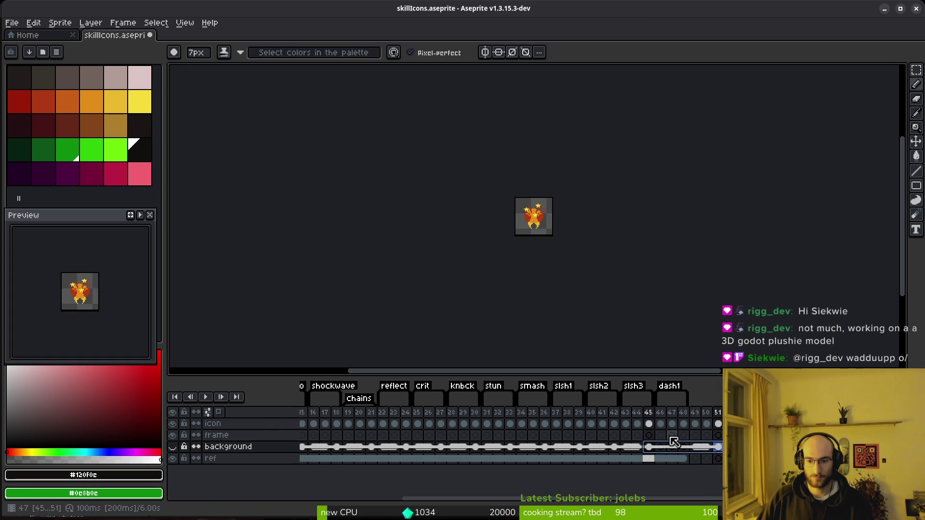
{"action": "scroll", "coordinate": [535, 241], "scroll_direction": "up", "scroll_amount": 4}
{"action": "left_click_drag", "start_coordinate": [573, 282], "coordinate": [560, 240]}
- Toggle the background layer and step through the frames to the pale beetle on frame 49
{"action": "left_click", "coordinate": [172, 447]}
{"action": "left_click", "coordinate": [172, 447]}
{"action": "left_click", "coordinate": [634, 456]}
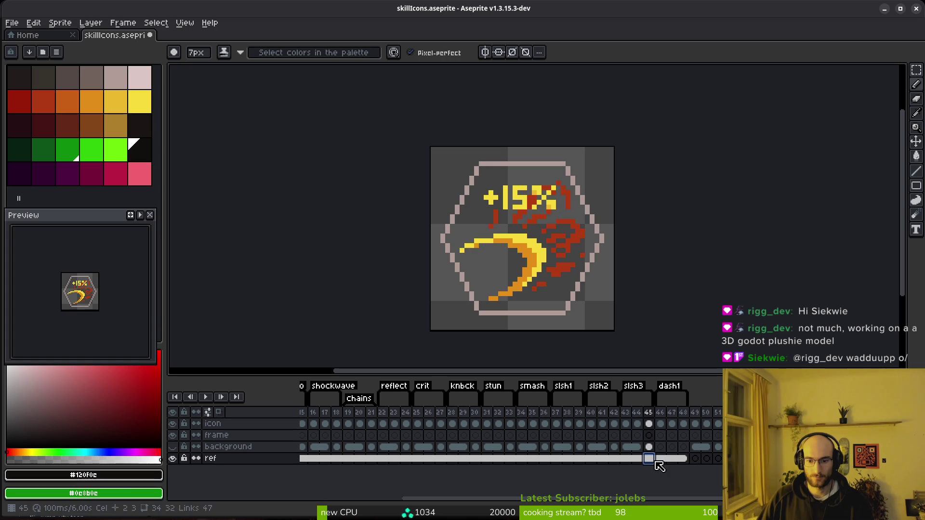
{"action": "key", "text": "Right"}
{"action": "key", "text": "Right"}
{"action": "key", "text": "Right"}
{"action": "key", "text": "Right"}
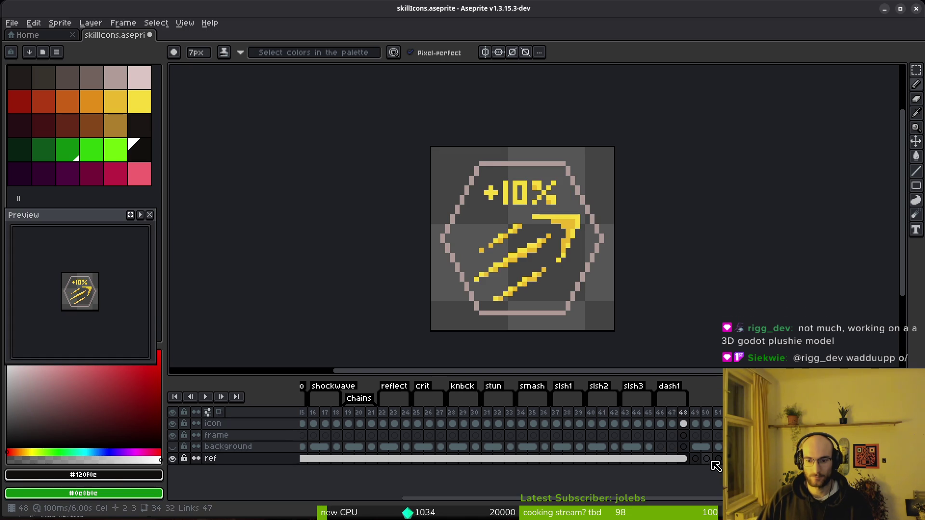
{"action": "key", "text": "Right"}
{"action": "left_click", "coordinate": [705, 447]}
{"action": "key", "text": "alt"}
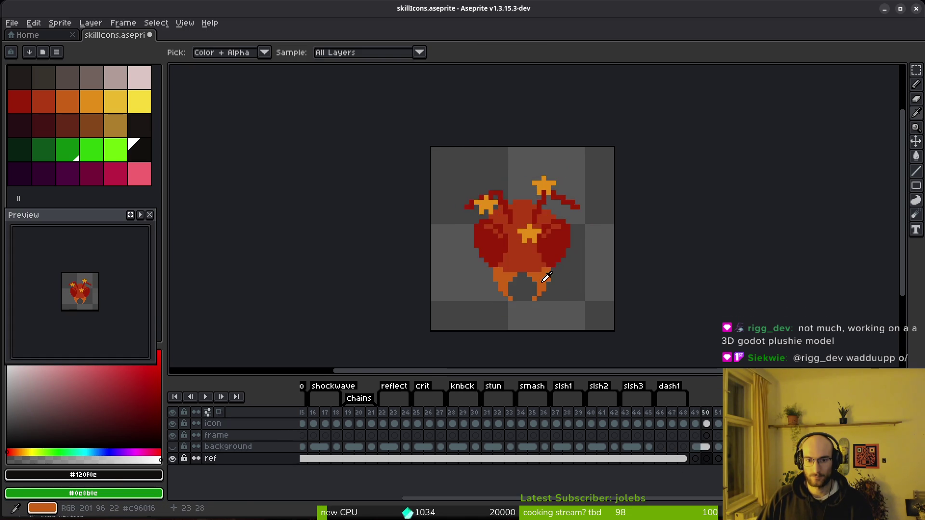
{"action": "scroll", "coordinate": [549, 260], "scroll_direction": "up", "scroll_amount": 2}
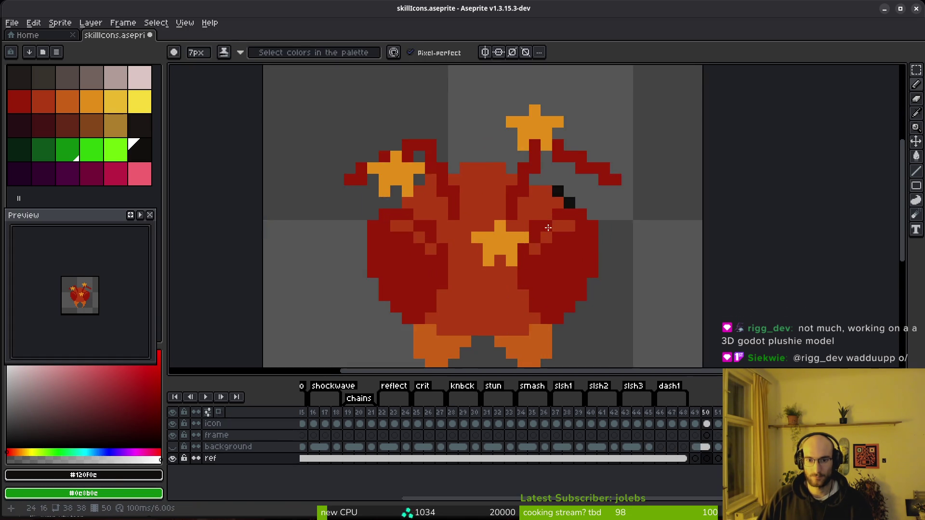
{"action": "key", "text": "Left"}
{"action": "scroll", "coordinate": [558, 263], "scroll_direction": "down", "scroll_amount": 1}
{"action": "scroll", "coordinate": [489, 259], "scroll_direction": "up", "scroll_amount": 1}
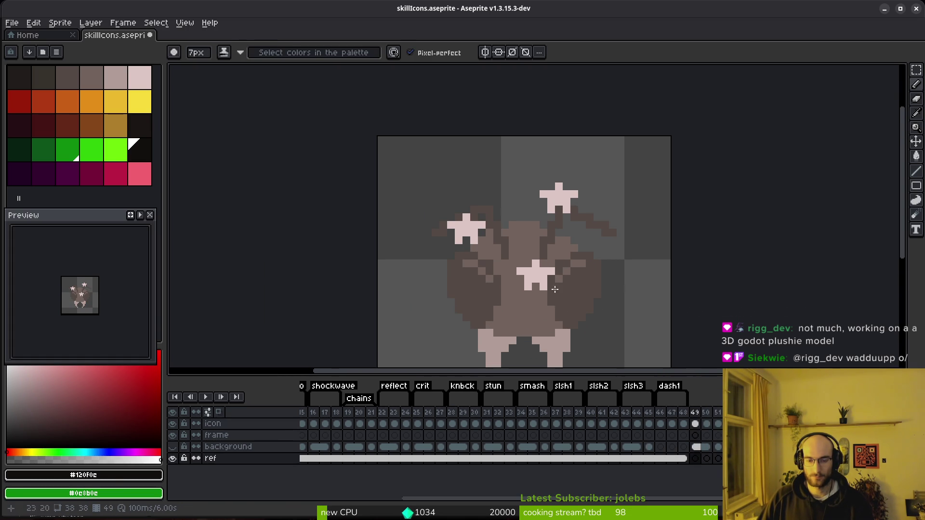
- Erase the star pixels on the icon layer and patch the gap with brown #71625d
{"action": "key", "text": "e"}
{"action": "scroll", "coordinate": [537, 207], "scroll_direction": "up", "scroll_amount": 3}
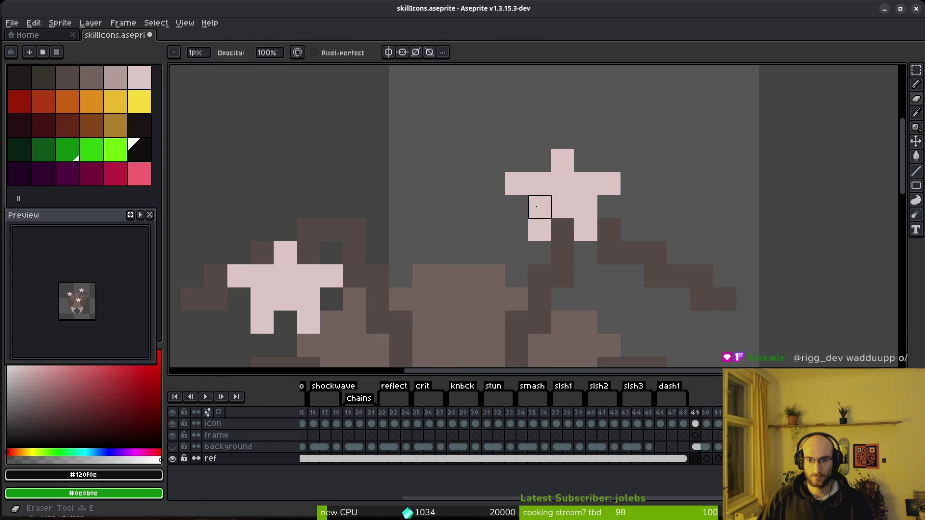
{"action": "left_click", "coordinate": [695, 423]}
{"action": "mouse_move", "coordinate": [520, 185]}
{"action": "left_mouse_down"}
{"action": "mouse_move", "coordinate": [549, 165]}
{"action": "mouse_move", "coordinate": [630, 206]}
{"action": "mouse_move", "coordinate": [290, 299]}
{"action": "mouse_move", "coordinate": [331, 323]}
{"action": "left_mouse_up"}
{"action": "key", "text": "i"}
{"action": "left_click", "coordinate": [581, 338]}
{"action": "key", "text": "b"}
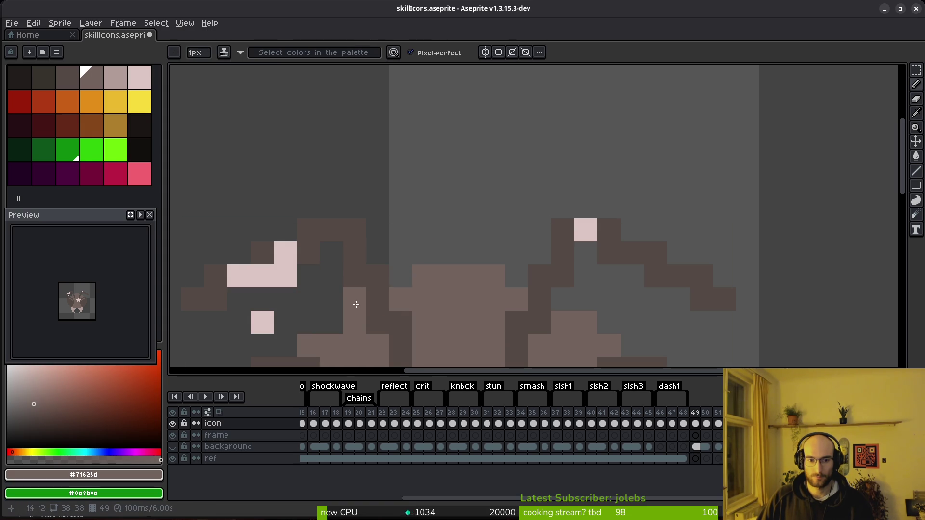
{"action": "left_click", "coordinate": [324, 331]}
- Undo the stray pencil and pink pixel edits, then save the sprite
{"action": "scroll", "coordinate": [458, 260], "scroll_direction": "down", "scroll_amount": 3}
{"action": "scroll", "coordinate": [459, 260], "scroll_direction": "left", "scroll_amount": 2}
{"action": "key", "text": "e"}
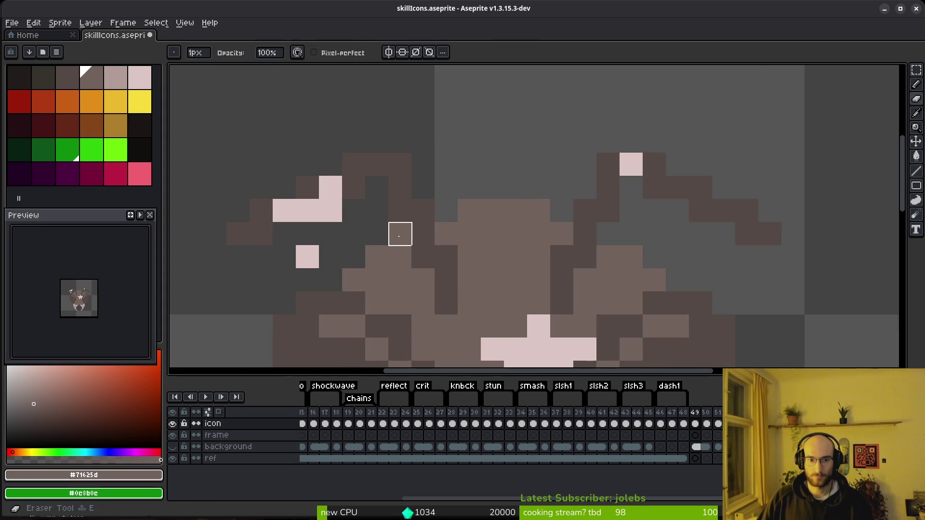
{"action": "key", "text": "b"}
{"action": "scroll", "coordinate": [631, 307], "scroll_direction": "down", "scroll_amount": 5}
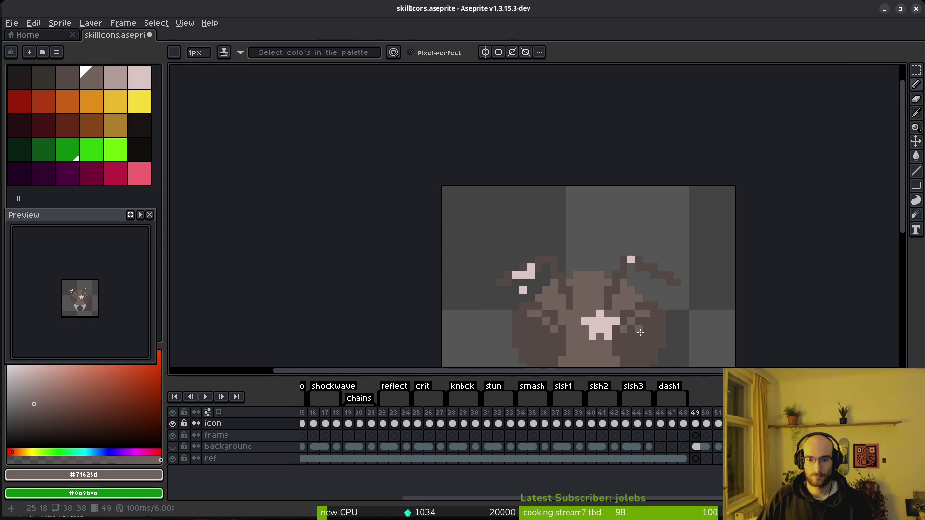
{"action": "scroll", "coordinate": [659, 320], "scroll_direction": "down", "scroll_amount": 2}
{"action": "key", "text": "ctrl+z"}
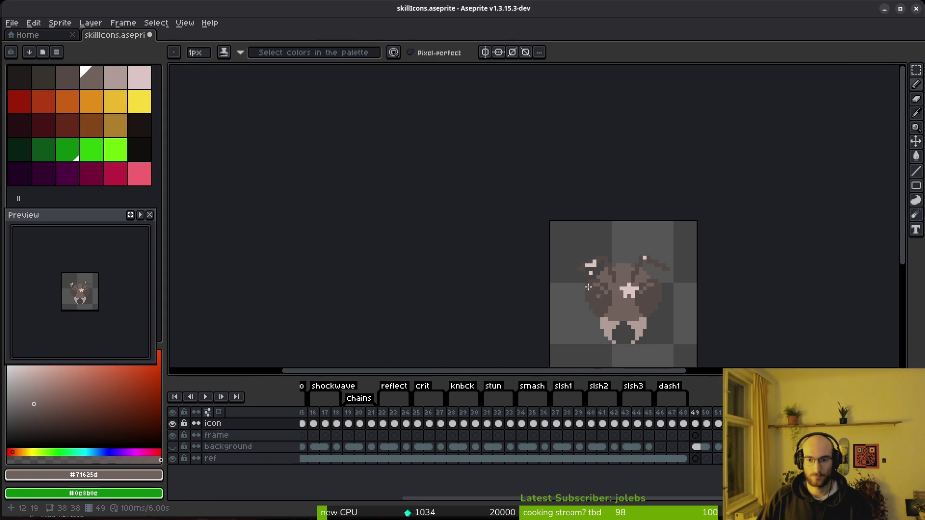
{"action": "scroll", "coordinate": [589, 287], "scroll_direction": "up", "scroll_amount": 6}
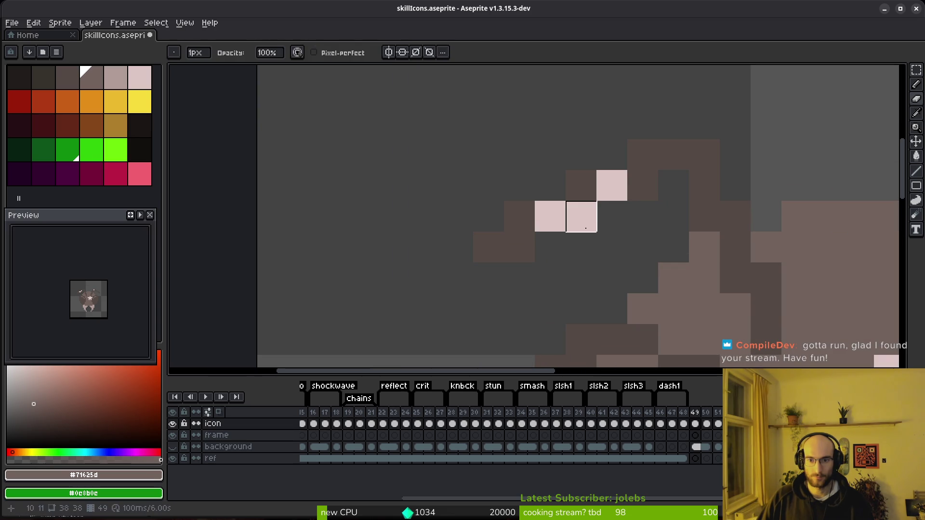
{"action": "key", "text": "ctrl+z"}
{"action": "key", "text": "ctrl+z"}
{"action": "key", "text": "ctrl+z"}
{"action": "scroll", "coordinate": [531, 266], "scroll_direction": "down", "scroll_amount": 2}
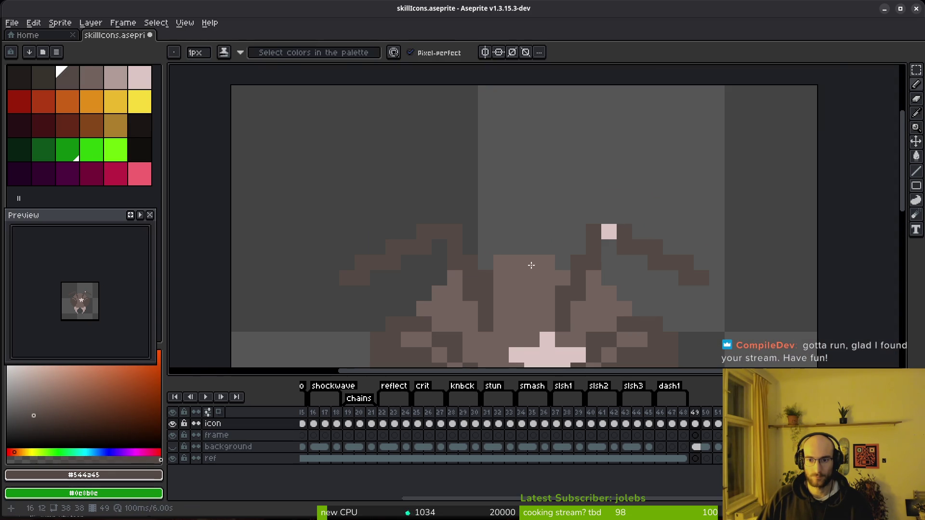
{"action": "key", "text": "ctrl+z"}
{"action": "scroll", "coordinate": [531, 265], "scroll_direction": "down", "scroll_amount": 5}
{"action": "scroll", "coordinate": [545, 277], "scroll_direction": "up", "scroll_amount": 5}
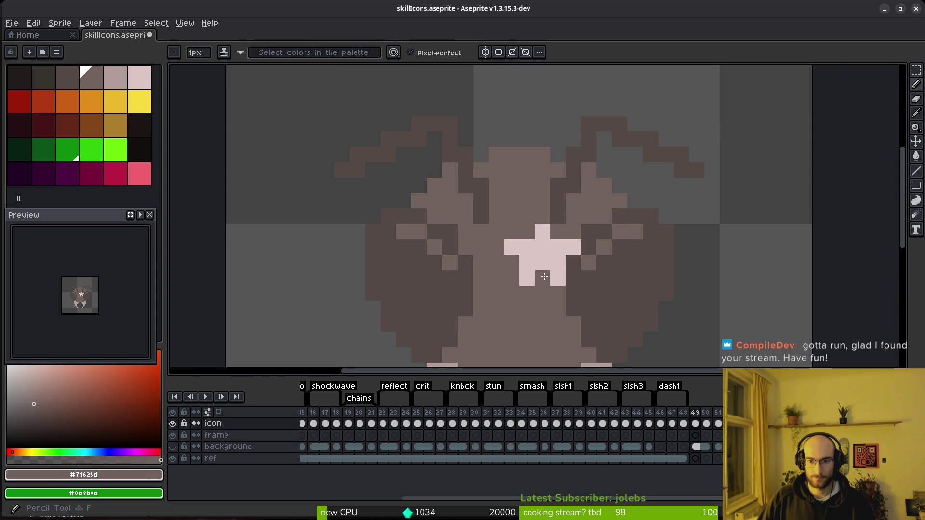
{"action": "key", "text": "ctrl+z"}
{"action": "key", "text": "ctrl+z"}
{"action": "key", "text": "ctrl+z"}
{"action": "scroll", "coordinate": [560, 279], "scroll_direction": "down", "scroll_amount": 5}
{"action": "key", "text": "ctrl+s"}
{"action": "scroll", "coordinate": [568, 309], "scroll_direction": "up", "scroll_amount": 5}
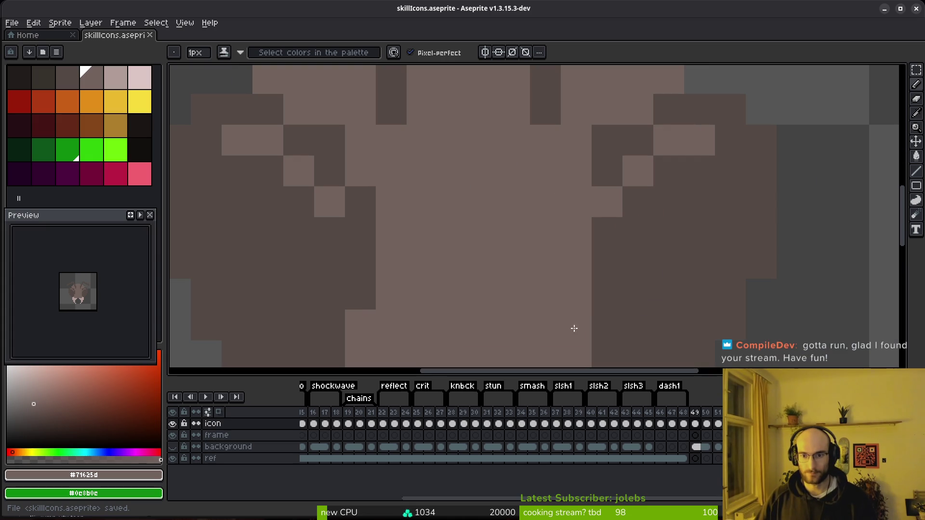
- Rework the shell shading with light-brown and darker #544a45 pixels
{"action": "mouse_move", "coordinate": [607, 171]}
{"action": "left_mouse_down"}
{"action": "mouse_move", "coordinate": [601, 154]}
{"action": "mouse_move", "coordinate": [615, 231]}
{"action": "mouse_move", "coordinate": [631, 212]}
{"action": "mouse_move", "coordinate": [625, 224]}
{"action": "left_mouse_up"}
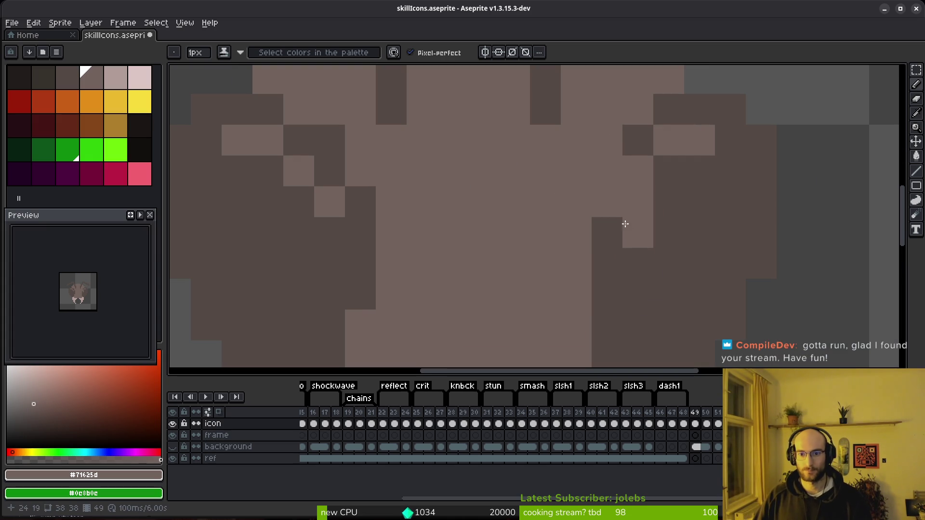
{"action": "left_click", "coordinate": [619, 222], "text": "alt"}
{"action": "left_click_drag", "start_coordinate": [615, 165], "coordinate": [617, 207]}
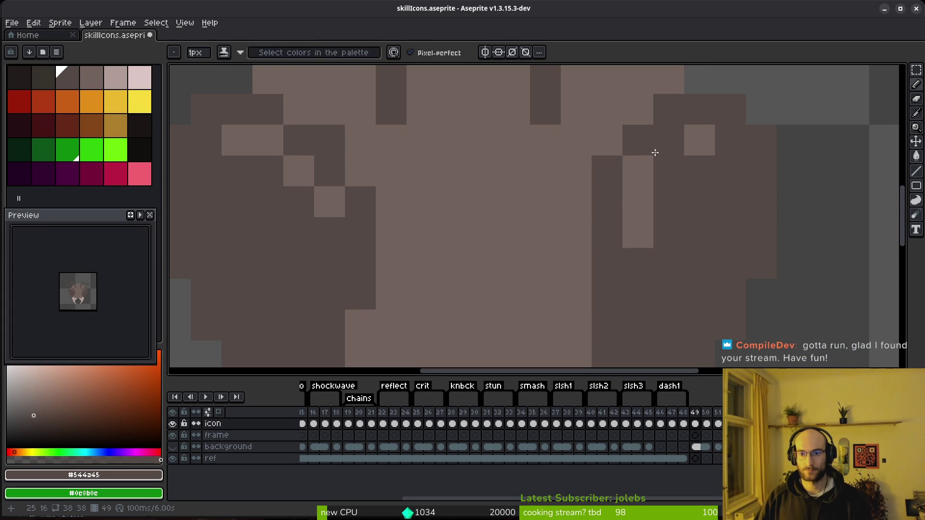
{"action": "scroll", "coordinate": [717, 221], "scroll_direction": "down", "scroll_amount": 5}
{"action": "scroll", "coordinate": [704, 209], "scroll_direction": "up", "scroll_amount": 5}
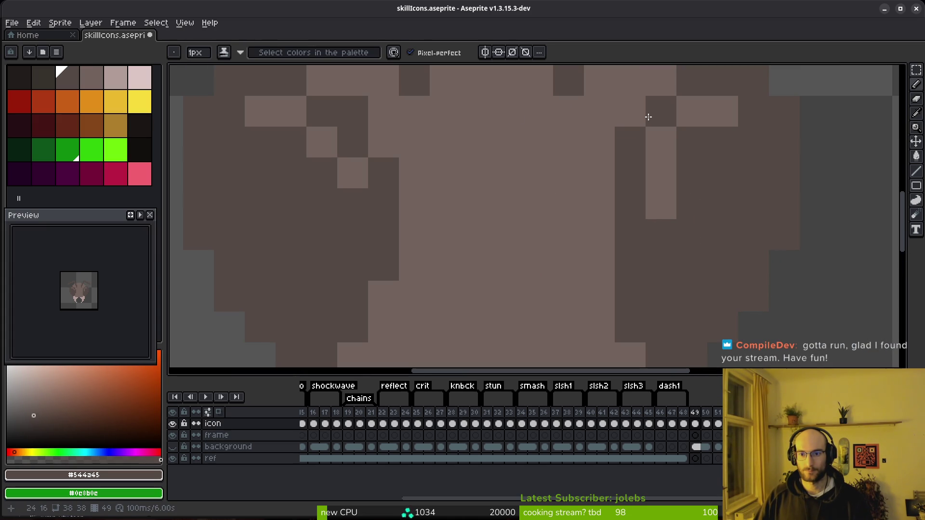
{"action": "left_click", "coordinate": [651, 142], "text": "alt"}
{"action": "left_click", "coordinate": [634, 144]}
{"action": "left_click_drag", "start_coordinate": [723, 173], "coordinate": [688, 141]}
{"action": "left_click", "coordinate": [661, 108], "text": "alt"}
{"action": "left_click", "coordinate": [697, 104]}
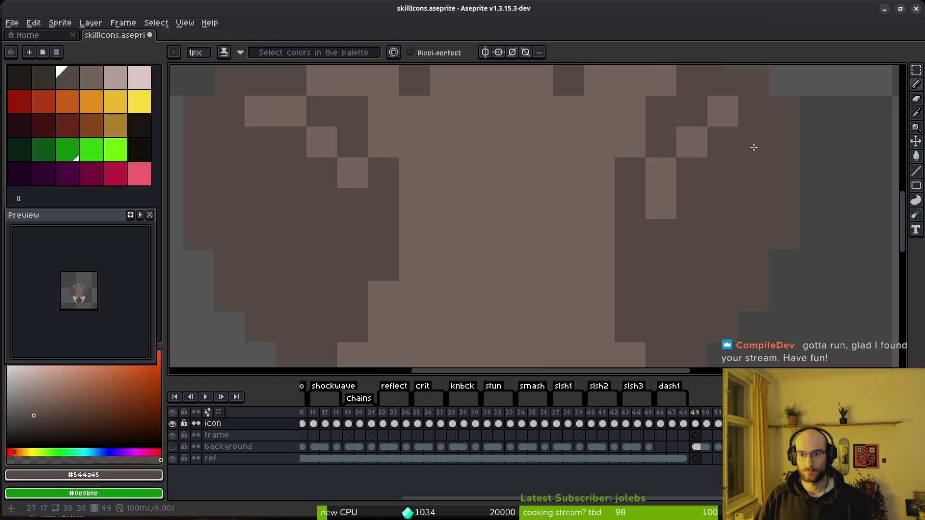
- Paint lighter #71625d pixels along the wing's diagonal
{"action": "scroll", "coordinate": [755, 147], "scroll_direction": "down", "scroll_amount": 4}
{"action": "scroll", "coordinate": [696, 175], "scroll_direction": "up", "scroll_amount": 3}
{"action": "scroll", "coordinate": [779, 223], "scroll_direction": "down", "scroll_amount": 2}
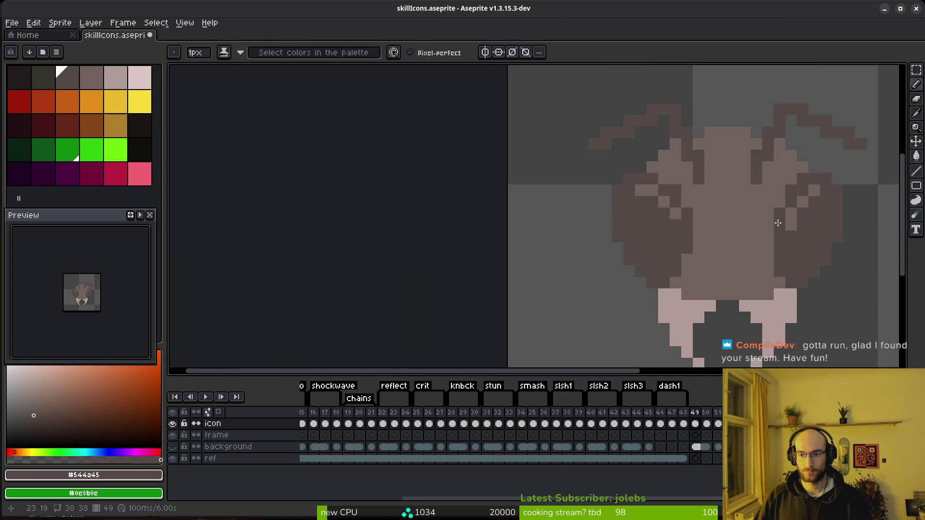
{"action": "scroll", "coordinate": [742, 217], "scroll_direction": "up", "scroll_amount": 2}
{"action": "key", "text": "alt"}
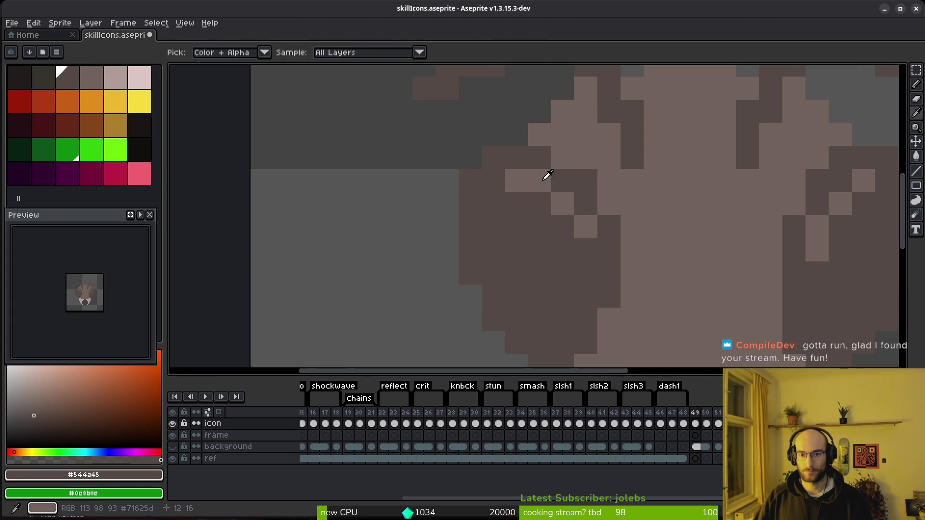
{"action": "left_click", "coordinate": [548, 175], "text": "alt"}
{"action": "left_click", "coordinate": [563, 226]}
{"action": "left_click", "coordinate": [586, 273]}
{"action": "left_click", "coordinate": [586, 250]}
{"action": "left_click", "coordinate": [588, 273]}
- Darken the extra light pixels and extend the light diagonal highlight on the wing
{"action": "key", "text": "ctrl+z"}
{"action": "left_click", "coordinate": [607, 221], "text": "alt"}
{"action": "left_click", "coordinate": [562, 200]}
{"action": "left_click", "coordinate": [549, 181]}
{"action": "left_click", "coordinate": [569, 162]}
{"action": "left_click", "coordinate": [574, 168], "text": "alt"}
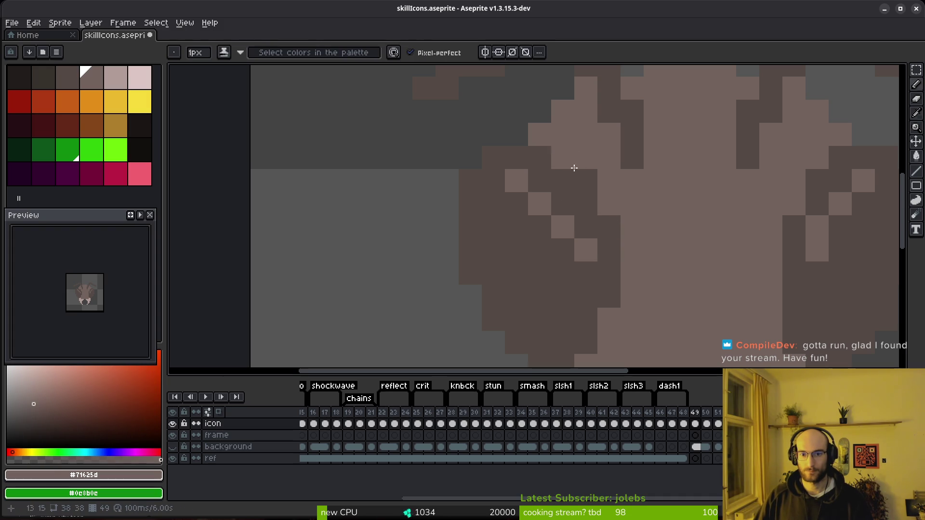
{"action": "left_click", "coordinate": [609, 227]}
{"action": "left_click", "coordinate": [586, 180]}
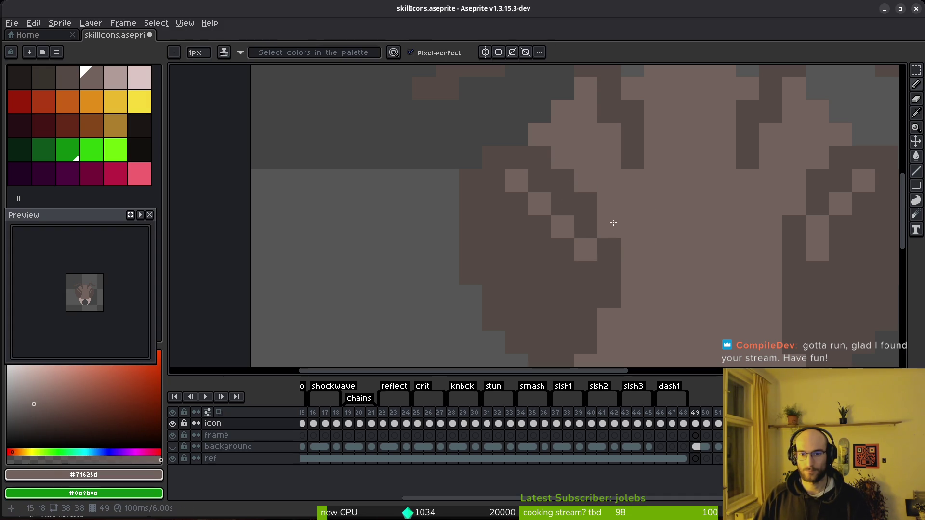
{"action": "left_click", "coordinate": [563, 251]}
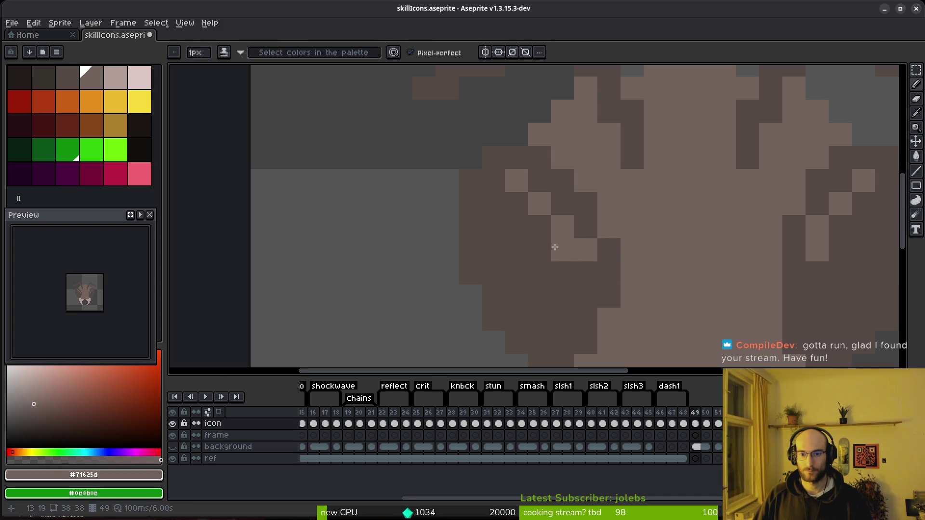
- Settle the last wing stroke with undo and redo, then save skillIcons.aseprite
{"action": "left_click", "coordinate": [603, 252], "text": "alt"}
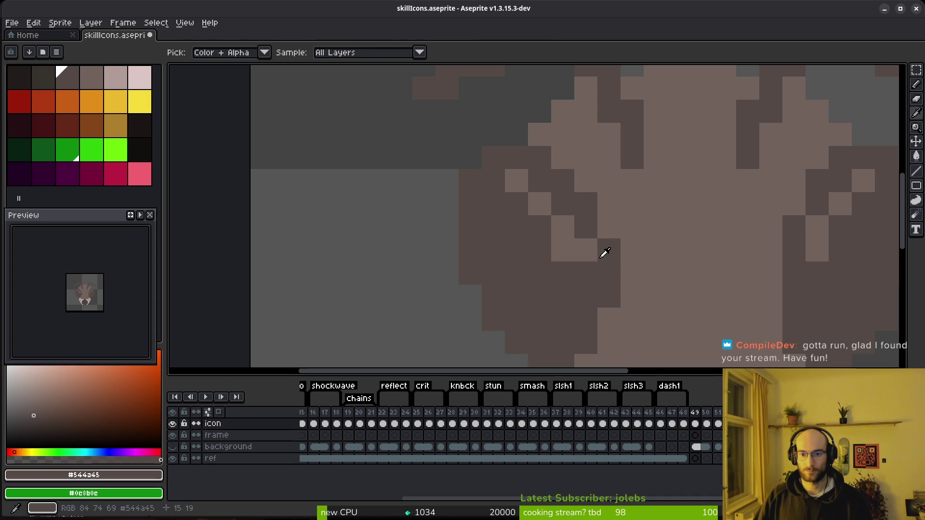
{"action": "scroll", "coordinate": [665, 289], "scroll_direction": "down", "scroll_amount": 4}
{"action": "scroll", "coordinate": [665, 290], "scroll_direction": "up", "scroll_amount": 4}
{"action": "left_click", "coordinate": [623, 227], "text": "alt"}
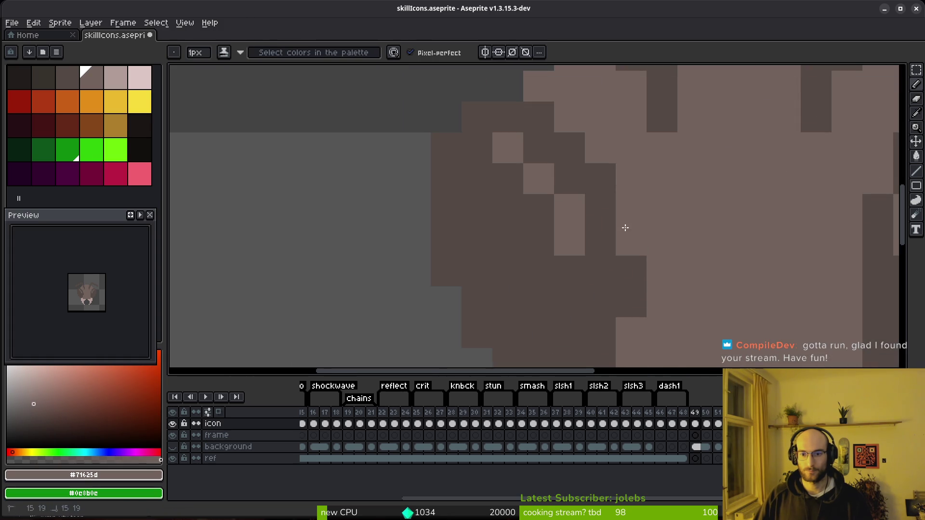
{"action": "scroll", "coordinate": [624, 227], "scroll_direction": "down", "scroll_amount": 3}
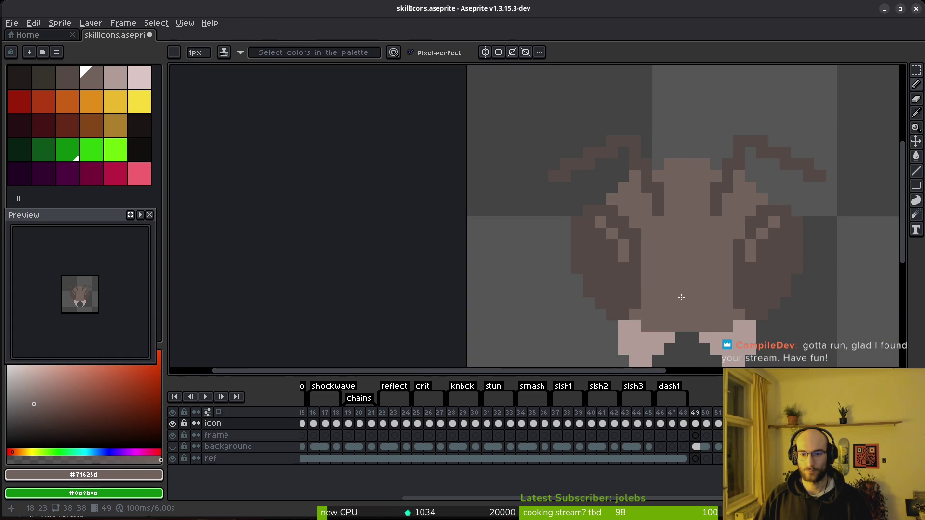
{"action": "scroll", "coordinate": [645, 264], "scroll_direction": "down", "scroll_amount": 4}
{"action": "scroll", "coordinate": [659, 290], "scroll_direction": "up", "scroll_amount": 4}
{"action": "left_click_drag", "start_coordinate": [659, 290], "coordinate": [641, 252]}
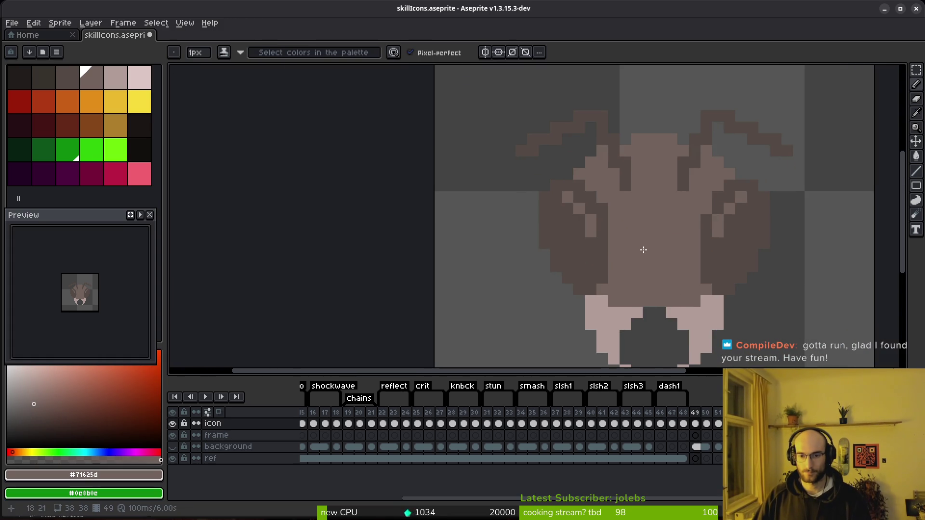
{"action": "key", "text": "ctrl+z"}
{"action": "key", "text": "ctrl+z"}
{"action": "key", "text": "ctrl+z"}
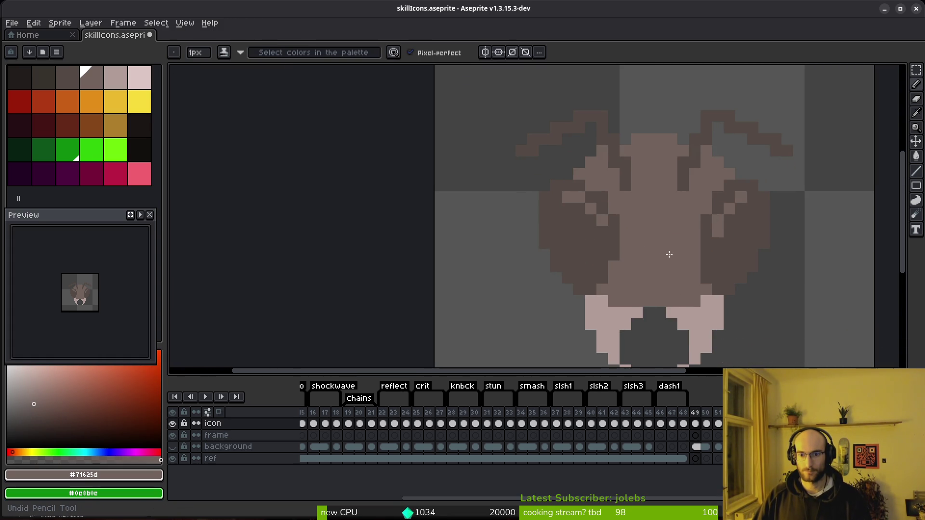
{"action": "key", "text": "ctrl+z"}
{"action": "key", "text": "ctrl+z"}
{"action": "key", "text": "ctrl+z"}
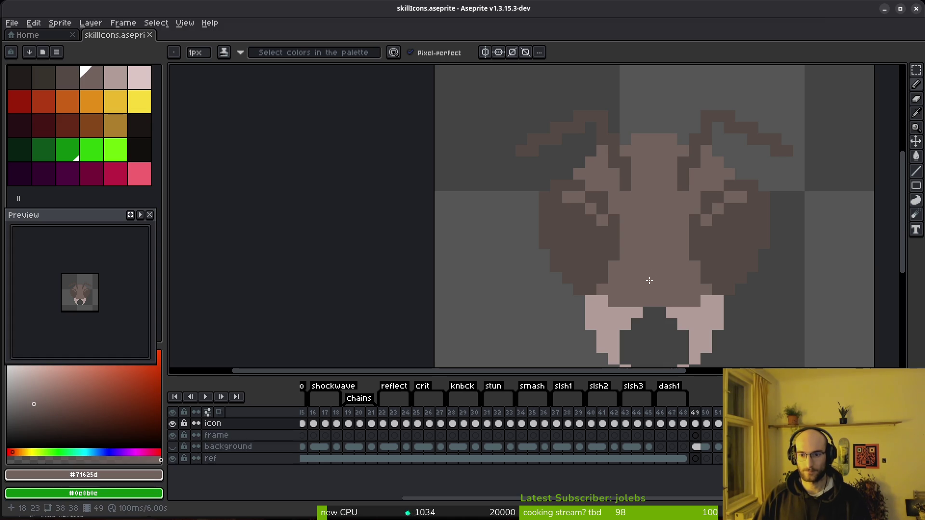
{"action": "key", "text": "ctrl+y"}
{"action": "key", "text": "ctrl+y"}
{"action": "scroll", "coordinate": [650, 275], "scroll_direction": "down", "scroll_amount": 3}
{"action": "key", "text": "ctrl+s"}
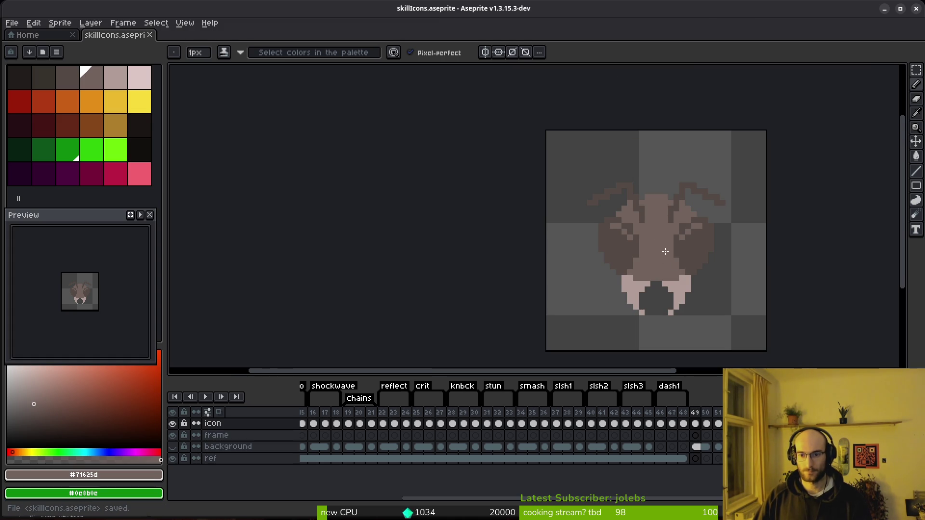
{"action": "scroll", "coordinate": [620, 232], "scroll_direction": "right", "scroll_amount": 1}
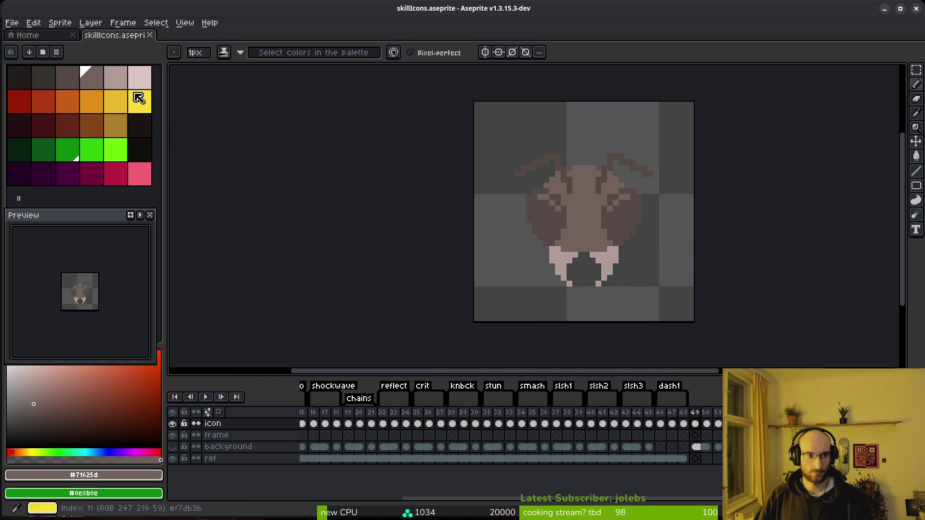
- Pick light pink and draw the sunglasses' top bar after a trial stroke
{"action": "scroll", "coordinate": [616, 211], "scroll_direction": "up", "scroll_amount": 3}
{"action": "left_click", "coordinate": [596, 314], "text": "alt"}
{"action": "scroll", "coordinate": [611, 216], "scroll_direction": "up", "scroll_amount": 1}
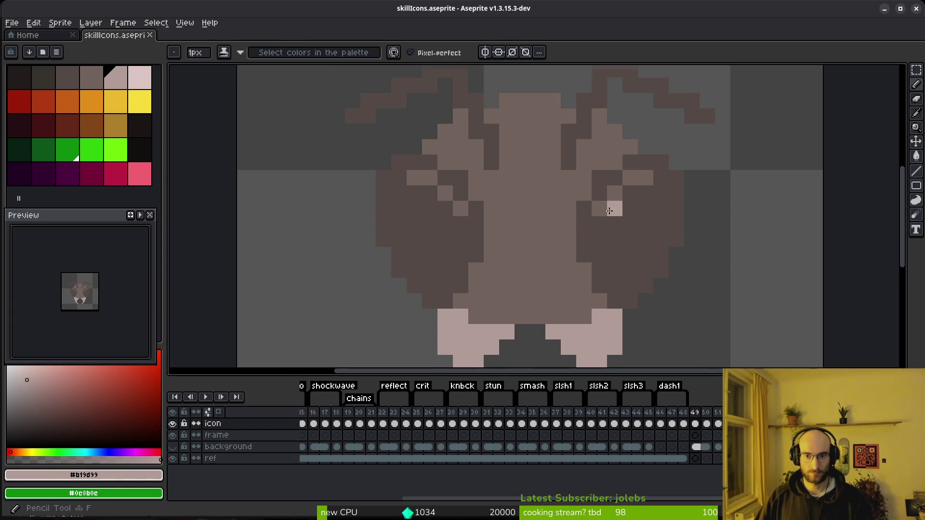
{"action": "mouse_move", "coordinate": [485, 193]}
{"action": "left_mouse_down"}
{"action": "mouse_move", "coordinate": [699, 178]}
{"action": "mouse_move", "coordinate": [676, 272]}
{"action": "mouse_move", "coordinate": [659, 285]}
{"action": "mouse_move", "coordinate": [576, 264]}
{"action": "mouse_move", "coordinate": [550, 205]}
{"action": "mouse_move", "coordinate": [523, 236]}
{"action": "left_mouse_up"}
{"action": "key", "text": "ctrl+z"}
{"action": "left_click_drag", "start_coordinate": [643, 287], "coordinate": [588, 283]}
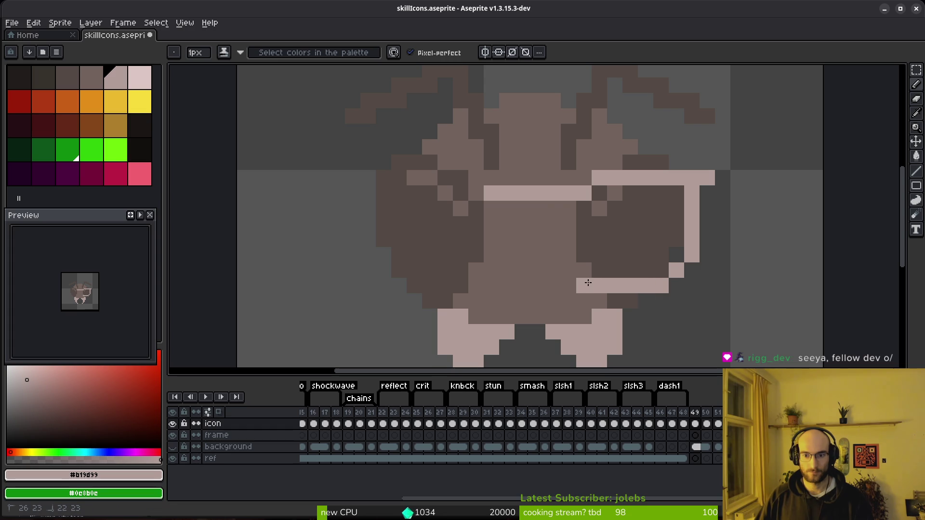
{"action": "key", "text": "ctrl+z"}
{"action": "mouse_move", "coordinate": [660, 285]}
{"action": "left_mouse_down"}
{"action": "mouse_move", "coordinate": [584, 270]}
{"action": "mouse_move", "coordinate": [554, 227]}
{"action": "mouse_move", "coordinate": [563, 209]}
{"action": "mouse_move", "coordinate": [569, 239]}
{"action": "left_mouse_up"}
- Draw the lens frame column, its side, and the left lens's outer edge
{"action": "mouse_move", "coordinate": [523, 208]}
{"action": "left_mouse_down"}
{"action": "mouse_move", "coordinate": [523, 239]}
{"action": "mouse_move", "coordinate": [504, 238]}
{"action": "mouse_move", "coordinate": [506, 256]}
{"action": "left_mouse_up"}
{"action": "key", "text": "ctrl+z"}
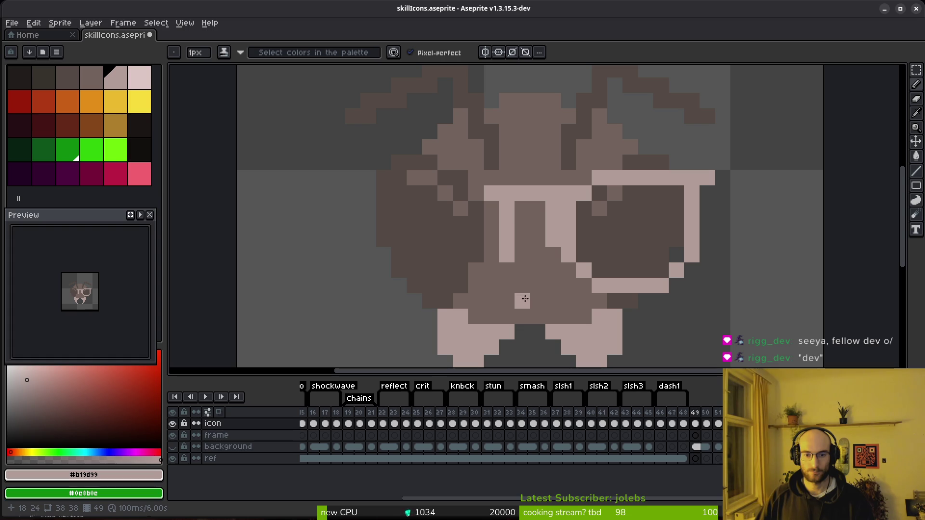
{"action": "key", "text": "ctrl+z"}
{"action": "key", "text": "ctrl+z"}
{"action": "key", "text": "ctrl+y"}
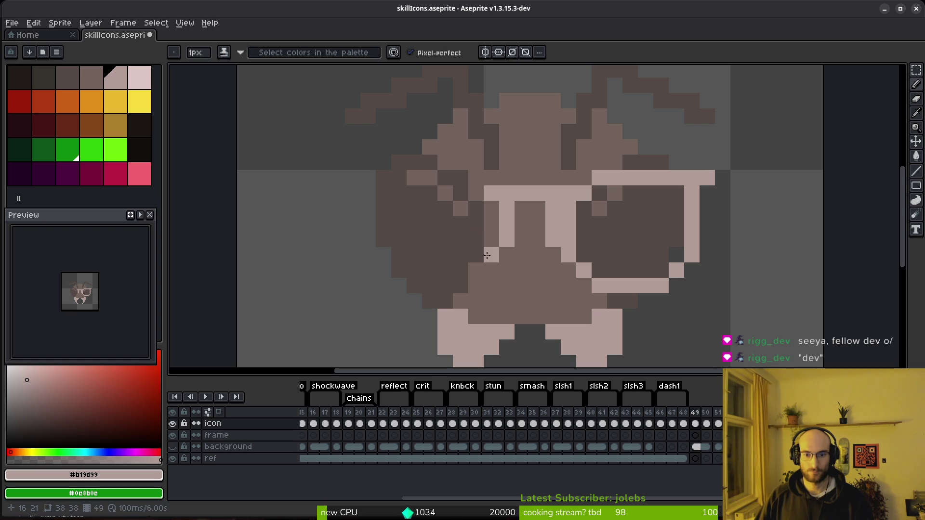
{"action": "mouse_move", "coordinate": [486, 251]}
{"action": "left_mouse_down"}
{"action": "mouse_move", "coordinate": [492, 214]}
{"action": "mouse_move", "coordinate": [472, 275]}
{"action": "mouse_move", "coordinate": [418, 288]}
{"action": "left_mouse_up"}
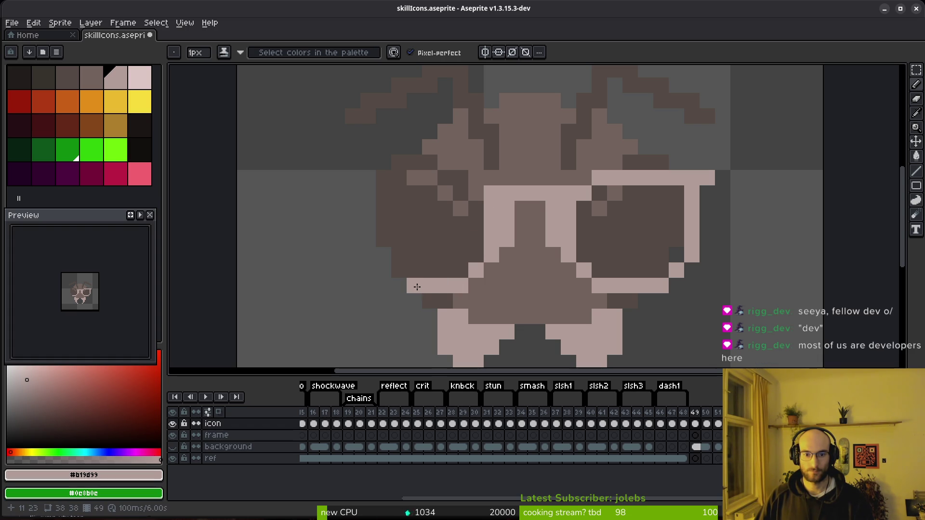
{"action": "mouse_move", "coordinate": [369, 246]}
{"action": "left_mouse_down"}
{"action": "mouse_move", "coordinate": [368, 255]}
{"action": "mouse_move", "coordinate": [375, 199]}
{"action": "left_mouse_up"}
- Marquee-select the right lens and nudge it one pixel toward the left lens
{"action": "key", "text": "m"}
{"action": "left_click_drag", "start_coordinate": [516, 141], "coordinate": [759, 324]}
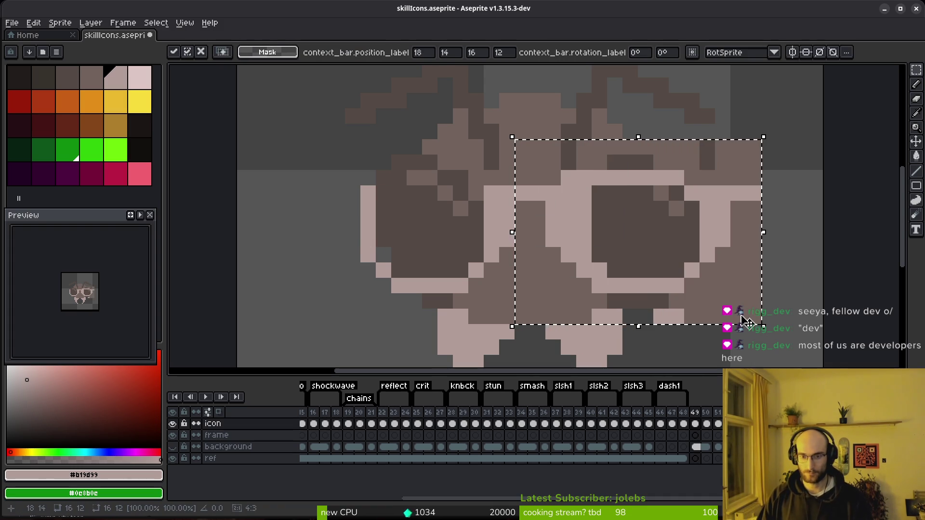
{"action": "key", "text": "Left"}
{"action": "key", "text": "Left"}
{"action": "key", "text": "Left"}
{"action": "key", "text": "Left"}
{"action": "key", "text": "Left"}
{"action": "key", "text": "Right"}
{"action": "key", "text": "Left"}
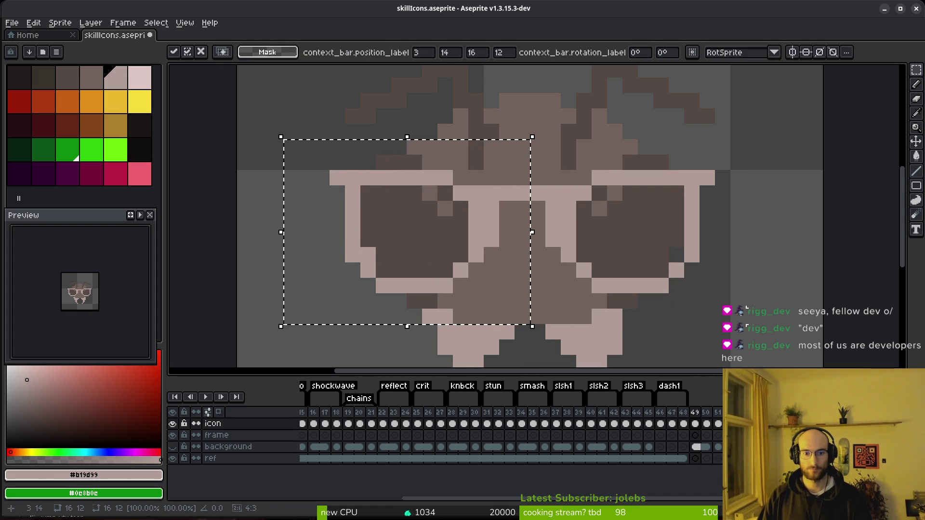
{"action": "key", "text": "Right"}
{"action": "key", "text": "Return"}
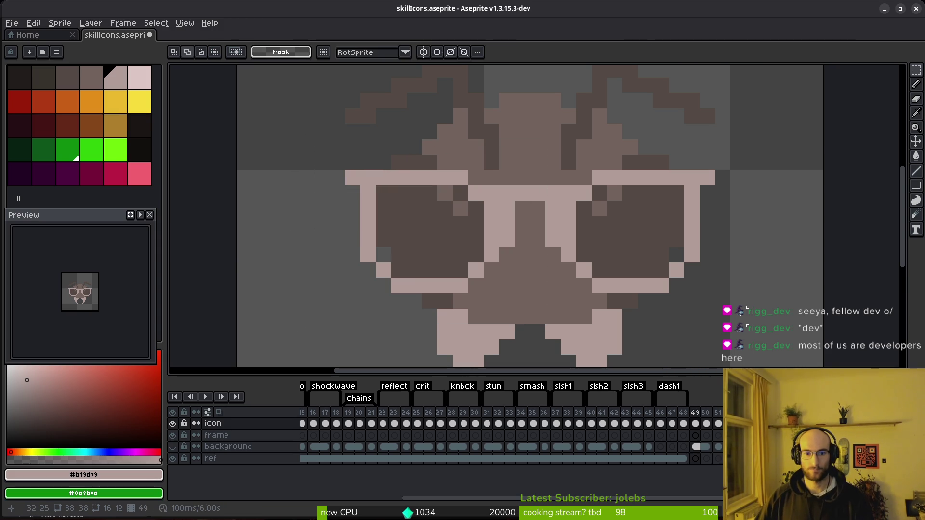
- Add light-pink pixels on the sunglasses' frame corners
{"action": "scroll", "coordinate": [738, 264], "scroll_direction": "down", "scroll_amount": 4}
{"action": "scroll", "coordinate": [655, 278], "scroll_direction": "up", "scroll_amount": 3}
{"action": "key", "text": "i"}
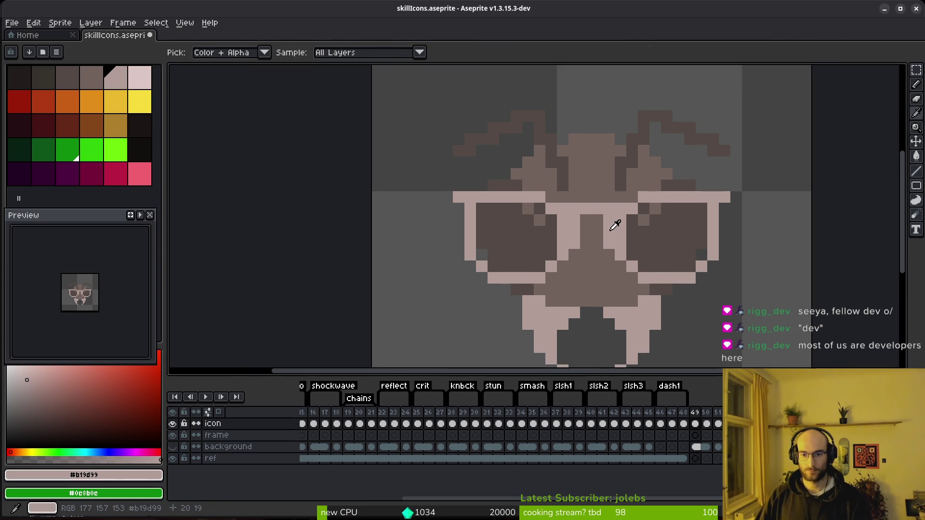
{"action": "key", "text": "b"}
{"action": "scroll", "coordinate": [566, 263], "scroll_direction": "up", "scroll_amount": 3}
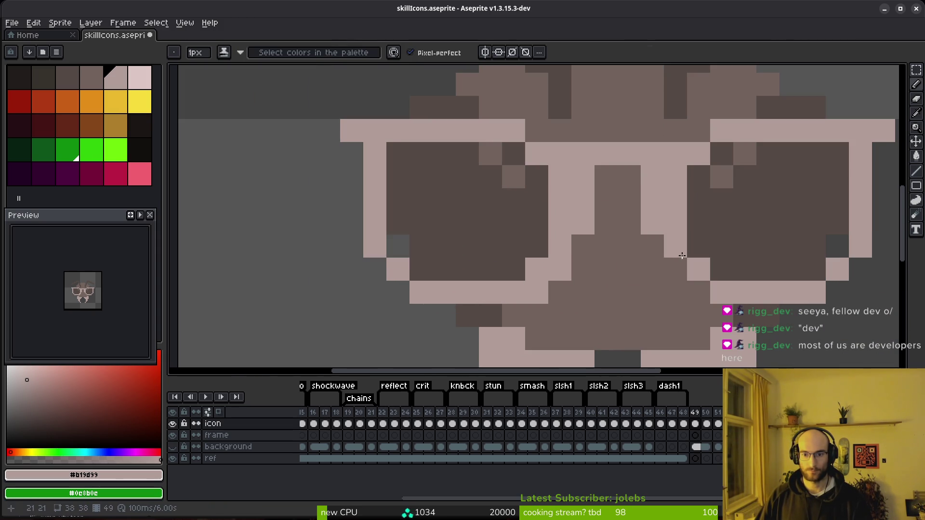
{"action": "left_click", "coordinate": [699, 292]}
{"action": "left_click", "coordinate": [820, 276]}
{"action": "scroll", "coordinate": [829, 289], "scroll_direction": "down", "scroll_amount": 5}
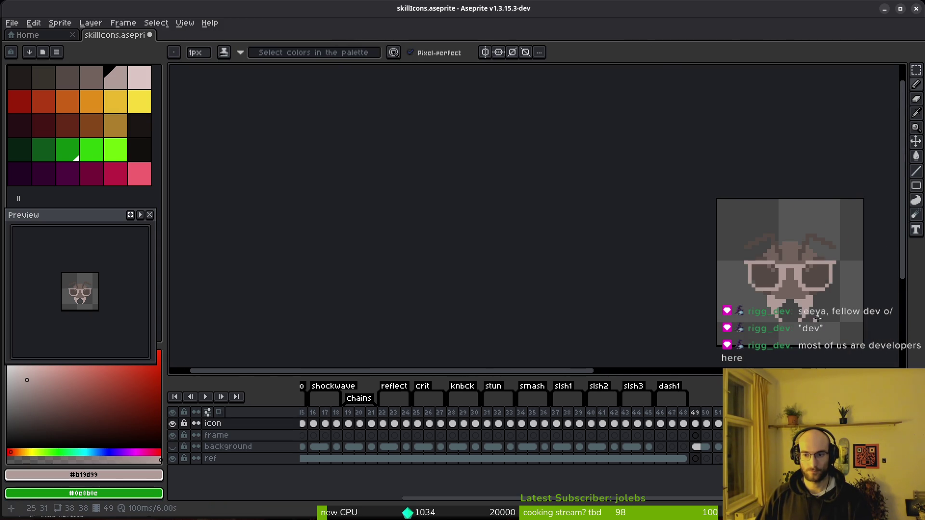
{"action": "scroll", "coordinate": [631, 269], "scroll_direction": "up", "scroll_amount": 4}
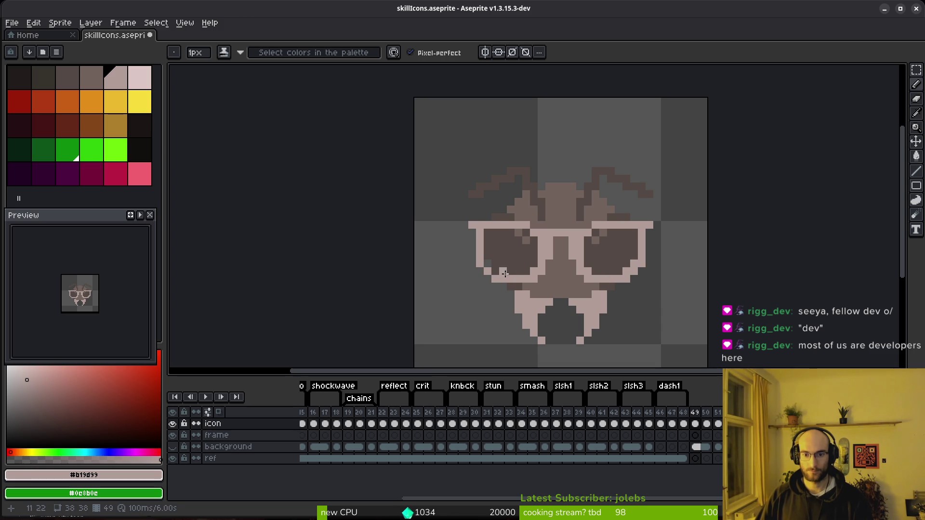
- Show the dark hexagon background layer behind the icon, then hide it again
{"action": "left_click", "coordinate": [172, 448]}
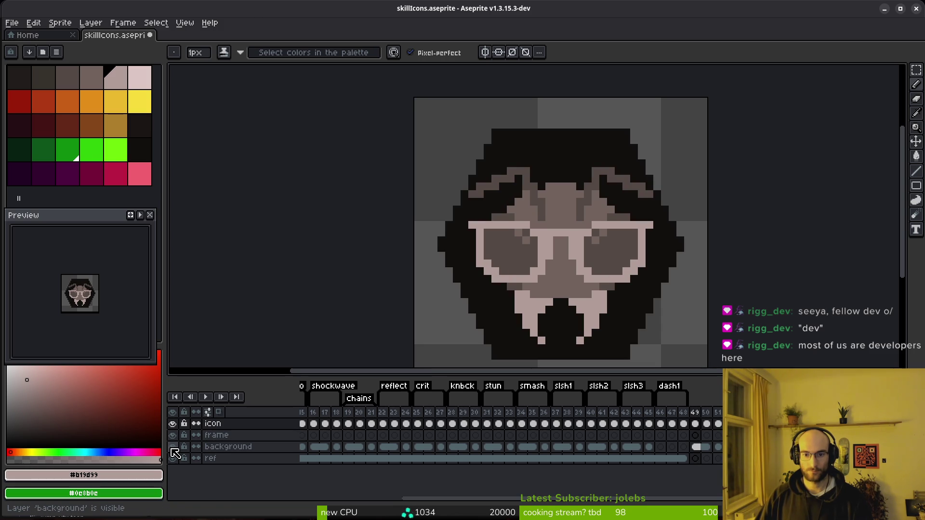
{"action": "scroll", "coordinate": [604, 260], "scroll_direction": "down", "scroll_amount": 3}
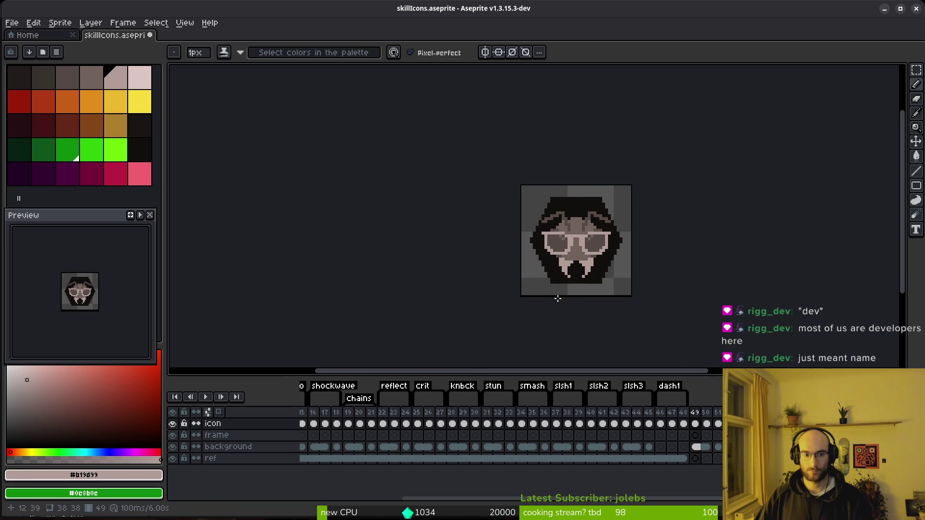
{"action": "scroll", "coordinate": [558, 299], "scroll_direction": "up", "scroll_amount": 3}
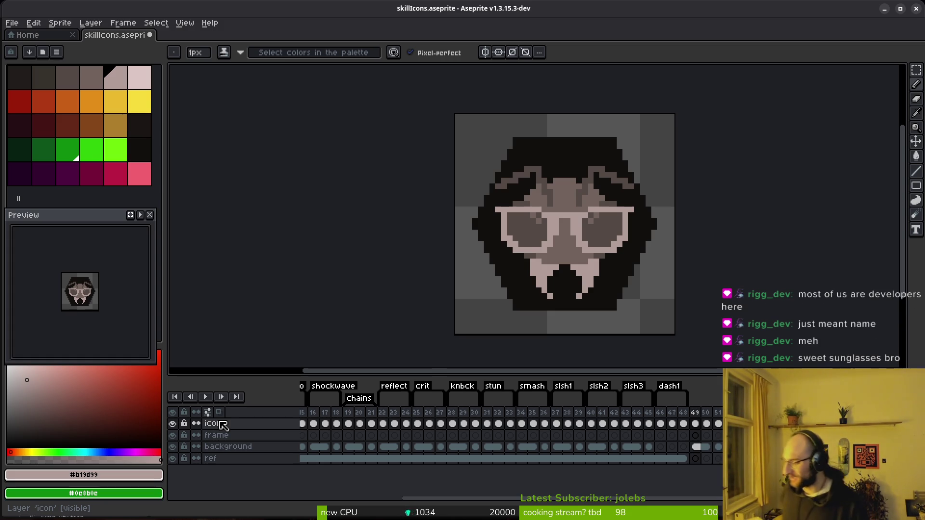
{"action": "left_click", "coordinate": [172, 448]}
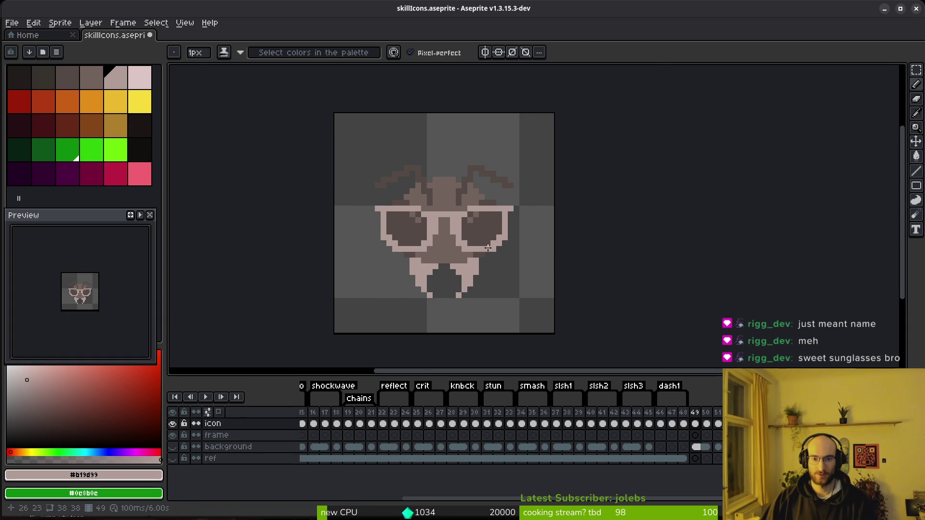
- Fill both sunglasses lenses and their stray dark pixels solid light pink with the Paint Bucket
{"action": "scroll", "coordinate": [489, 217], "scroll_direction": "up", "scroll_amount": 3}
{"action": "scroll", "coordinate": [504, 270], "scroll_direction": "down", "scroll_amount": 3}
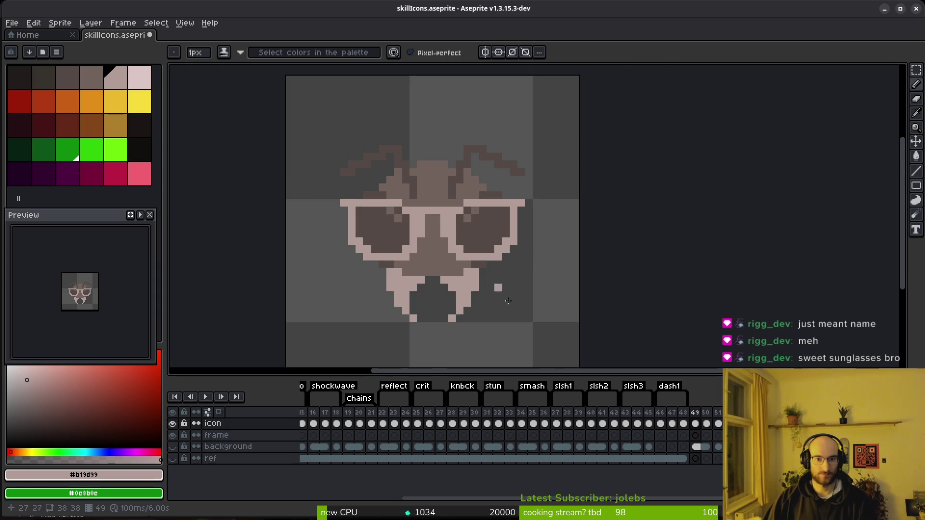
{"action": "left_click", "coordinate": [140, 77]}
{"action": "key", "text": "g"}
{"action": "left_click", "coordinate": [477, 231]}
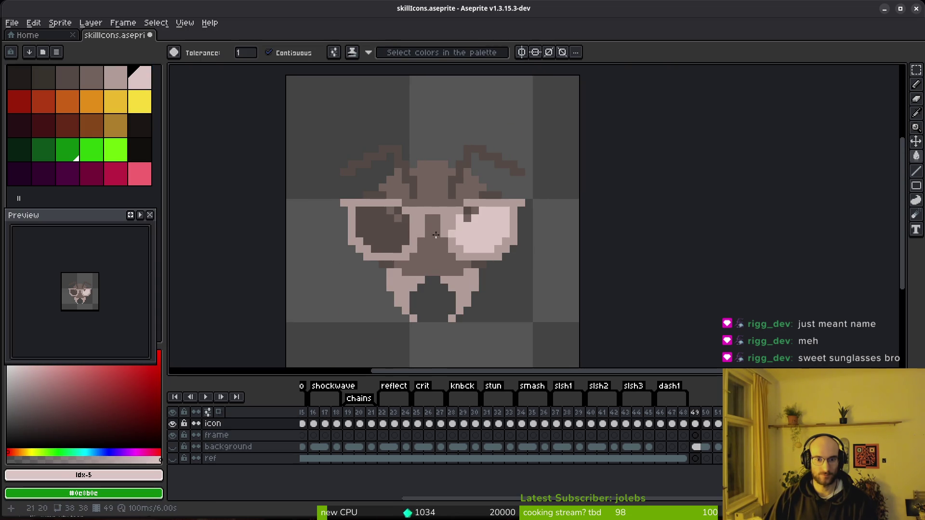
{"action": "left_click", "coordinate": [398, 220]}
{"action": "scroll", "coordinate": [399, 220], "scroll_direction": "up", "scroll_amount": 3}
{"action": "left_click", "coordinate": [387, 205]}
{"action": "left_click", "coordinate": [550, 203]}
{"action": "left_click", "coordinate": [535, 203]}
{"action": "scroll", "coordinate": [571, 271], "scroll_direction": "down", "scroll_amount": 6}
- Compare neighbouring frames 50 and 51, then eyedrop the beetle's dark brown
{"action": "key", "text": "Left"}
{"action": "key", "text": "Right"}
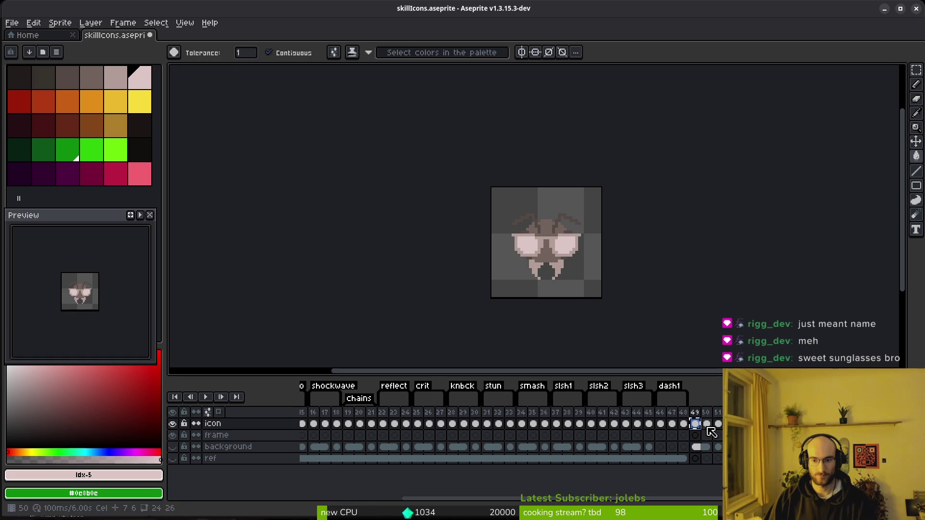
{"action": "left_click", "coordinate": [718, 424]}
{"action": "scroll", "coordinate": [565, 263], "scroll_direction": "up", "scroll_amount": 1}
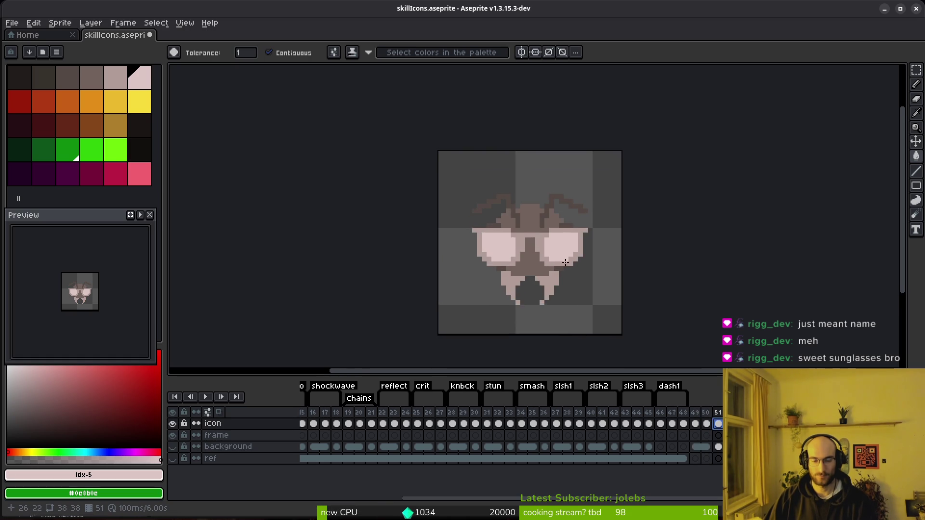
{"action": "scroll", "coordinate": [515, 223], "scroll_direction": "up", "scroll_amount": 1}
{"action": "key", "text": "Left"}
{"action": "key", "text": "Left"}
{"action": "key", "text": "Left"}
{"action": "key", "text": "Left"}
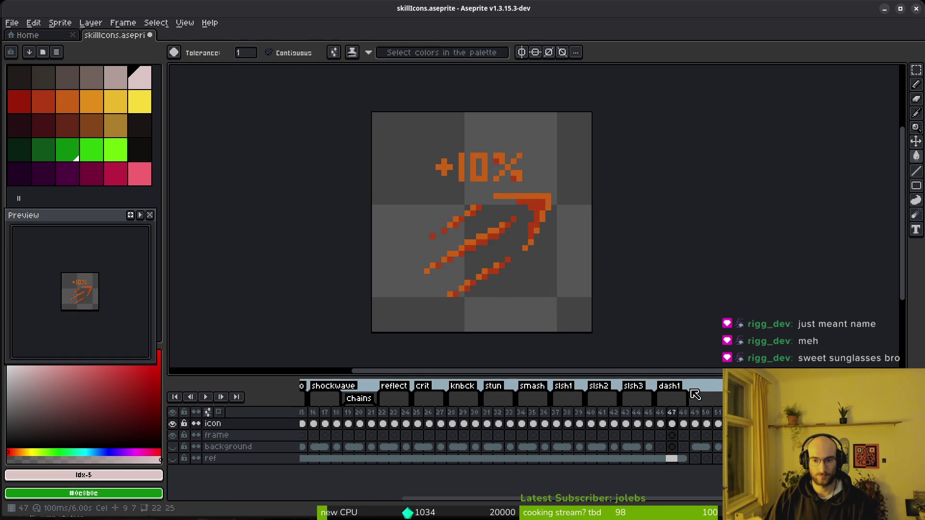
{"action": "key", "text": "Right"}
{"action": "key", "text": "Right"}
{"action": "key", "text": "Right"}
{"action": "key", "text": "i"}
{"action": "left_click", "coordinate": [513, 256]}
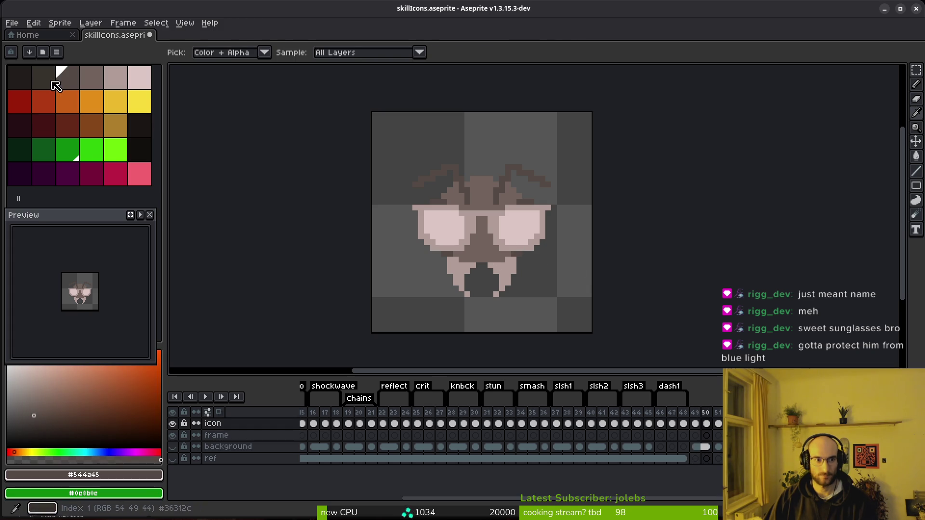
- Replace the brown antennae with red and the grey-brown body with rust red
{"action": "right_click", "coordinate": [19, 100]}
{"action": "key", "text": "shift+r"}
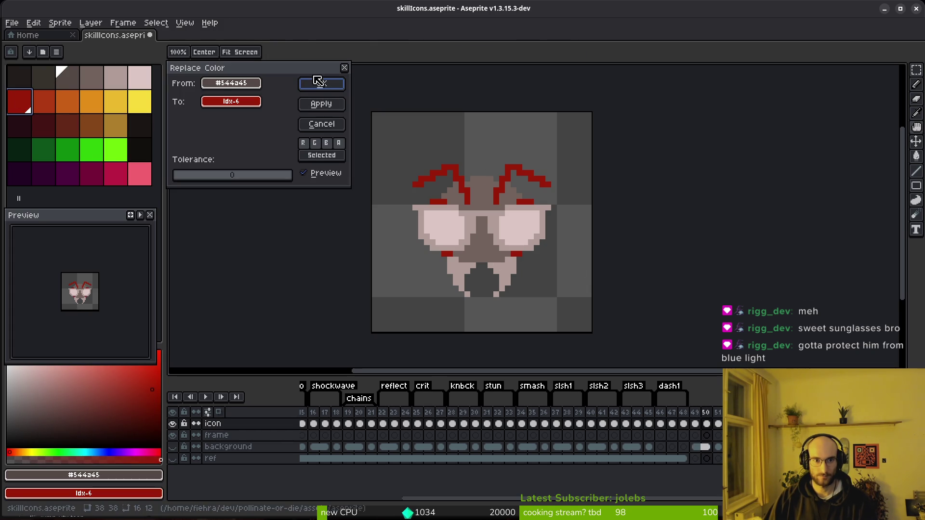
{"action": "left_click", "coordinate": [319, 81]}
{"action": "scroll", "coordinate": [497, 219], "scroll_direction": "up", "scroll_amount": 3}
{"action": "left_click", "coordinate": [466, 166]}
{"action": "right_click", "coordinate": [50, 100]}
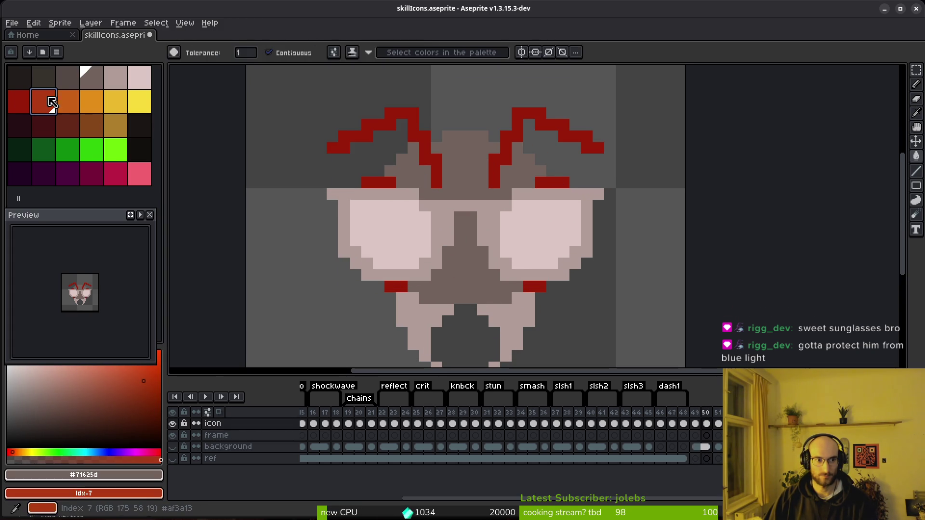
{"action": "key", "text": "shift+r"}
{"action": "left_click", "coordinate": [320, 85]}
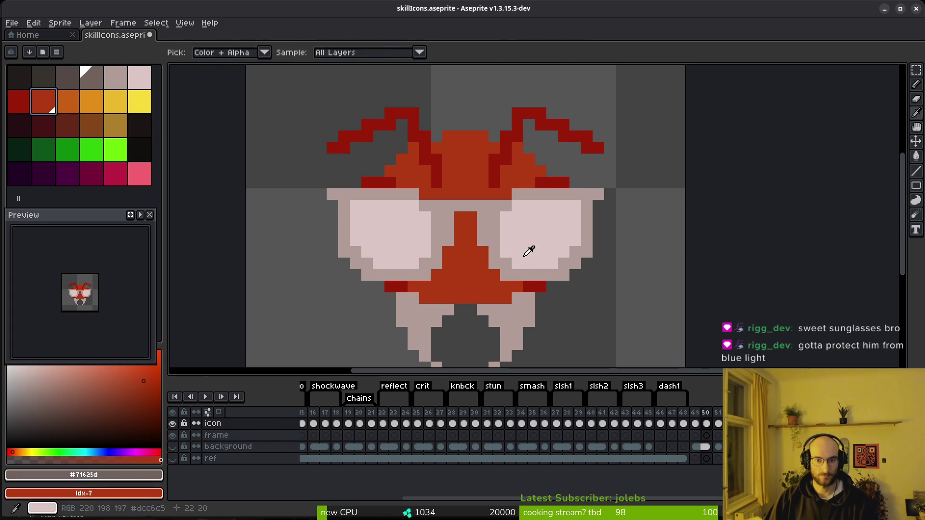
- Compare against frames 44 and 29, sampling their dark red and the legs' pinkish grey
{"action": "left_click", "coordinate": [638, 425]}
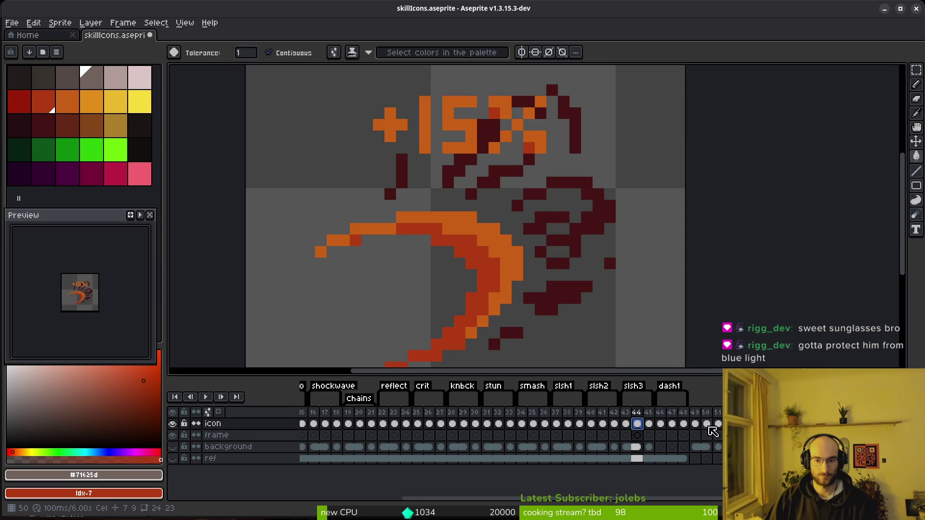
{"action": "left_click", "coordinate": [707, 425]}
{"action": "left_click", "coordinate": [470, 425]}
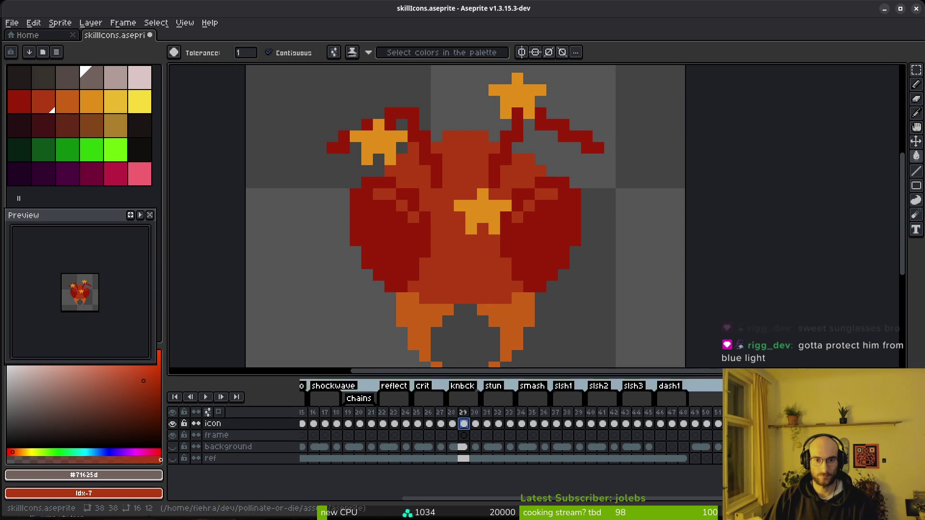
{"action": "left_click", "coordinate": [537, 251], "text": "alt"}
{"action": "left_click", "coordinate": [707, 424]}
{"action": "key", "text": "i"}
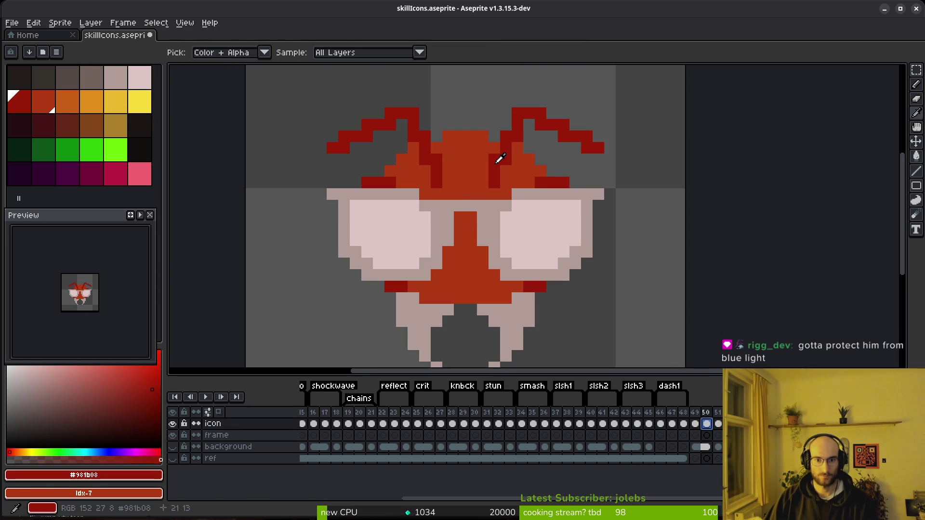
{"action": "left_click", "coordinate": [464, 424]}
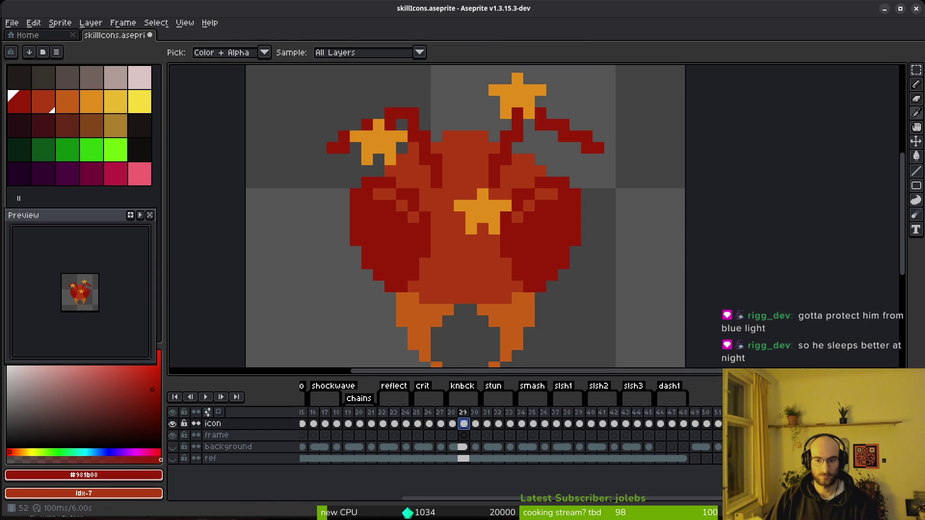
{"action": "key", "text": "w"}
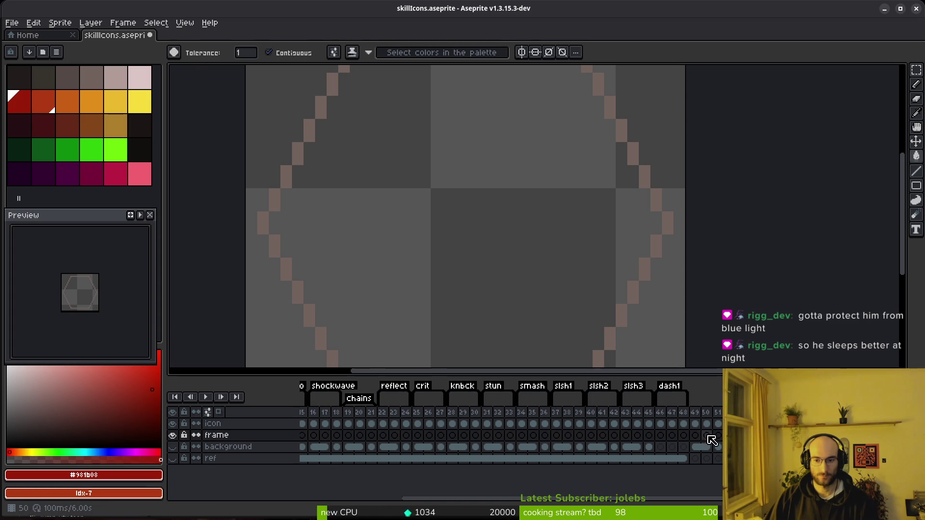
{"action": "left_click", "coordinate": [707, 424]}
{"action": "left_click", "coordinate": [527, 320], "text": "alt"}
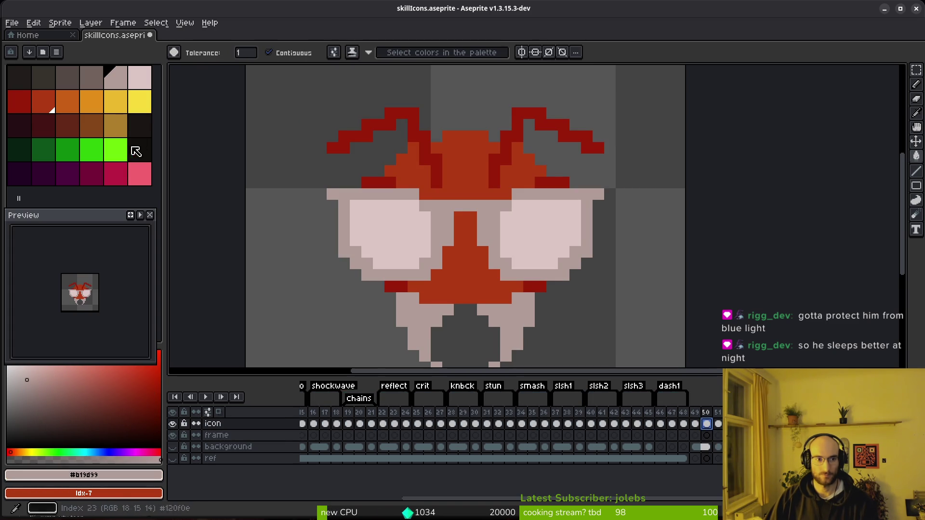
- Preview replacing the pinkish grey with orange, then cancel it without applying
{"action": "right_click", "coordinate": [67, 101]}
{"action": "key", "text": "shift+r"}
{"action": "key", "text": "Escape"}
{"action": "key", "text": "shift+r"}
{"action": "left_click", "coordinate": [320, 85]}
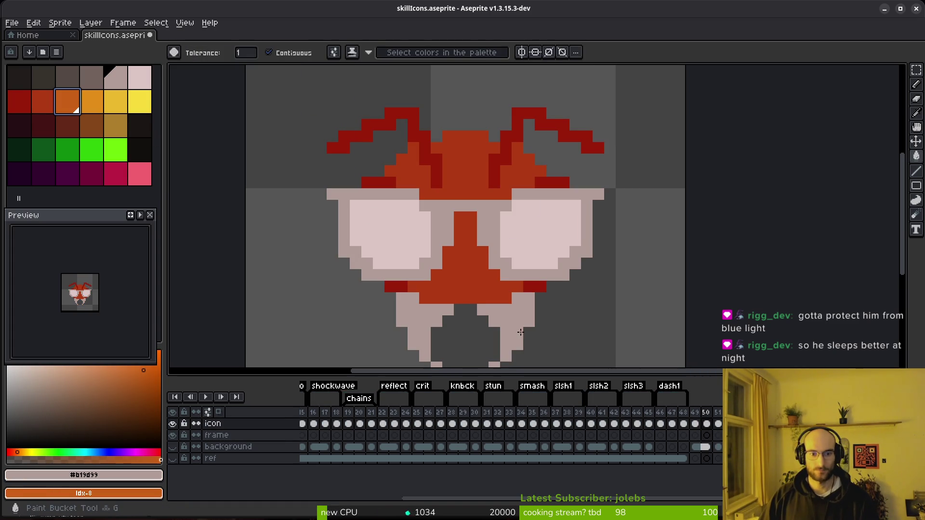
- Lasso the sunglasses and temporarily recolour their frame bright green
{"action": "key", "text": "q"}
{"action": "mouse_move", "coordinate": [511, 159]}
{"action": "left_mouse_down"}
{"action": "mouse_move", "coordinate": [367, 289]}
{"action": "mouse_move", "coordinate": [521, 286]}
{"action": "mouse_move", "coordinate": [565, 163]}
{"action": "left_mouse_up"}
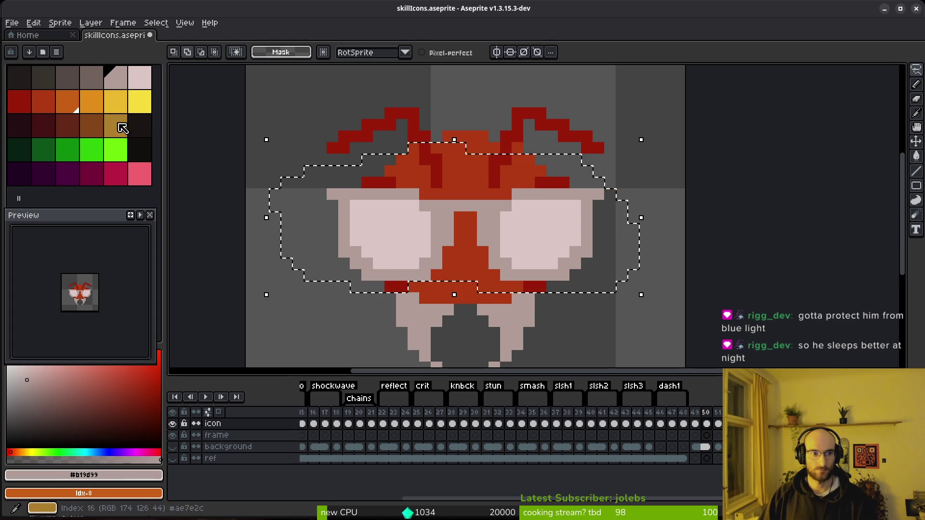
{"action": "left_click", "coordinate": [115, 157]}
{"action": "key", "text": "shift+r"}
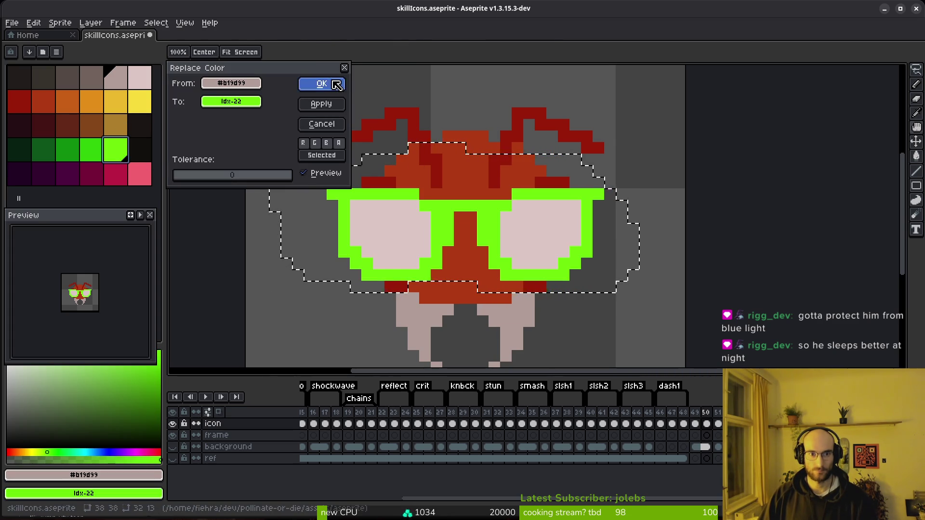
{"action": "left_click", "coordinate": [320, 83]}
{"action": "key", "text": "ctrl+d"}
- Replace the pinkish-grey legs with orange and check against frame 30
{"action": "left_click", "coordinate": [71, 100]}
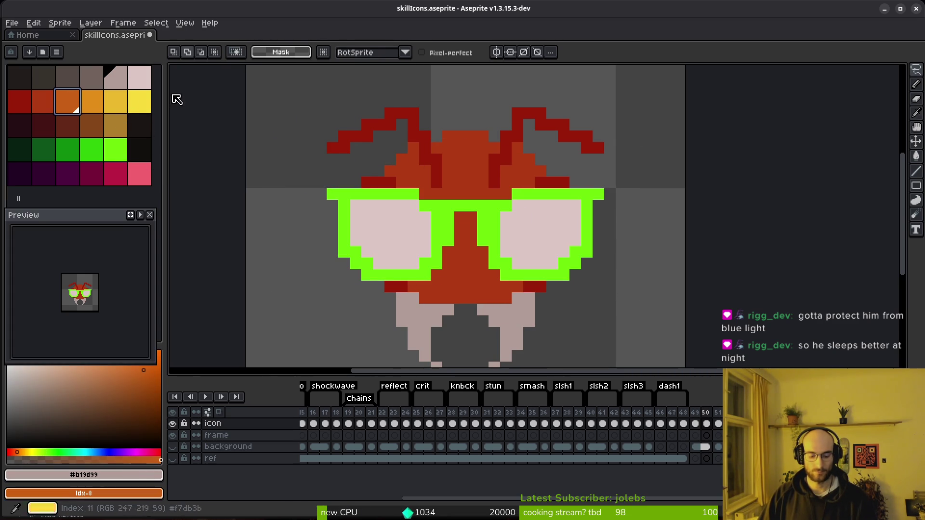
{"action": "key", "text": "shift+r"}
{"action": "left_click", "coordinate": [231, 83]}
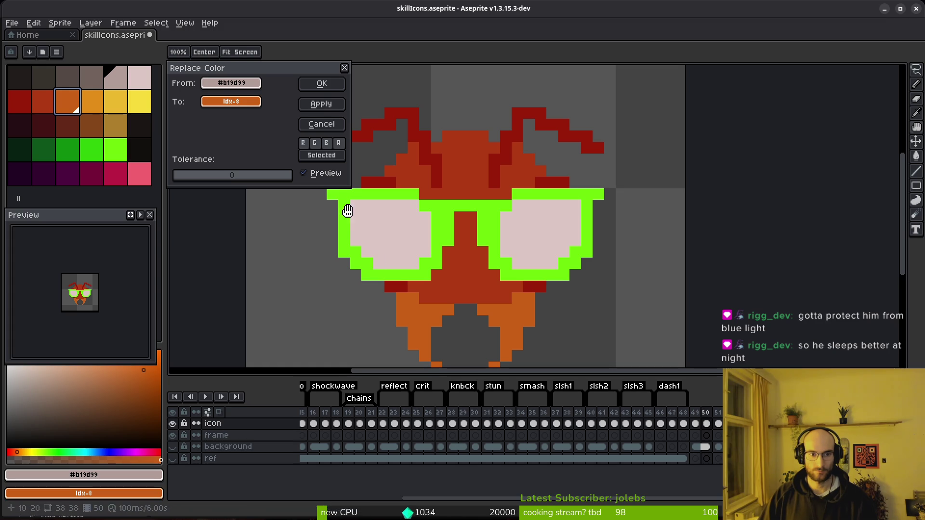
{"action": "left_click", "coordinate": [321, 85]}
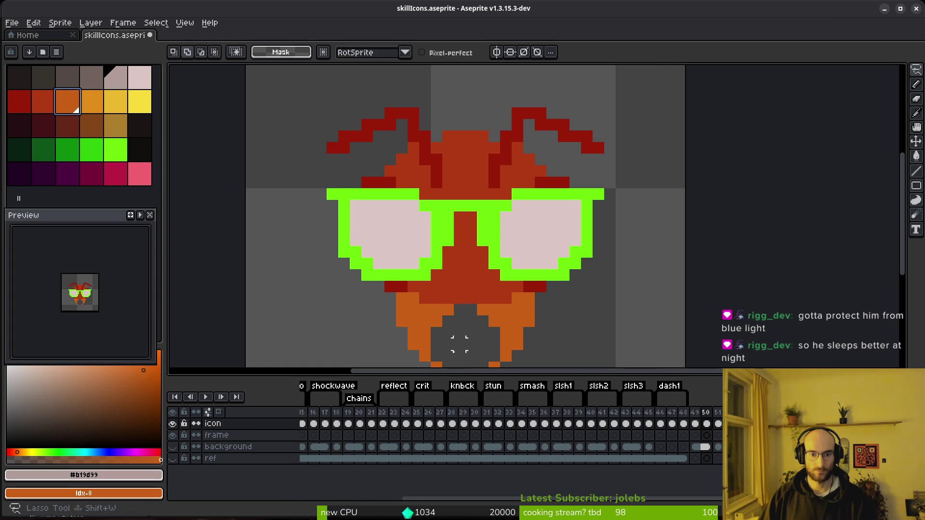
{"action": "left_click", "coordinate": [469, 426]}
{"action": "left_click", "coordinate": [706, 423]}
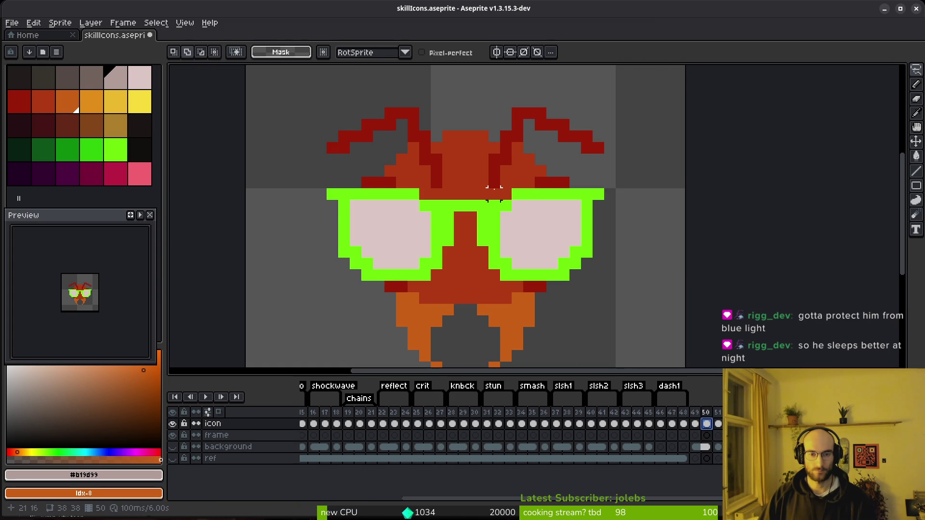
{"action": "scroll", "coordinate": [494, 192], "scroll_direction": "down", "scroll_amount": 2}
{"action": "scroll", "coordinate": [471, 200], "scroll_direction": "up", "scroll_amount": 2}
- Recolour the green glasses frame light orange and the pale lenses yellow
{"action": "left_click", "coordinate": [453, 180], "text": "alt"}
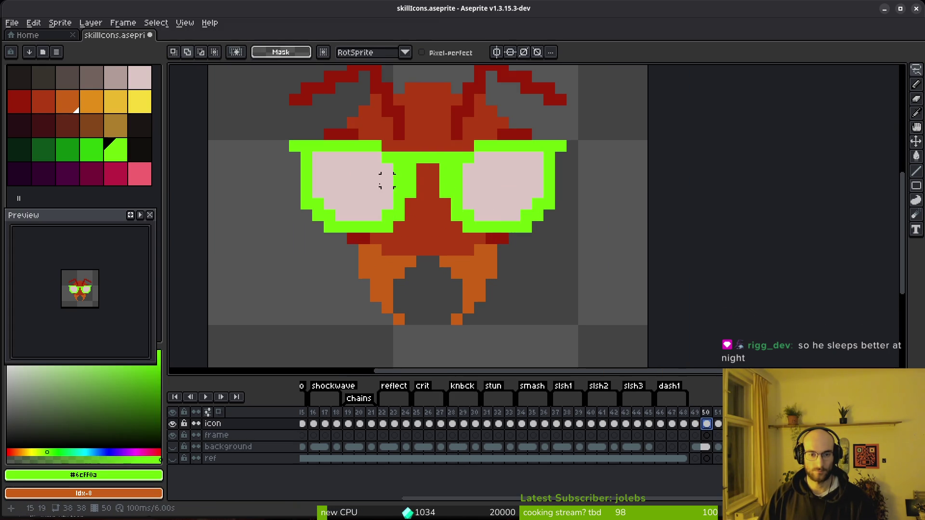
{"action": "right_click", "coordinate": [98, 106]}
{"action": "key", "text": "shift+r"}
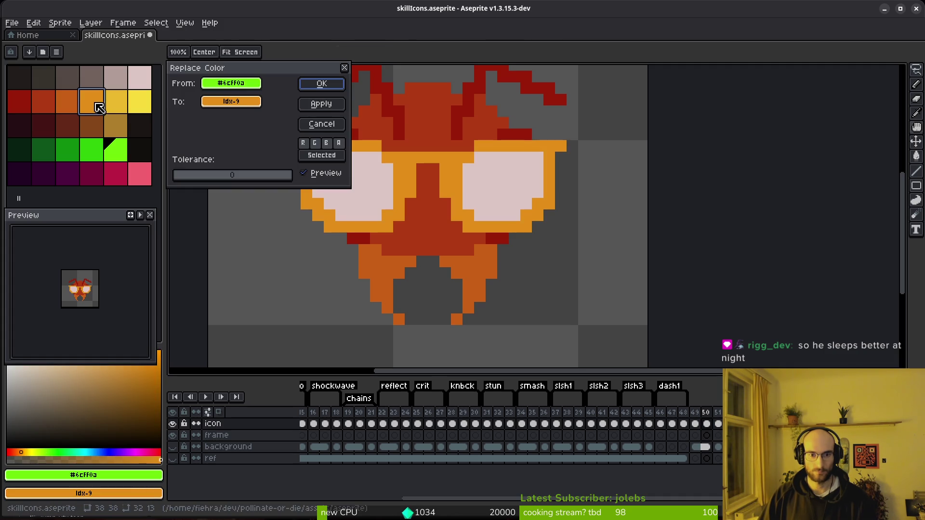
{"action": "left_click", "coordinate": [307, 88]}
{"action": "left_click", "coordinate": [368, 186], "text": "alt"}
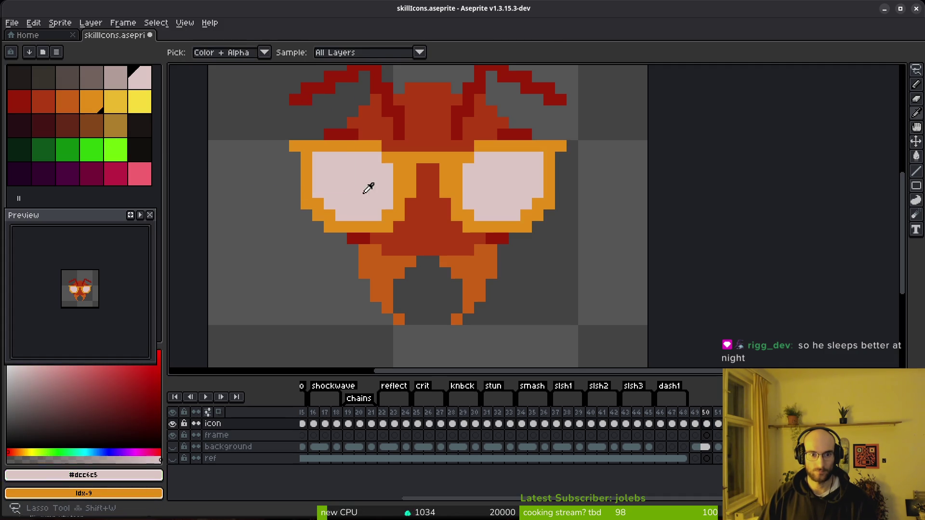
{"action": "right_click", "coordinate": [121, 105]}
{"action": "key", "text": "shift+r"}
{"action": "left_click", "coordinate": [311, 95]}
{"action": "scroll", "coordinate": [523, 264], "scroll_direction": "down", "scroll_amount": 3}
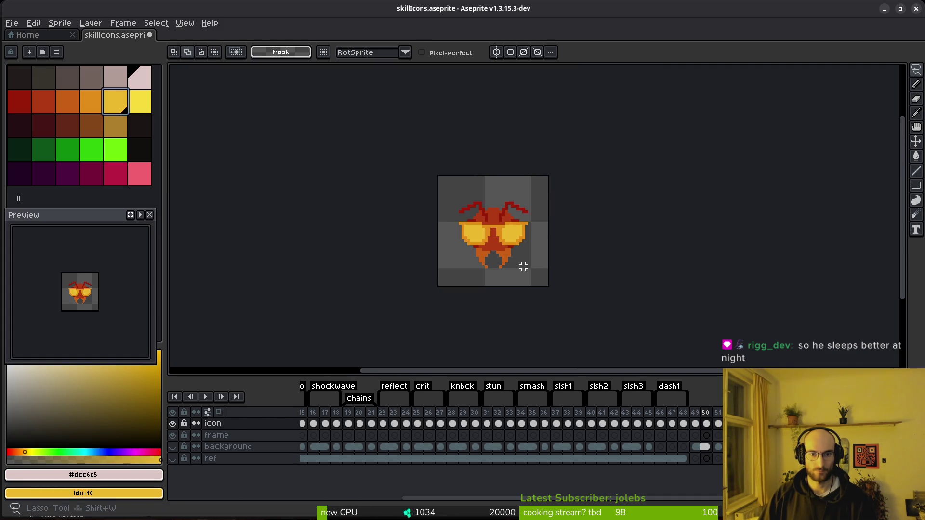
- Darken the glasses frame by replacing it with the legs' darker orange
{"action": "scroll", "coordinate": [506, 223], "scroll_direction": "up", "scroll_amount": 3}
{"action": "scroll", "coordinate": [529, 274], "scroll_direction": "up", "scroll_amount": 3}
{"action": "scroll", "coordinate": [519, 308], "scroll_direction": "down", "scroll_amount": 3}
{"action": "scroll", "coordinate": [520, 294], "scroll_direction": "up", "scroll_amount": 3}
{"action": "left_click", "coordinate": [491, 261], "text": "alt"}
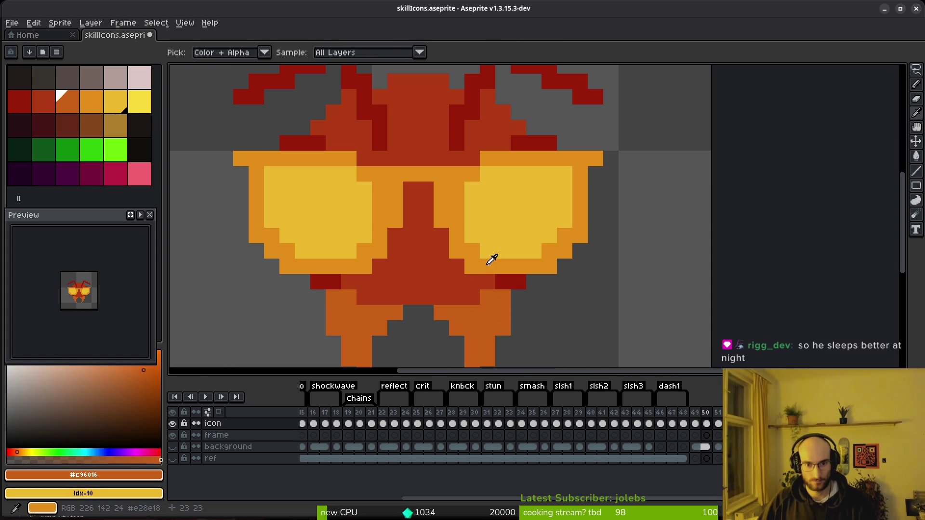
{"action": "left_click", "coordinate": [491, 261]}
{"action": "right_click", "coordinate": [492, 304]}
{"action": "key", "text": "shift+r"}
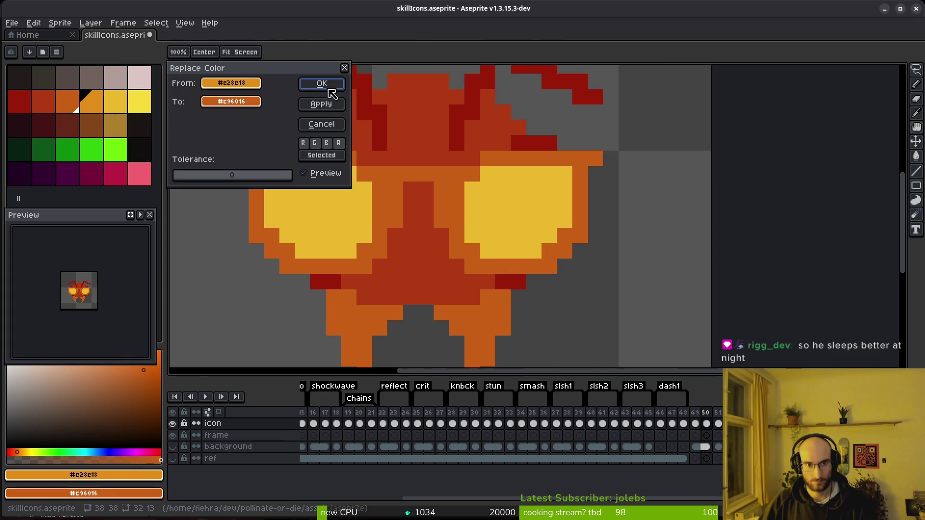
{"action": "left_click", "coordinate": [331, 90]}
- Replace the yellow lenses with the lighter palette orange (index 9)
{"action": "left_click", "coordinate": [506, 197]}
{"action": "right_click", "coordinate": [107, 106]}
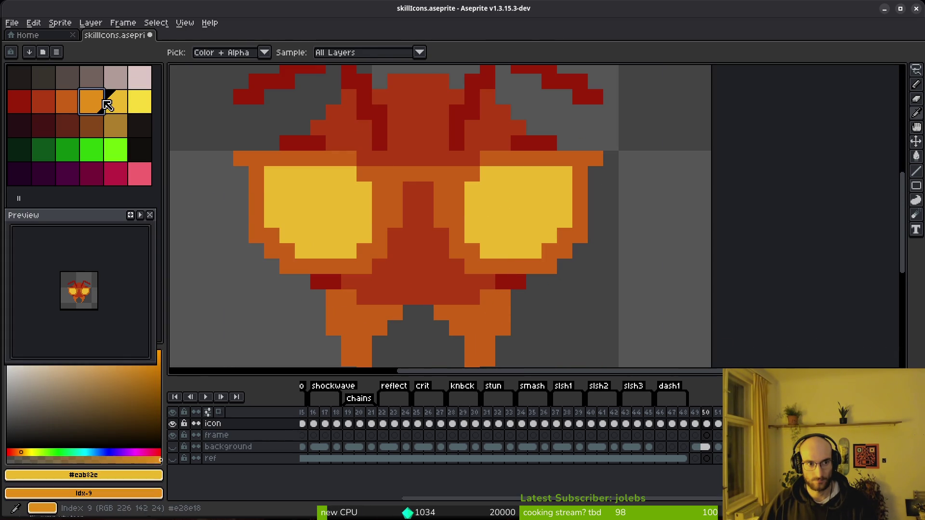
{"action": "key", "text": "shift+r"}
{"action": "left_click", "coordinate": [331, 89]}
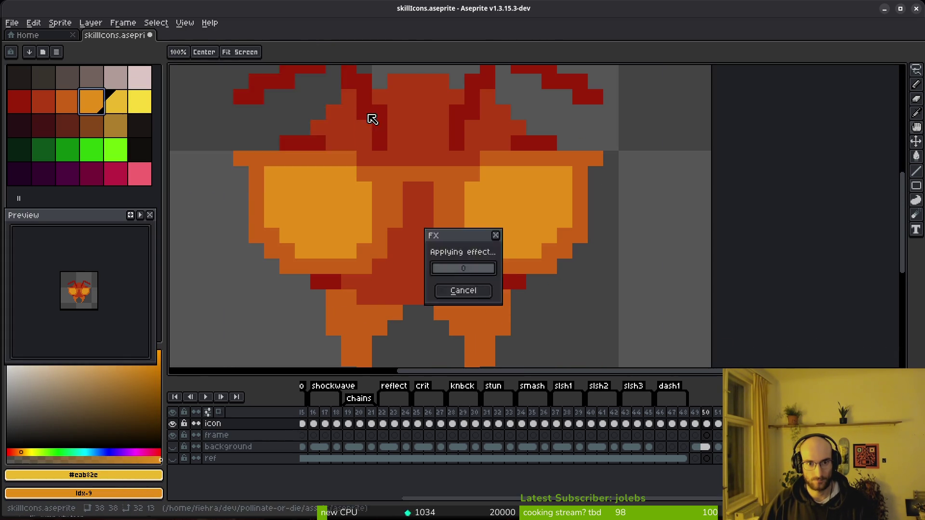
{"action": "key", "text": "shift+w"}
{"action": "scroll", "coordinate": [509, 248], "scroll_direction": "down", "scroll_amount": 4}
{"action": "key", "text": "m"}
{"action": "scroll", "coordinate": [512, 268], "scroll_direction": "up", "scroll_amount": 3}
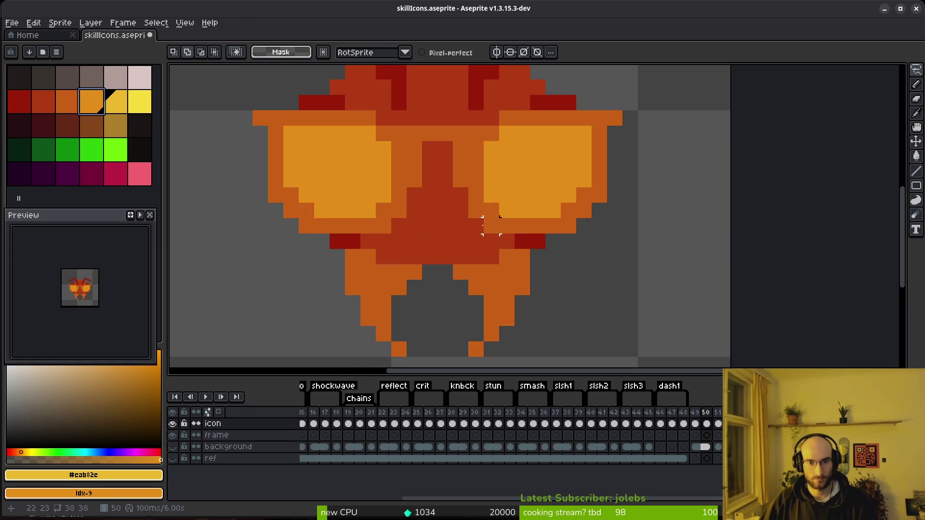
- Shift the left half of the sunglasses one pixel right toward the nose
{"action": "key", "text": "w"}
{"action": "left_click", "coordinate": [405, 192]}
{"action": "key", "text": "ctrl+d"}
{"action": "left_click", "coordinate": [423, 175]}
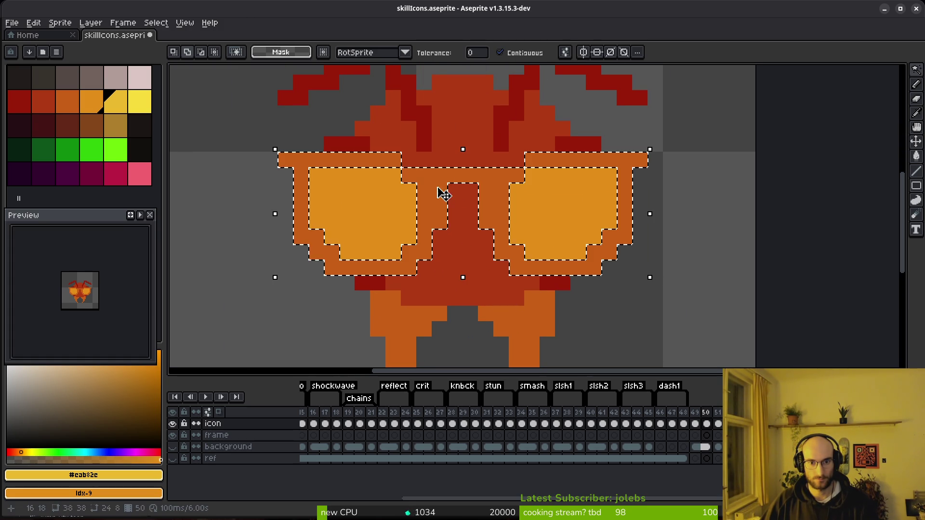
{"action": "key", "text": "ctrl+d"}
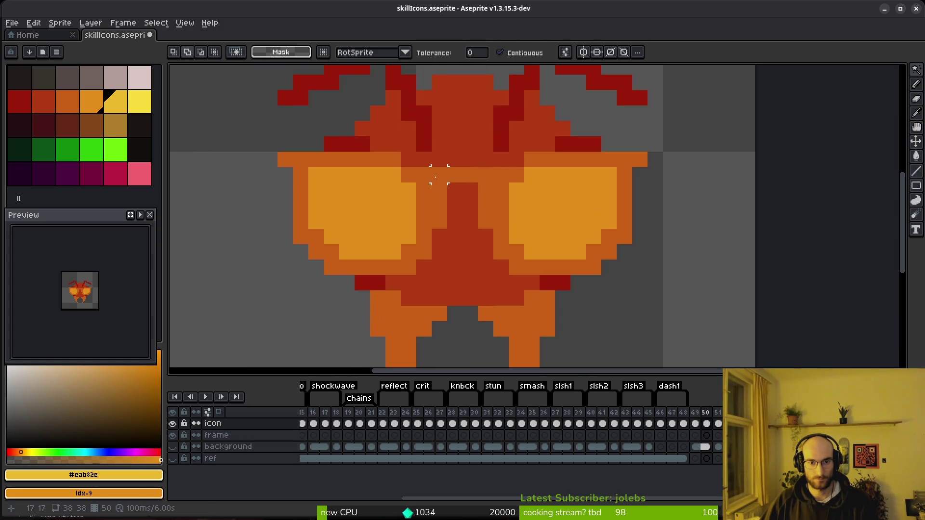
{"action": "key", "text": "b"}
{"action": "mouse_move", "coordinate": [439, 175]}
{"action": "left_mouse_down"}
{"action": "mouse_move", "coordinate": [376, 175]}
{"action": "mouse_move", "coordinate": [314, 159]}
{"action": "mouse_move", "coordinate": [317, 252]}
{"action": "mouse_move", "coordinate": [362, 267]}
{"action": "left_mouse_up"}
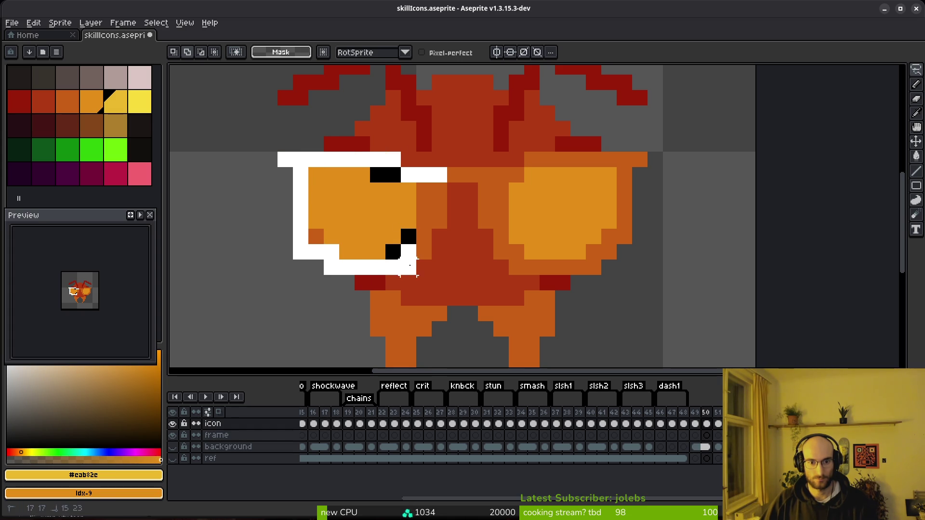
{"action": "key", "text": "ctrl+z"}
{"action": "key", "text": "ctrl+z"}
{"action": "key", "text": "ctrl+z"}
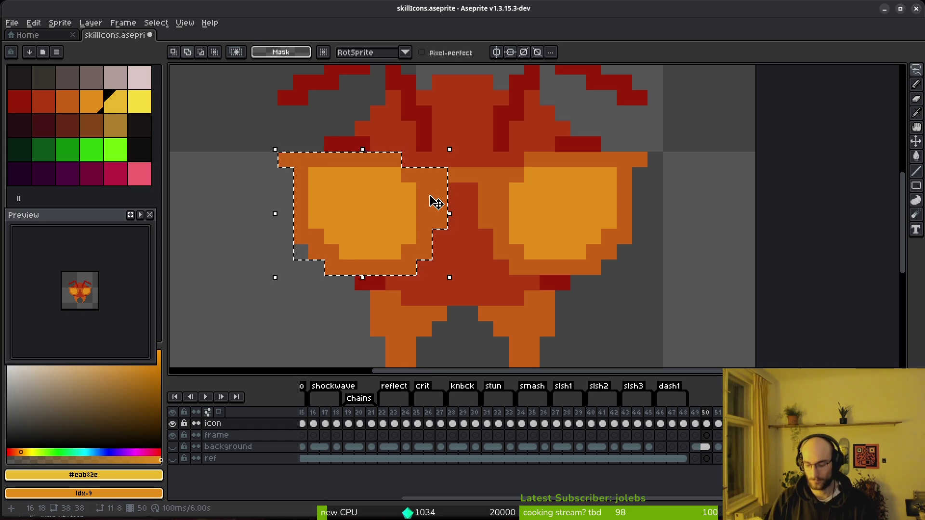
{"action": "key", "text": "Right"}
{"action": "left_click", "coordinate": [378, 128]}
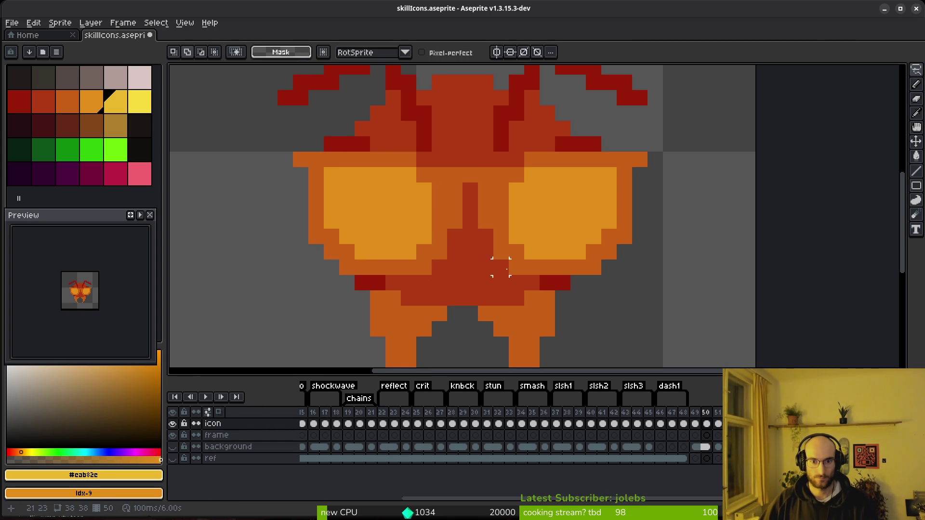
- Paint the gap pixel beside the nose with the face red, then marquee the right lens
{"action": "scroll", "coordinate": [501, 267], "scroll_direction": "down", "scroll_amount": 3}
{"action": "scroll", "coordinate": [487, 196], "scroll_direction": "up", "scroll_amount": 2}
{"action": "key", "text": "b"}
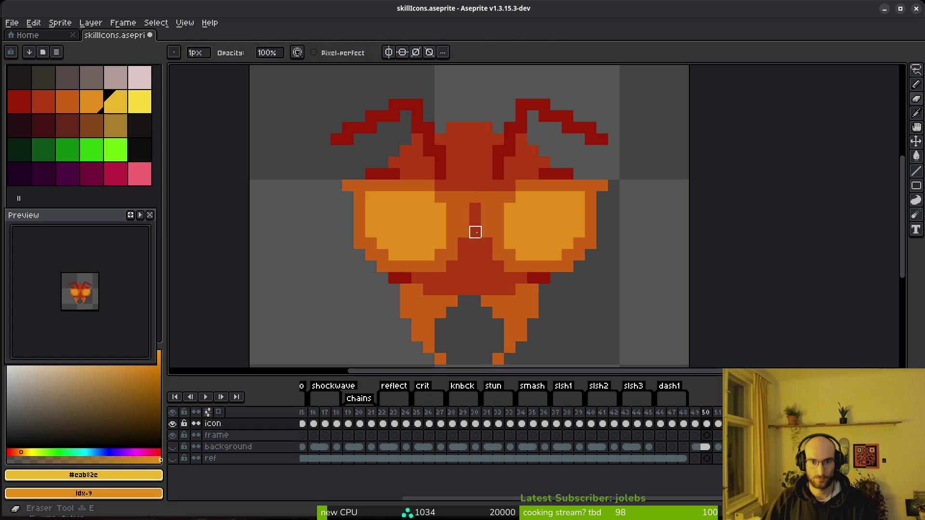
{"action": "left_click", "coordinate": [462, 216], "text": "alt"}
{"action": "left_click", "coordinate": [464, 220]}
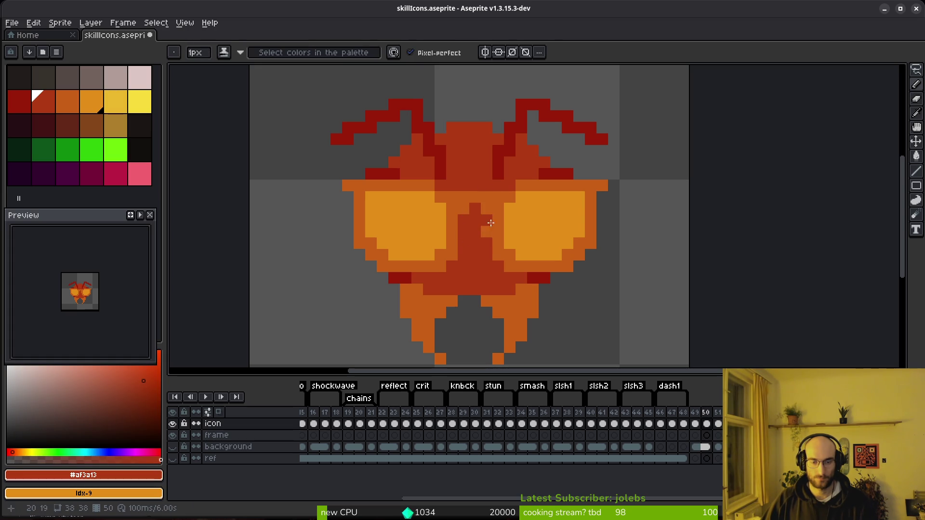
{"action": "key", "text": "m"}
{"action": "left_click_drag", "start_coordinate": [487, 197], "coordinate": [620, 274]}
- Move the right lens one pixel toward the nose and paint two stray pixels orange
{"action": "left_click_drag", "start_coordinate": [527, 192], "coordinate": [471, 242]}
{"action": "key", "text": "Return"}
{"action": "key", "text": "b"}
{"action": "key", "text": "f"}
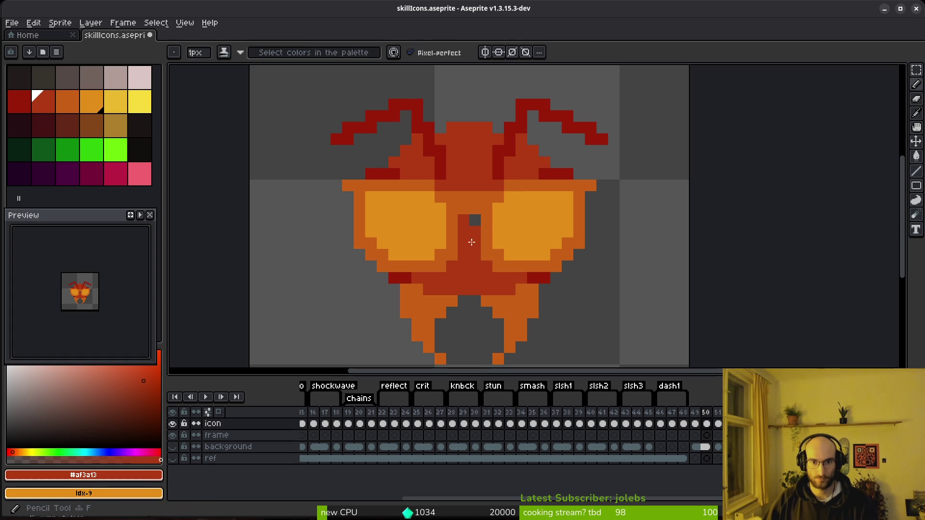
{"action": "scroll", "coordinate": [474, 219], "scroll_direction": "down", "scroll_amount": 4}
{"action": "scroll", "coordinate": [487, 244], "scroll_direction": "up", "scroll_amount": 5}
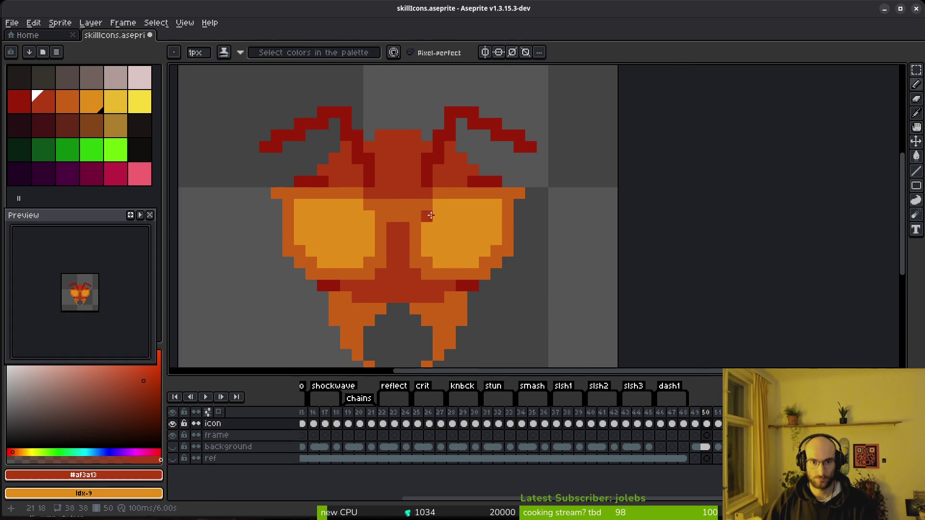
{"action": "left_click", "coordinate": [381, 214], "text": "alt"}
{"action": "left_click", "coordinate": [391, 214]}
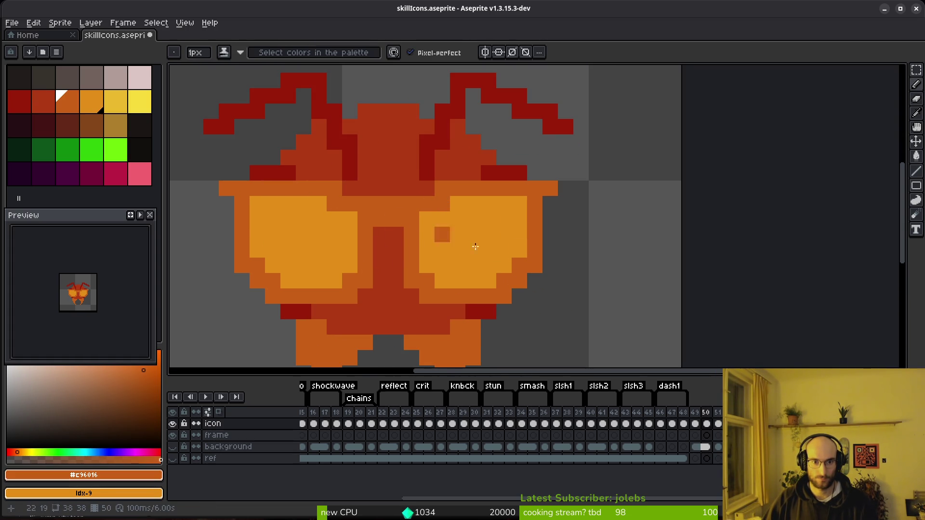
{"action": "scroll", "coordinate": [475, 246], "scroll_direction": "down", "scroll_amount": 5}
{"action": "scroll", "coordinate": [522, 277], "scroll_direction": "up", "scroll_amount": 5}
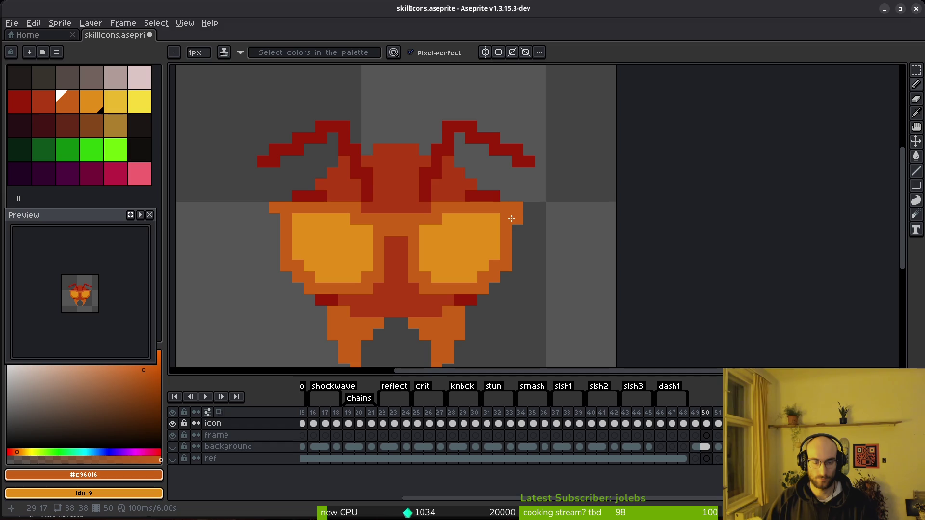
- Draw dark red shading beneath both lenses, undoing and redrawing one bad stroke
{"action": "key", "text": "e"}
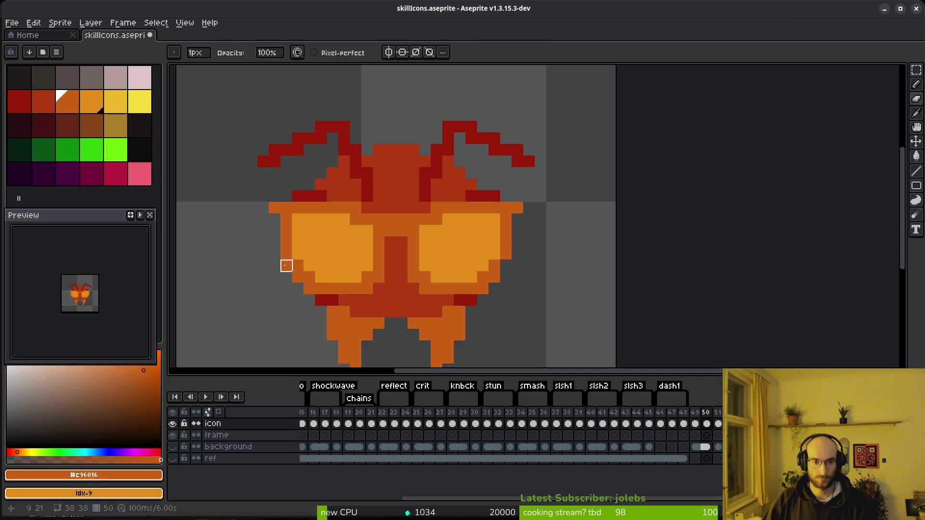
{"action": "left_click", "coordinate": [471, 299], "text": "alt"}
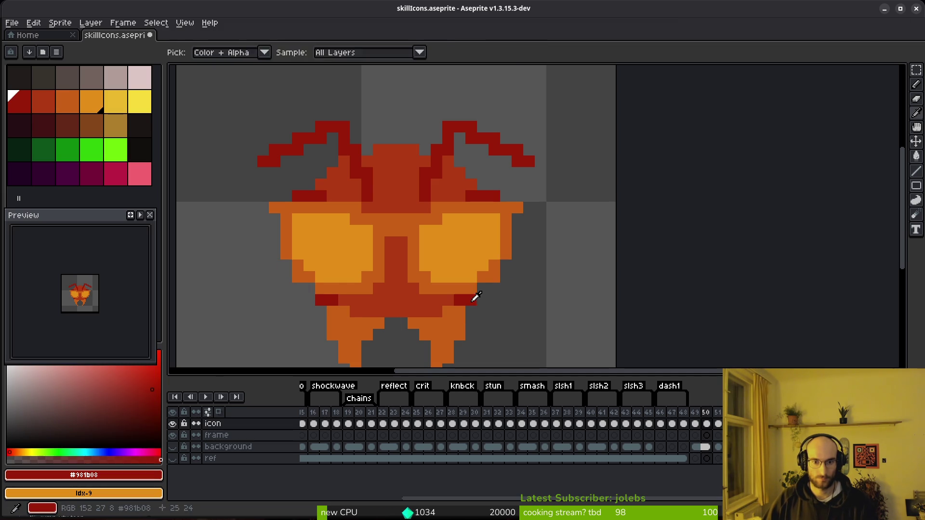
{"action": "key", "text": "b"}
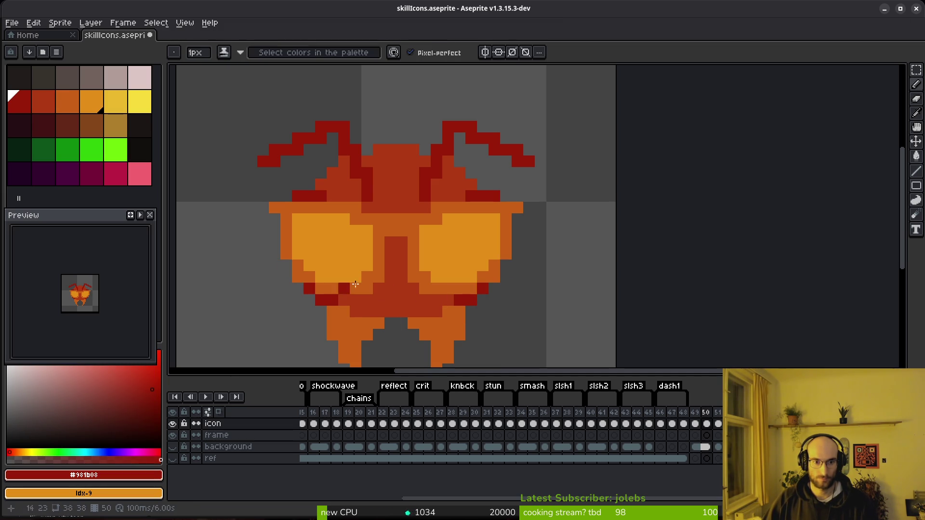
{"action": "scroll", "coordinate": [467, 327], "scroll_direction": "down", "scroll_amount": 5}
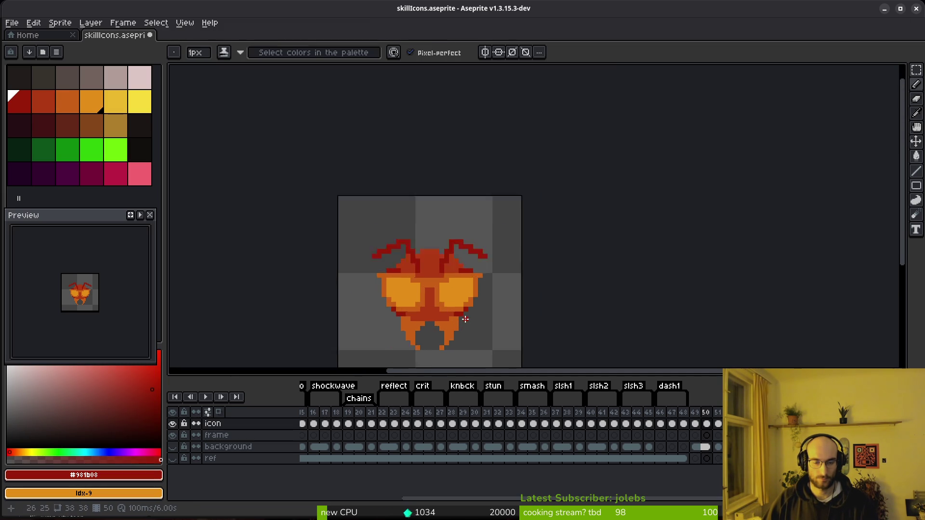
{"action": "scroll", "coordinate": [467, 319], "scroll_direction": "up", "scroll_amount": 5}
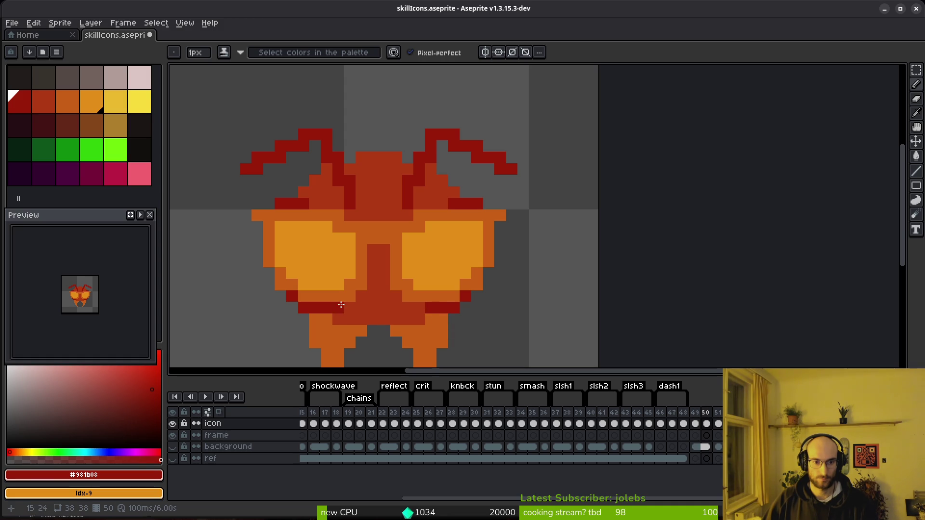
{"action": "left_click", "coordinate": [397, 299]}
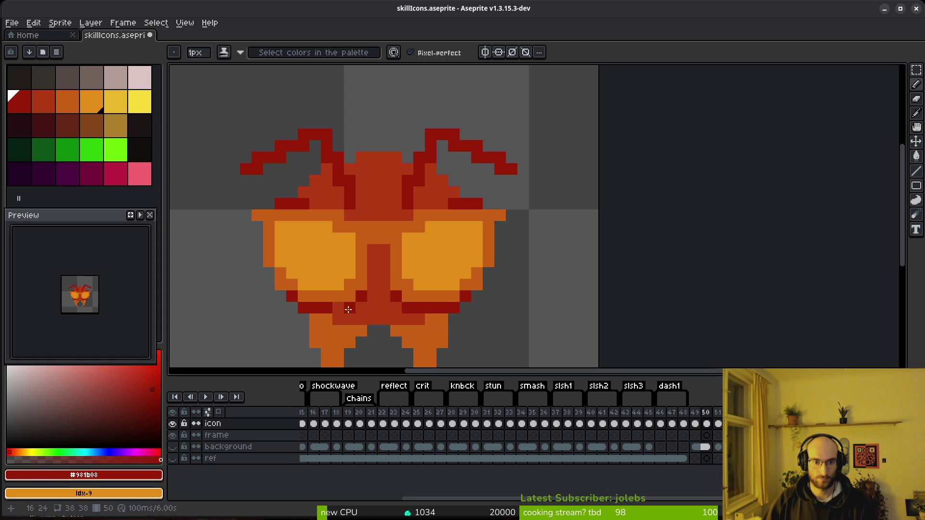
{"action": "scroll", "coordinate": [471, 322], "scroll_direction": "down", "scroll_amount": 5}
{"action": "scroll", "coordinate": [104, 313], "scroll_direction": "up", "scroll_amount": 3}
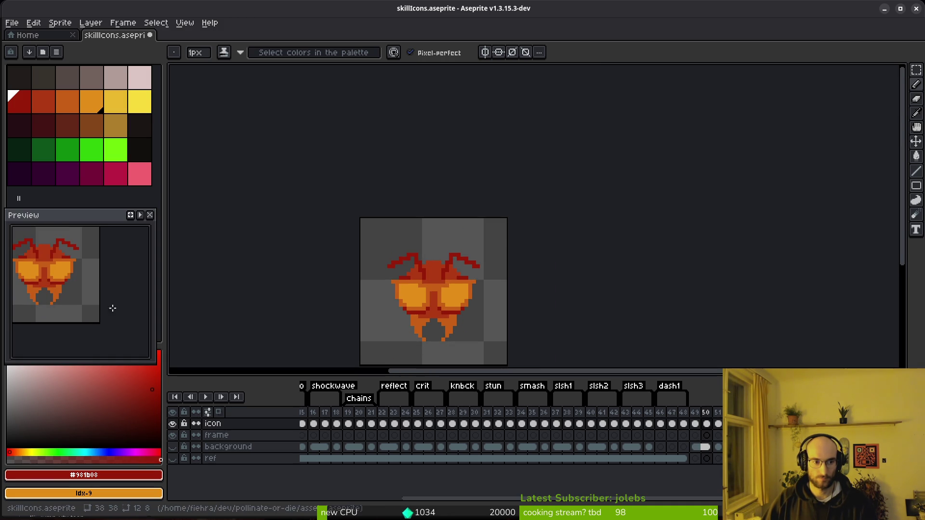
{"action": "key", "text": "ctrl+z"}
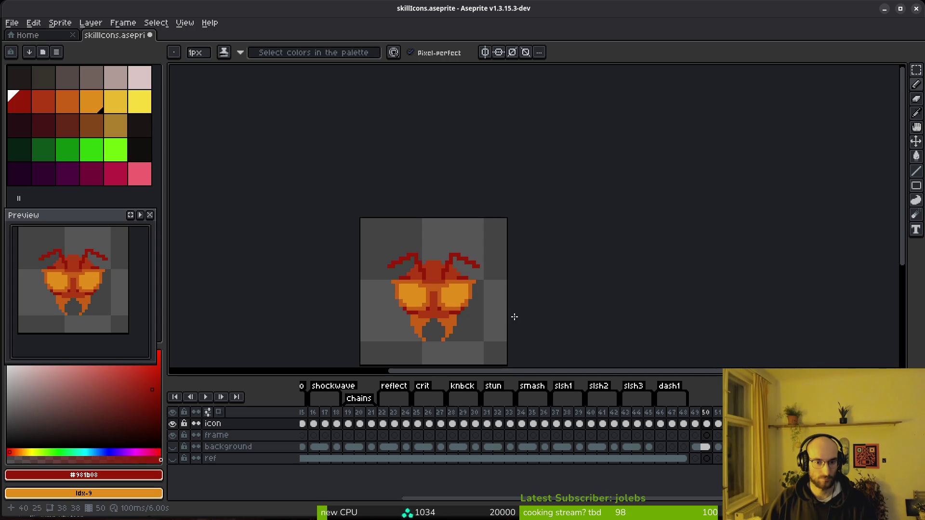
{"action": "scroll", "coordinate": [493, 317], "scroll_direction": "up", "scroll_amount": 5}
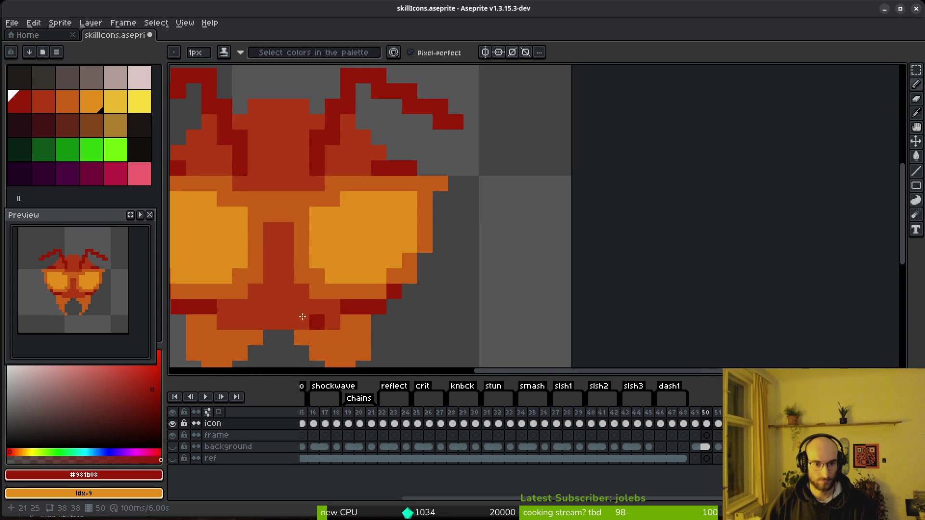
{"action": "scroll", "coordinate": [394, 305], "scroll_direction": "down", "scroll_amount": 4}
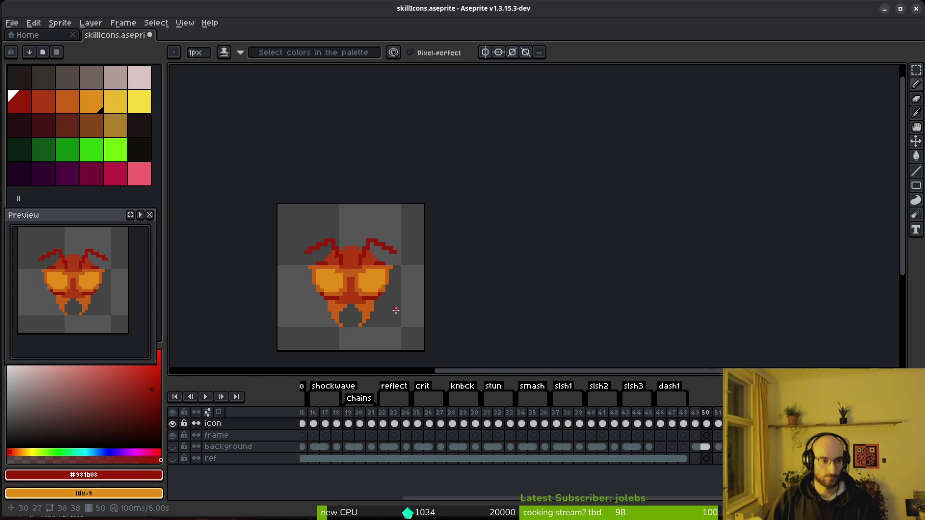
{"action": "left_click_drag", "start_coordinate": [406, 281], "coordinate": [501, 258]}
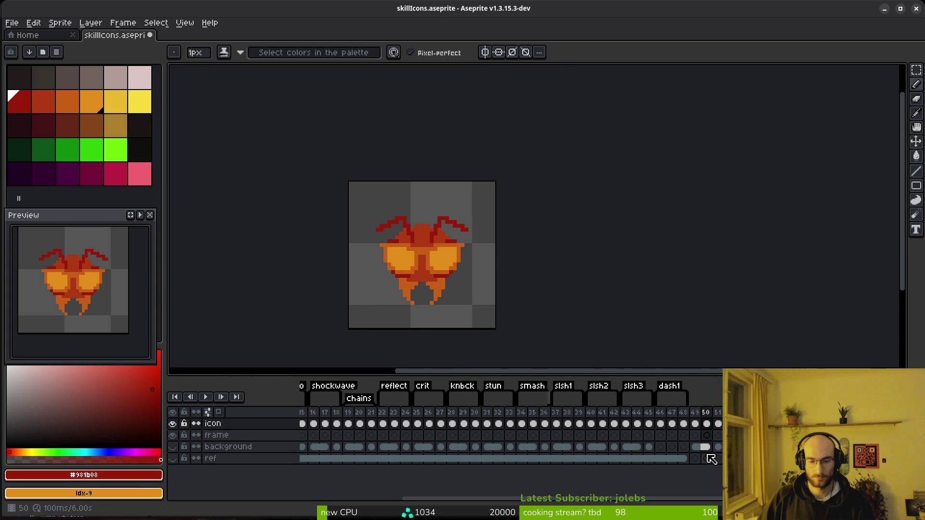
- Sample the lens orange, go to frame 49, and replace it with grey-pink
{"action": "left_click", "coordinate": [717, 424]}
{"action": "scroll", "coordinate": [444, 255], "scroll_direction": "up", "scroll_amount": 2}
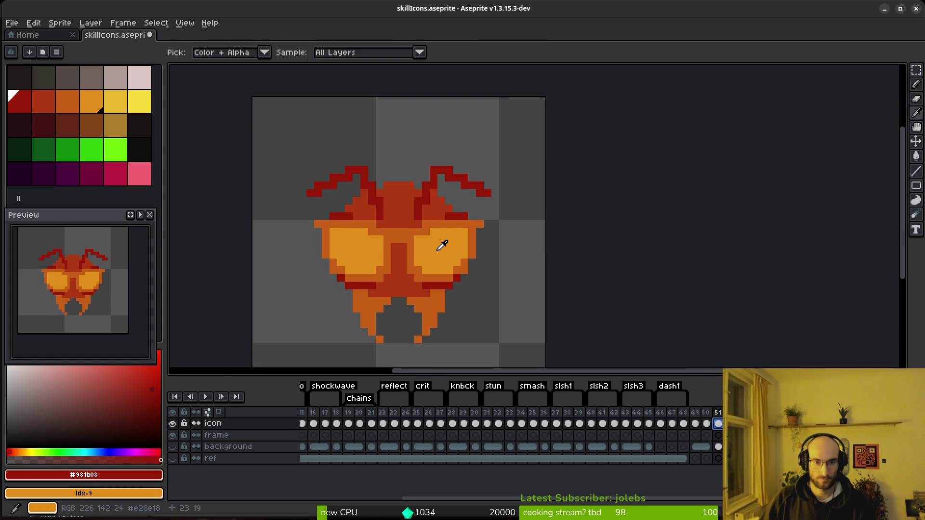
{"action": "left_click", "coordinate": [440, 241], "text": "alt"}
{"action": "left_click", "coordinate": [706, 424]}
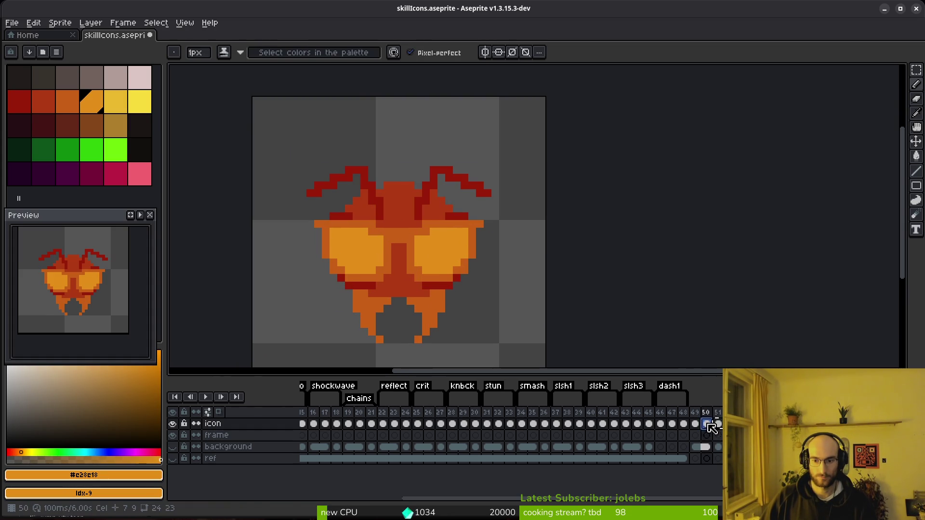
{"action": "left_click", "coordinate": [695, 424]}
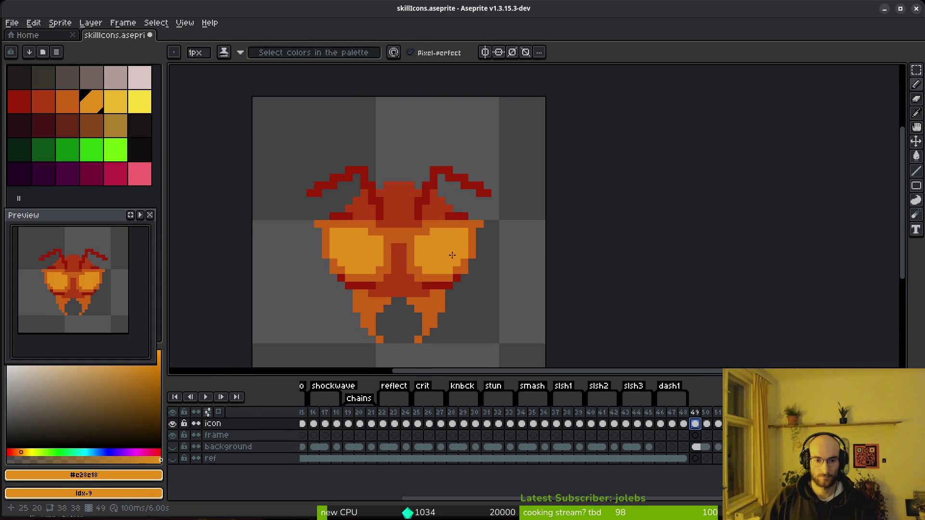
{"action": "right_click", "coordinate": [117, 76]}
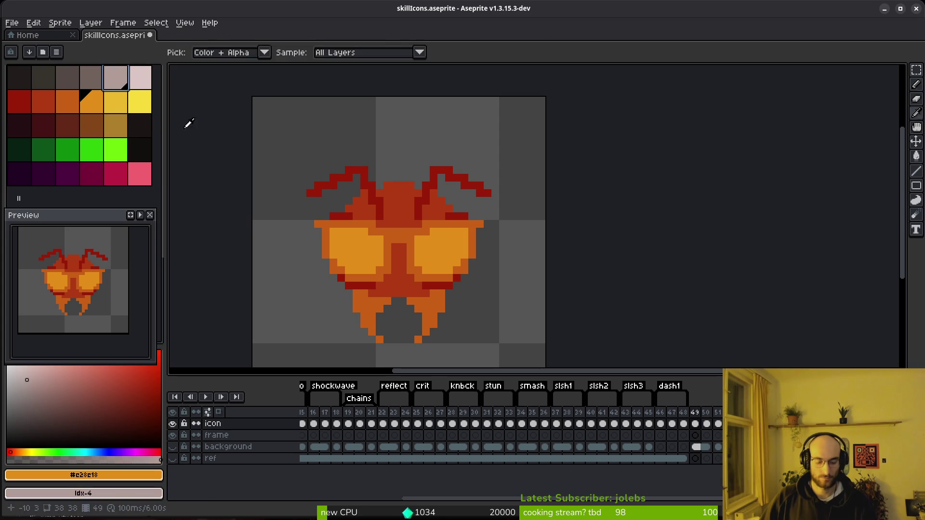
{"action": "key", "text": "shift+r"}
{"action": "left_click", "coordinate": [324, 84]}
- Replace the darker orange with grey and the beetle's red body with darker grey
{"action": "left_click", "coordinate": [68, 101]}
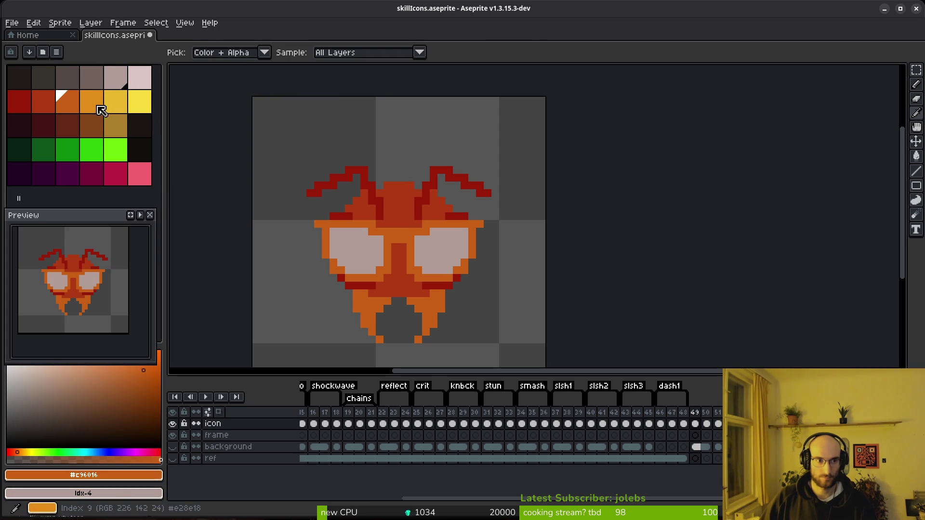
{"action": "right_click", "coordinate": [91, 77]}
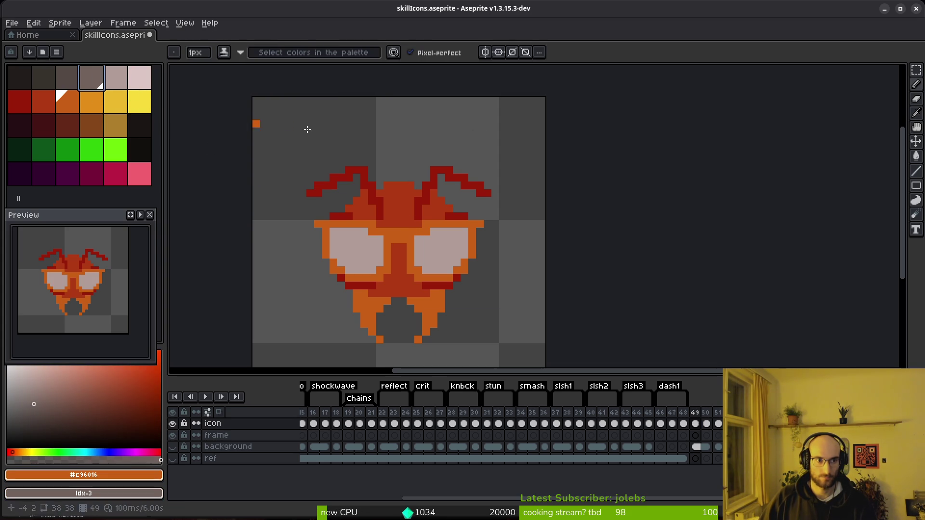
{"action": "key", "text": "shift+r"}
{"action": "left_click", "coordinate": [316, 84]}
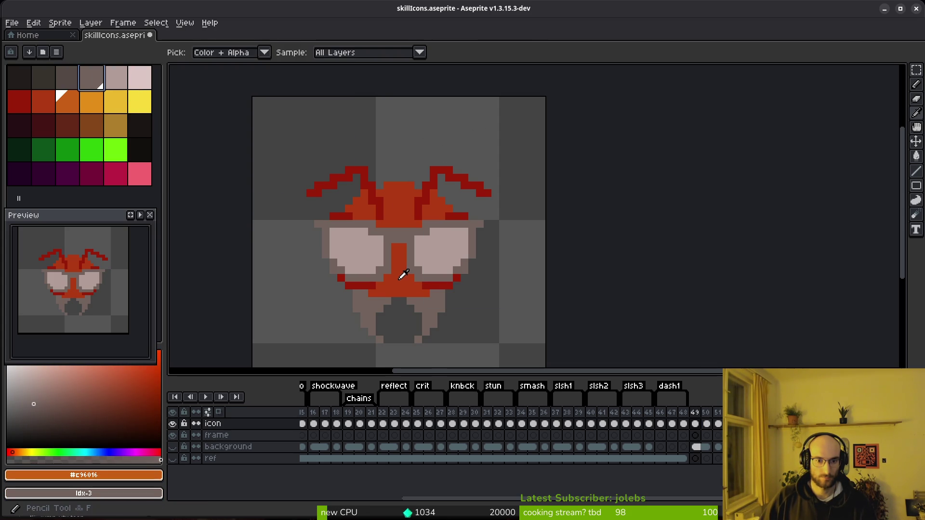
{"action": "left_click", "coordinate": [44, 101]}
{"action": "right_click", "coordinate": [68, 77]}
{"action": "key", "text": "shift+r"}
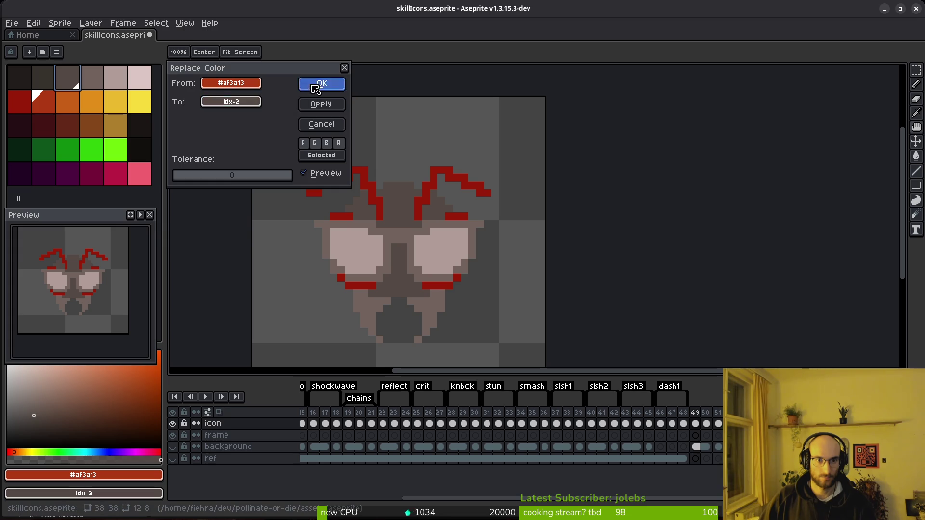
{"action": "left_click", "coordinate": [322, 83]}
- Replace the dark red with the darkest grey, then view frame 29 in the knbck tag
{"action": "left_click", "coordinate": [311, 193], "text": "alt"}
{"action": "right_click", "coordinate": [47, 79]}
{"action": "key", "text": "shift+r"}
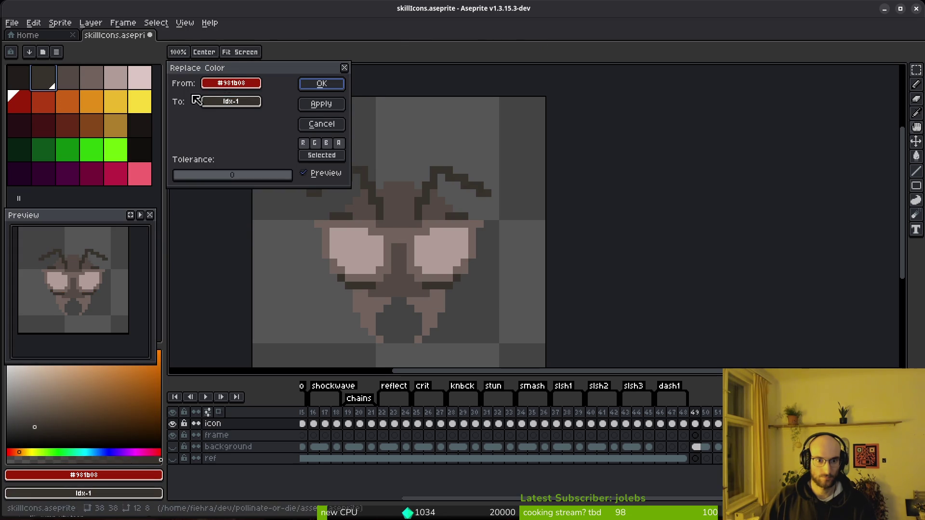
{"action": "left_click", "coordinate": [321, 84]}
{"action": "scroll", "coordinate": [467, 266], "scroll_direction": "down", "scroll_amount": 3}
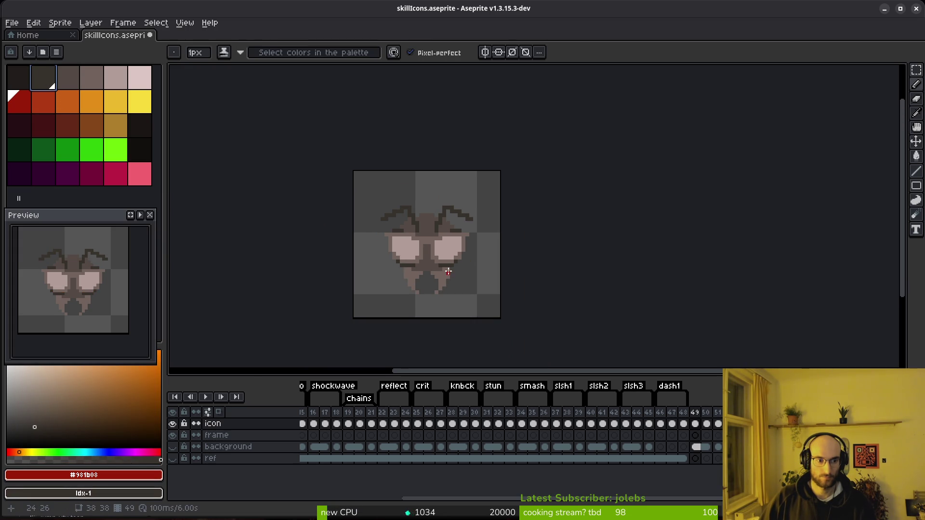
{"action": "scroll", "coordinate": [445, 274], "scroll_direction": "up", "scroll_amount": 2}
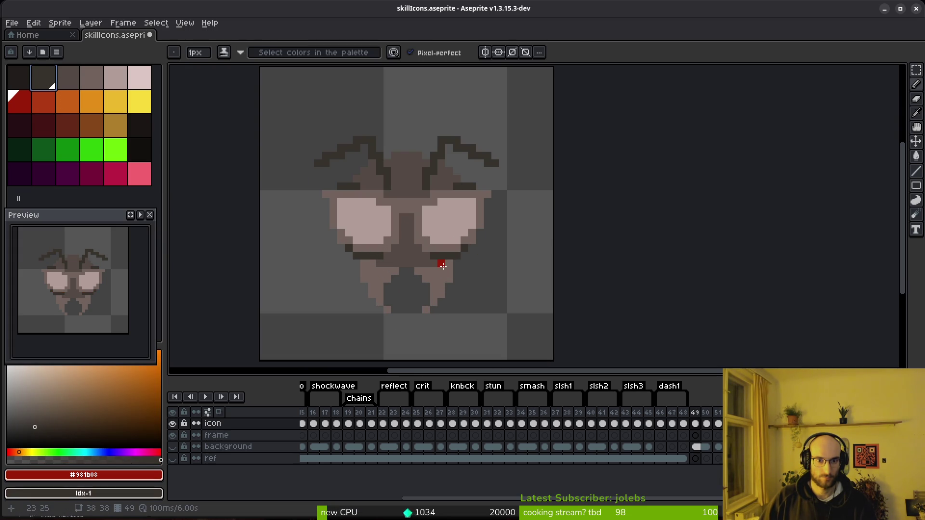
{"action": "left_click", "coordinate": [467, 414]}
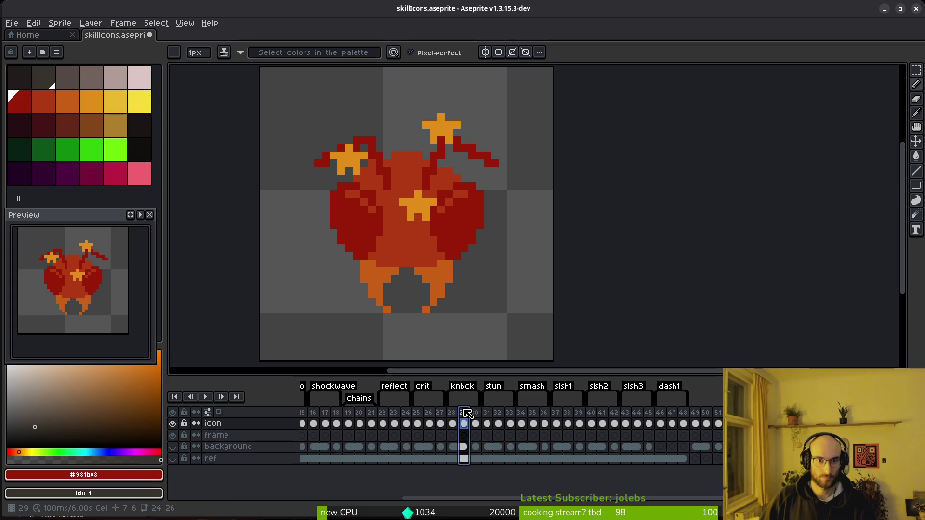
- Sample dark grey from frame 28's pale sprite, then undo frame 49 to its orange version
{"action": "left_click", "coordinate": [453, 414]}
{"action": "left_click", "coordinate": [438, 149], "text": "alt"}
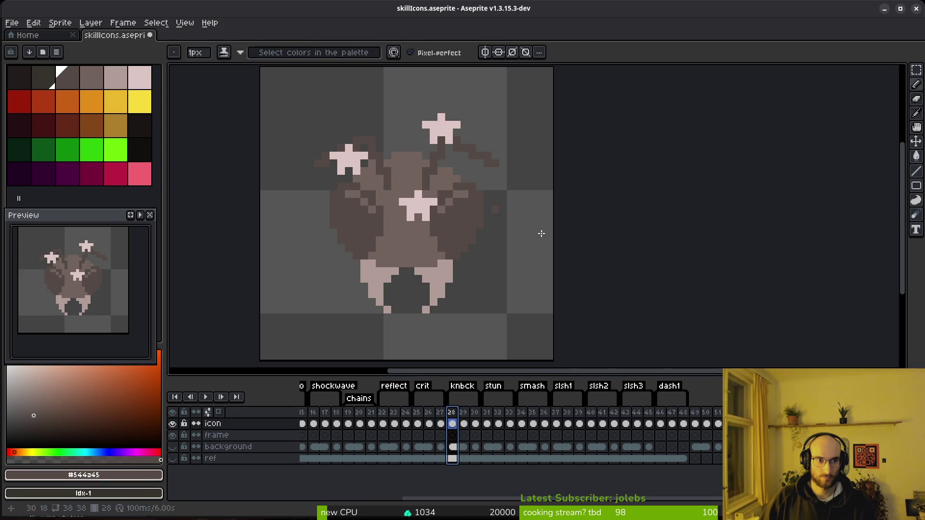
{"action": "left_click", "coordinate": [695, 429]}
{"action": "key", "text": "ctrl+z"}
{"action": "key", "text": "ctrl+z"}
{"action": "key", "text": "ctrl+z"}
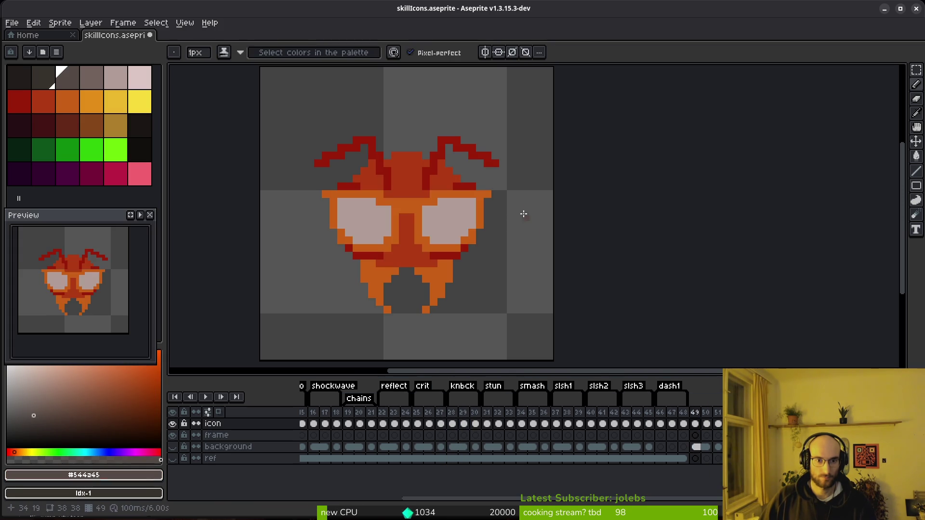
{"action": "key", "text": "ctrl+y"}
{"action": "key", "text": "ctrl+z"}
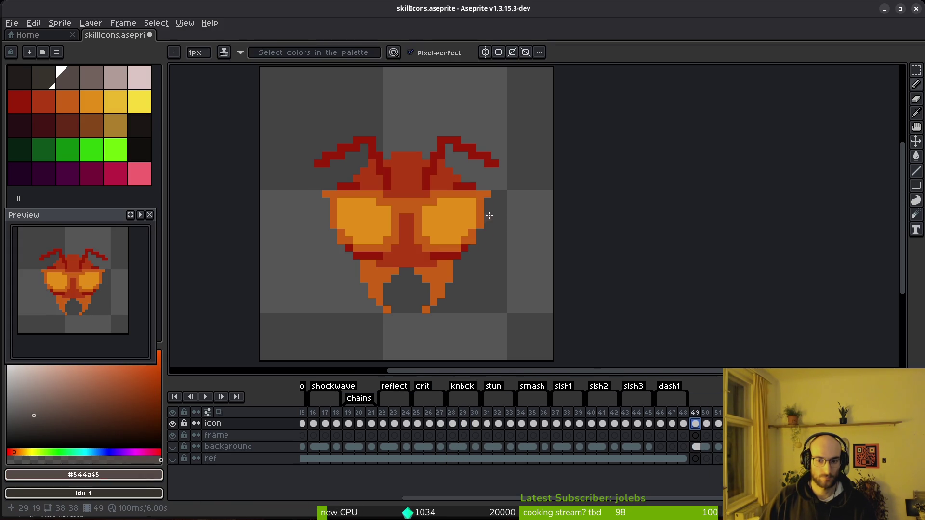
- Replace the beetle's dark red with dark grey, comparing the faded antennae before and after
{"action": "key", "text": "i"}
{"action": "left_click", "coordinate": [433, 167]}
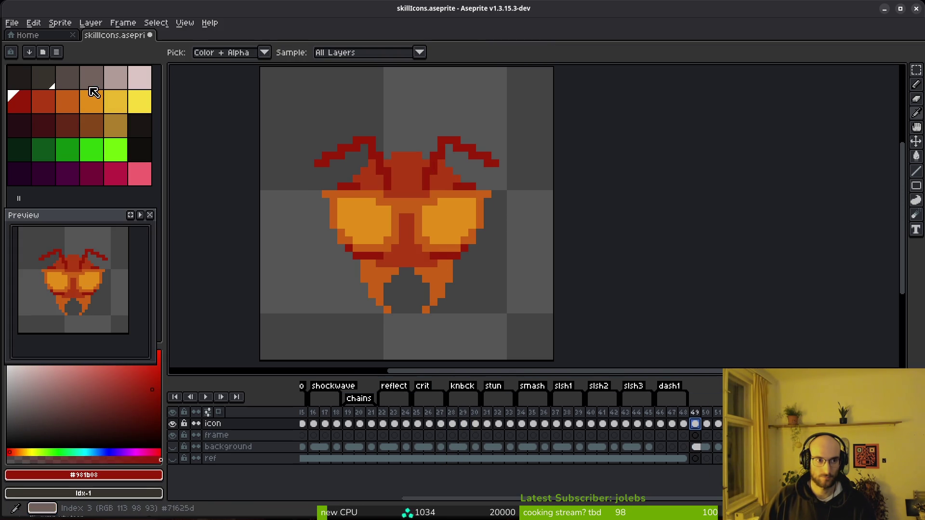
{"action": "right_click", "coordinate": [68, 79]}
{"action": "key", "text": "shift+r"}
{"action": "left_click", "coordinate": [319, 83]}
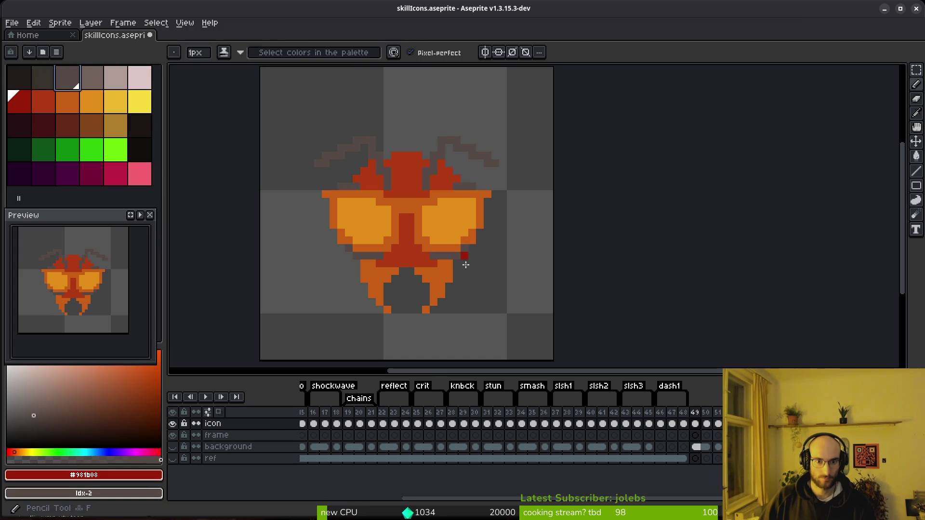
{"action": "key", "text": "period"}
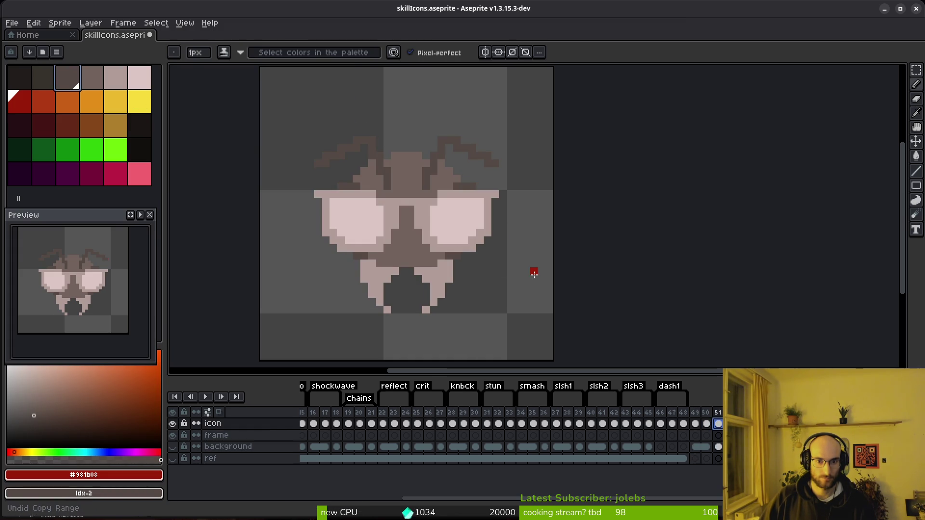
{"action": "key", "text": "ctrl+z"}
{"action": "key", "text": "ctrl+z"}
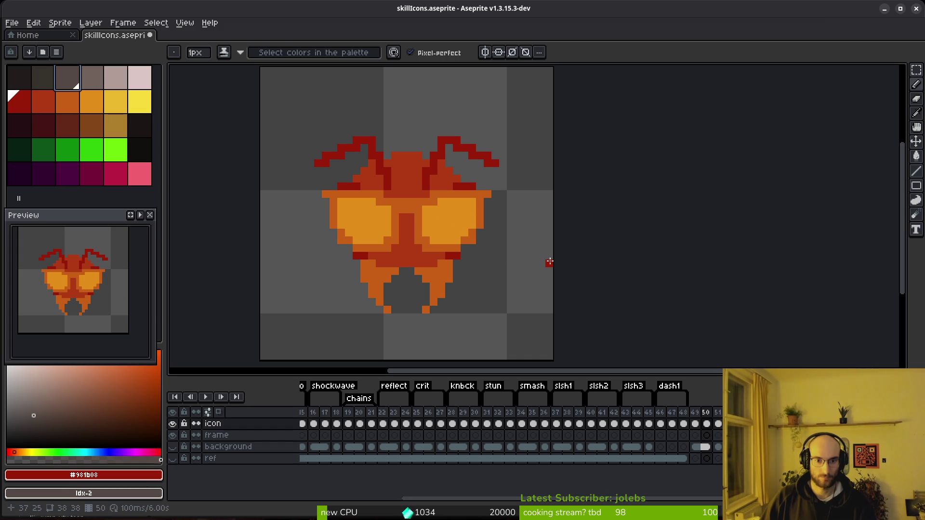
{"action": "key", "text": "ctrl+y"}
{"action": "key", "text": "ctrl+y"}
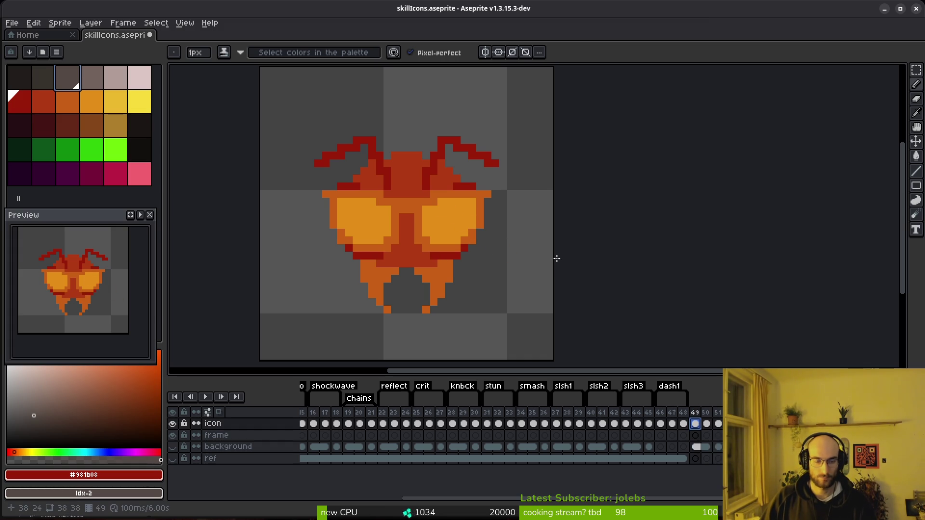
{"action": "key", "text": "ctrl+z"}
{"action": "key", "text": "ctrl+y"}
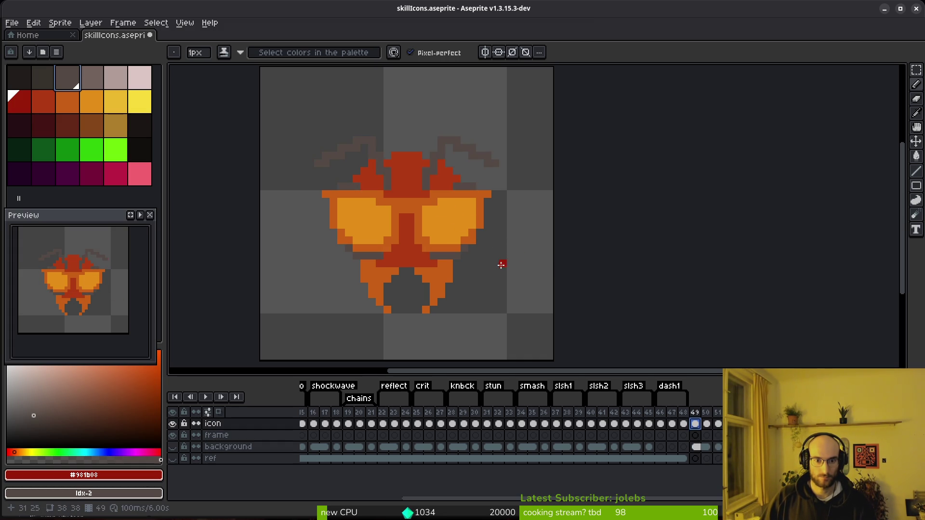
{"action": "scroll", "coordinate": [490, 262], "scroll_direction": "up", "scroll_amount": 3}
{"action": "scroll", "coordinate": [349, 246], "scroll_direction": "down", "scroll_amount": 3}
- Recolour the dark orange body and turn the orange outline pinkish-grey
{"action": "left_click", "coordinate": [331, 175], "text": "alt"}
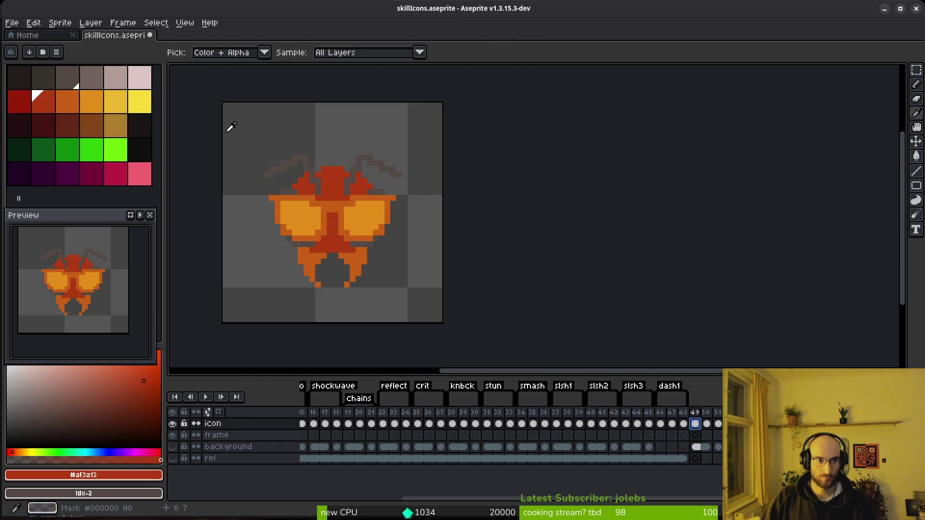
{"action": "key", "text": "shift+r"}
{"action": "left_click", "coordinate": [321, 84]}
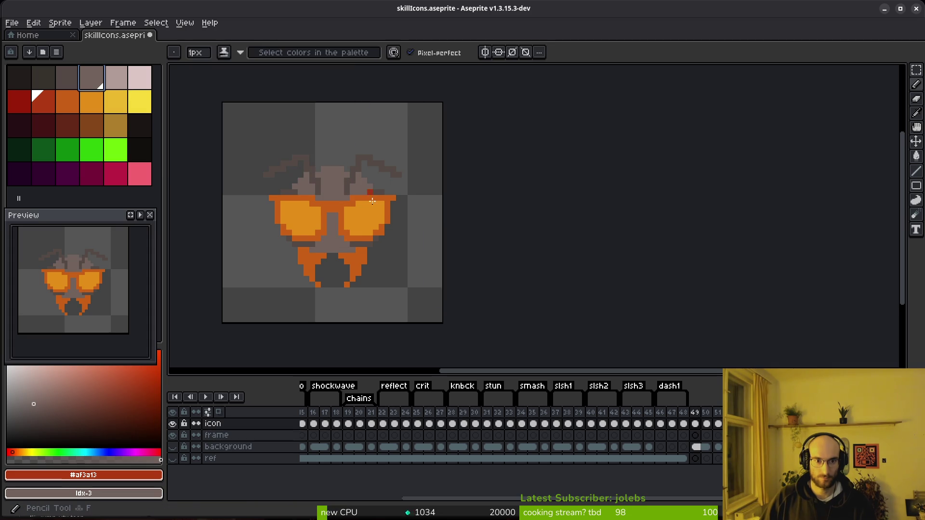
{"action": "scroll", "coordinate": [366, 216], "scroll_direction": "up", "scroll_amount": 1}
{"action": "left_click", "coordinate": [362, 269], "text": "alt"}
{"action": "right_click", "coordinate": [121, 87]}
{"action": "key", "text": "shift+r"}
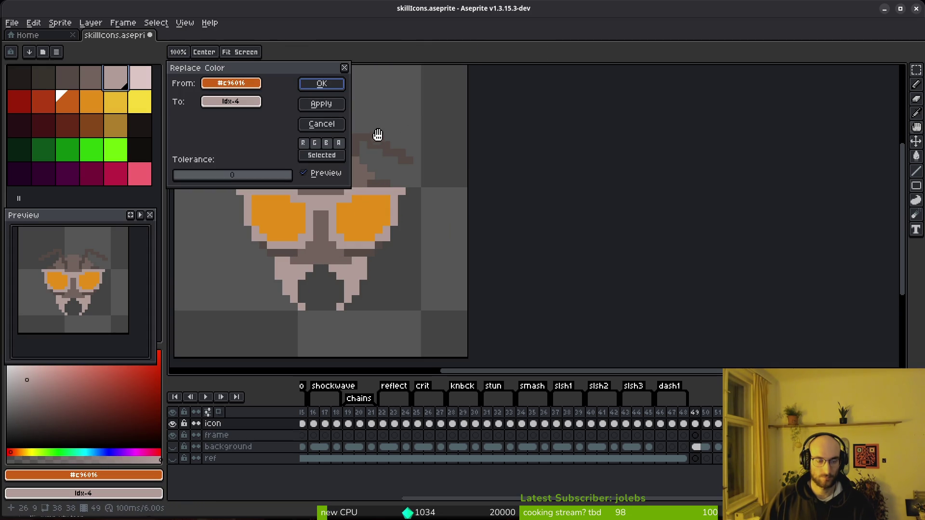
{"action": "left_click", "coordinate": [326, 88]}
- Turn the orange lenses pale pink and re-centre the beetle on the canvas
{"action": "left_click", "coordinate": [362, 208], "text": "alt"}
{"action": "right_click", "coordinate": [140, 78]}
{"action": "key", "text": "shift+r"}
{"action": "left_click", "coordinate": [321, 84]}
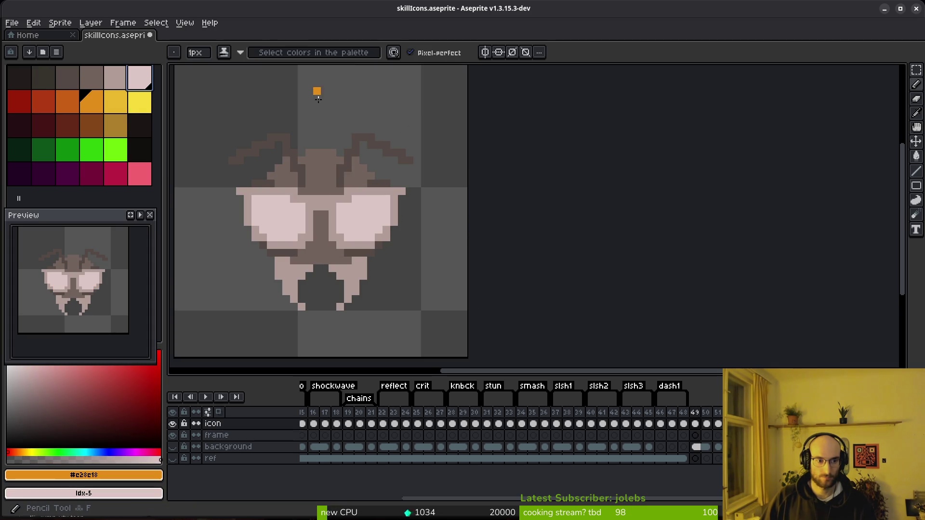
{"action": "left_click_drag", "start_coordinate": [316, 214], "coordinate": [481, 243]}
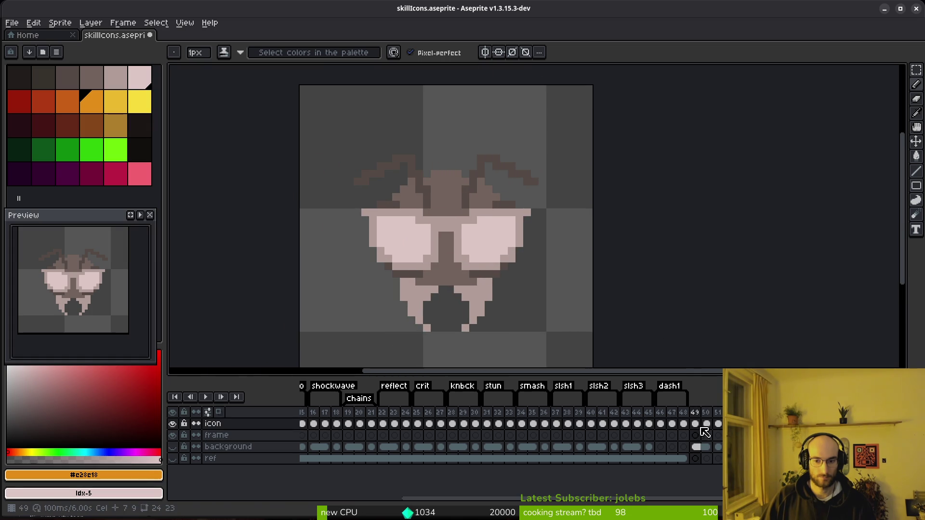
- Compare against the earlier orange lenses and save skillIcons.aseprite
{"action": "key", "text": "ctrl+z"}
{"action": "key", "text": "i"}
{"action": "key", "text": "ctrl+y"}
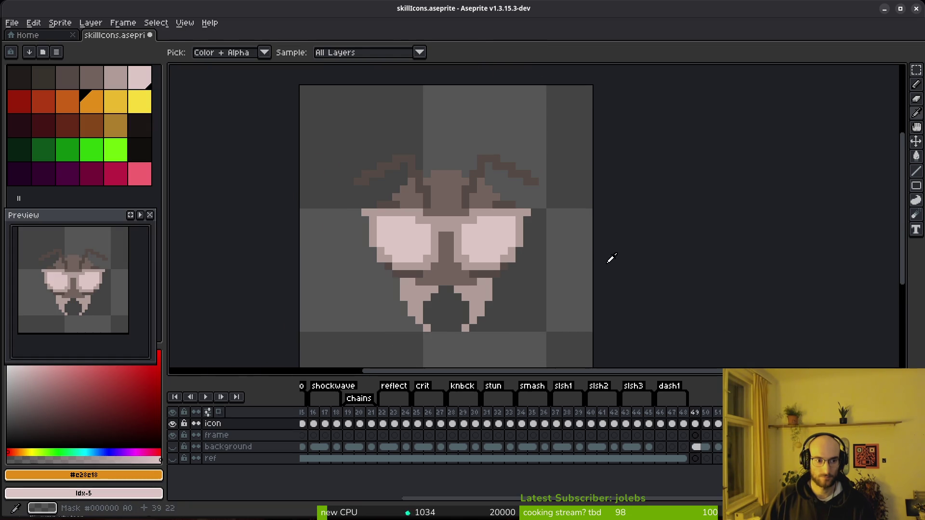
{"action": "key", "text": "b"}
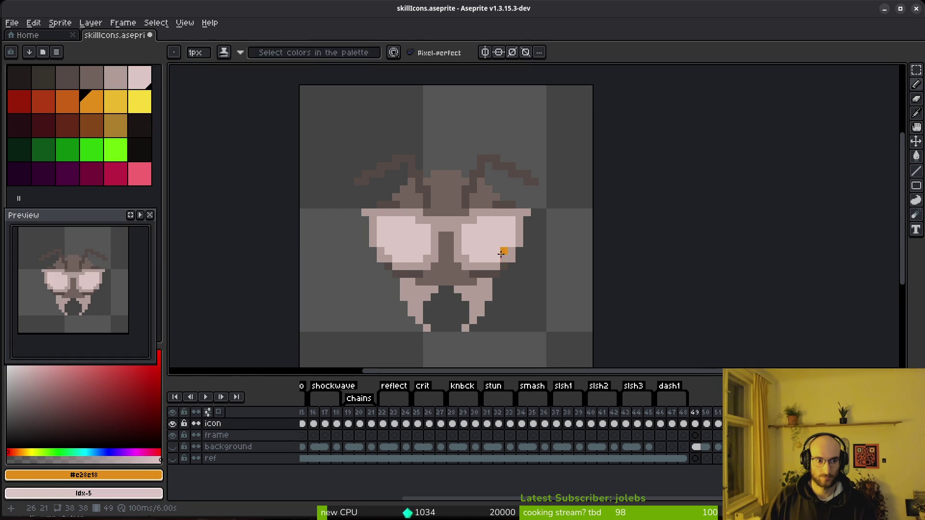
{"action": "scroll", "coordinate": [501, 254], "scroll_direction": "down", "scroll_amount": 2}
{"action": "key", "text": "ctrl+s"}
{"action": "key", "text": "ctrl+z"}
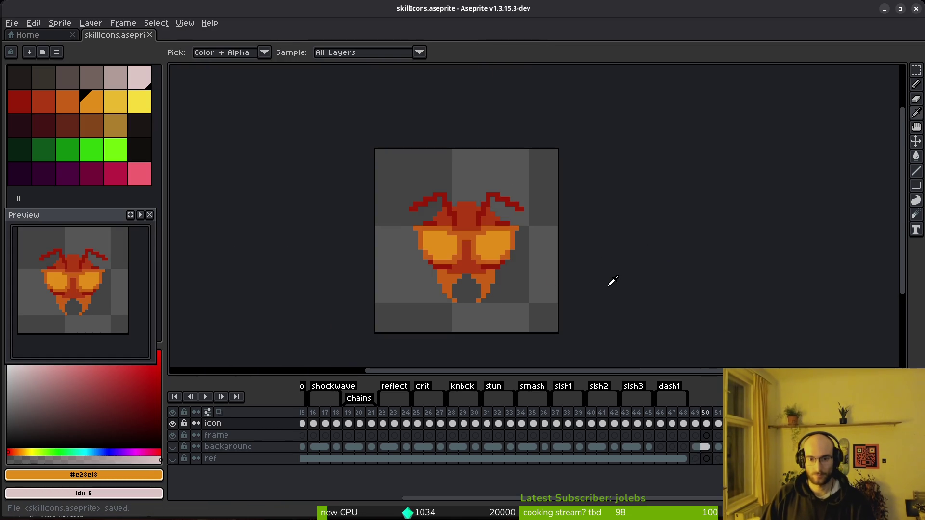
- Create a tag named uv spanning frames 49 to 51, then reselect those frames across all layers
{"action": "key", "text": "ctrl+y"}
{"action": "left_click_drag", "start_coordinate": [695, 412], "coordinate": [717, 418]}
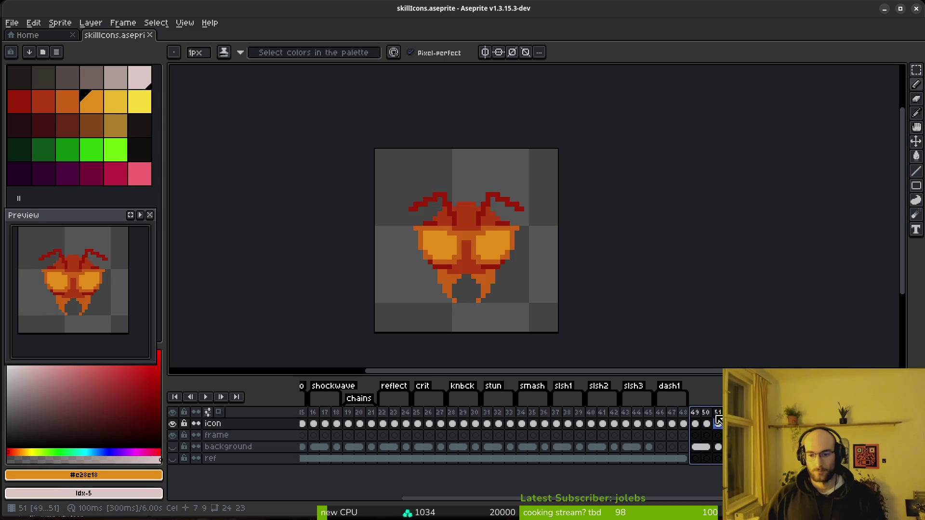
{"action": "key", "text": "F2"}
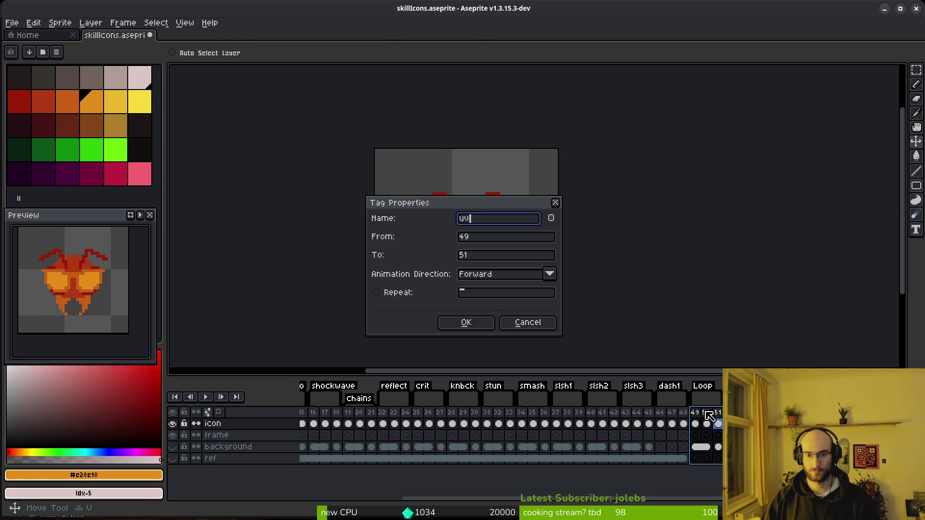
{"action": "key", "text": "Return"}
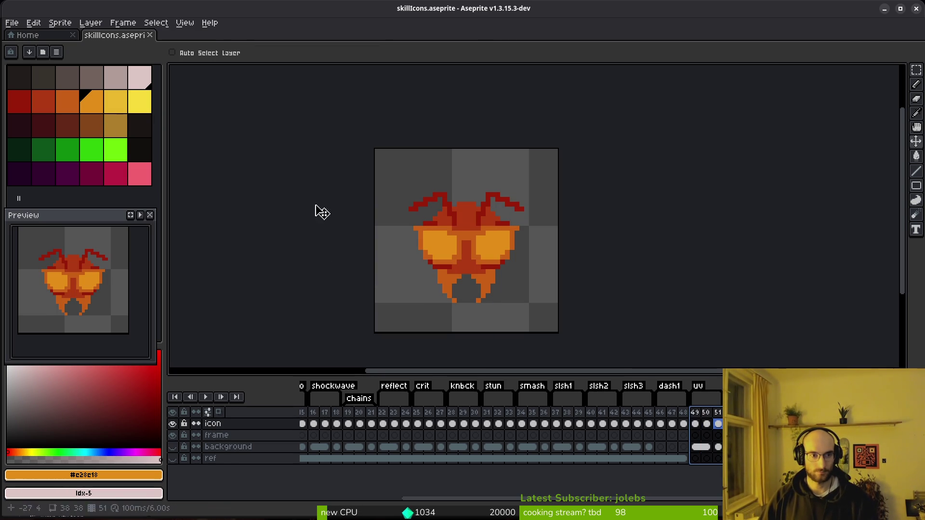
{"action": "left_click", "coordinate": [318, 459]}
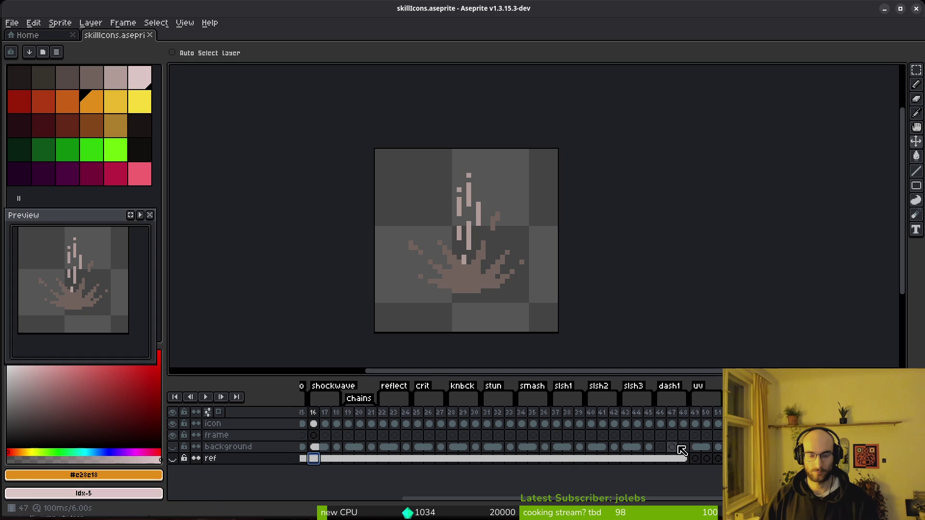
{"action": "left_click_drag", "start_coordinate": [697, 413], "coordinate": [725, 414]}
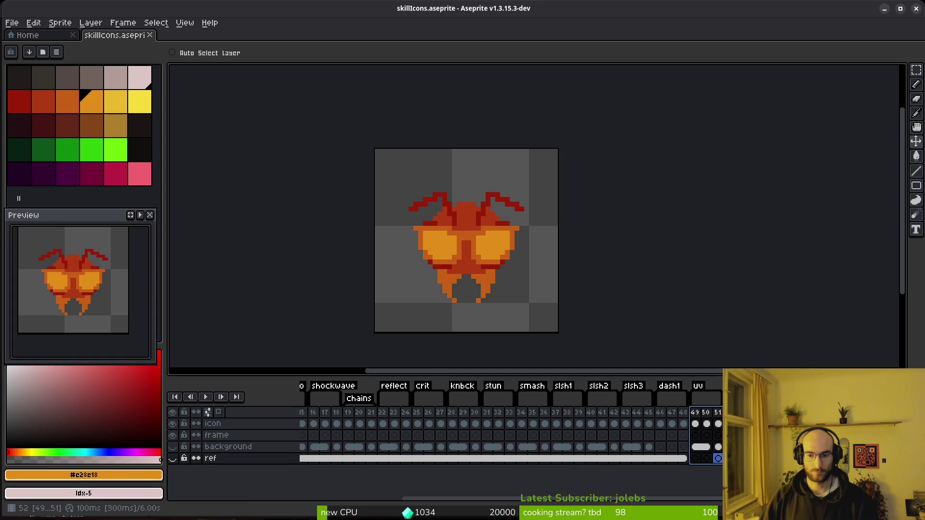
{"action": "key", "text": "ctrl+e"}
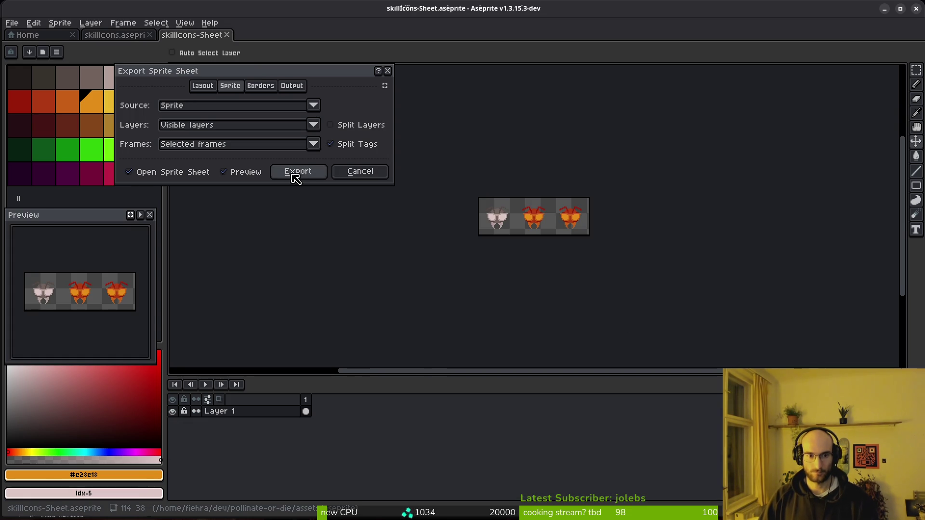
{"action": "key", "text": "Escape"}
{"action": "left_click", "coordinate": [717, 414]}
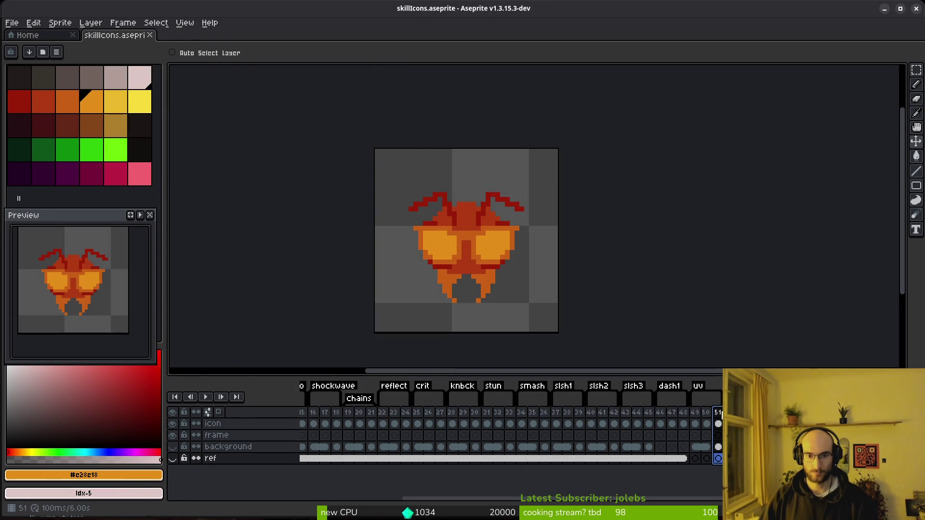
{"action": "scroll", "coordinate": [516, 258], "scroll_direction": "up", "scroll_amount": 1}
{"action": "left_click_drag", "start_coordinate": [457, 202], "coordinate": [478, 221]}
{"action": "key", "text": "i"}
{"action": "right_click", "coordinate": [142, 103]}
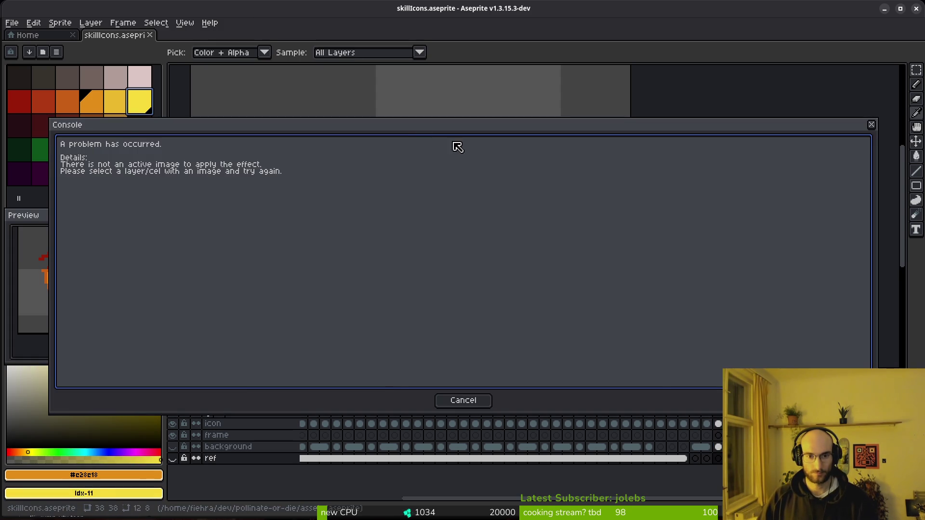
{"action": "key", "text": "Escape"}
{"action": "key", "text": "v"}
{"action": "left_click_drag", "start_coordinate": [465, 288], "coordinate": [473, 265]}
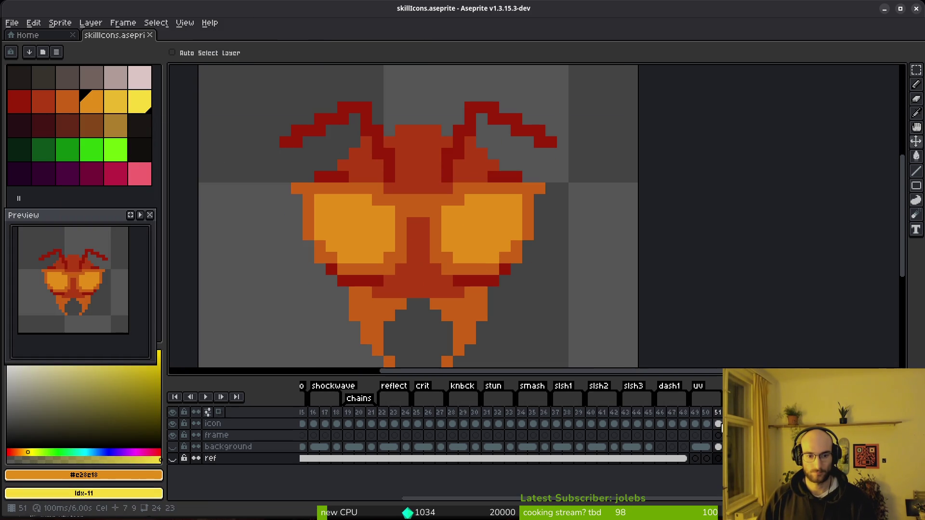
- Try turning frame 51's orange lenses golden yellow, then undo the attempt
{"action": "left_click", "coordinate": [718, 424]}
{"action": "key", "text": "i"}
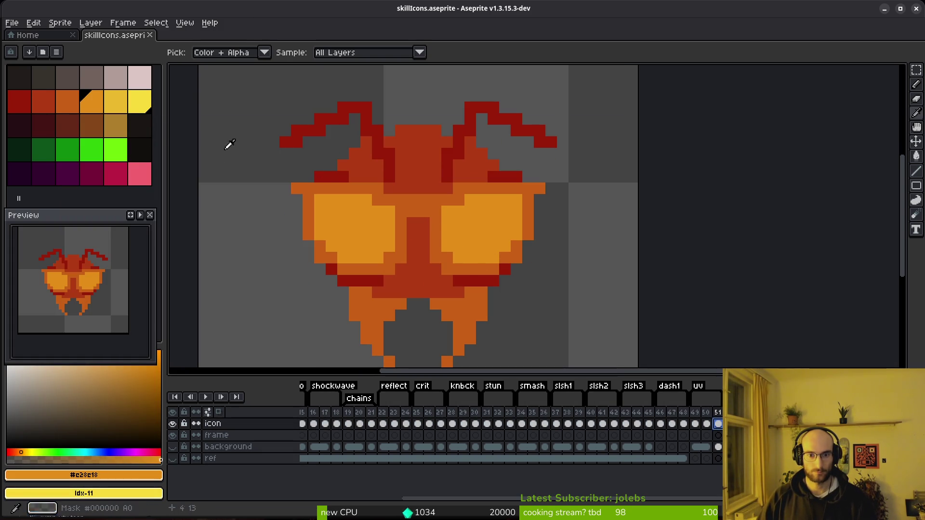
{"action": "key", "text": "shift+r"}
{"action": "key", "text": "Return"}
{"action": "left_click", "coordinate": [429, 198]}
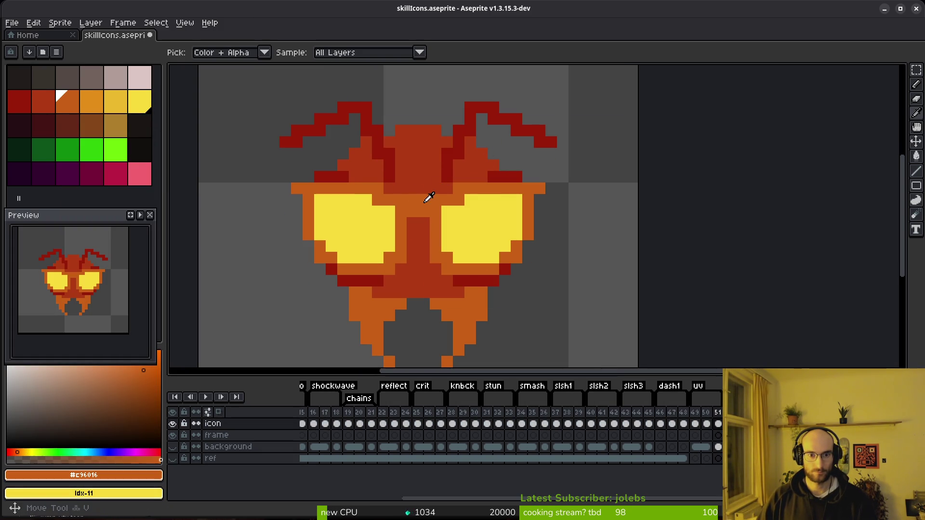
{"action": "right_click", "coordinate": [119, 109]}
{"action": "key", "text": "v"}
{"action": "key", "text": "shift+r"}
{"action": "key", "text": "Escape"}
{"action": "key", "text": "ctrl+z"}
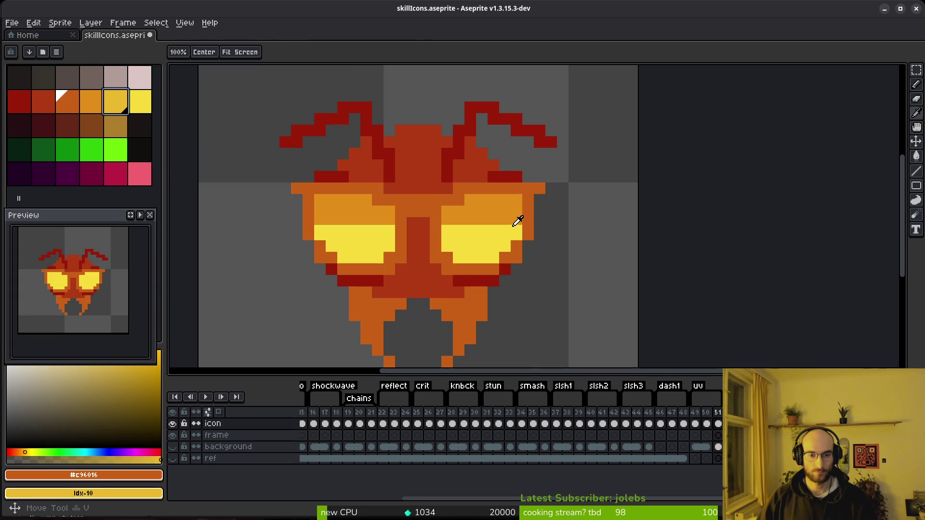
{"action": "key", "text": "ctrl+z"}
- Replace the orange lens colour with bright yellow and the darker orange frame with golden yellow
{"action": "left_click", "coordinate": [482, 221], "text": "alt"}
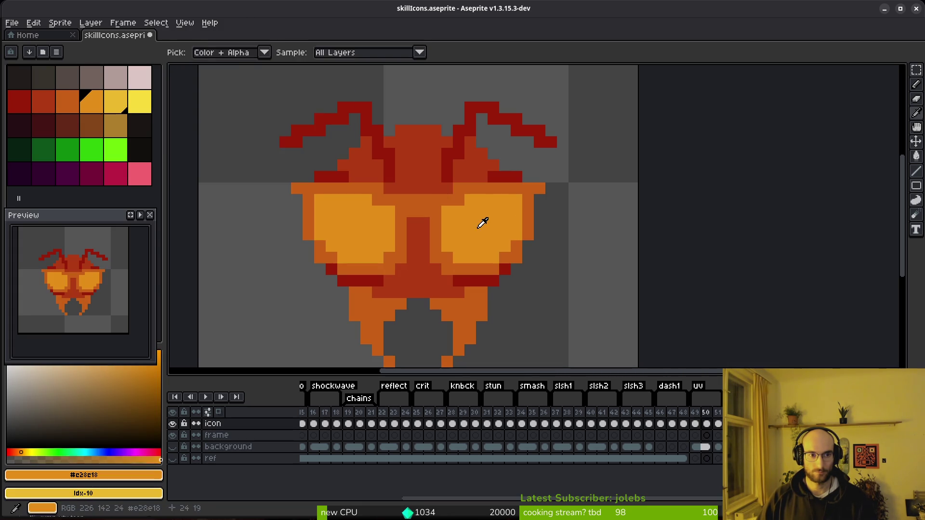
{"action": "right_click", "coordinate": [140, 107]}
{"action": "key", "text": "shift+r"}
{"action": "left_click", "coordinate": [339, 88]}
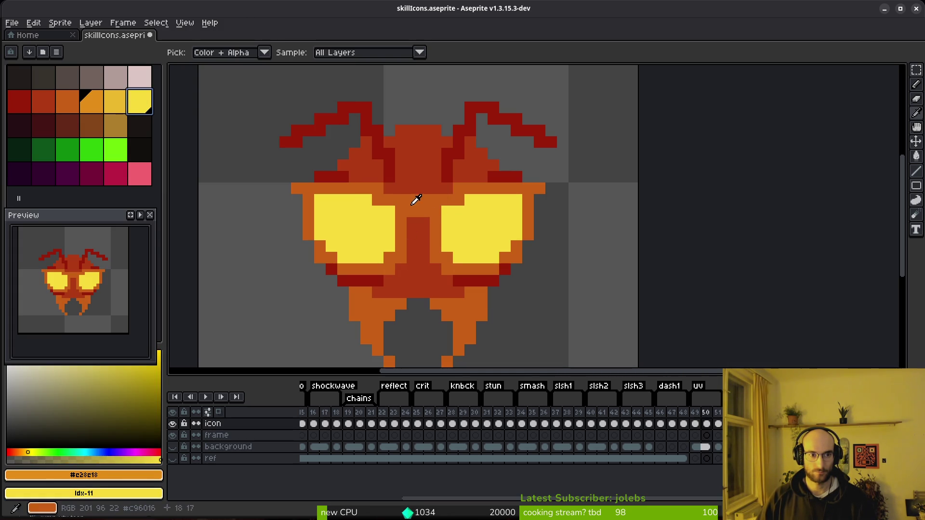
{"action": "left_click", "coordinate": [415, 200], "text": "alt"}
{"action": "right_click", "coordinate": [116, 101]}
{"action": "key", "text": "shift+r"}
{"action": "left_click", "coordinate": [337, 99]}
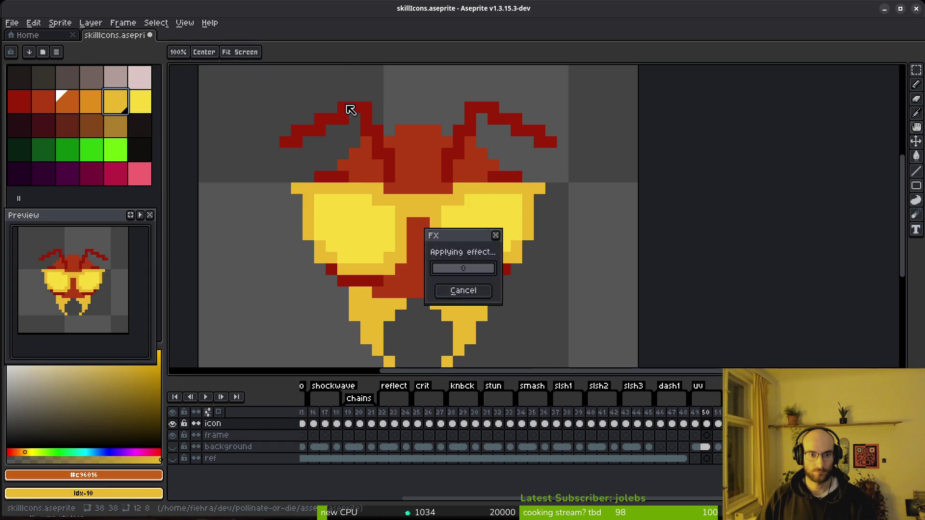
- Freehand-select the beetle's legs, recolour them orange, then deselect
{"action": "key", "text": "q"}
{"action": "mouse_move", "coordinate": [506, 280]}
{"action": "left_mouse_down"}
{"action": "mouse_move", "coordinate": [528, 222]}
{"action": "mouse_move", "coordinate": [359, 226]}
{"action": "mouse_move", "coordinate": [545, 275]}
{"action": "mouse_move", "coordinate": [511, 227]}
{"action": "left_mouse_up"}
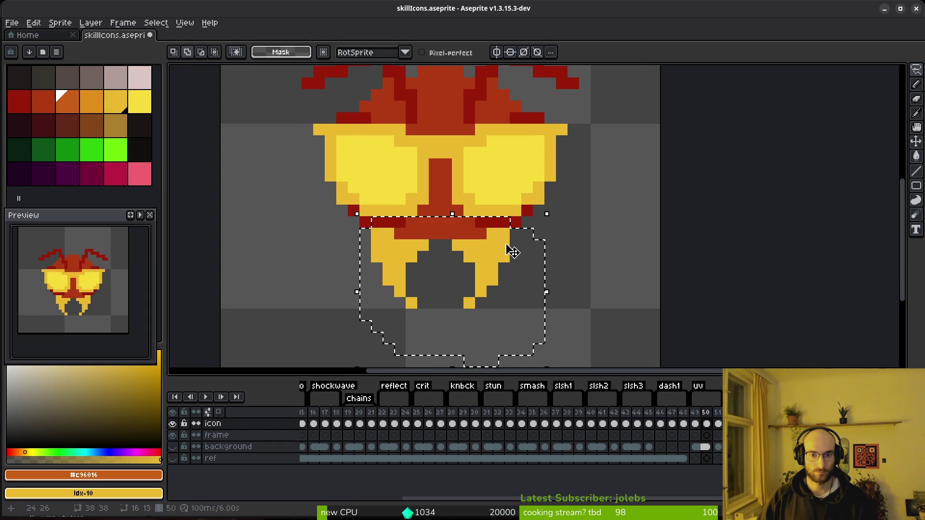
{"action": "left_click", "coordinate": [115, 102]}
{"action": "right_click", "coordinate": [94, 101]}
{"action": "key", "text": "shift+r"}
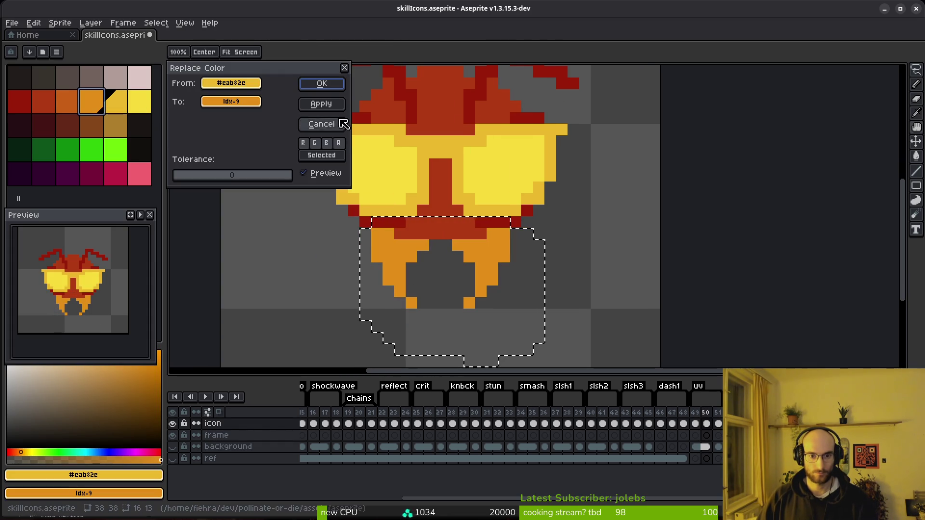
{"action": "left_click", "coordinate": [318, 88]}
{"action": "key", "text": "ctrl+d"}
- Recolour the dark orange body to a lighter orange and replace the dark red outline colour
{"action": "left_click", "coordinate": [463, 234], "text": "alt"}
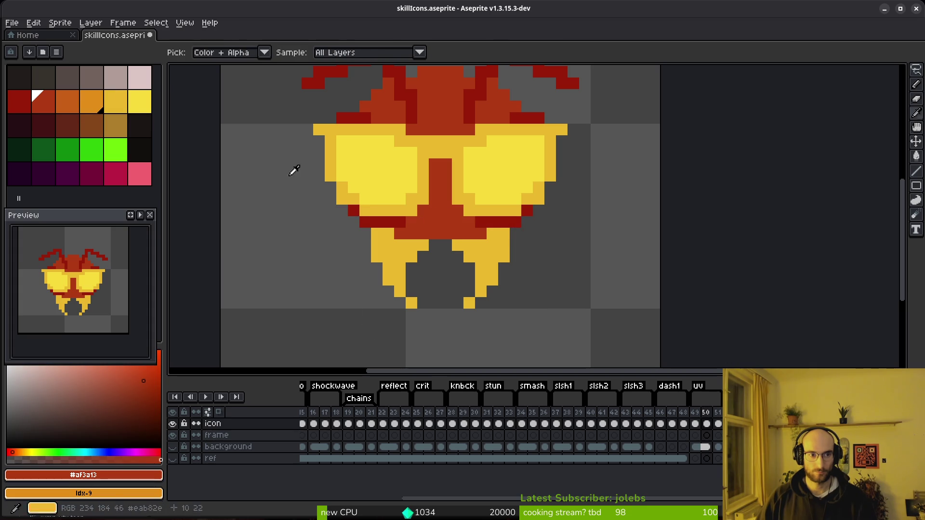
{"action": "right_click", "coordinate": [70, 108]}
{"action": "key", "text": "shift+r"}
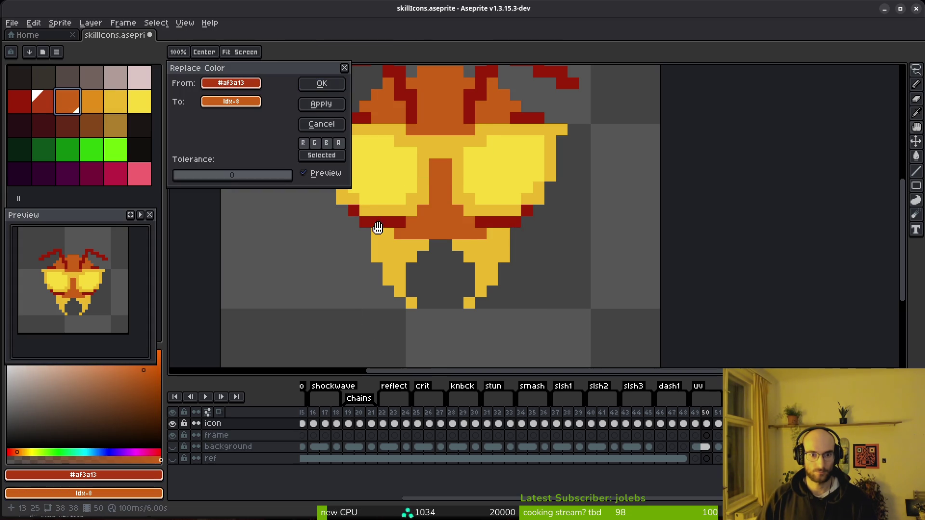
{"action": "left_click", "coordinate": [321, 84]}
{"action": "left_click", "coordinate": [383, 221], "text": "alt"}
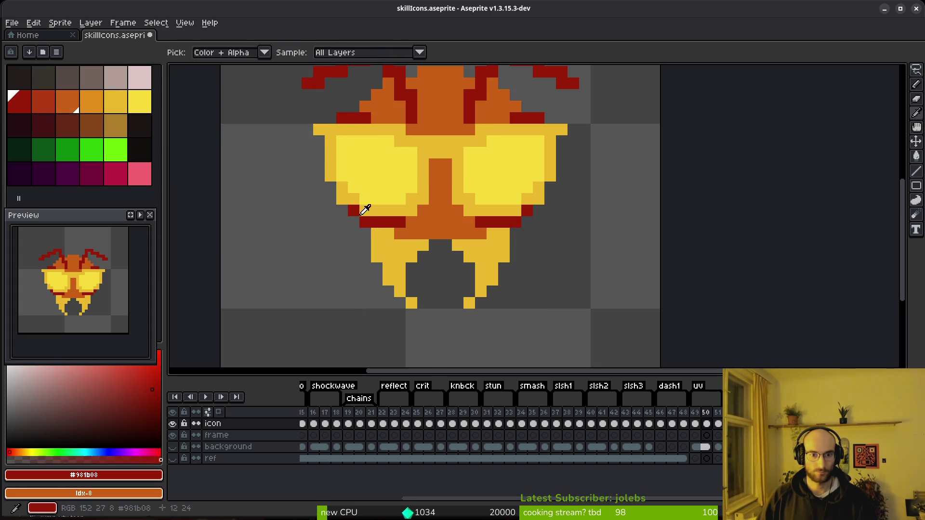
{"action": "right_click", "coordinate": [45, 98]}
{"action": "key", "text": "shift+r"}
{"action": "left_click", "coordinate": [321, 84]}
- Compare frames 50 and 51, undo the last colour replacement, and reselect frame 51's icon cel
{"action": "key", "text": "q"}
{"action": "scroll", "coordinate": [465, 161], "scroll_direction": "down", "scroll_amount": 5}
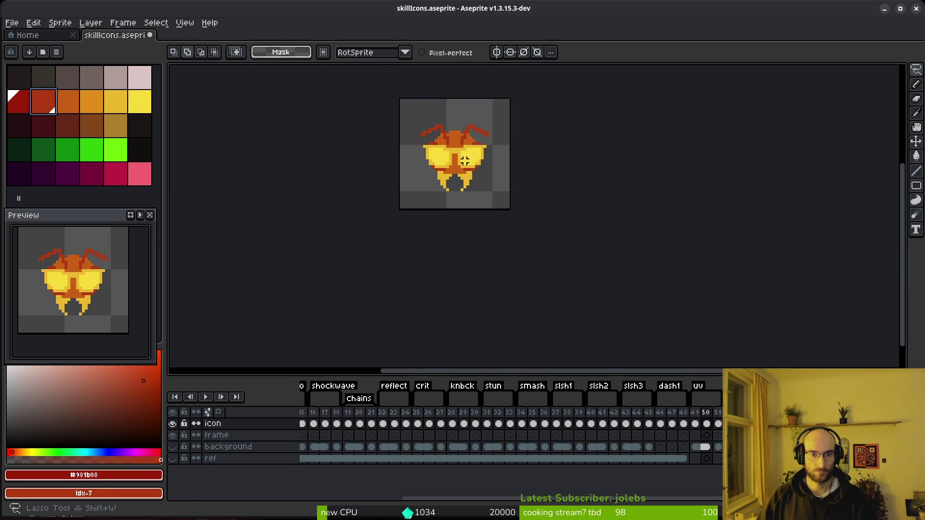
{"action": "key", "text": "i"}
{"action": "key", "text": "Right"}
{"action": "key", "text": "Left"}
{"action": "key", "text": "Right"}
{"action": "key", "text": "Left"}
{"action": "key", "text": "Right"}
{"action": "key", "text": "q"}
{"action": "key", "text": "Left"}
{"action": "key", "text": "ctrl+z"}
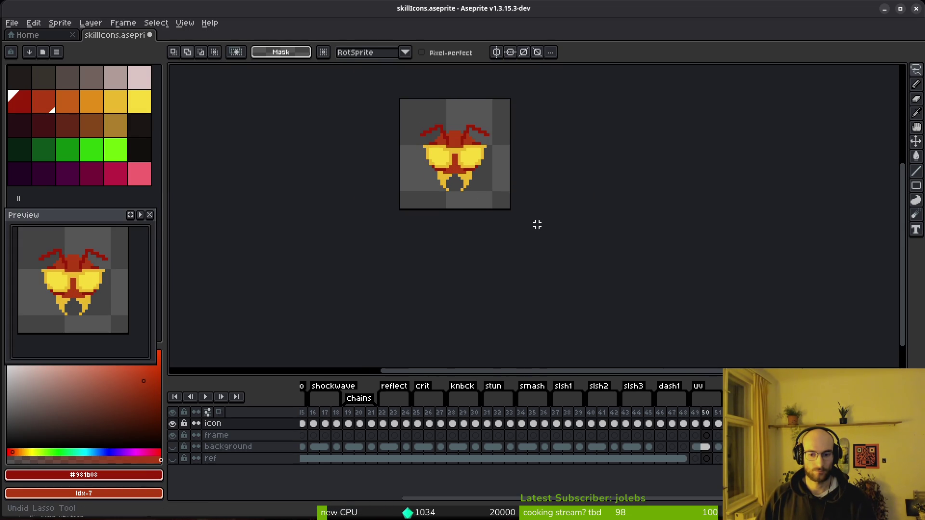
{"action": "left_click", "coordinate": [718, 424]}
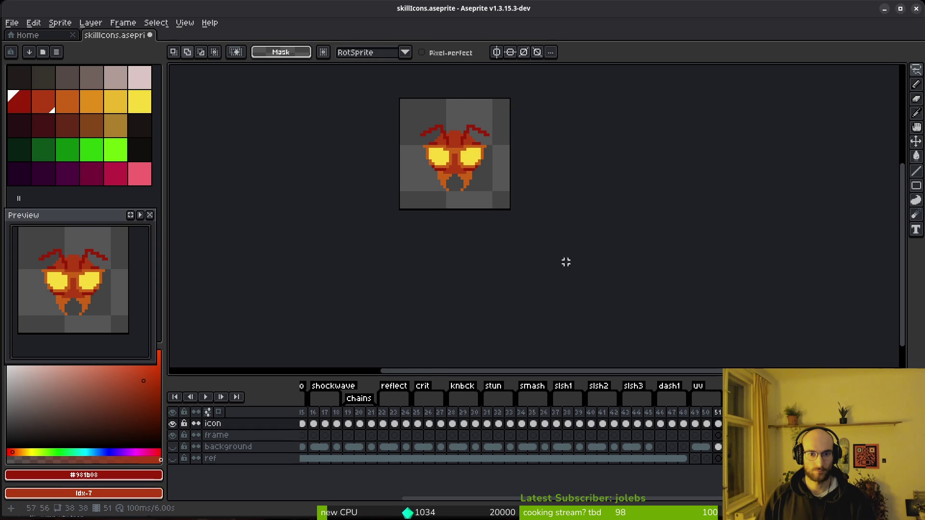
- Replace the sprite's orange with yellow on frame 51
{"action": "scroll", "coordinate": [444, 145], "scroll_direction": "up", "scroll_amount": 5}
{"action": "key", "text": "i"}
{"action": "left_click", "coordinate": [387, 177]}
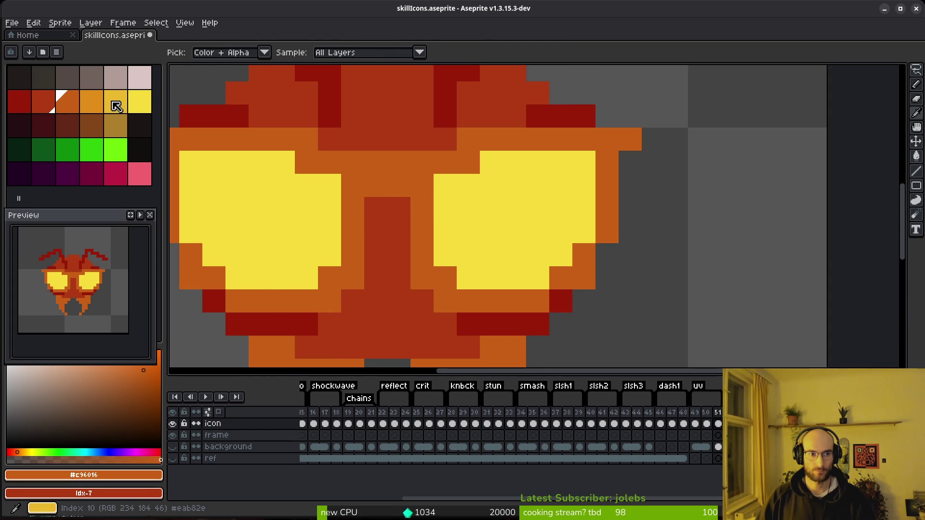
{"action": "right_click", "coordinate": [116, 106]}
{"action": "key", "text": "shift+r"}
{"action": "left_click", "coordinate": [324, 83]}
- Replace red-brown with orange and dark red with red-brown
{"action": "left_click", "coordinate": [397, 237]}
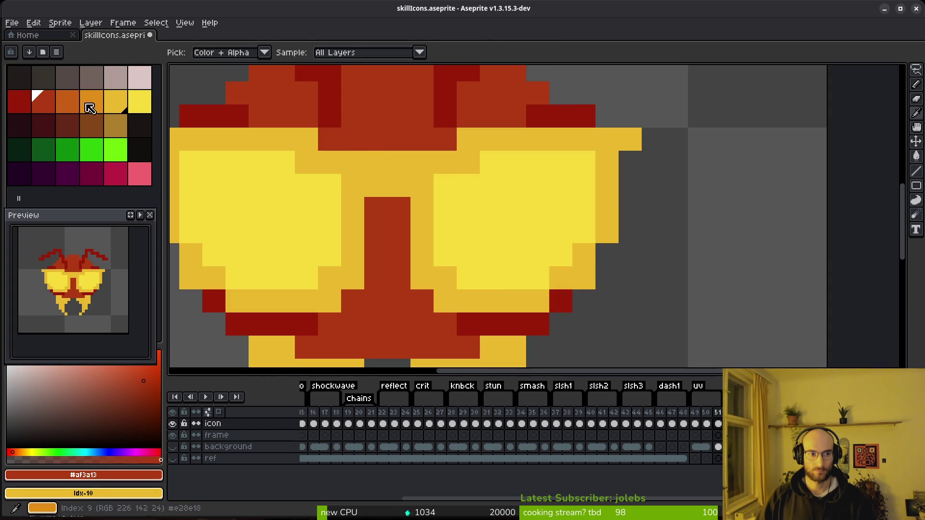
{"action": "right_click", "coordinate": [70, 103]}
{"action": "key", "text": "shift+r"}
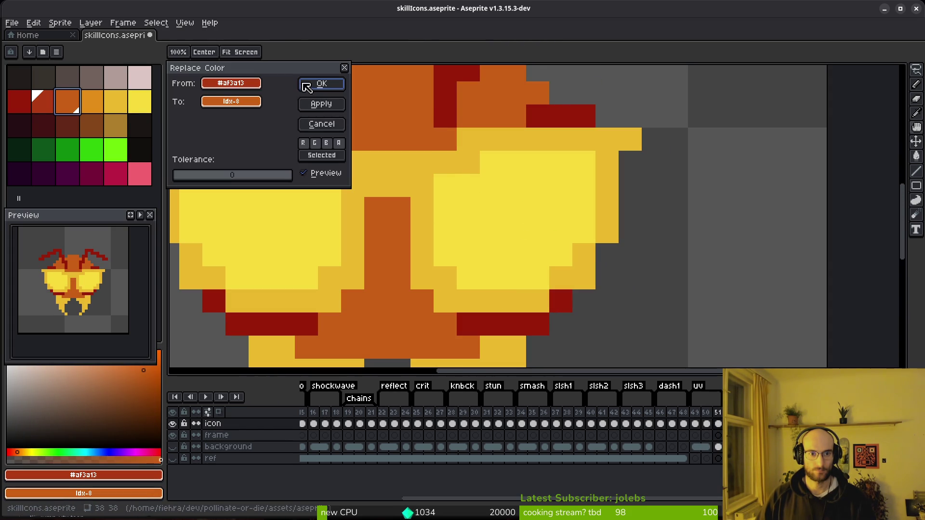
{"action": "left_click", "coordinate": [314, 84]}
{"action": "left_click", "coordinate": [441, 94]}
{"action": "right_click", "coordinate": [44, 103]}
{"action": "key", "text": "shift+r"}
{"action": "left_click", "coordinate": [324, 84]}
- Compare against earlier frames and undo the last colour replacement
{"action": "scroll", "coordinate": [487, 243], "scroll_direction": "down", "scroll_amount": 3}
{"action": "key", "text": "alt"}
{"action": "key", "text": "Left"}
{"action": "key", "text": "Left"}
{"action": "key", "text": "Right"}
{"action": "key", "text": "Right"}
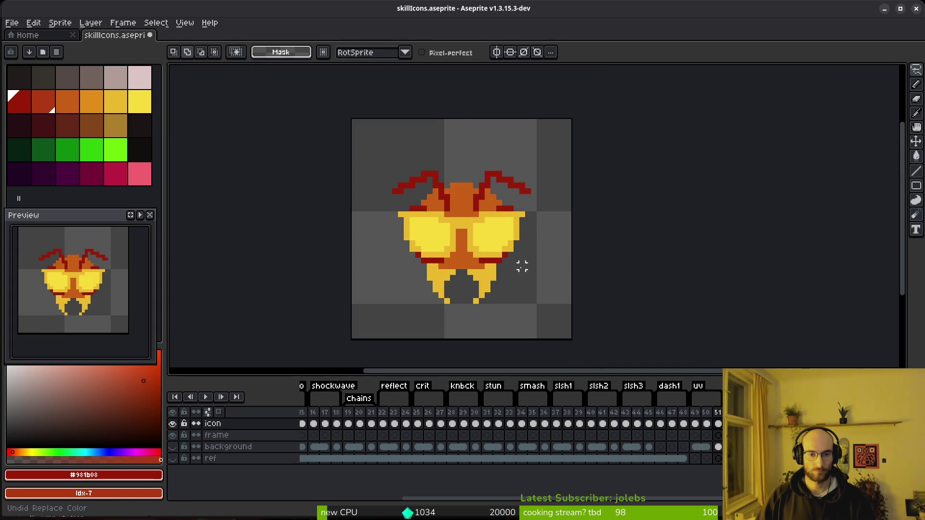
{"action": "key", "text": "ctrl+z"}
- Turn the red-brown into the other, lighter orange instead
{"action": "left_click", "coordinate": [474, 189], "text": "alt"}
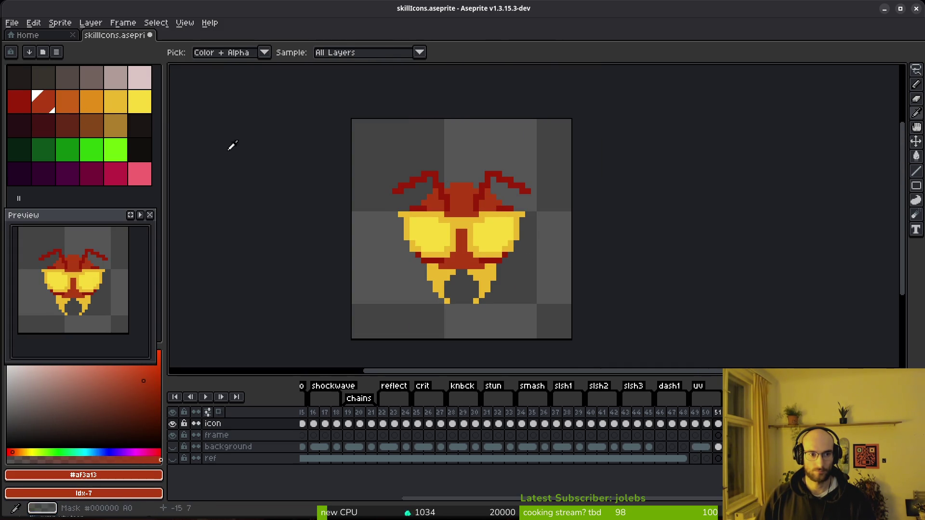
{"action": "right_click", "coordinate": [103, 103]}
{"action": "key", "text": "shift+r"}
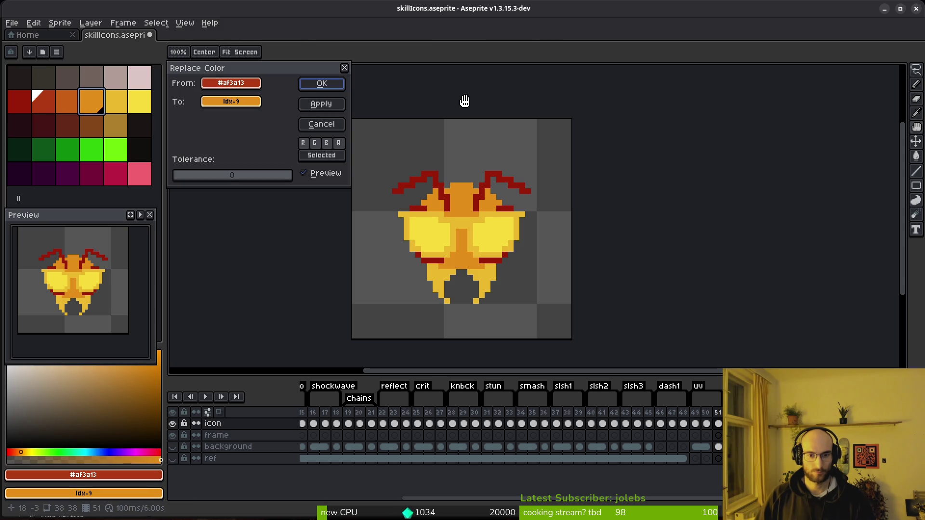
{"action": "key", "text": "Escape"}
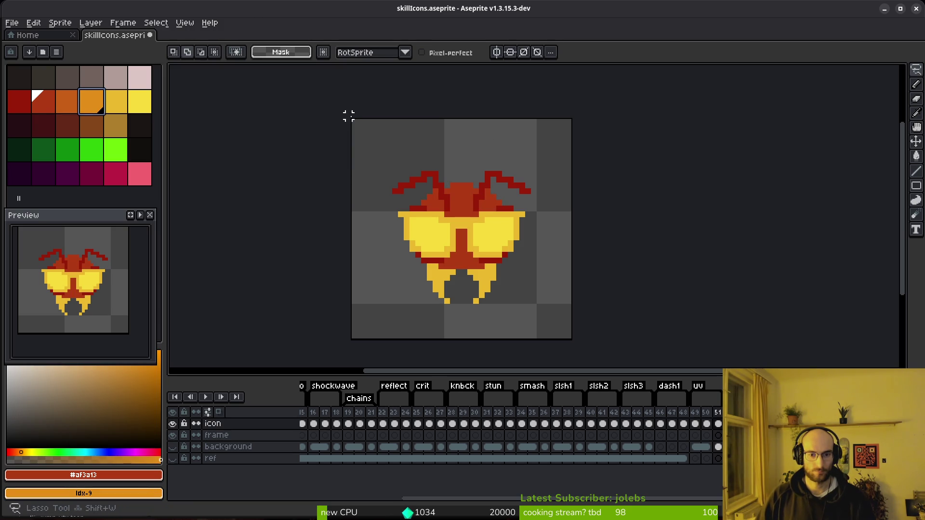
{"action": "right_click", "coordinate": [68, 101]}
{"action": "key", "text": "shift+r"}
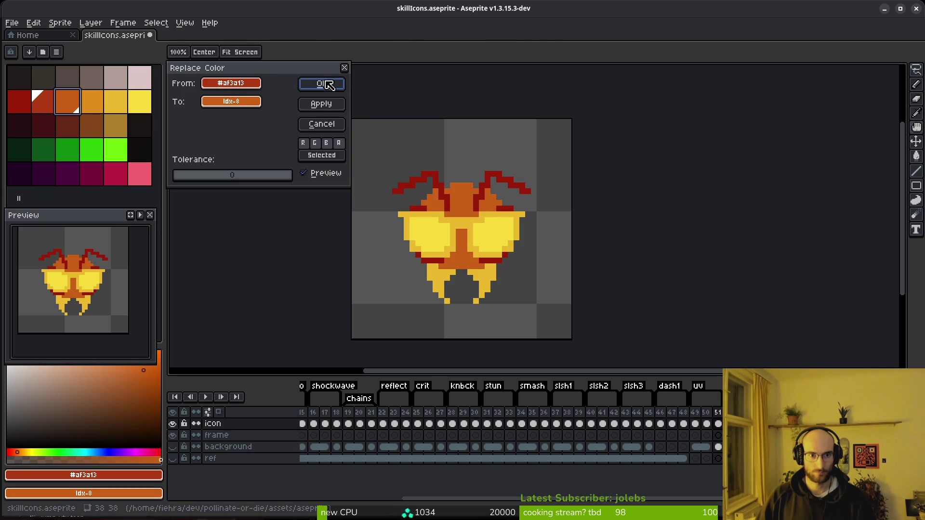
{"action": "left_click", "coordinate": [328, 85]}
- Turn the dark red into red-brown, save with Ctrl+S, and play the animation
{"action": "left_click", "coordinate": [398, 188], "text": "alt"}
{"action": "right_click", "coordinate": [43, 101]}
{"action": "key", "text": "shift+r"}
{"action": "left_click", "coordinate": [322, 85]}
{"action": "scroll", "coordinate": [528, 239], "scroll_direction": "down", "scroll_amount": 1}
{"action": "key", "text": "m"}
{"action": "key", "text": "ctrl+s"}
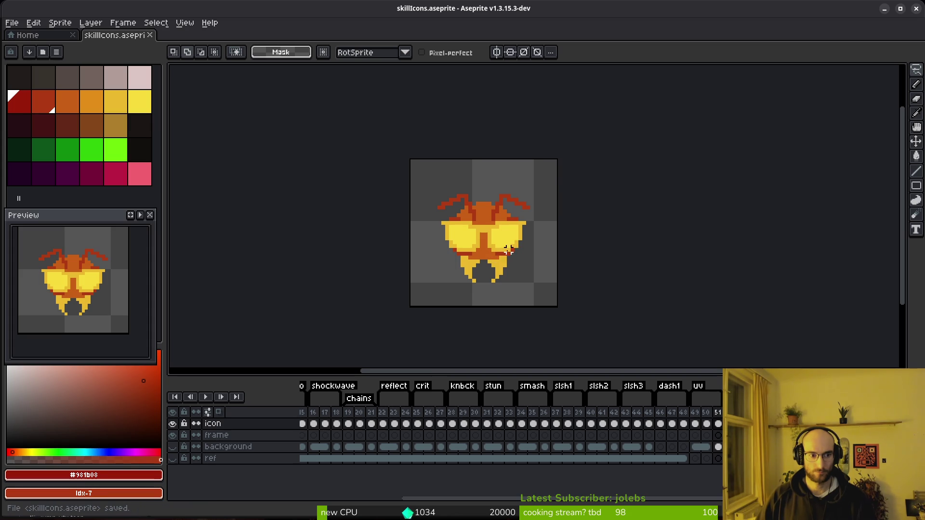
{"action": "scroll", "coordinate": [510, 249], "scroll_direction": "down", "scroll_amount": 1}
{"action": "key", "text": "i"}
{"action": "key", "text": "Return"}
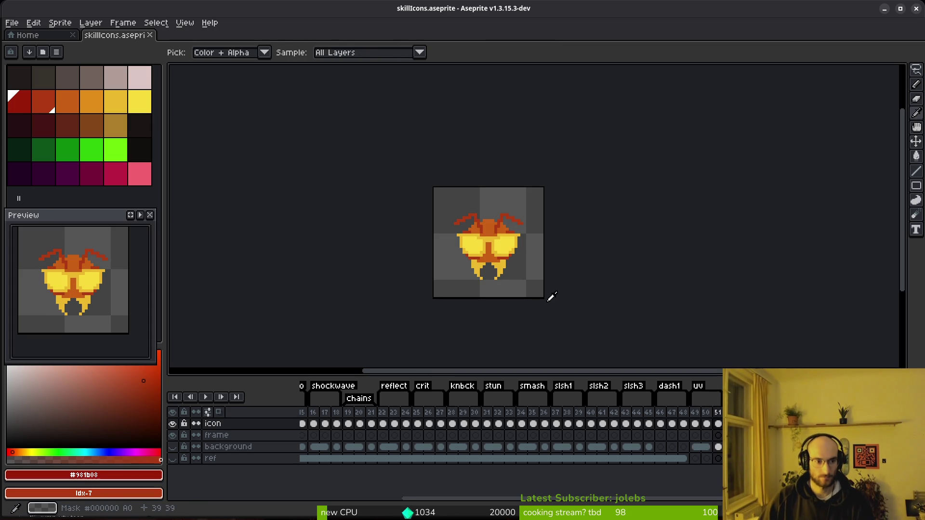
- Stop playback, save, and pick white with the Pencil, zoomed in on the sunglasses
{"action": "key", "text": "m"}
{"action": "scroll", "coordinate": [499, 241], "scroll_direction": "up", "scroll_amount": 3}
{"action": "key", "text": "ctrl+s"}
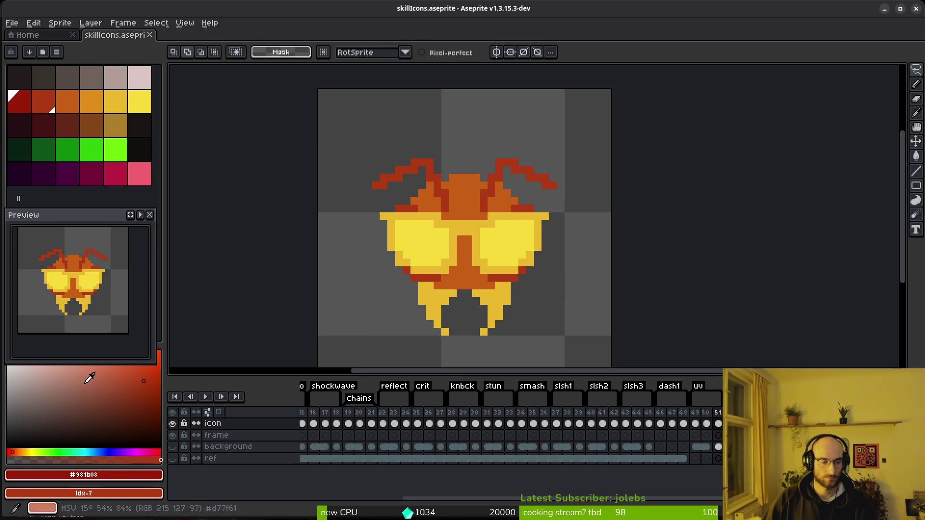
{"action": "left_click", "coordinate": [8, 367]}
{"action": "key", "text": "b"}
{"action": "scroll", "coordinate": [516, 232], "scroll_direction": "up", "scroll_amount": 1}
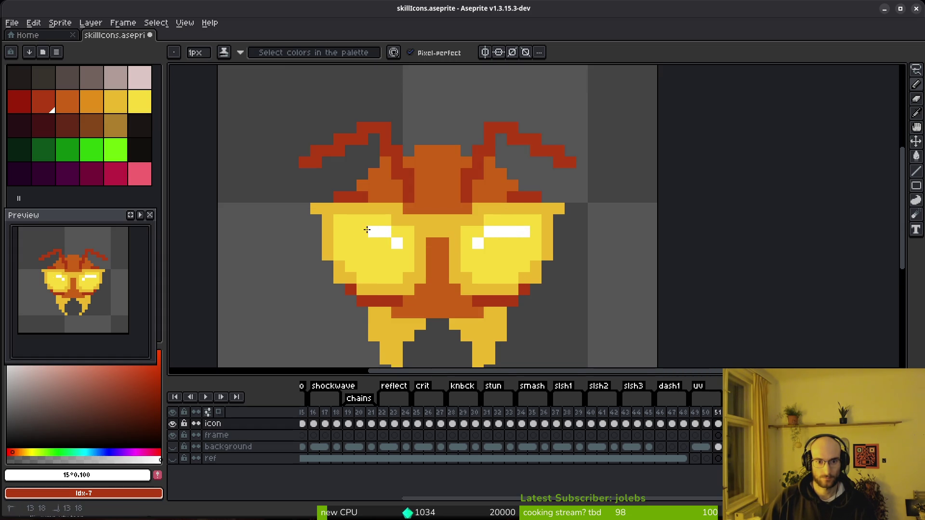
{"action": "scroll", "coordinate": [593, 312], "scroll_direction": "down", "scroll_amount": 4}
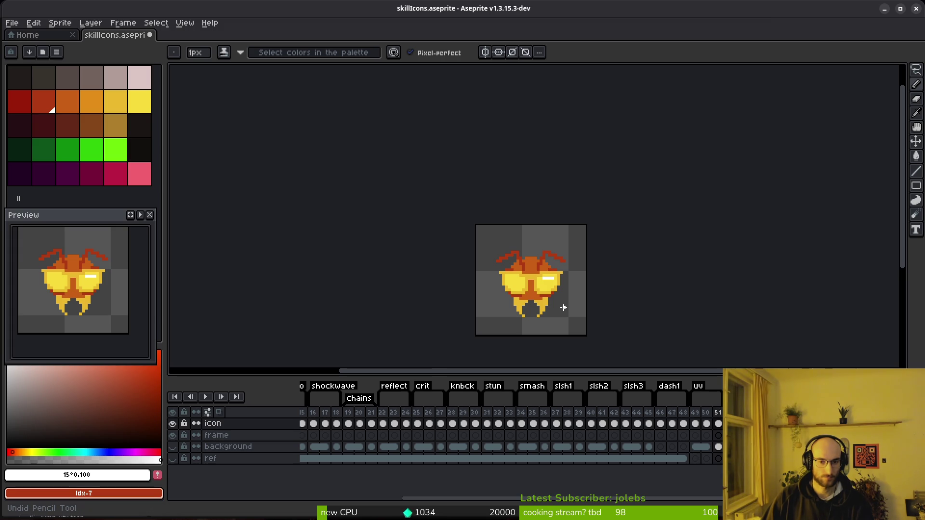
{"action": "key", "text": "ctrl+s"}
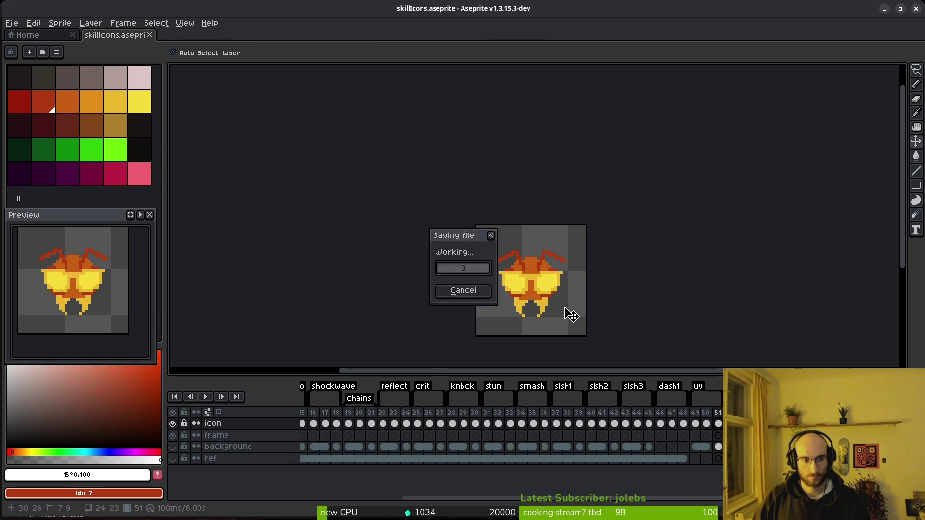
{"action": "scroll", "coordinate": [568, 262], "scroll_direction": "up", "scroll_amount": 3}
{"action": "scroll", "coordinate": [569, 263], "scroll_direction": "up", "scroll_amount": 3}
- Draw diagonal white glare streaks across both yellow lenses, sampling the lens yellow for tidying
{"action": "mouse_move", "coordinate": [586, 169]}
{"action": "left_mouse_down"}
{"action": "mouse_move", "coordinate": [533, 265]}
{"action": "mouse_move", "coordinate": [570, 193]}
{"action": "mouse_move", "coordinate": [512, 264]}
{"action": "mouse_move", "coordinate": [601, 195]}
{"action": "mouse_move", "coordinate": [615, 202]}
{"action": "mouse_move", "coordinate": [570, 253]}
{"action": "mouse_move", "coordinate": [554, 252]}
{"action": "mouse_move", "coordinate": [609, 205]}
{"action": "left_mouse_up"}
{"action": "left_click", "coordinate": [500, 263]}
{"action": "scroll", "coordinate": [626, 172], "scroll_direction": "down", "scroll_amount": 5}
{"action": "scroll", "coordinate": [615, 289], "scroll_direction": "up", "scroll_amount": 4}
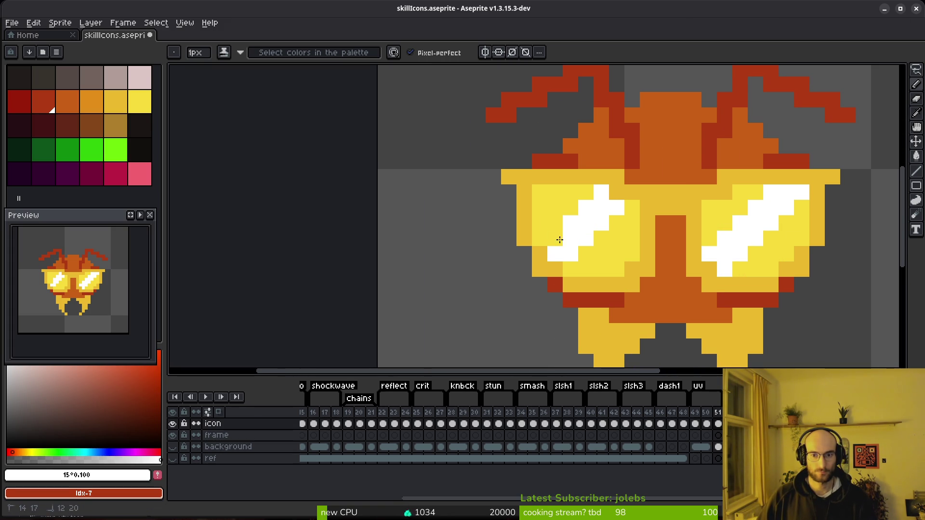
{"action": "mouse_move", "coordinate": [597, 240]}
{"action": "left_mouse_down"}
{"action": "mouse_move", "coordinate": [620, 206]}
{"action": "mouse_move", "coordinate": [632, 208]}
{"action": "mouse_move", "coordinate": [558, 235]}
{"action": "left_mouse_up"}
{"action": "right_click", "coordinate": [591, 192], "text": "alt"}
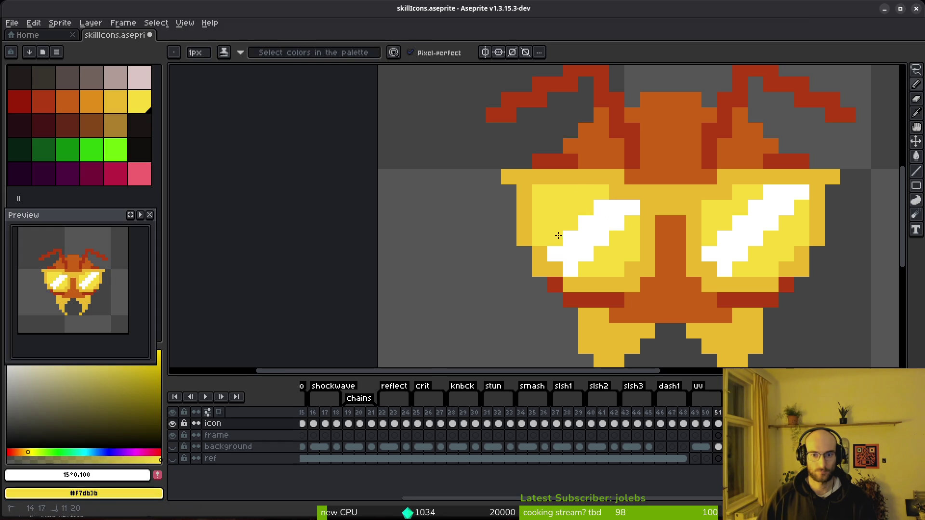
{"action": "scroll", "coordinate": [558, 235], "scroll_direction": "down", "scroll_amount": 4}
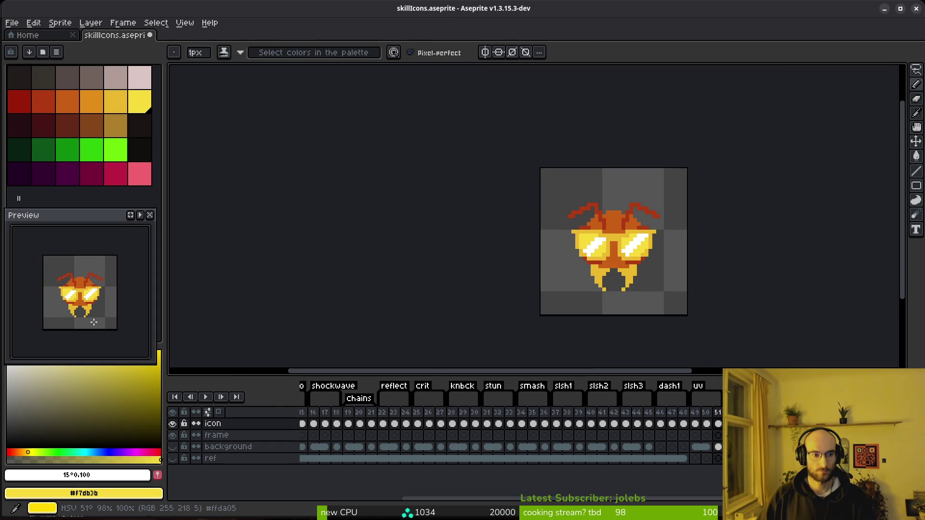
{"action": "key", "text": "comma"}
{"action": "scroll", "coordinate": [650, 248], "scroll_direction": "up", "scroll_amount": 3}
{"action": "key", "text": "period"}
{"action": "scroll", "coordinate": [650, 247], "scroll_direction": "up", "scroll_amount": 1}
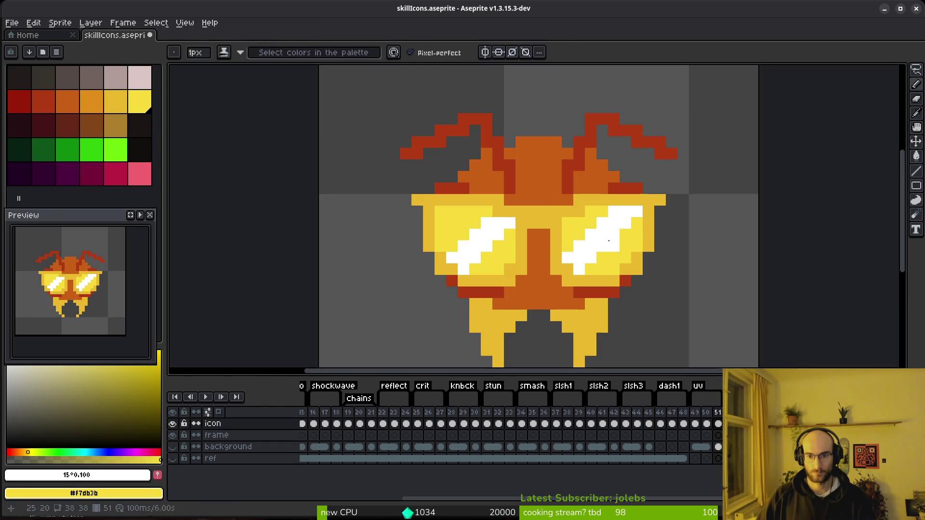
- Copy both lens highlights and paste them onto frames 50 and 49
{"action": "key", "text": "w"}
{"action": "left_click", "coordinate": [603, 236]}
{"action": "left_click", "coordinate": [486, 243], "text": "shift"}
{"action": "key", "text": "ctrl+c"}
{"action": "key", "text": "comma"}
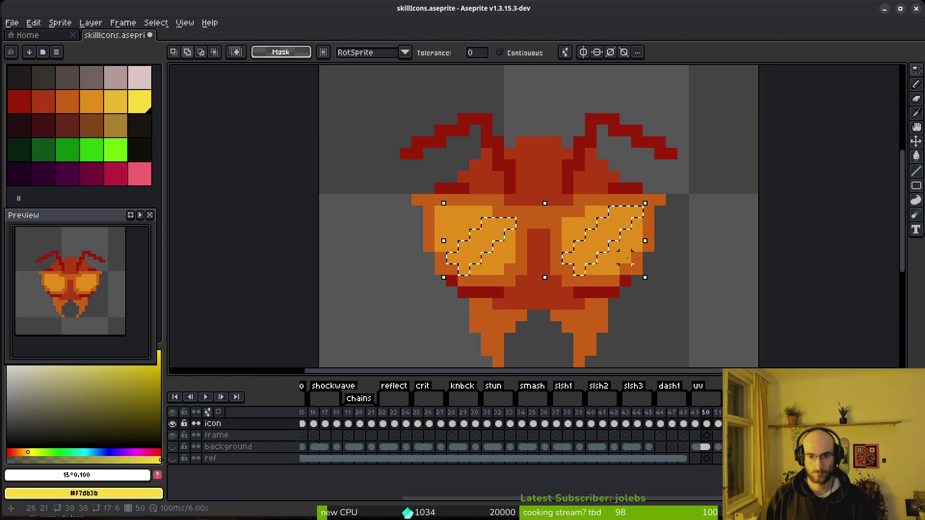
{"action": "key", "text": "ctrl+v"}
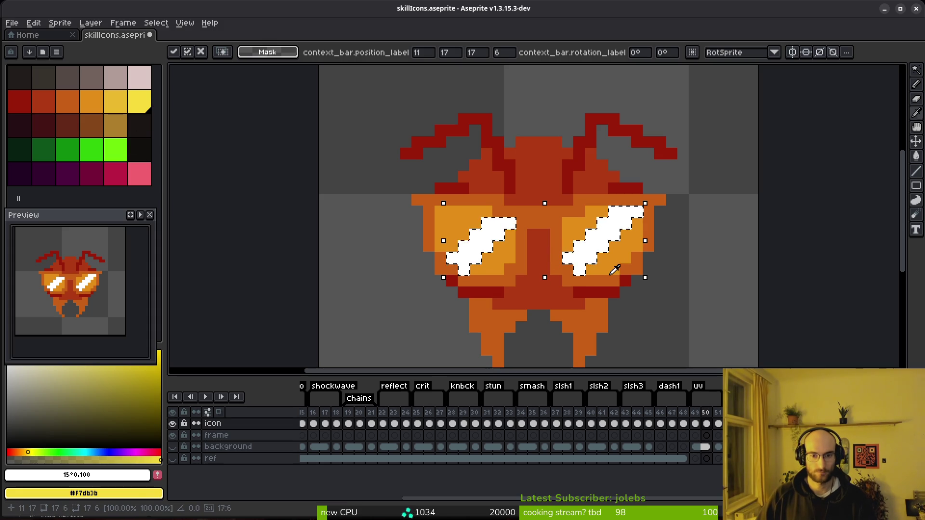
{"action": "key", "text": "comma"}
{"action": "key", "text": "ctrl+v"}
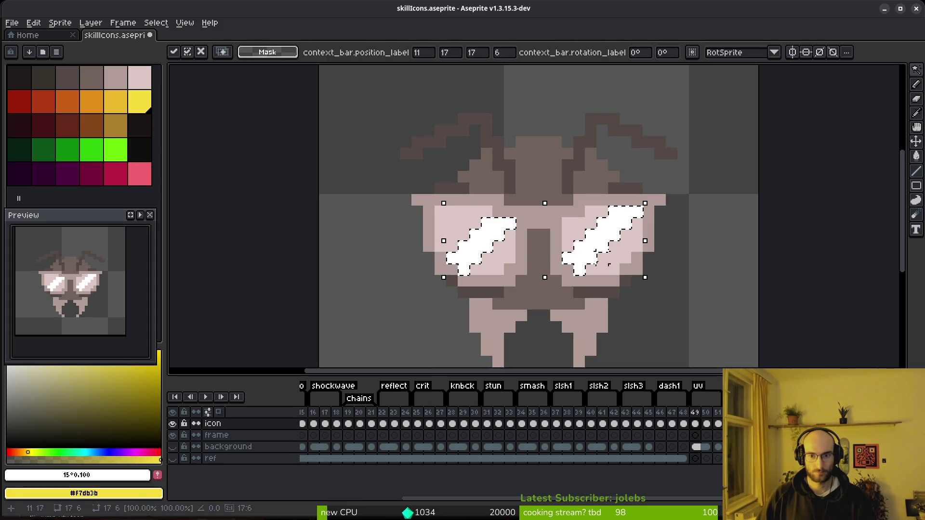
{"action": "key", "text": "Return"}
- On frame 50, replace the white highlight pixels with the yellow swatch
{"action": "key", "text": "i"}
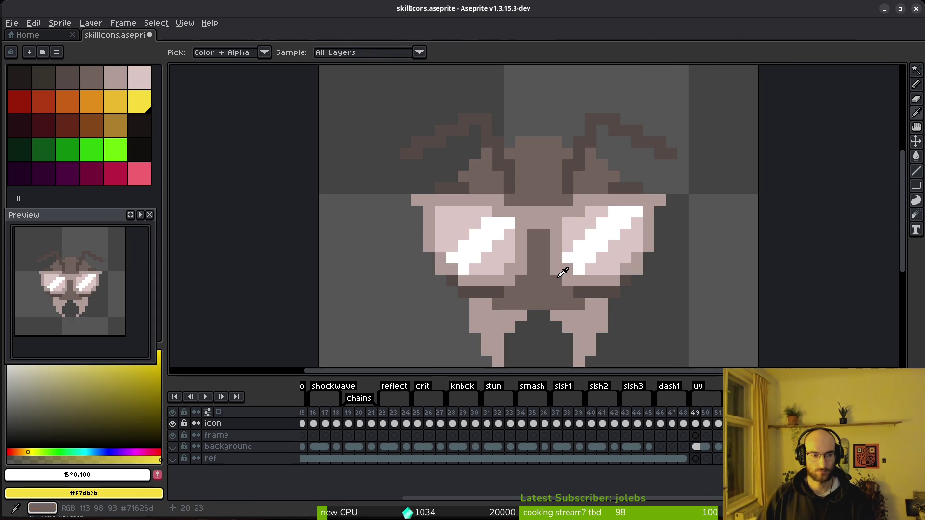
{"action": "key", "text": "w"}
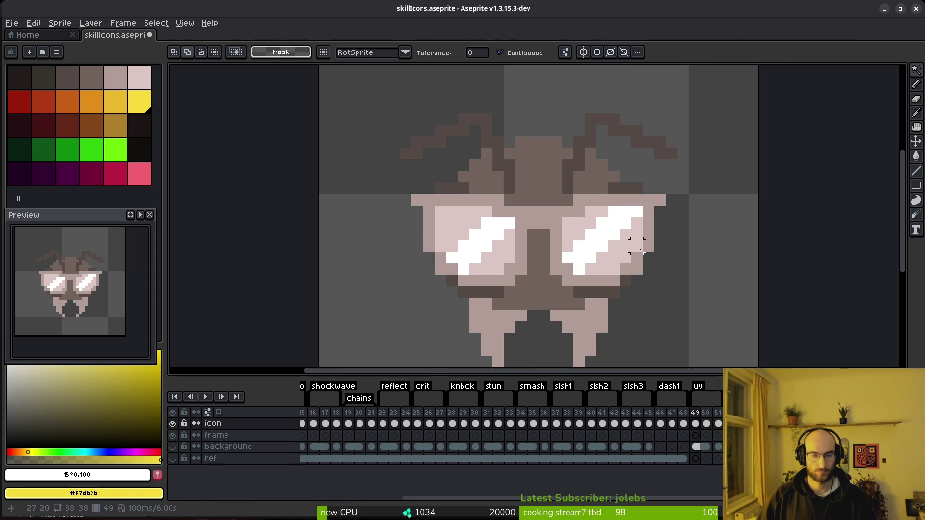
{"action": "key", "text": "Right"}
{"action": "key", "text": "i"}
{"action": "left_click", "coordinate": [611, 226]}
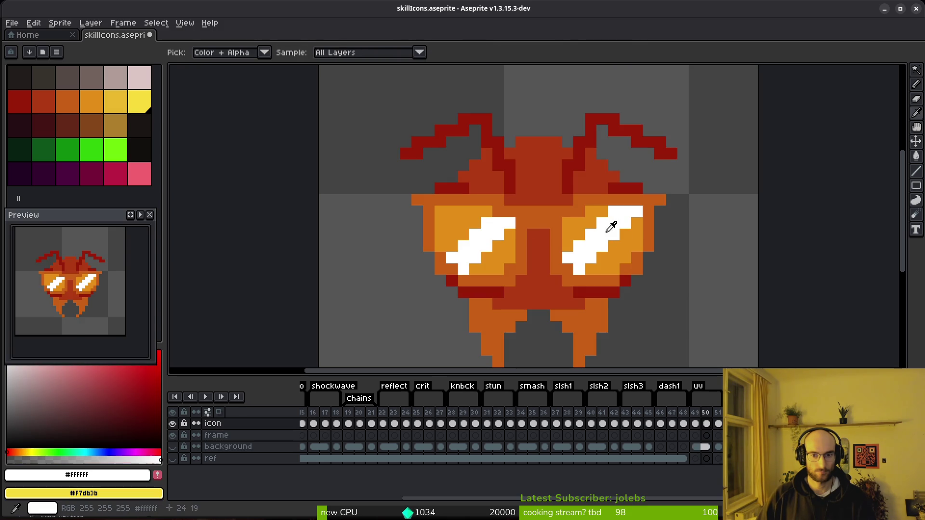
{"action": "key", "text": "w"}
{"action": "key", "text": "i"}
{"action": "key", "text": "w"}
{"action": "key", "text": "i"}
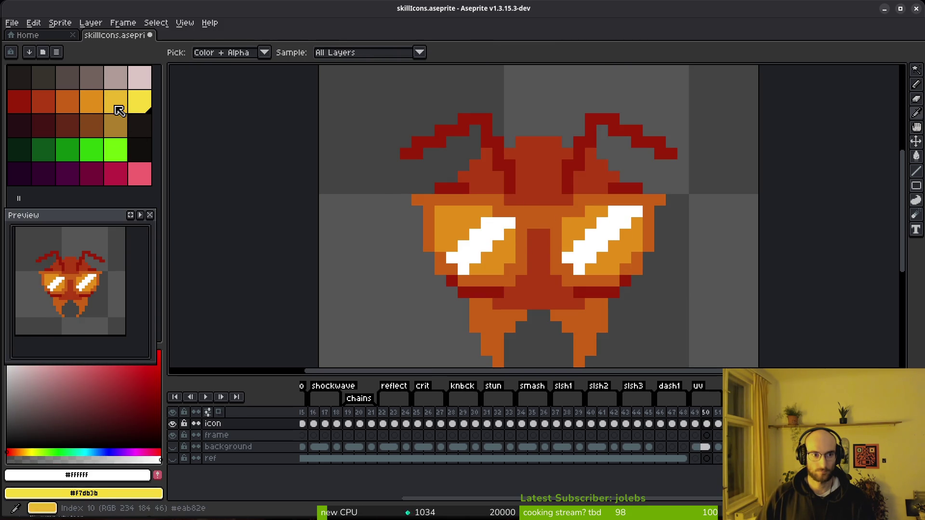
{"action": "right_click", "coordinate": [119, 111]}
{"action": "key", "text": "shift+r"}
{"action": "left_click", "coordinate": [330, 89]}
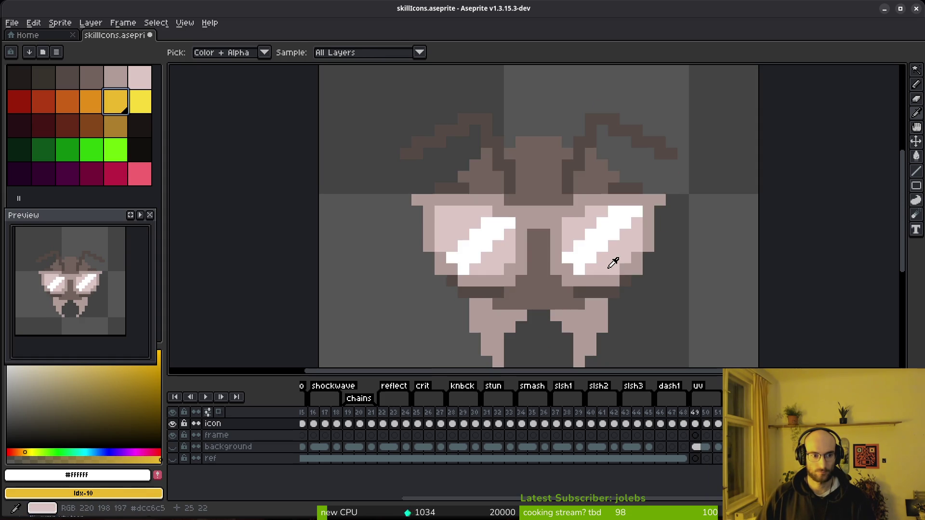
- Replace the beetle's darkest shade with near-black and its mid grey-brown with dark grey
{"action": "left_click", "coordinate": [597, 288]}
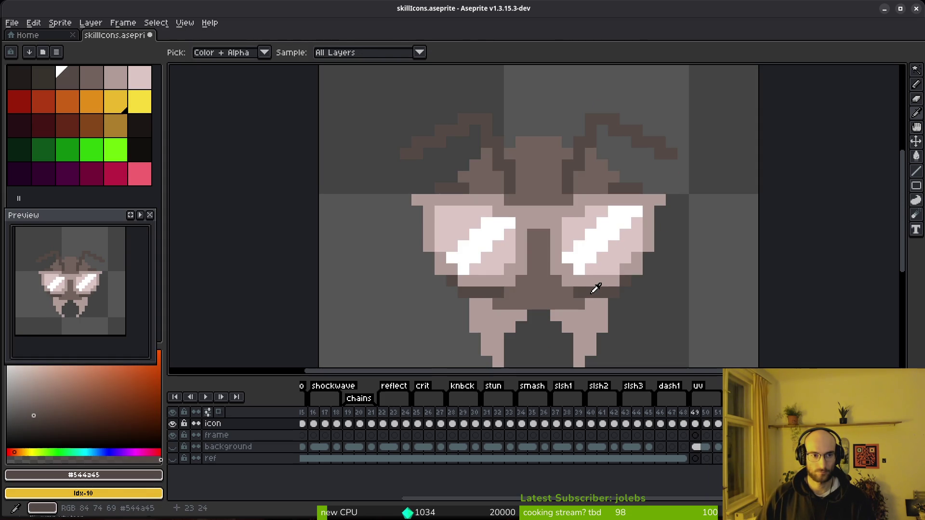
{"action": "right_click", "coordinate": [43, 78]}
{"action": "key", "text": "shift+r"}
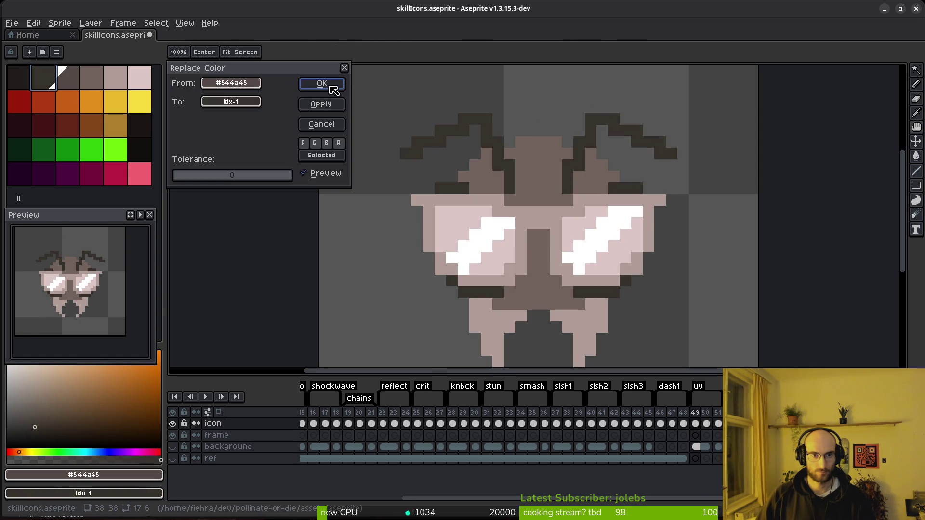
{"action": "left_click", "coordinate": [333, 89]}
{"action": "left_click", "coordinate": [532, 164]}
{"action": "right_click", "coordinate": [73, 86]}
{"action": "key", "text": "shift+r"}
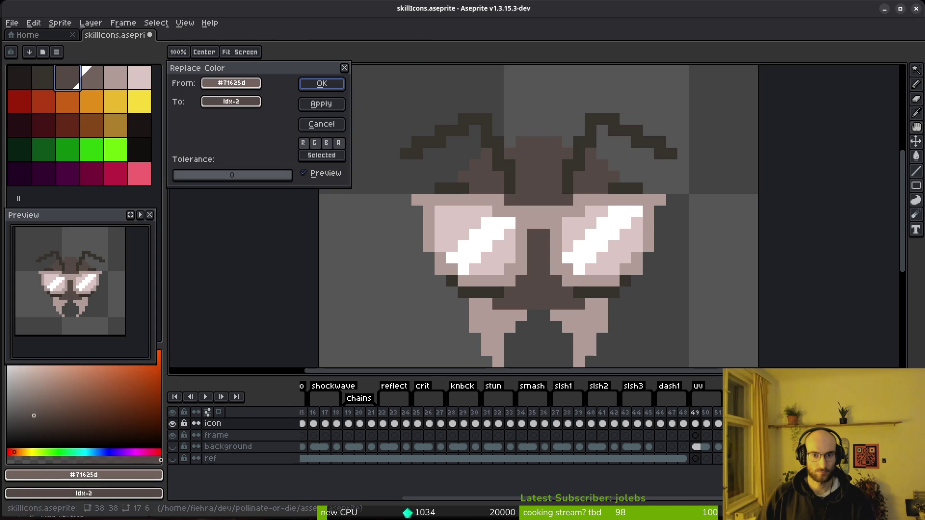
{"action": "left_click", "coordinate": [329, 90]}
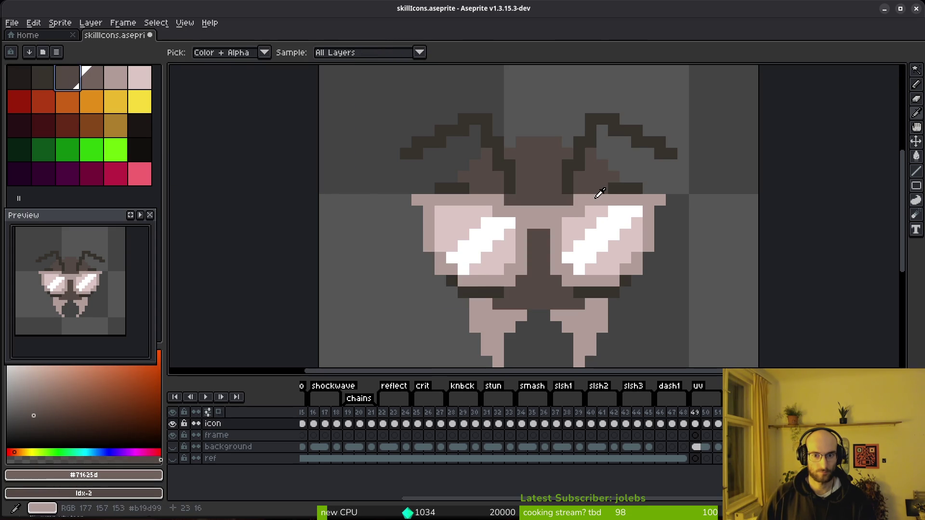
- Swap the lens and eye shades for palette greys and the white highlight for pale pink
{"action": "left_click", "coordinate": [593, 327]}
{"action": "right_click", "coordinate": [91, 77]}
{"action": "key", "text": "shift+r"}
{"action": "left_click", "coordinate": [331, 95]}
{"action": "left_click", "coordinate": [581, 214]}
{"action": "right_click", "coordinate": [115, 77]}
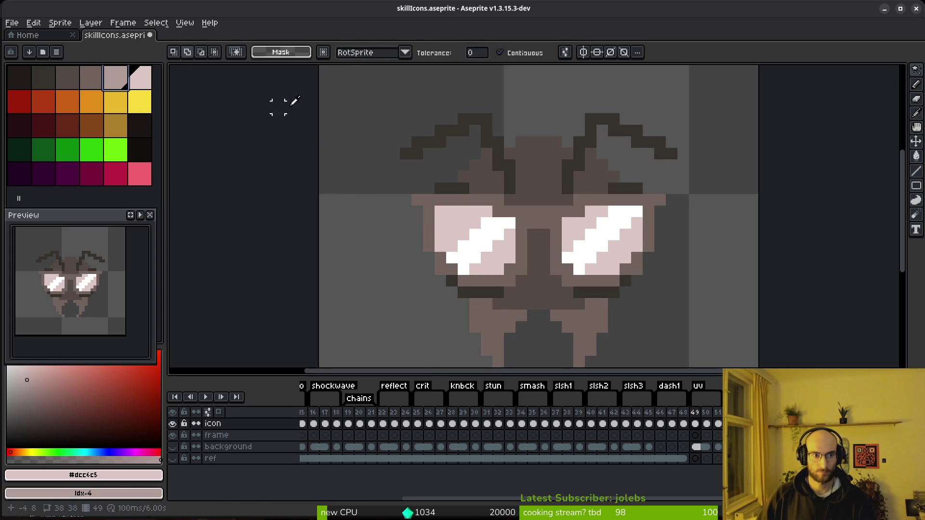
{"action": "key", "text": "shift+r"}
{"action": "left_click", "coordinate": [328, 89]}
{"action": "left_click", "coordinate": [595, 241]}
{"action": "right_click", "coordinate": [139, 78]}
{"action": "key", "text": "shift+r"}
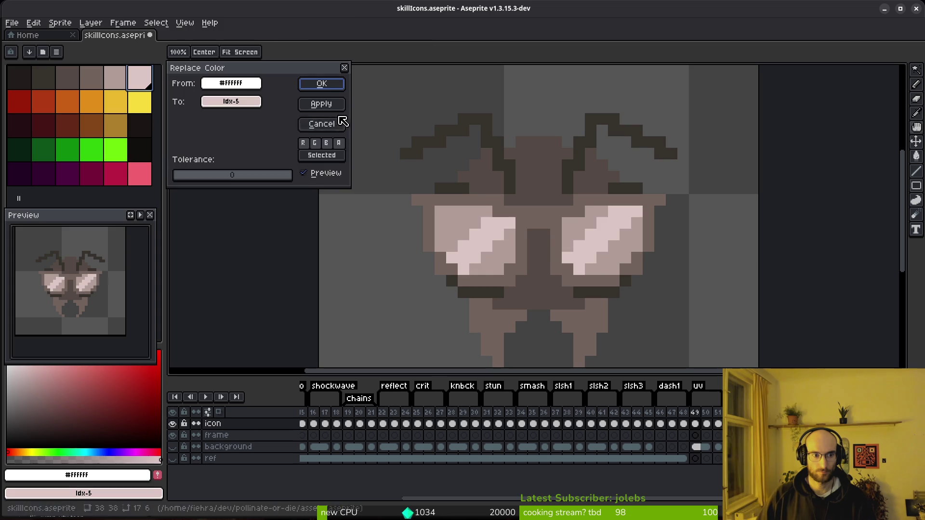
{"action": "left_click", "coordinate": [332, 86]}
- Sample the sprite's dark brown and save the icon file
{"action": "key", "text": "w"}
{"action": "scroll", "coordinate": [600, 289], "scroll_direction": "down", "scroll_amount": 1}
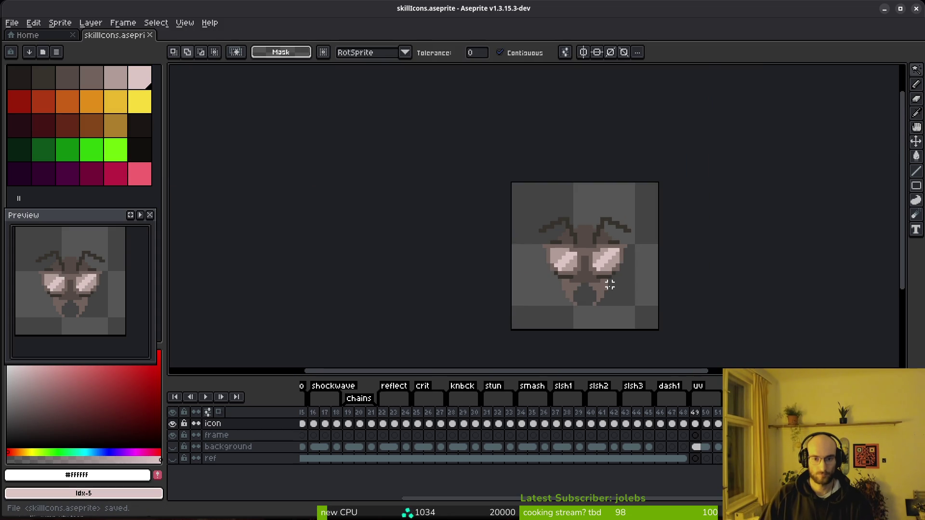
{"action": "scroll", "coordinate": [599, 275], "scroll_direction": "up", "scroll_amount": 2}
{"action": "key", "text": "b"}
{"action": "left_click", "coordinate": [506, 239], "text": "alt"}
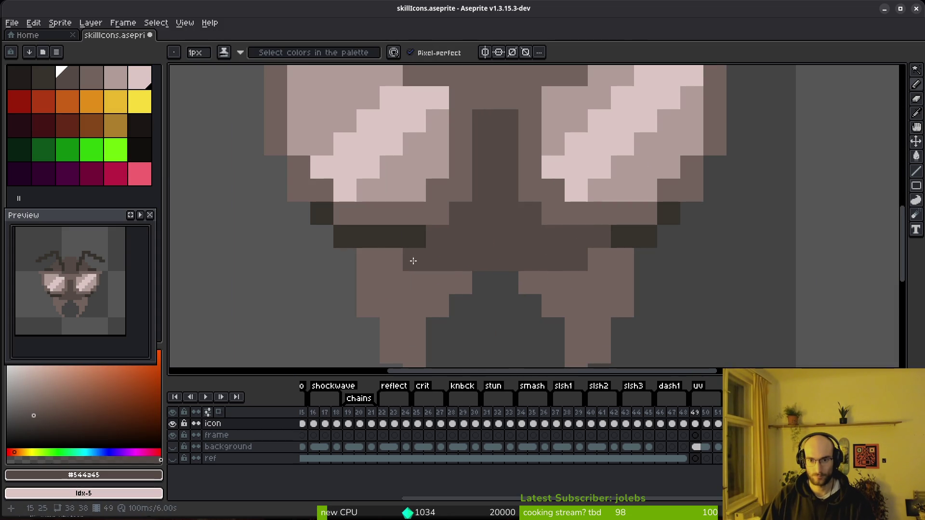
{"action": "scroll", "coordinate": [607, 289], "scroll_direction": "down", "scroll_amount": 7}
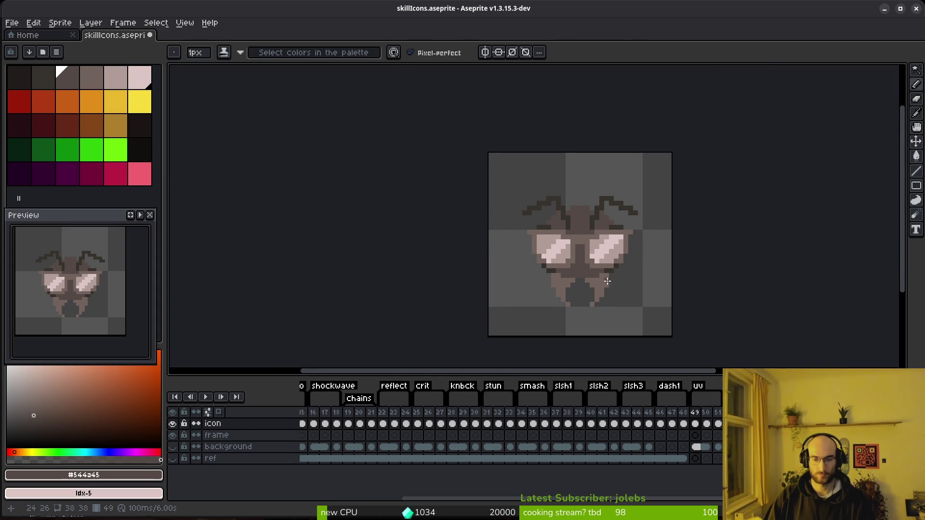
{"action": "key", "text": "ctrl+s"}
{"action": "scroll", "coordinate": [603, 260], "scroll_direction": "up", "scroll_amount": 3}
{"action": "scroll", "coordinate": [613, 241], "scroll_direction": "down", "scroll_amount": 3}
{"action": "key", "text": "ctrl+s"}
{"action": "scroll", "coordinate": [501, 279], "scroll_direction": "up", "scroll_amount": 1}
{"action": "scroll", "coordinate": [491, 273], "scroll_direction": "down", "scroll_amount": 1}
- On the yellow frame 51, sample the bright yellow lens colour and save again
{"action": "key", "text": "i"}
{"action": "key", "text": "Right"}
{"action": "key", "text": "Right"}
{"action": "key", "text": "Left"}
{"action": "key", "text": "Left"}
{"action": "key", "text": "Right"}
{"action": "key", "text": "Right"}
{"action": "key", "text": "b"}
{"action": "scroll", "coordinate": [478, 286], "scroll_direction": "down", "scroll_amount": 1}
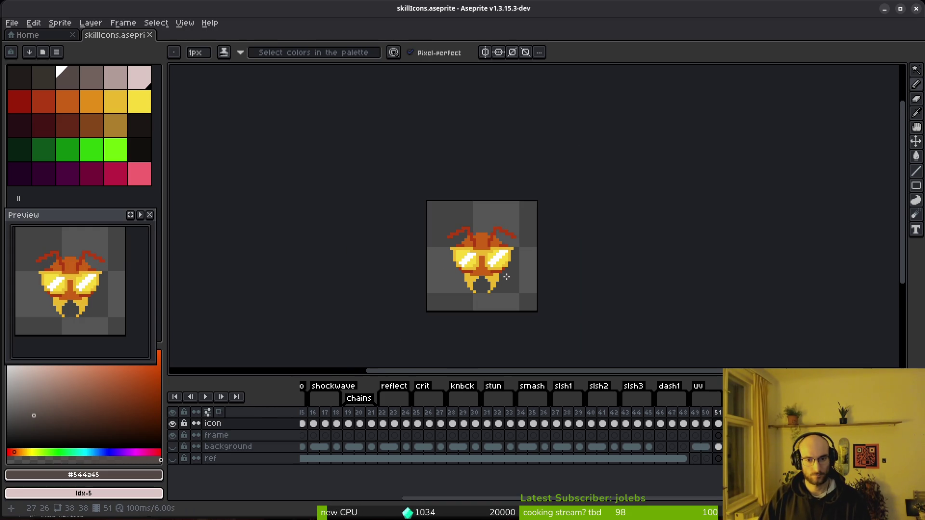
{"action": "scroll", "coordinate": [506, 280], "scroll_direction": "up", "scroll_amount": 3}
{"action": "scroll", "coordinate": [506, 255], "scroll_direction": "up", "scroll_amount": 2}
{"action": "left_click", "coordinate": [512, 237], "text": "alt"}
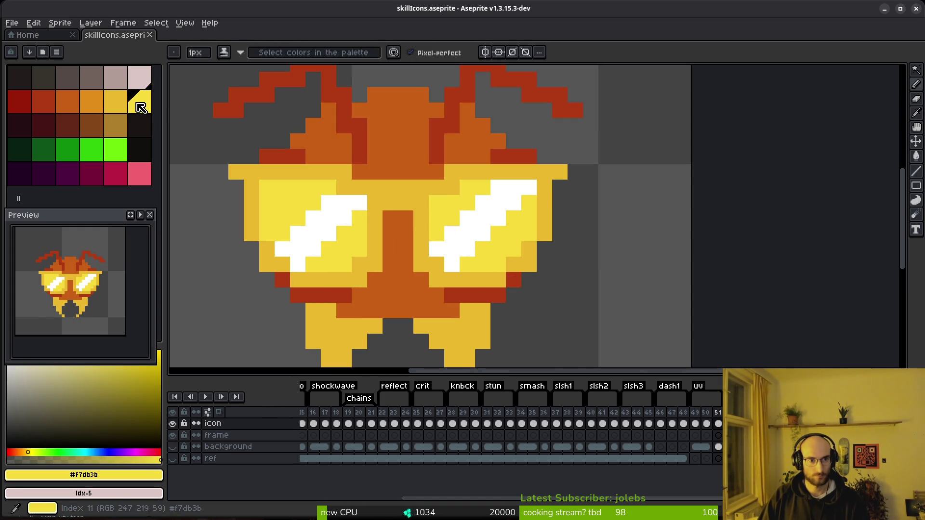
{"action": "scroll", "coordinate": [548, 269], "scroll_direction": "down", "scroll_amount": 5}
{"action": "key", "text": "ctrl+s"}
- Select frames 49–51 for sprite sheet export, then cancel the export
{"action": "left_click_drag", "start_coordinate": [535, 279], "coordinate": [539, 281]}
{"action": "left_click_drag", "start_coordinate": [695, 424], "coordinate": [718, 423]}
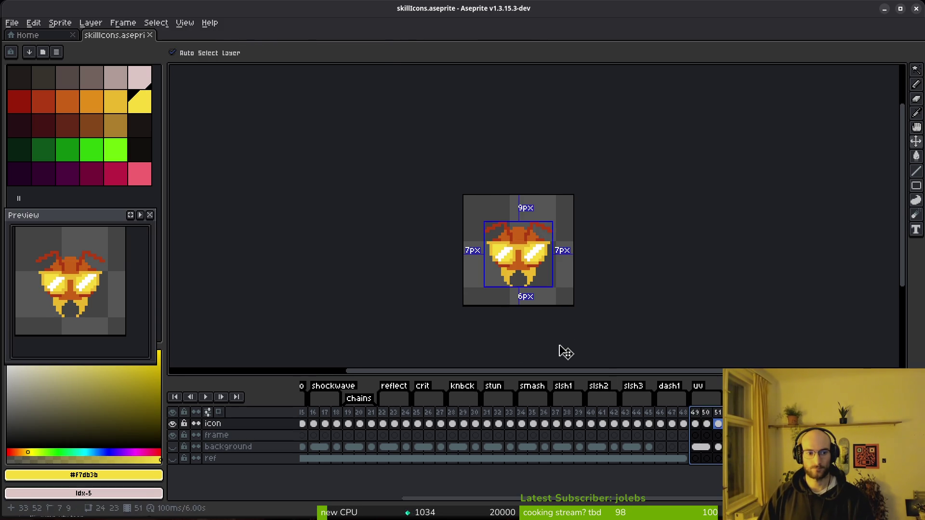
{"action": "key", "text": "ctrl+e"}
{"action": "key", "text": "Escape"}
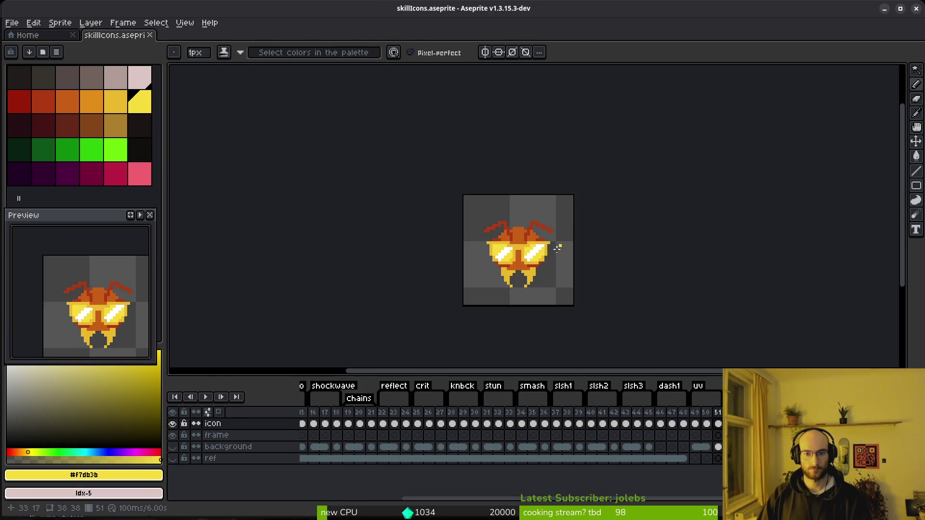
- On orange frame 50, recolour the dark red antennae to a very dark red
{"action": "key", "text": "Left"}
{"action": "scroll", "coordinate": [524, 247], "scroll_direction": "up", "scroll_amount": 3}
{"action": "scroll", "coordinate": [524, 247], "scroll_direction": "up", "scroll_amount": 1}
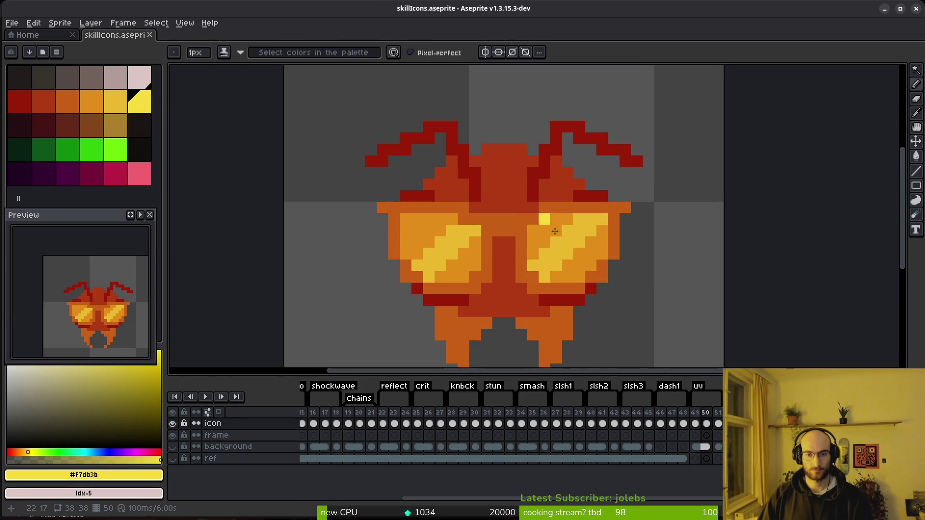
{"action": "key", "text": "alt"}
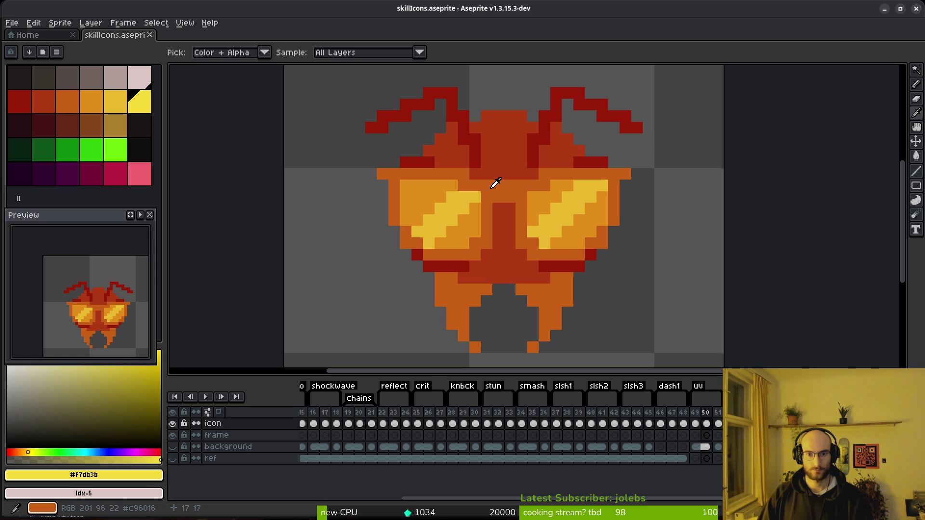
{"action": "left_click", "coordinate": [495, 265], "text": "alt"}
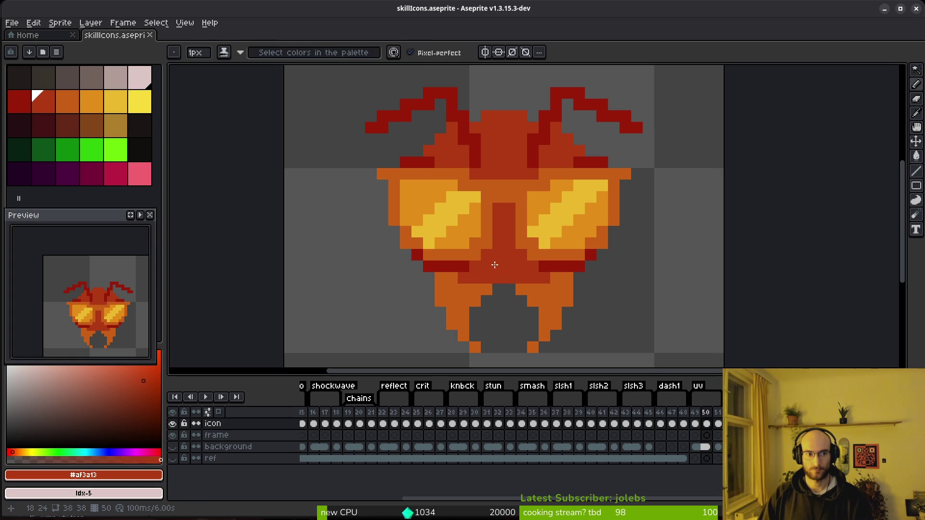
{"action": "left_click", "coordinate": [532, 140], "text": "alt"}
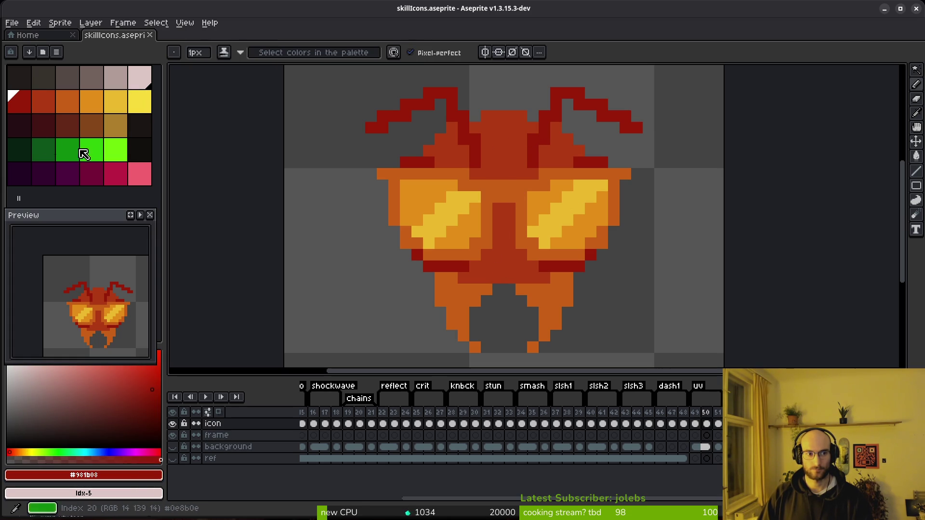
{"action": "right_click", "coordinate": [50, 130]}
{"action": "key", "text": "shift+r"}
{"action": "left_click", "coordinate": [305, 87]}
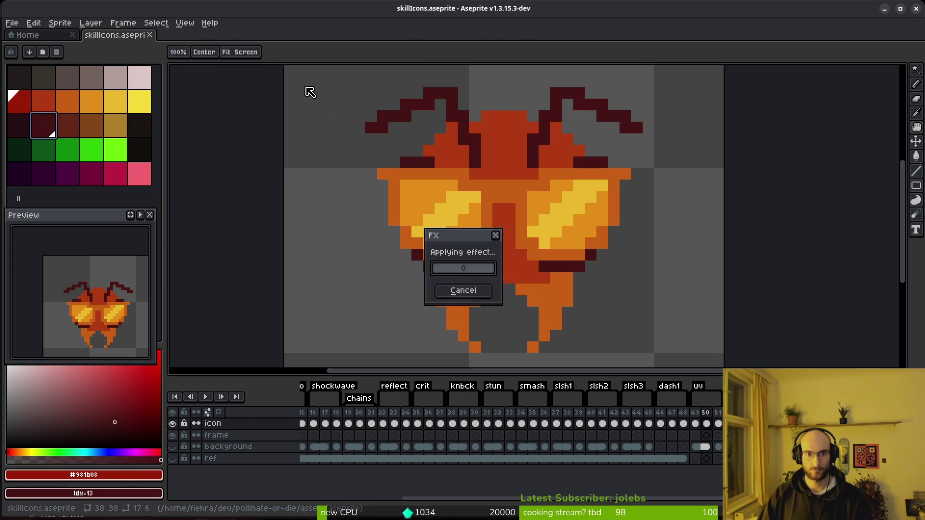
- Recolour the red-brown body to a deeper red and the orange legs to red
{"action": "left_click", "coordinate": [434, 146], "text": "alt"}
{"action": "right_click", "coordinate": [29, 104]}
{"action": "key", "text": "shift+r"}
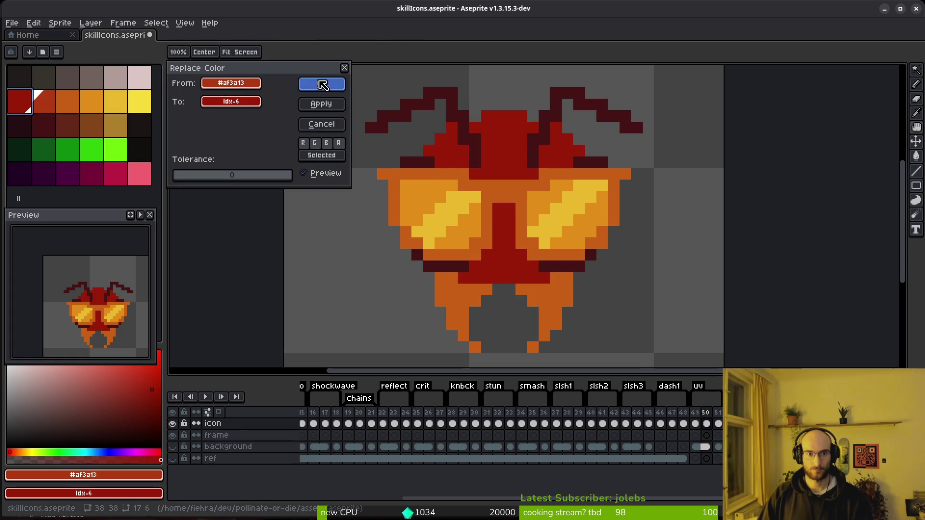
{"action": "left_click", "coordinate": [320, 86]}
{"action": "scroll", "coordinate": [538, 217], "scroll_direction": "down", "scroll_amount": 5}
{"action": "scroll", "coordinate": [531, 234], "scroll_direction": "up", "scroll_amount": 5}
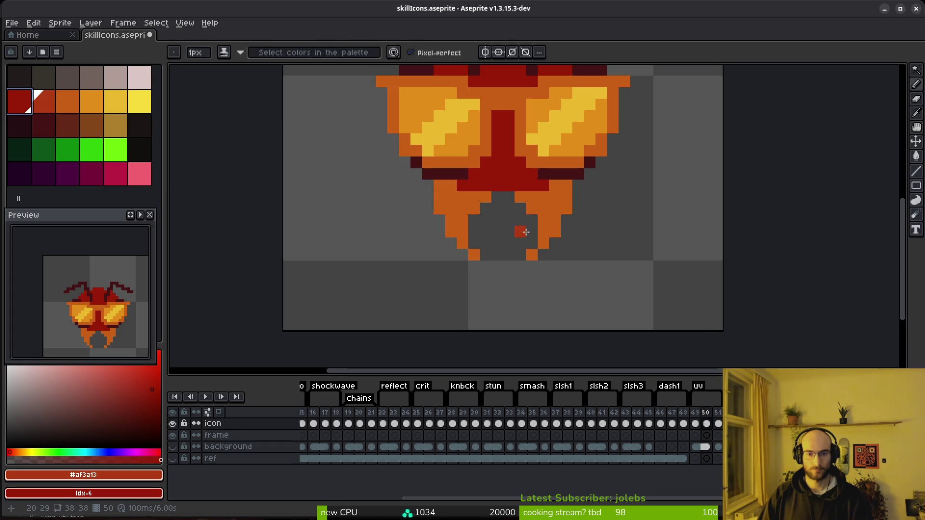
{"action": "left_click", "coordinate": [562, 196], "text": "alt"}
{"action": "right_click", "coordinate": [48, 104]}
{"action": "key", "text": "shift+r"}
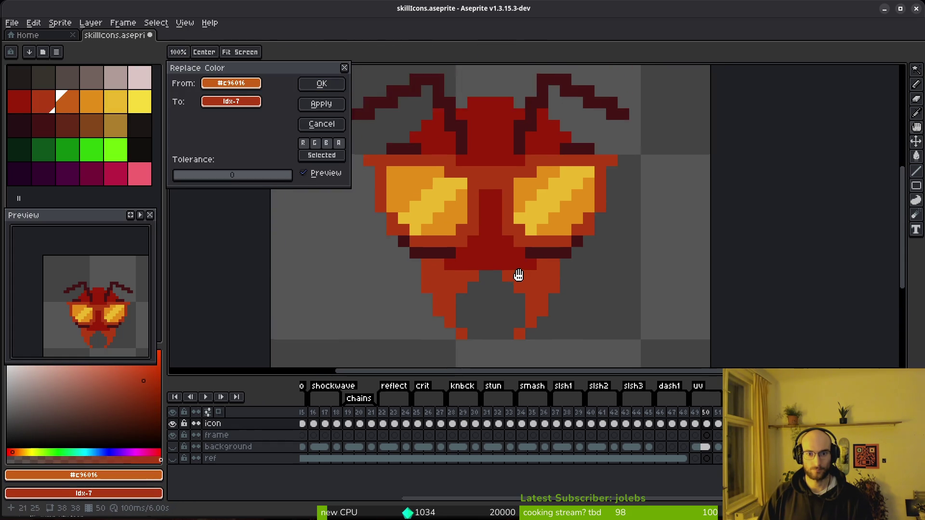
{"action": "key", "text": "Escape"}
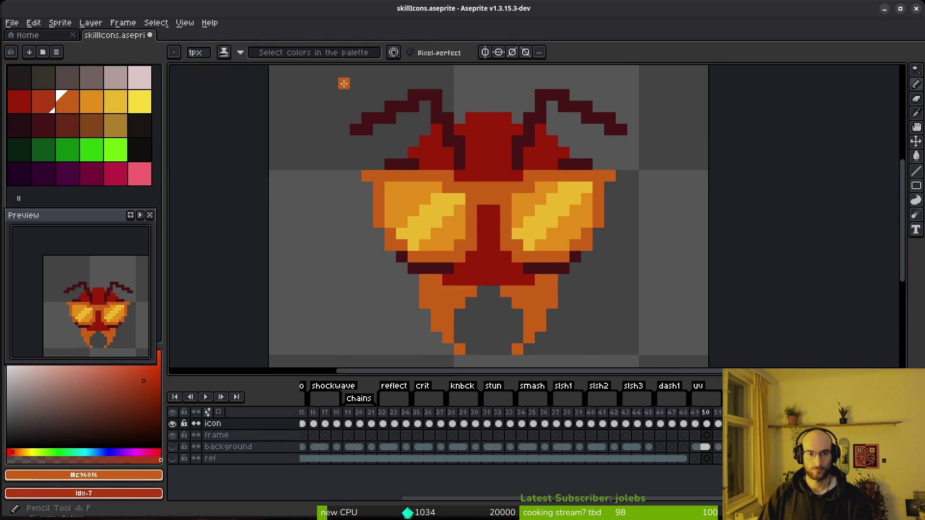
{"action": "key", "text": "shift+r"}
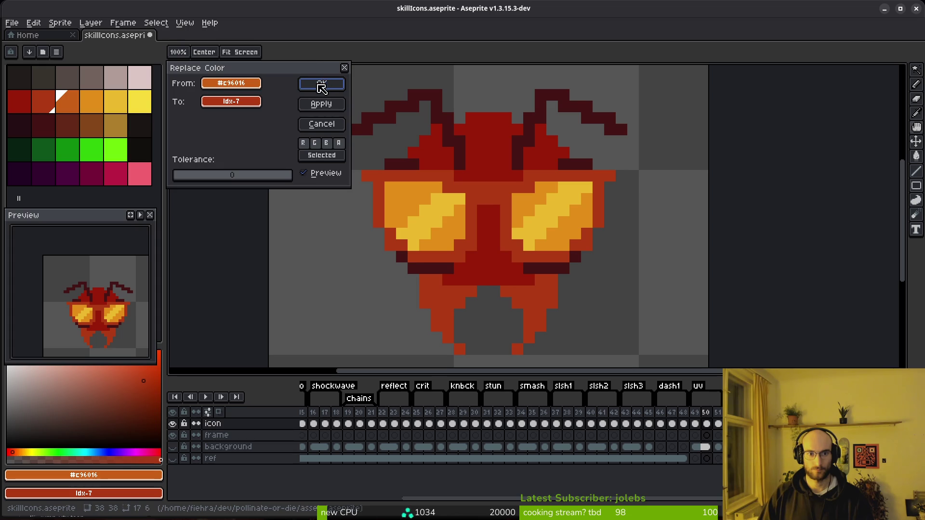
{"action": "left_click", "coordinate": [320, 84]}
- Darken the lens orange and turn the yellow lens stripes orange
{"action": "left_click", "coordinate": [403, 201]}
{"action": "right_click", "coordinate": [72, 100]}
{"action": "key", "text": "shift+r"}
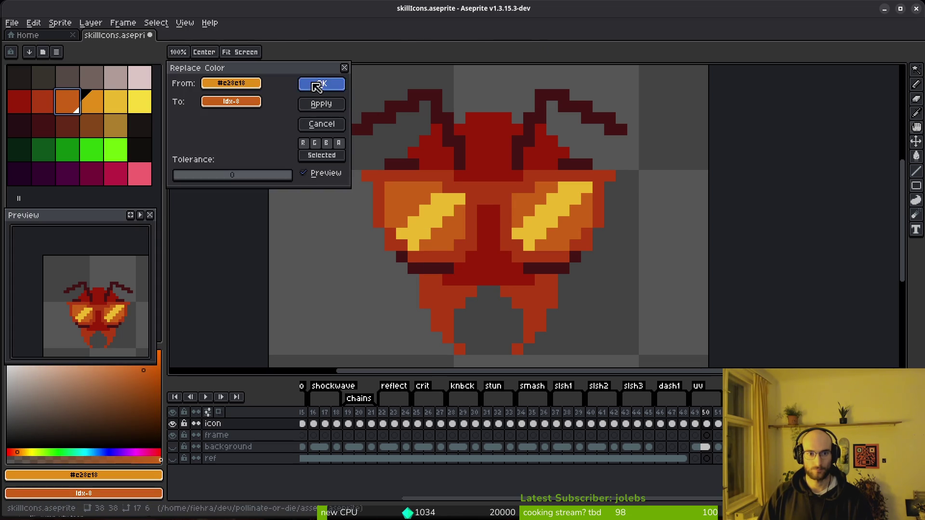
{"action": "left_click", "coordinate": [320, 83]}
{"action": "left_click", "coordinate": [445, 204]}
{"action": "right_click", "coordinate": [91, 101]}
{"action": "key", "text": "shift+r"}
{"action": "left_click", "coordinate": [320, 84]}
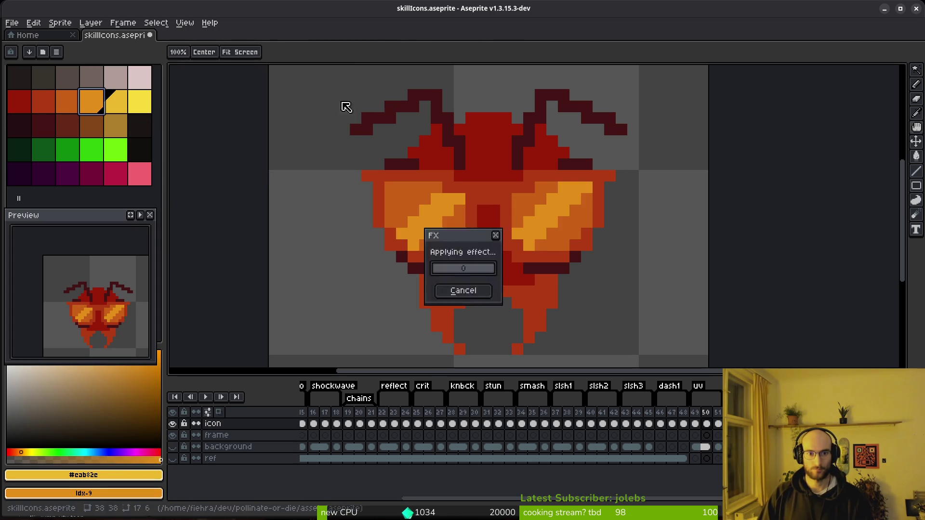
- Undo the trial recolours back to the original orange-red body
{"action": "scroll", "coordinate": [526, 248], "scroll_direction": "down", "scroll_amount": 3}
{"action": "key", "text": "i"}
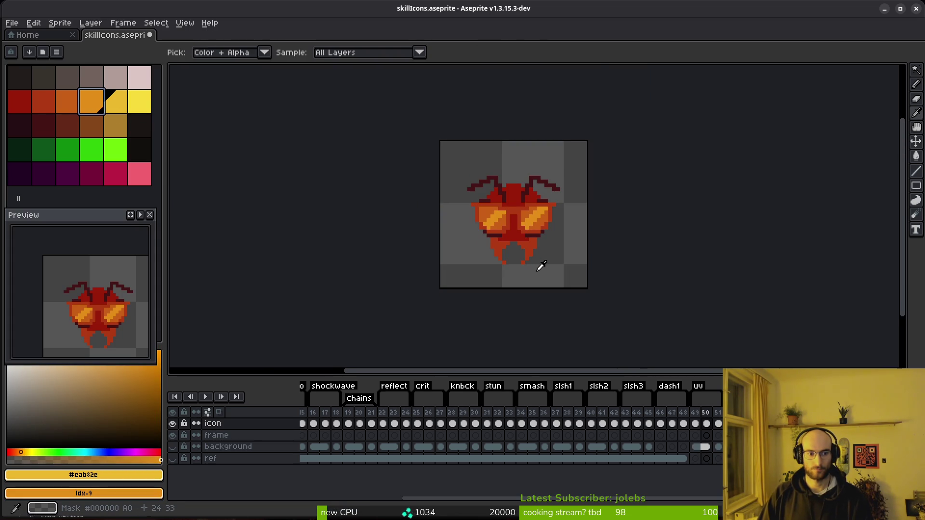
{"action": "key", "text": "ctrl+z"}
{"action": "key", "text": "b"}
{"action": "key", "text": "ctrl+z"}
{"action": "key", "text": "ctrl+z"}
{"action": "key", "text": "ctrl+z"}
- Compare the grey frame 49 against the orange frame and save the file
{"action": "key", "text": "Left"}
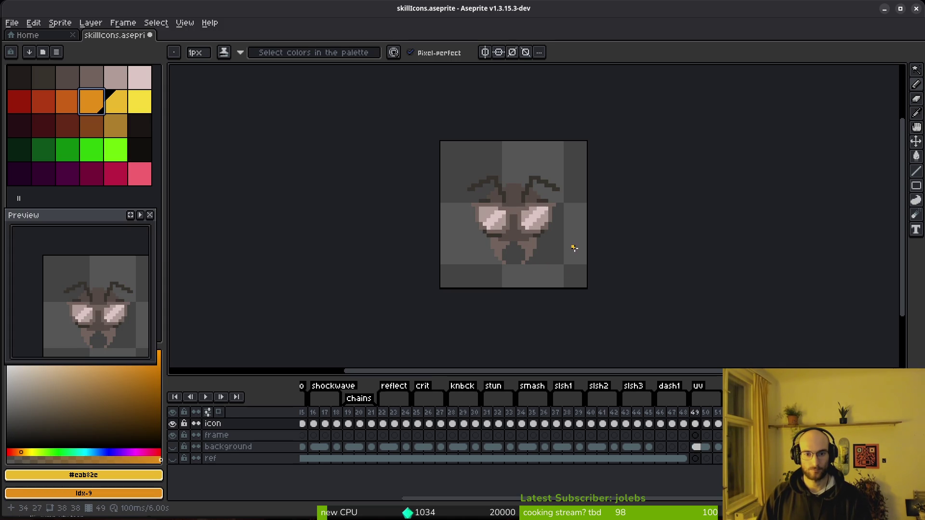
{"action": "key", "text": "i"}
{"action": "key", "text": "Right"}
{"action": "key", "text": "Right"}
{"action": "key", "text": "Left"}
{"action": "key", "text": "Left"}
{"action": "key", "text": "Right"}
{"action": "key", "text": "Left"}
{"action": "key", "text": "b"}
{"action": "key", "text": "ctrl+s"}
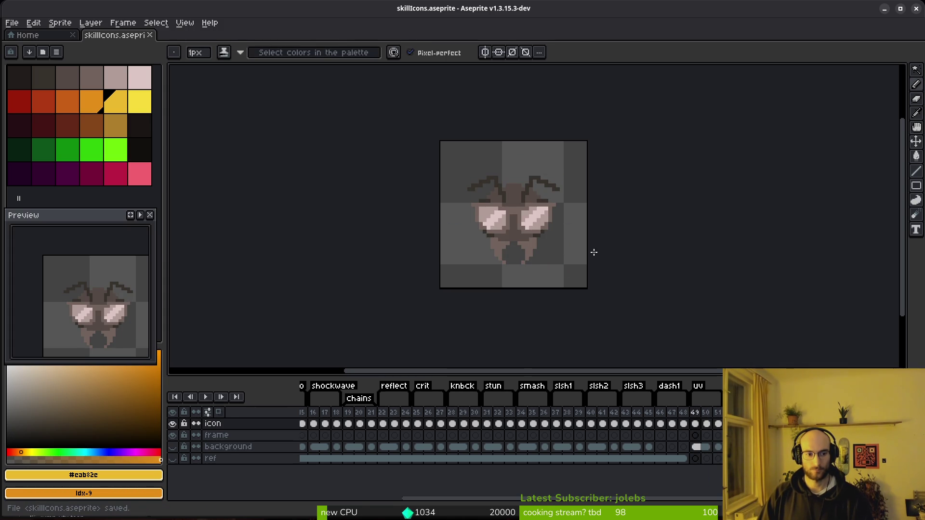
- Draw red-brown #af3a13 pixels on frame 50
{"action": "key", "text": "i"}
{"action": "key", "text": "Right"}
{"action": "key", "text": "Right"}
{"action": "key", "text": "Left"}
{"action": "key", "text": "Right"}
{"action": "key", "text": "Right"}
{"action": "key", "text": "Left"}
{"action": "key", "text": "Left"}
{"action": "scroll", "coordinate": [550, 253], "scroll_direction": "up", "scroll_amount": 3}
{"action": "left_click", "coordinate": [498, 251]}
{"action": "key", "text": "b"}
{"action": "left_click", "coordinate": [497, 251]}
- Add a red pixel below the right lens and save skillIcons.aseprite
{"action": "left_click", "coordinate": [413, 247]}
{"action": "key", "text": "i"}
{"action": "key", "text": "Left"}
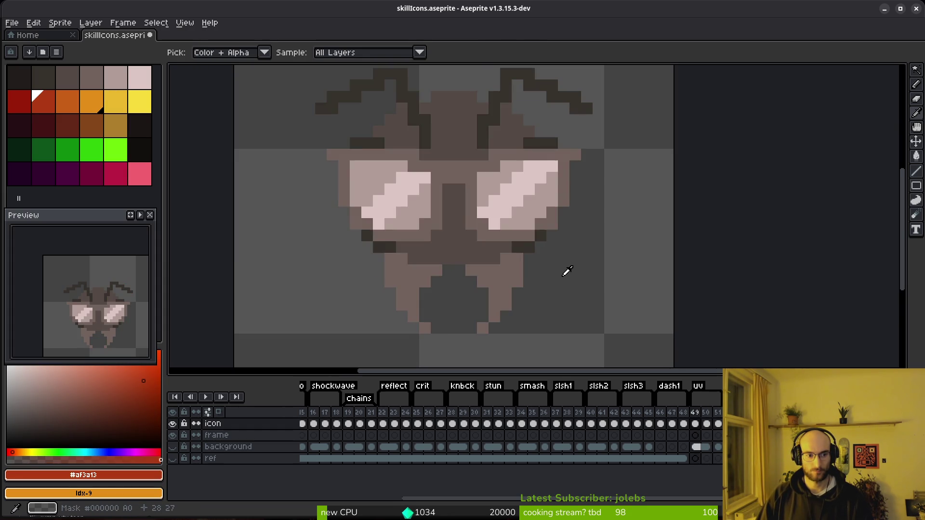
{"action": "key", "text": "Right"}
{"action": "key", "text": "Right"}
{"action": "key", "text": "b"}
{"action": "left_click", "coordinate": [540, 261]}
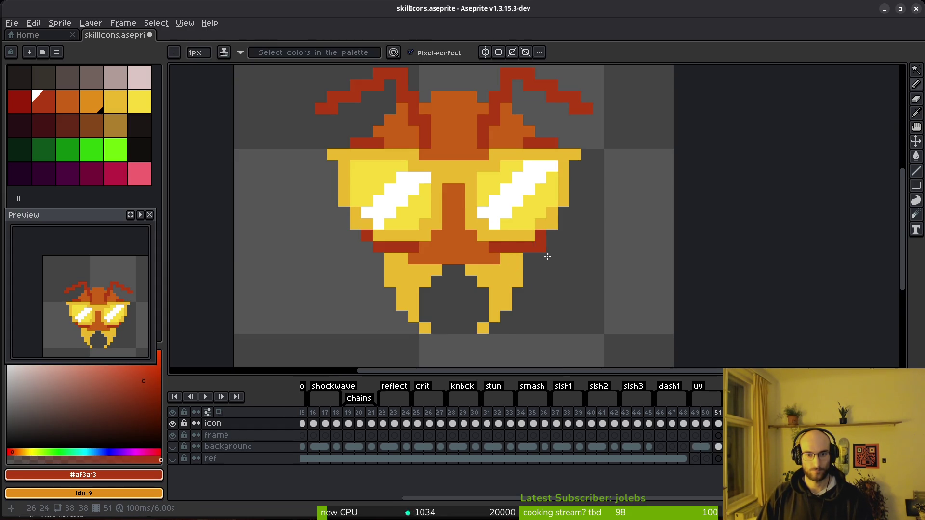
{"action": "scroll", "coordinate": [547, 256], "scroll_direction": "down", "scroll_amount": 4}
{"action": "key", "text": "ctrl+s"}
- Select the three beetle frames and export them as a sprite sheet
{"action": "left_click_drag", "start_coordinate": [697, 419], "coordinate": [718, 424]}
{"action": "key", "text": "ctrl+e"}
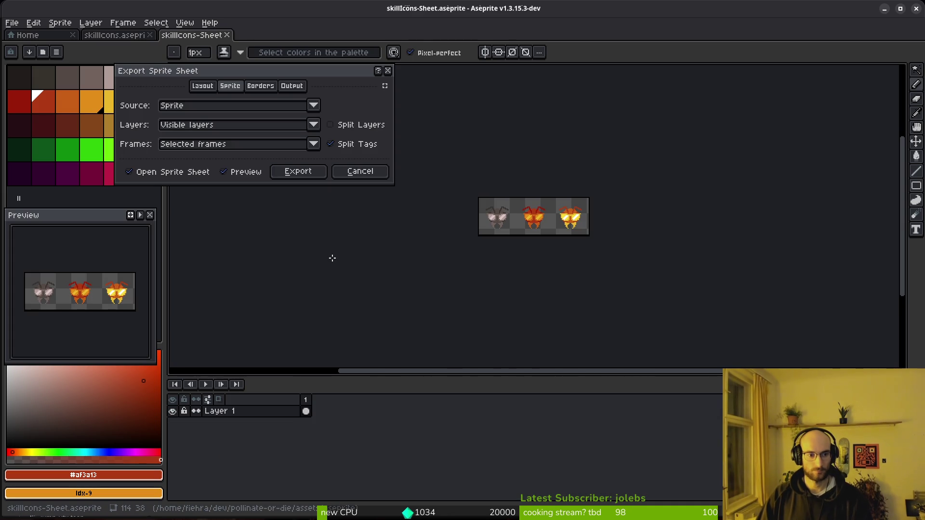
{"action": "left_click", "coordinate": [309, 176]}
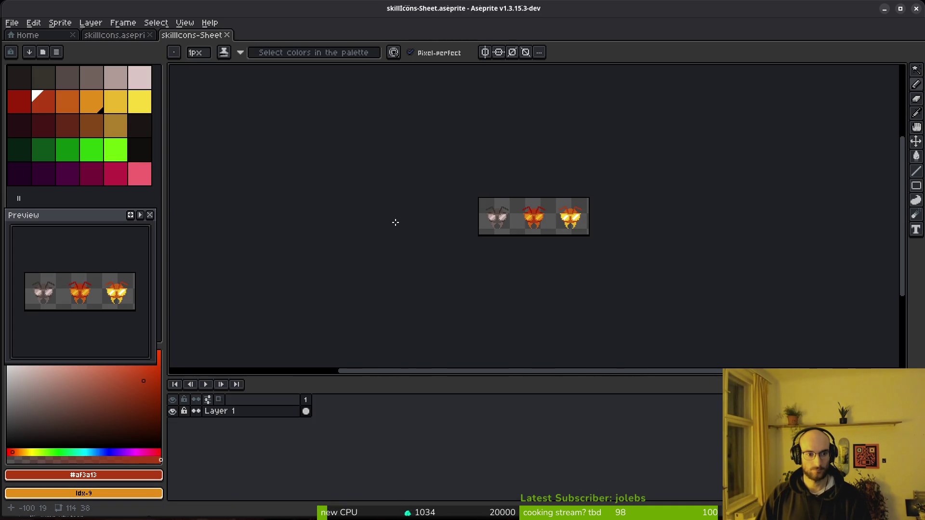
{"action": "scroll", "coordinate": [534, 232], "scroll_direction": "up", "scroll_amount": 3}
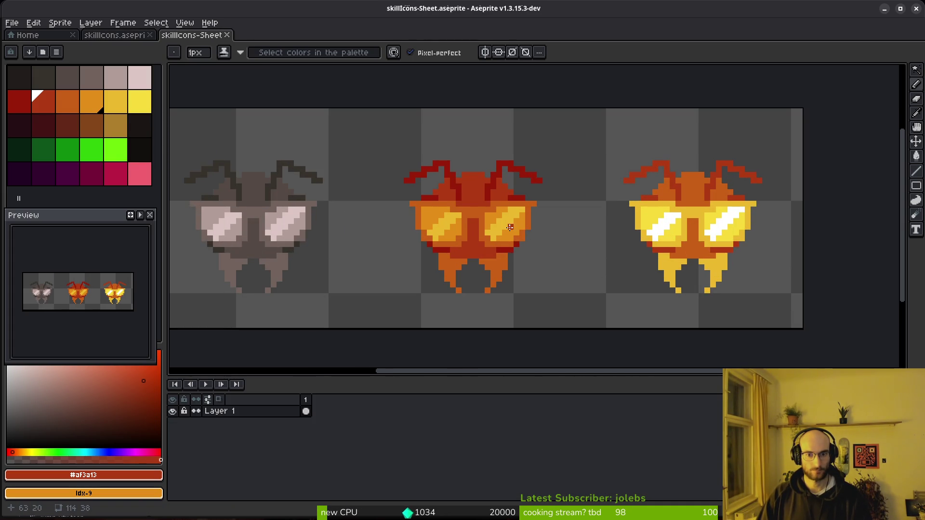
{"action": "scroll", "coordinate": [510, 227], "scroll_direction": "down", "scroll_amount": 3}
{"action": "scroll", "coordinate": [520, 235], "scroll_direction": "up", "scroll_amount": 6}
- Sample the dark orange and fill the yellow lens area with it
{"action": "key", "text": "i"}
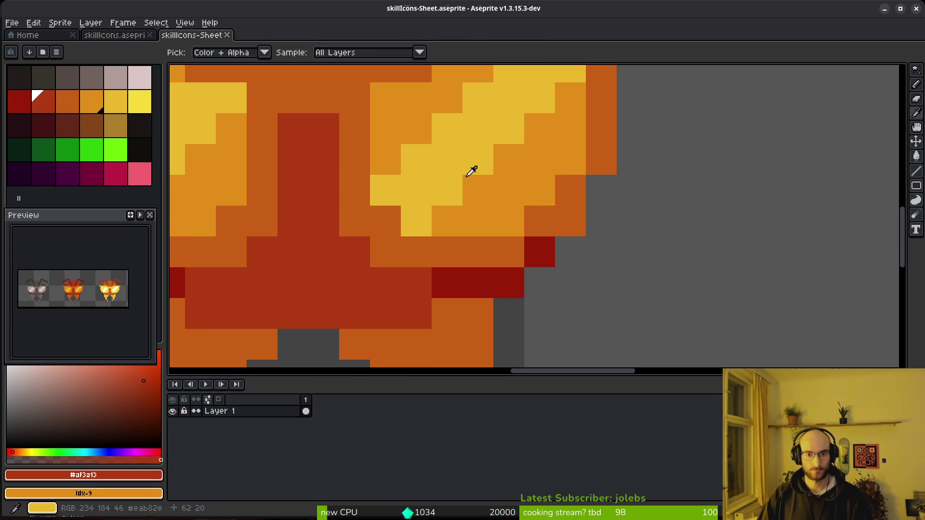
{"action": "left_click", "coordinate": [554, 217]}
{"action": "key", "text": "g"}
{"action": "left_click", "coordinate": [447, 159]}
{"action": "scroll", "coordinate": [508, 264], "scroll_direction": "down", "scroll_amount": 4}
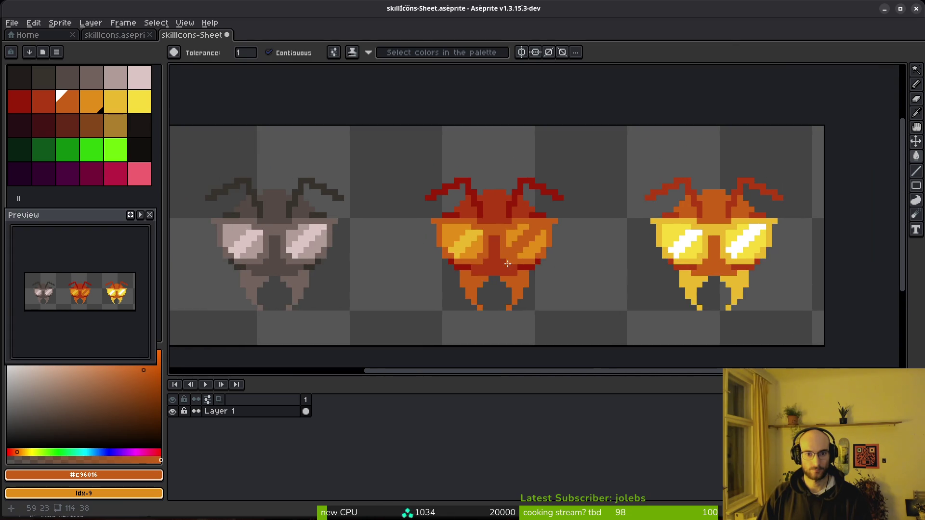
{"action": "scroll", "coordinate": [508, 264], "scroll_direction": "up", "scroll_amount": 5}
- Try red-brown fills on both lens stripes, then undo them
{"action": "key", "text": "i"}
{"action": "left_click", "coordinate": [461, 274]}
{"action": "key", "text": "g"}
{"action": "left_click", "coordinate": [471, 192]}
{"action": "left_click", "coordinate": [244, 187]}
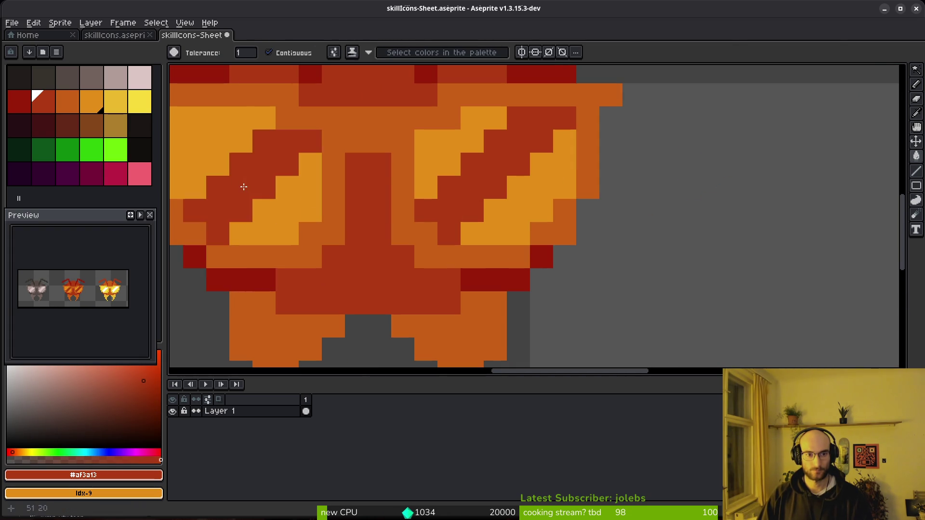
{"action": "scroll", "coordinate": [494, 262], "scroll_direction": "down", "scroll_amount": 4}
{"action": "scroll", "coordinate": [497, 265], "scroll_direction": "up", "scroll_amount": 5}
{"action": "key", "text": "ctrl+z"}
{"action": "scroll", "coordinate": [479, 248], "scroll_direction": "up", "scroll_amount": 1}
{"action": "key", "text": "ctrl+z"}
{"action": "scroll", "coordinate": [458, 279], "scroll_direction": "up", "scroll_amount": 3}
{"action": "scroll", "coordinate": [477, 300], "scroll_direction": "down", "scroll_amount": 2}
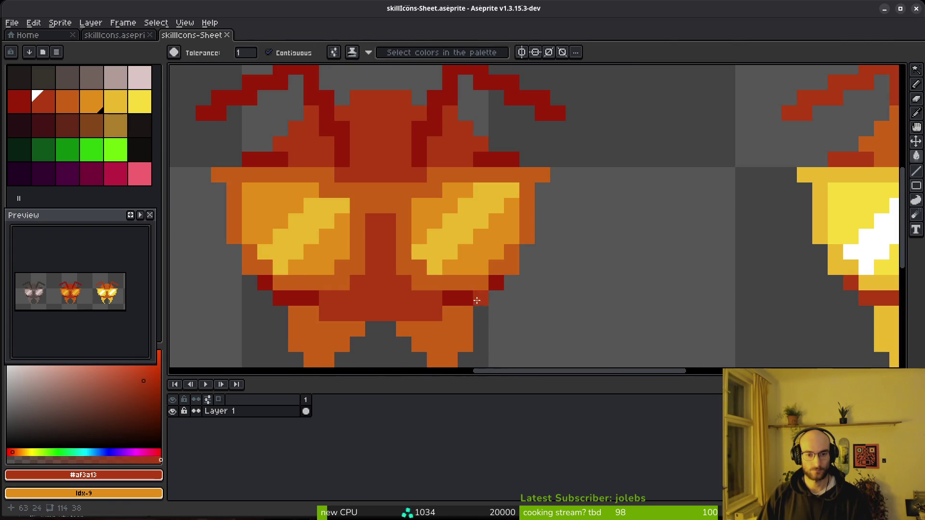
- Sample the dark red shade and fill the left and right lens stripes with it
{"action": "left_click", "coordinate": [458, 316], "text": "alt"}
{"action": "left_click", "coordinate": [434, 252], "text": "alt"}
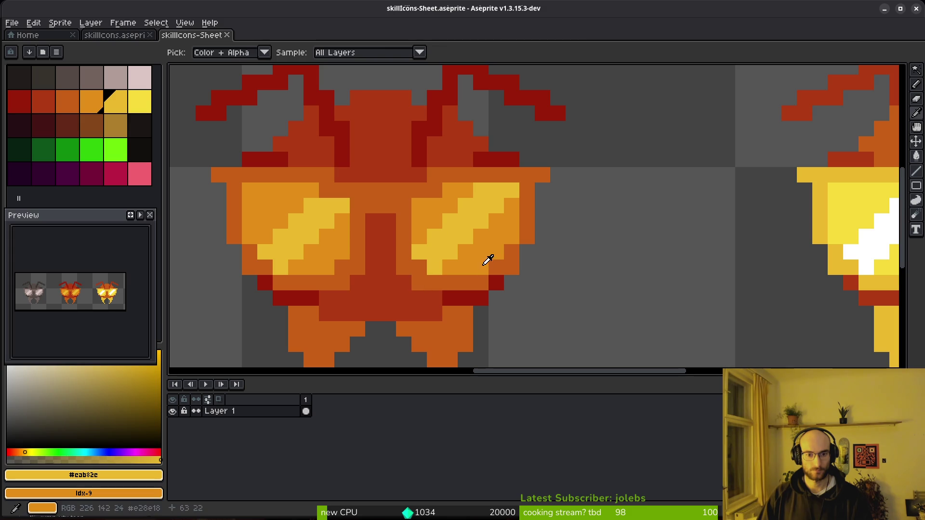
{"action": "left_click", "coordinate": [496, 281], "text": "alt"}
{"action": "left_click", "coordinate": [465, 236]}
{"action": "left_click", "coordinate": [311, 221]}
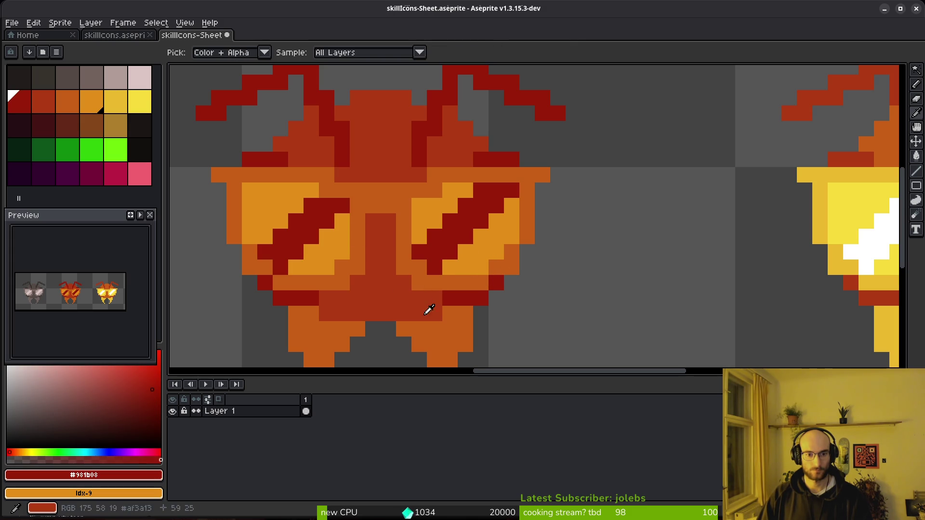
{"action": "left_click", "coordinate": [421, 296]}
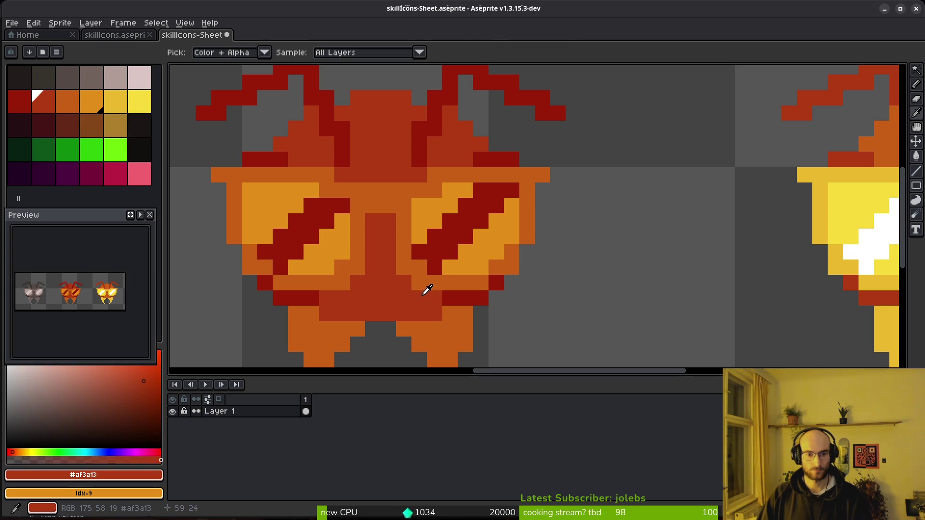
{"action": "left_click", "coordinate": [464, 293], "text": "alt"}
- Refill the right lens stripe bright yellow and paint the pixel between the lenses dark red
{"action": "left_click", "coordinate": [458, 323], "text": "alt"}
{"action": "left_click", "coordinate": [869, 196], "text": "alt"}
{"action": "left_click", "coordinate": [448, 217]}
{"action": "left_click", "coordinate": [301, 226]}
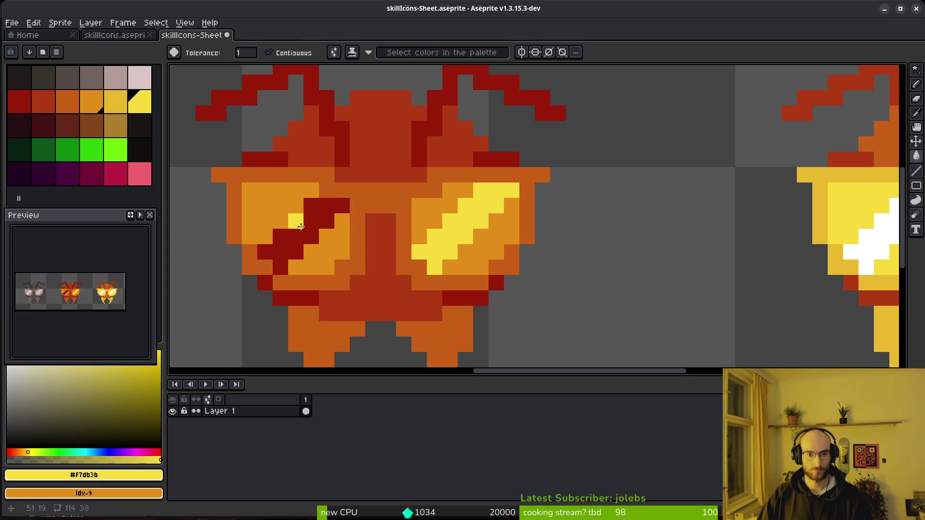
{"action": "left_click", "coordinate": [309, 222]}
{"action": "left_click", "coordinate": [473, 296], "text": "alt"}
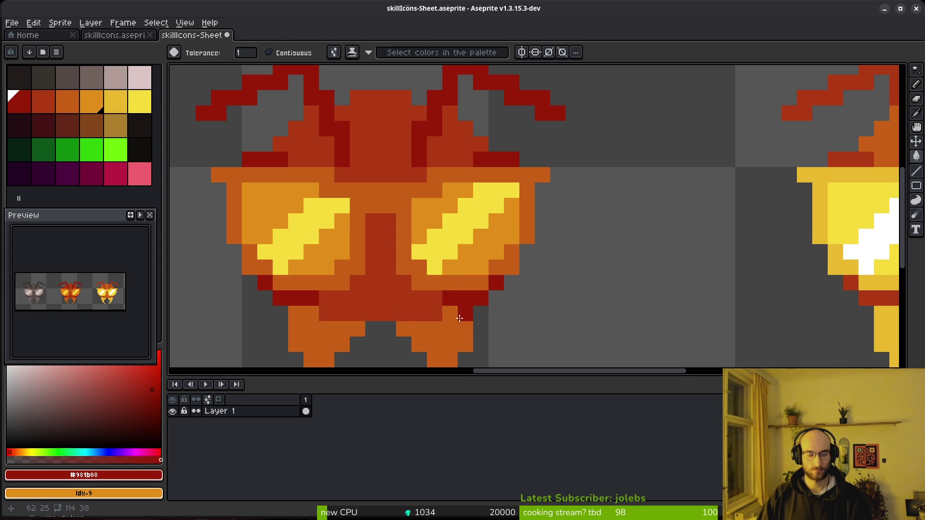
{"action": "left_click", "coordinate": [401, 204]}
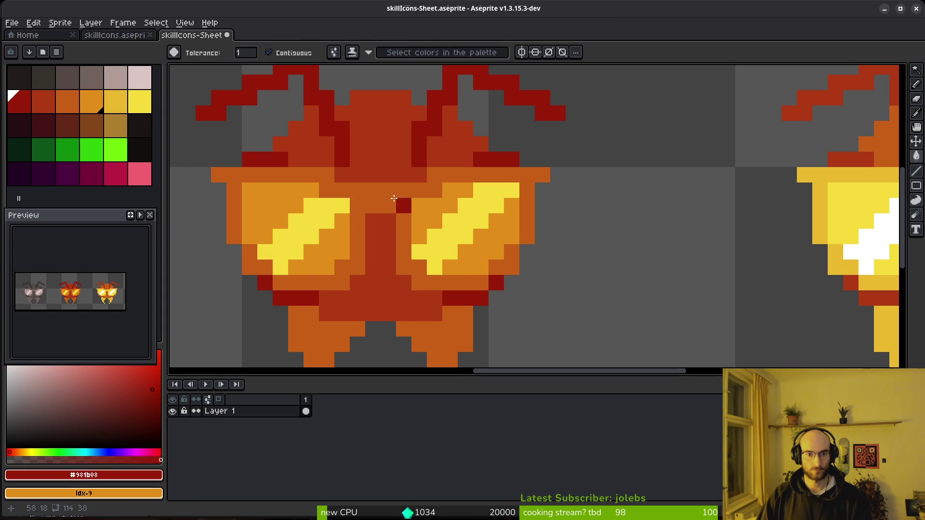
{"action": "scroll", "coordinate": [531, 262], "scroll_direction": "down", "scroll_amount": 2}
{"action": "scroll", "coordinate": [540, 272], "scroll_direction": "up", "scroll_amount": 2}
{"action": "key", "text": "ctrl+z"}
{"action": "key", "text": "ctrl+z"}
{"action": "key", "text": "ctrl+y"}
{"action": "key", "text": "ctrl+y"}
- Open the save dialog for the sprite sheet and dismiss it without saving
{"action": "scroll", "coordinate": [549, 272], "scroll_direction": "down", "scroll_amount": 3}
{"action": "key", "text": "ctrl+s"}
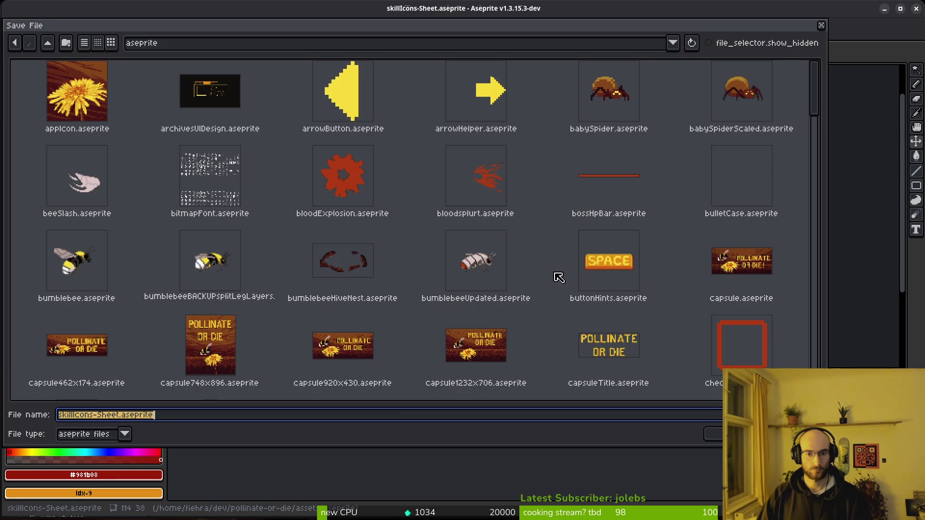
{"action": "key", "text": "Return"}
{"action": "key", "text": "v"}
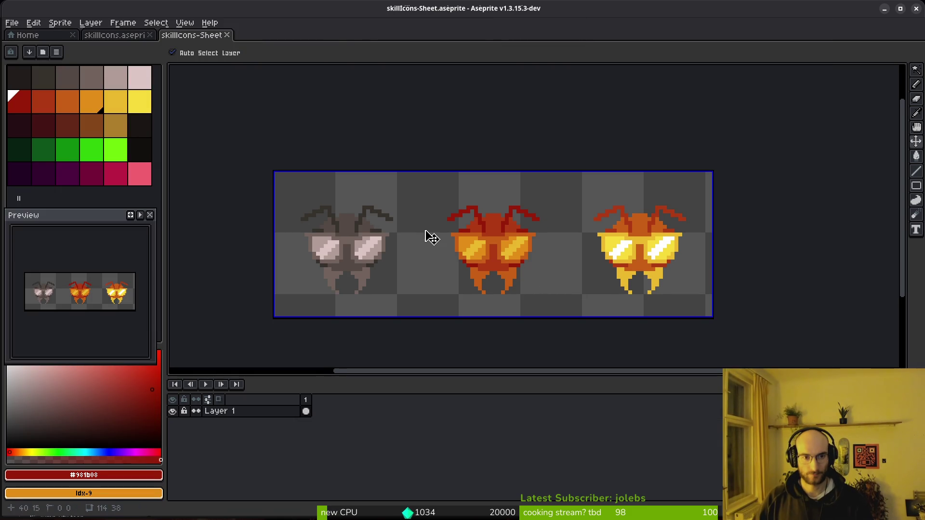
{"action": "key", "text": "w"}
- Export the sheet as uvvision.png into assets/art/skills and close both sprite documents
{"action": "key", "text": "ctrl+e"}
{"action": "left_click", "coordinate": [237, 46]}
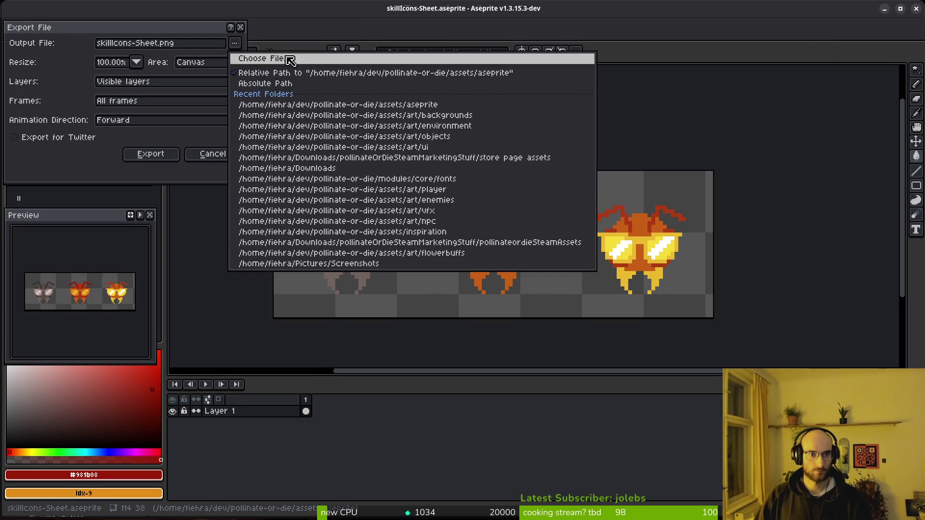
{"action": "left_click", "coordinate": [47, 43]}
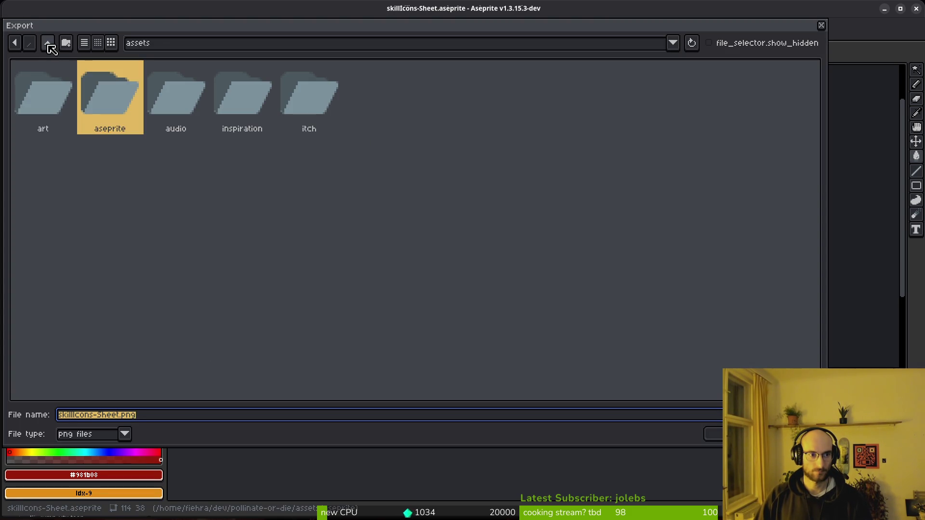
{"action": "left_click", "coordinate": [59, 95]}
{"action": "double_click", "coordinate": [59, 95]}
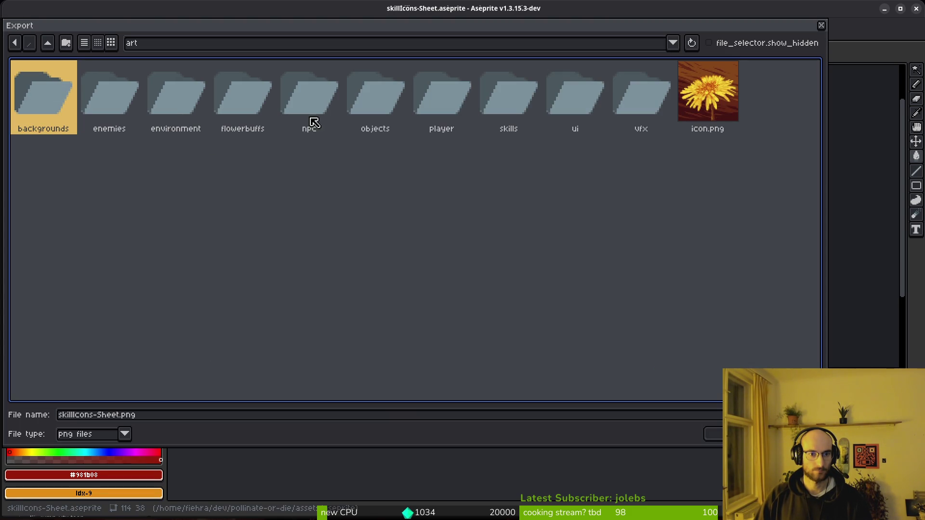
{"action": "double_click", "coordinate": [504, 95]}
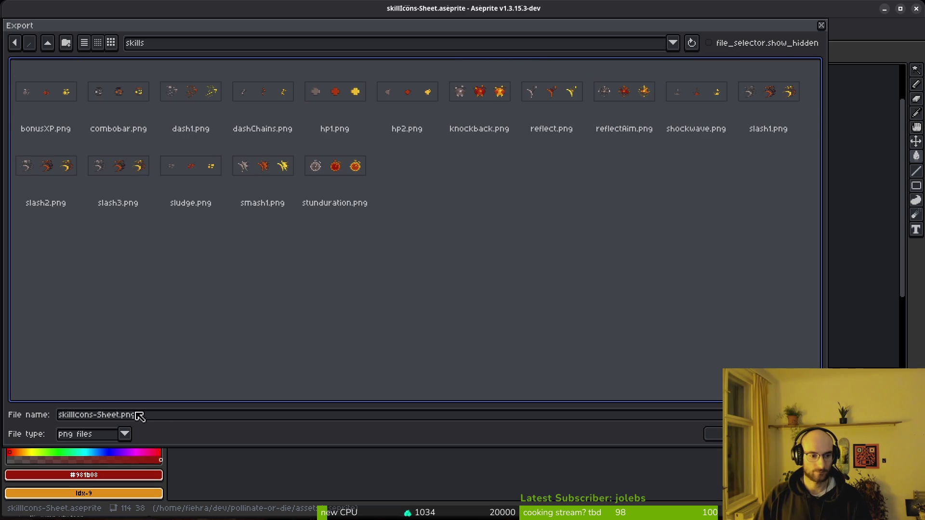
{"action": "double_click", "coordinate": [94, 415]}
{"action": "type", "text": "uvvision"}
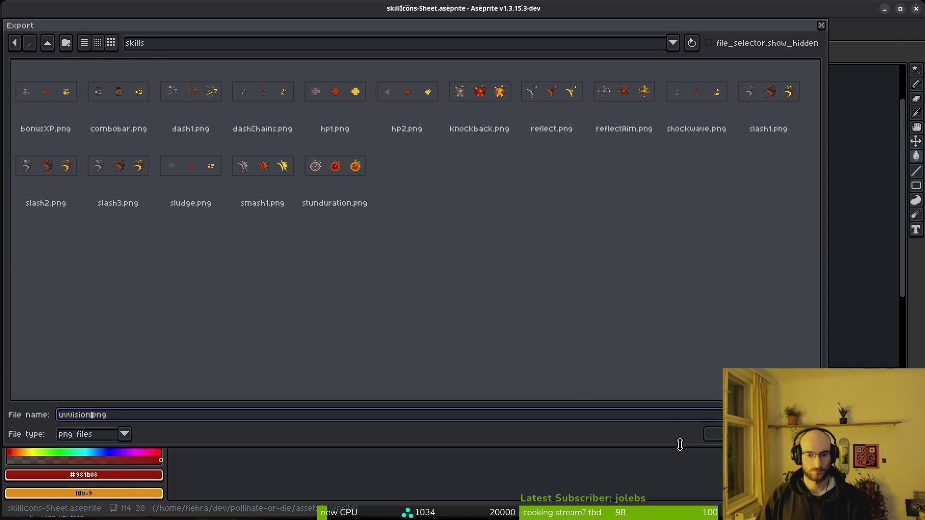
{"action": "key", "text": "Return"}
{"action": "left_click", "coordinate": [151, 156]}
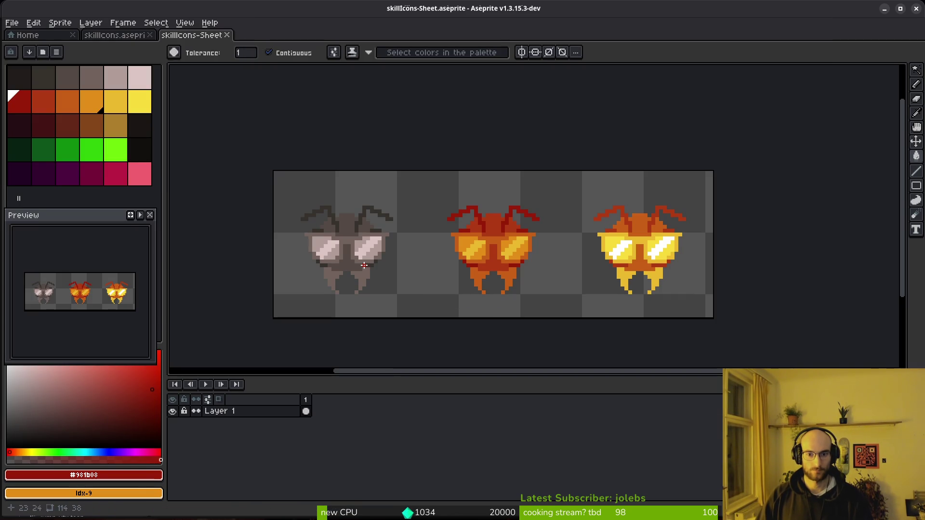
{"action": "left_click", "coordinate": [227, 35]}
{"action": "left_click", "coordinate": [150, 35]}
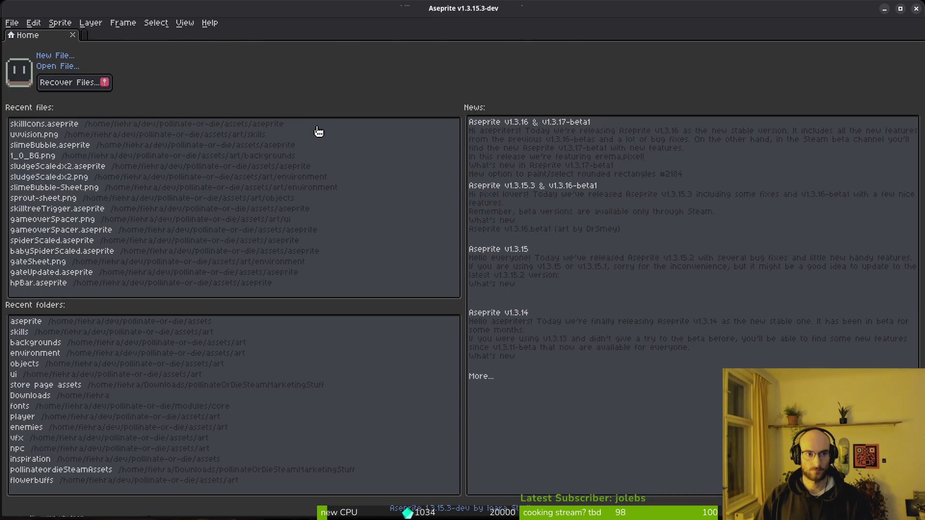
- Close the 'uv icon' tab in Brave and return to the Godot editor
{"action": "key", "text": "alt+Tab"}
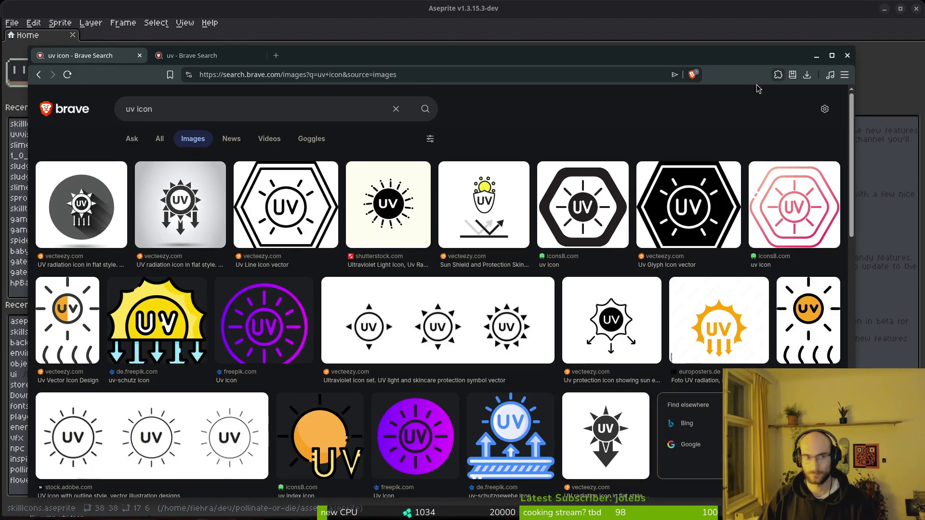
{"action": "key", "text": "ctrl+w"}
{"action": "key", "text": "ctrl+w"}
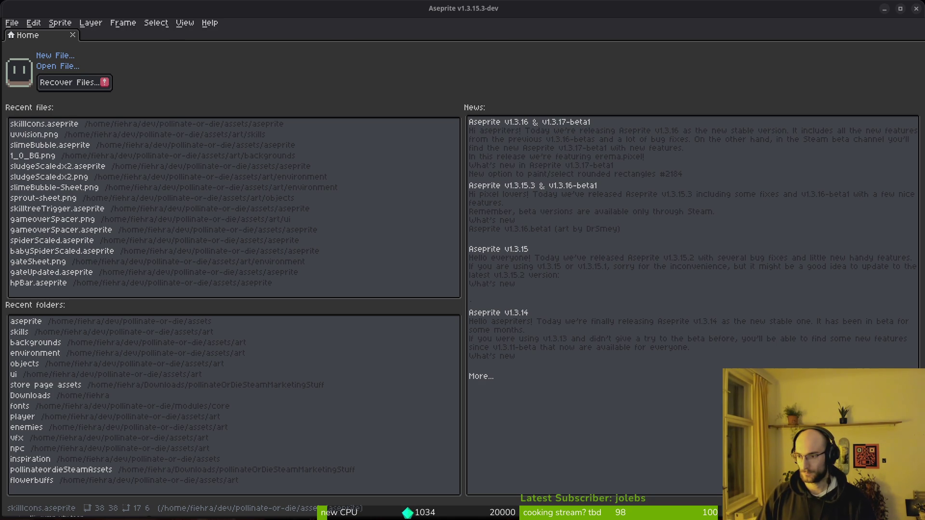
{"action": "key", "text": "alt+Tab"}
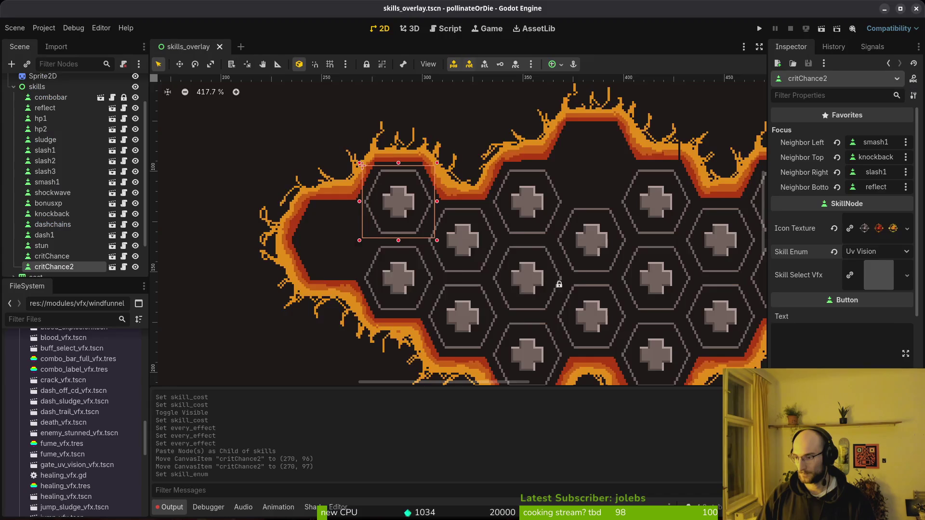
- Rename the critChance2 node to uvVision
{"action": "double_click", "coordinate": [50, 268]}
{"action": "type", "text": "uvVisi"}
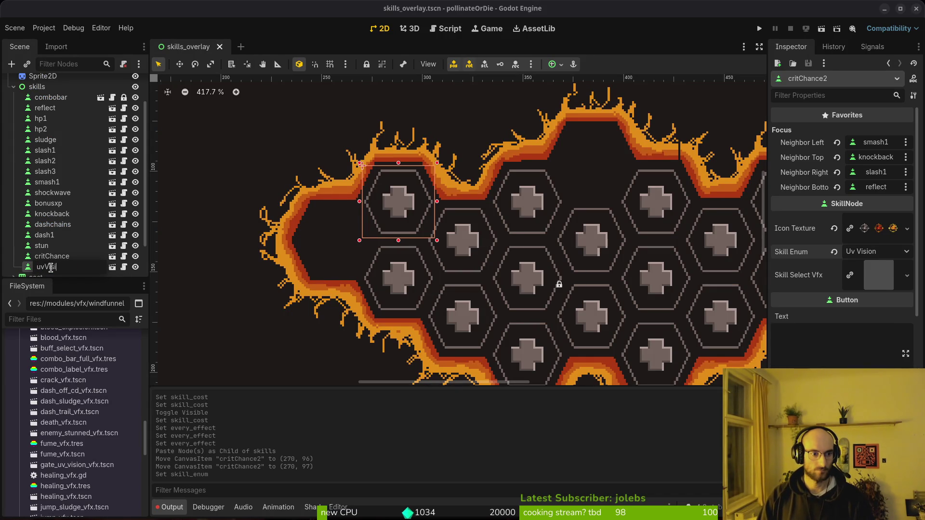
{"action": "type", "text": "on"}
{"action": "key", "text": "Return"}
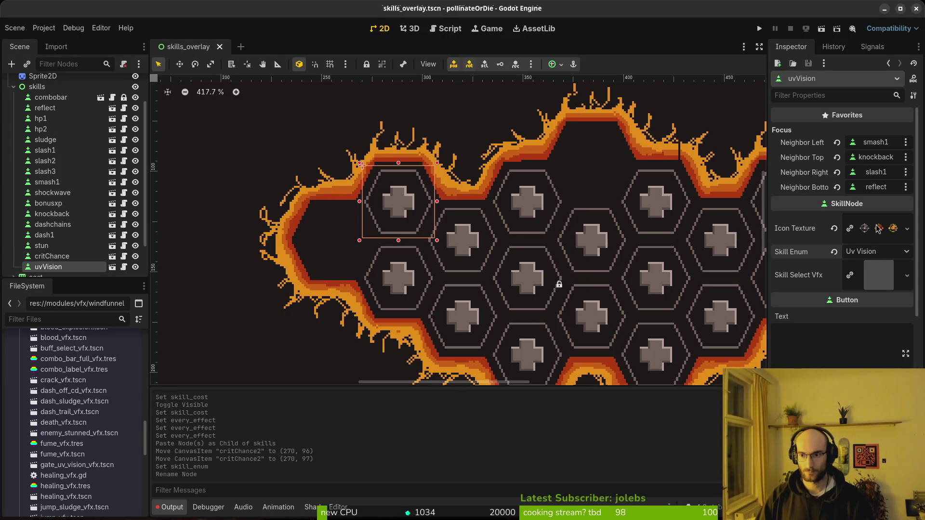
- Set uvVision's Icon Texture to uvvision.png and save the skills_overlay scene
{"action": "left_click", "coordinate": [878, 229]}
{"action": "left_click", "coordinate": [908, 228]}
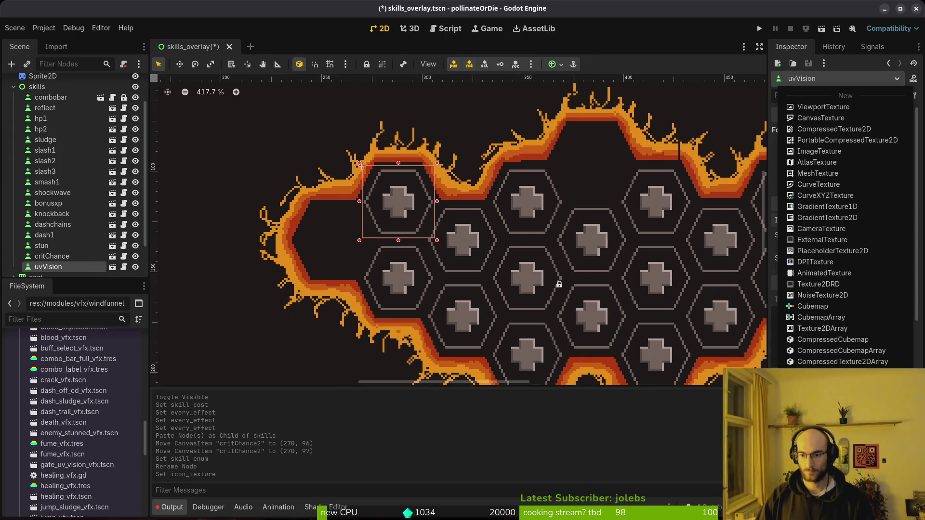
{"action": "type", "text": "uv"}
{"action": "key", "text": "Return"}
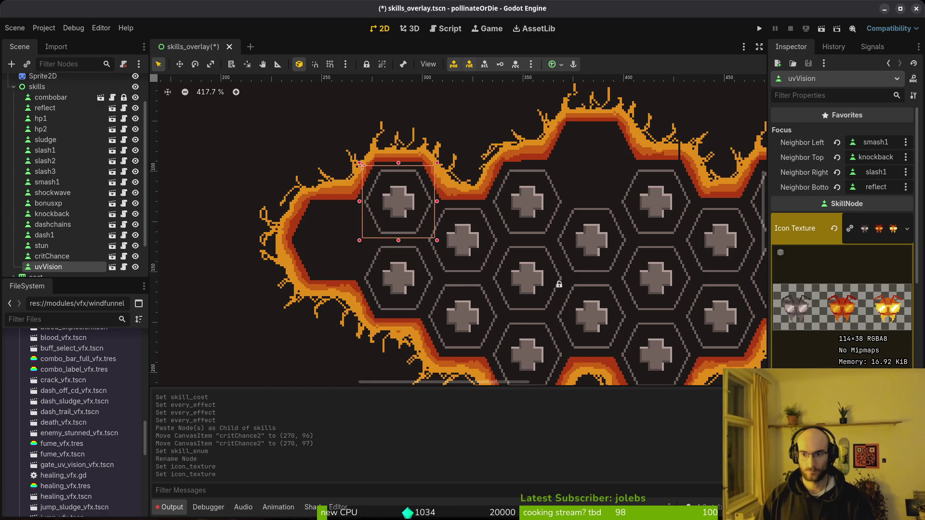
{"action": "key", "text": "ctrl+s"}
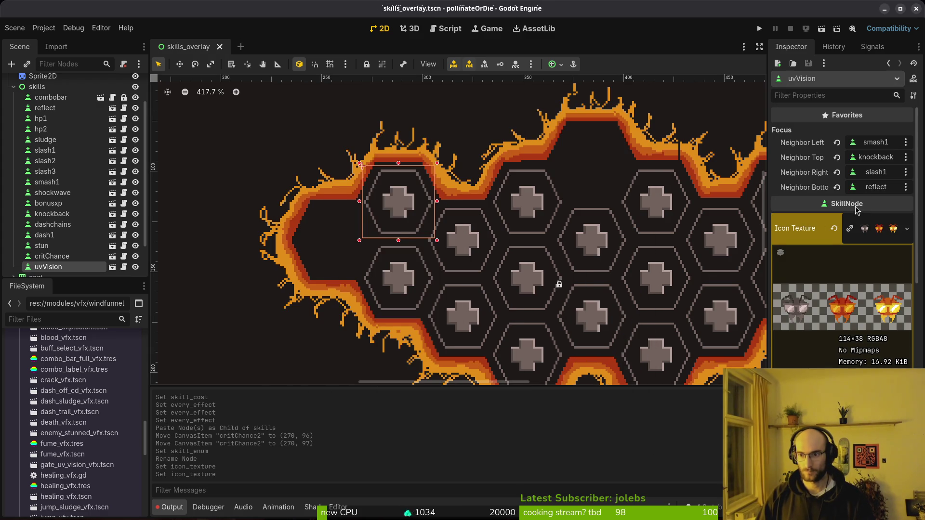
{"action": "scroll", "coordinate": [364, 262], "scroll_direction": "down", "scroll_amount": 2}
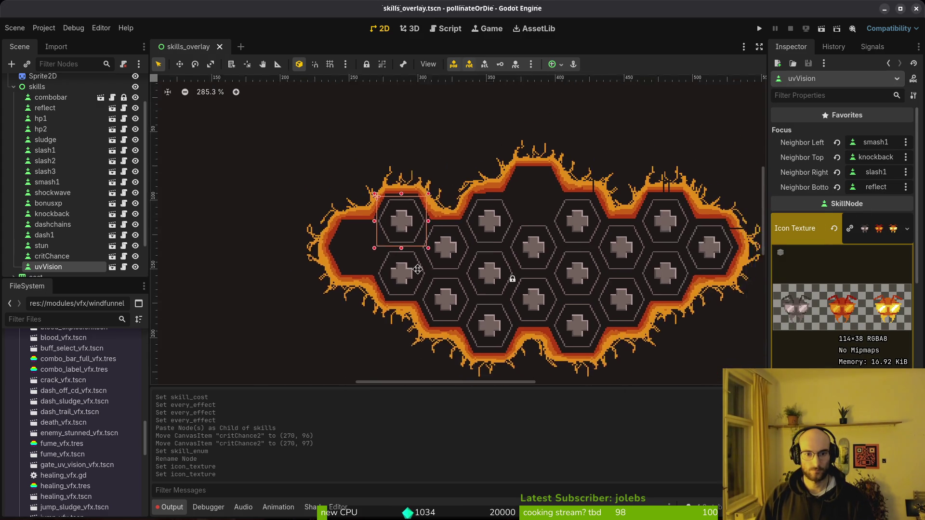
{"action": "left_click", "coordinate": [868, 188]}
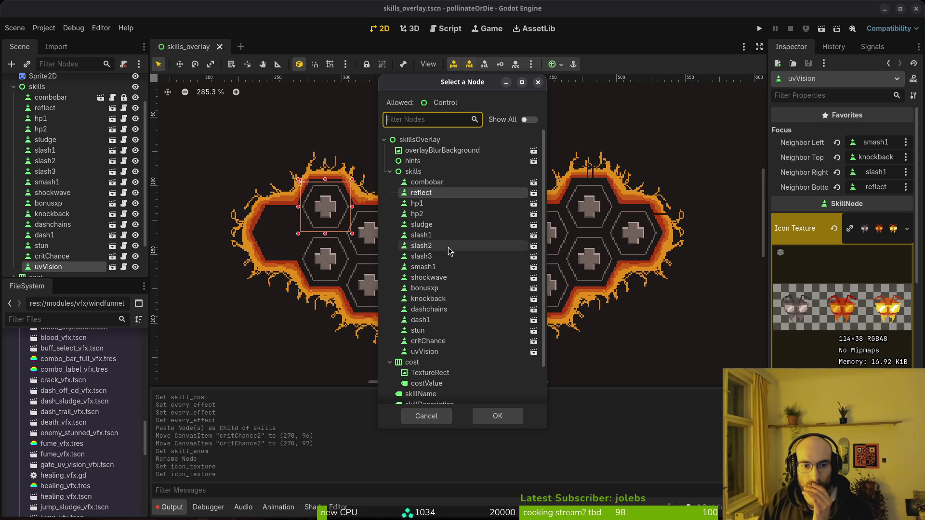
- Set uvVision's bottom focus neighbour to hp2 and right neighbour to dashchains
{"action": "left_click", "coordinate": [433, 213]}
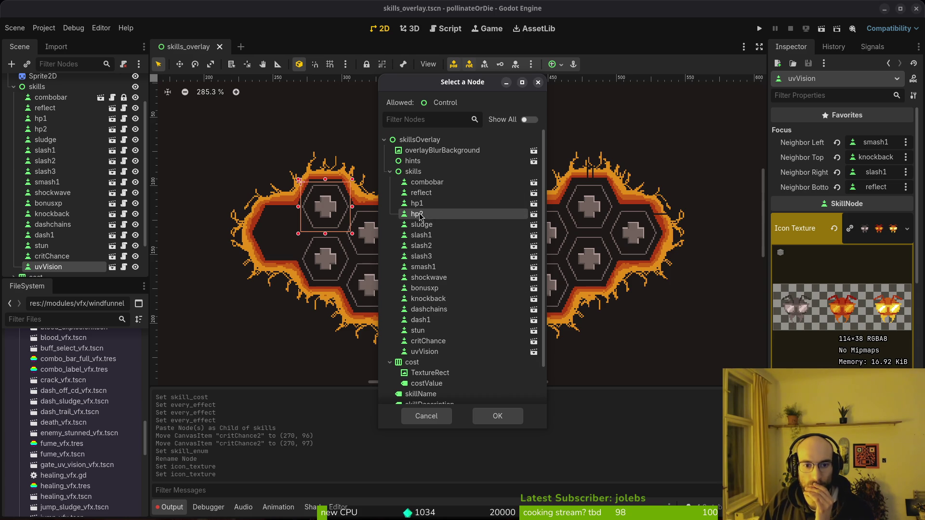
{"action": "left_click", "coordinate": [496, 417]}
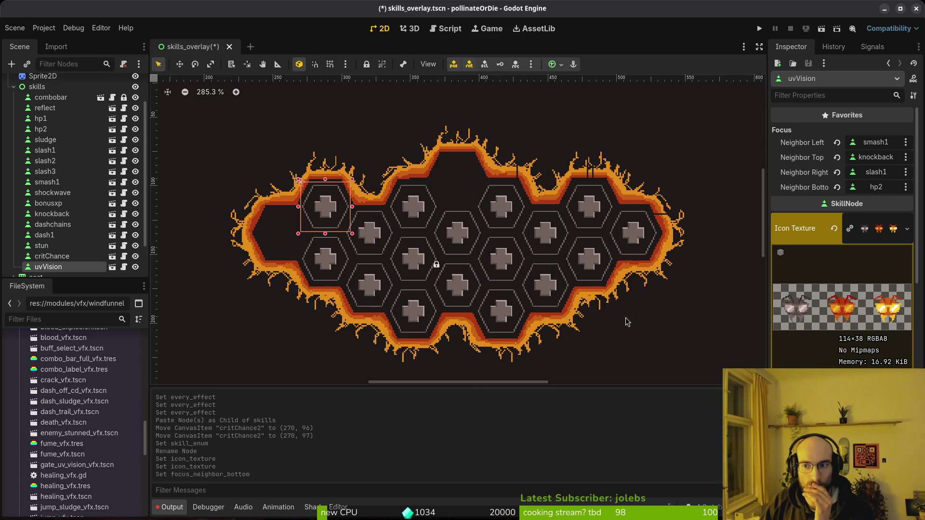
{"action": "left_click", "coordinate": [377, 233]}
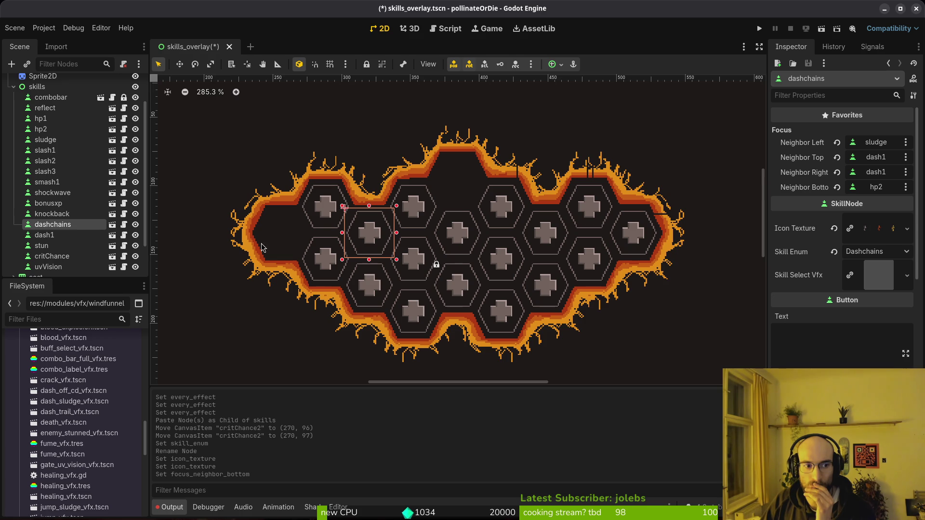
{"action": "left_click", "coordinate": [325, 210]}
{"action": "left_click", "coordinate": [871, 177]}
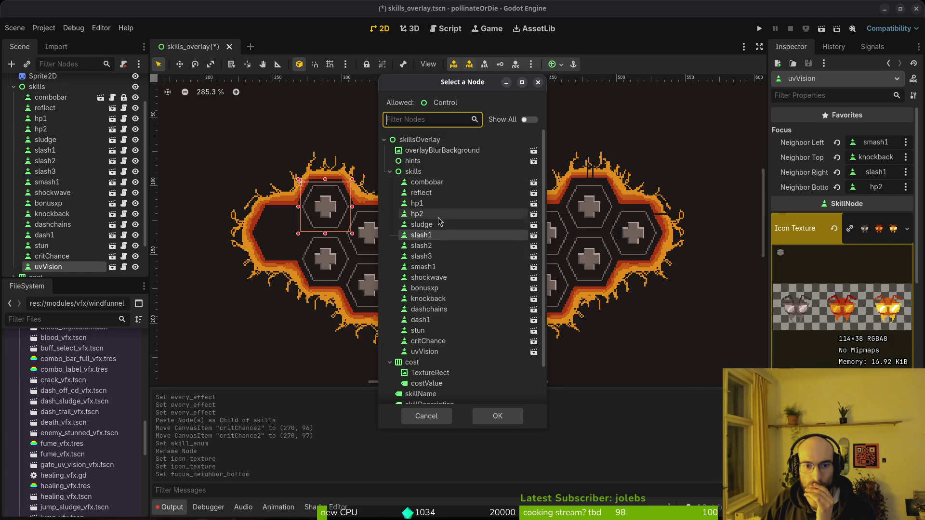
{"action": "left_click", "coordinate": [457, 312]}
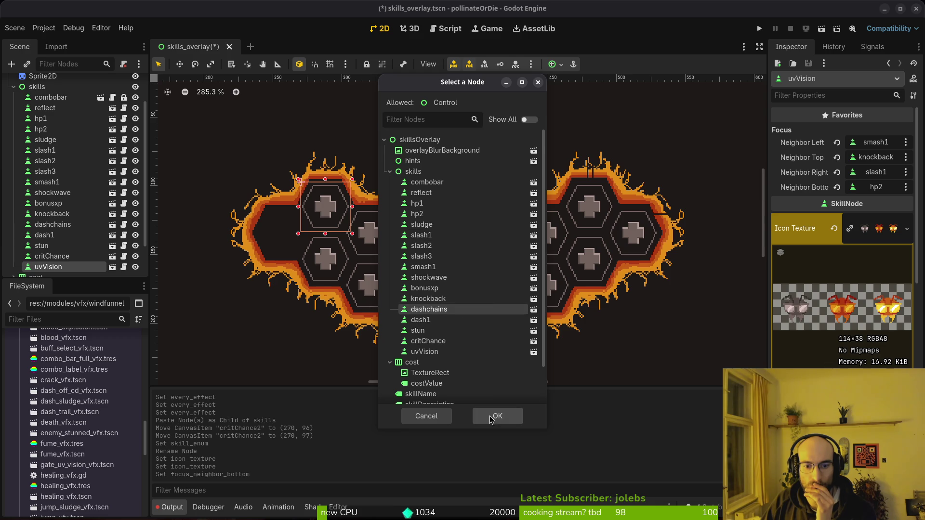
{"action": "left_click", "coordinate": [498, 416]}
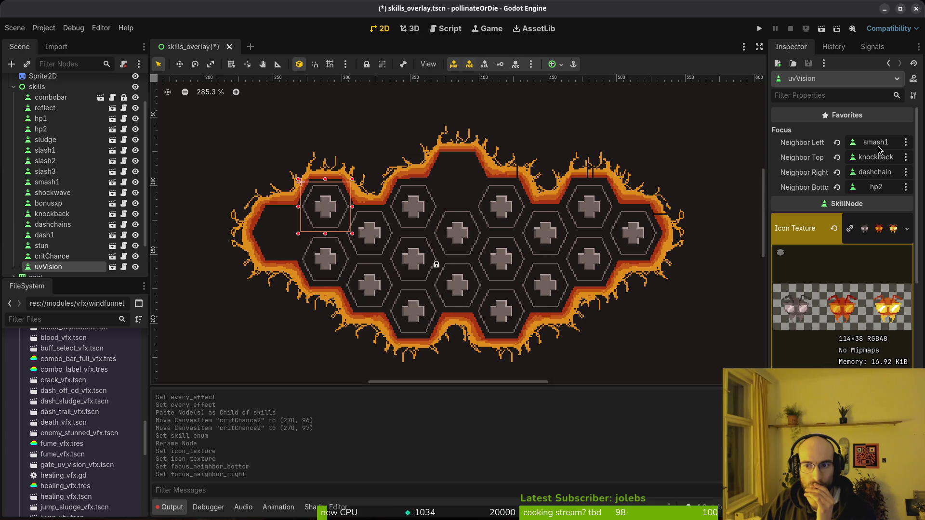
- Set uvVision's top focus neighbour to hp2 and left neighbour to slash3
{"action": "left_click", "coordinate": [876, 158]}
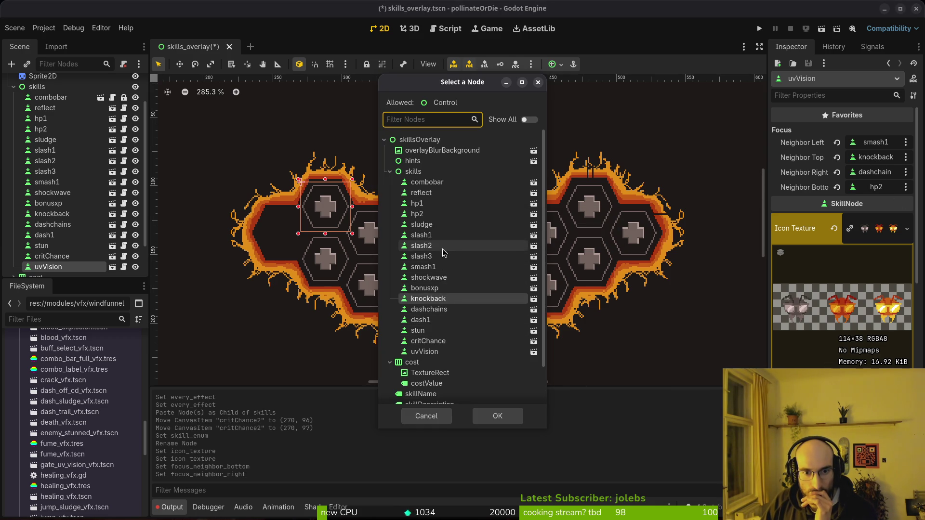
{"action": "left_click", "coordinate": [422, 214]}
{"action": "left_click", "coordinate": [498, 416]}
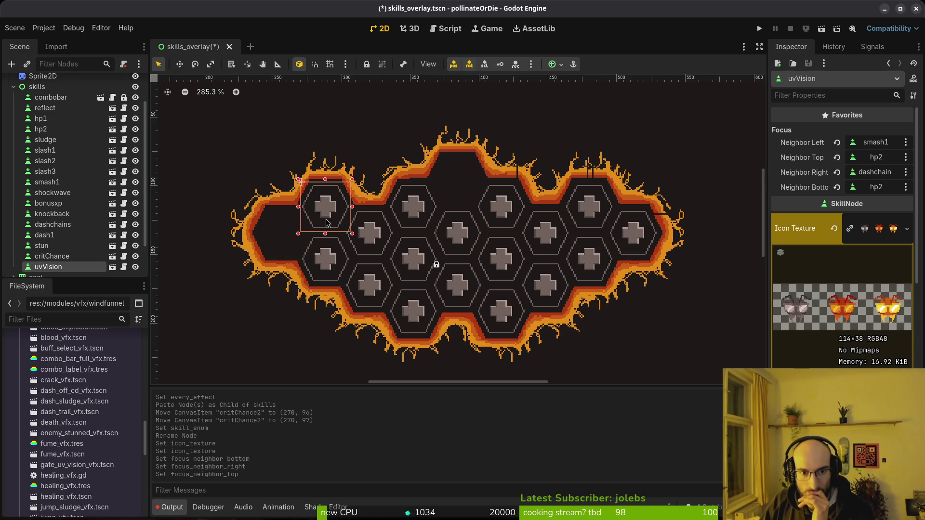
{"action": "left_click", "coordinate": [639, 236]}
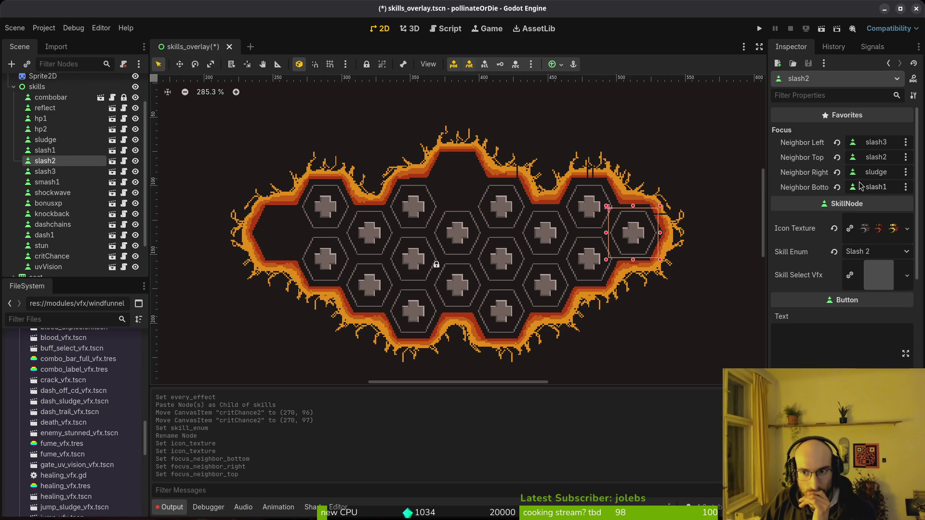
{"action": "left_click", "coordinate": [325, 209]}
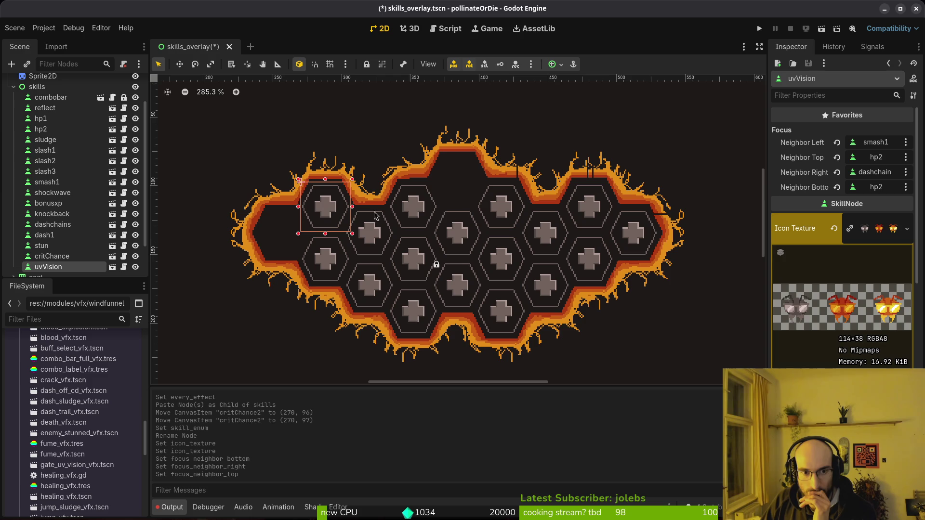
{"action": "left_click", "coordinate": [634, 245]}
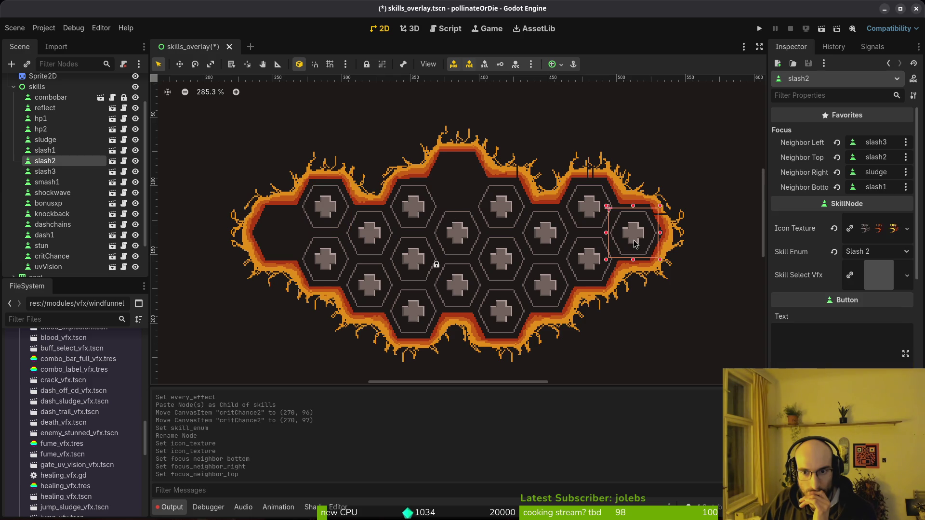
{"action": "left_click", "coordinate": [327, 210]}
{"action": "left_click", "coordinate": [874, 145]}
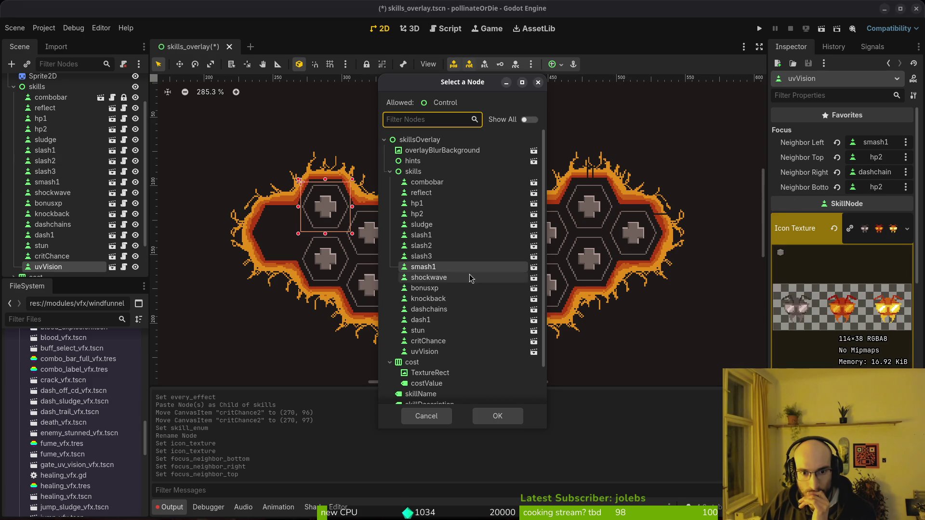
{"action": "left_click", "coordinate": [463, 256]}
{"action": "left_click", "coordinate": [491, 417]}
- Set hp2's top focus neighbour to uvVision
{"action": "left_click", "coordinate": [324, 260]}
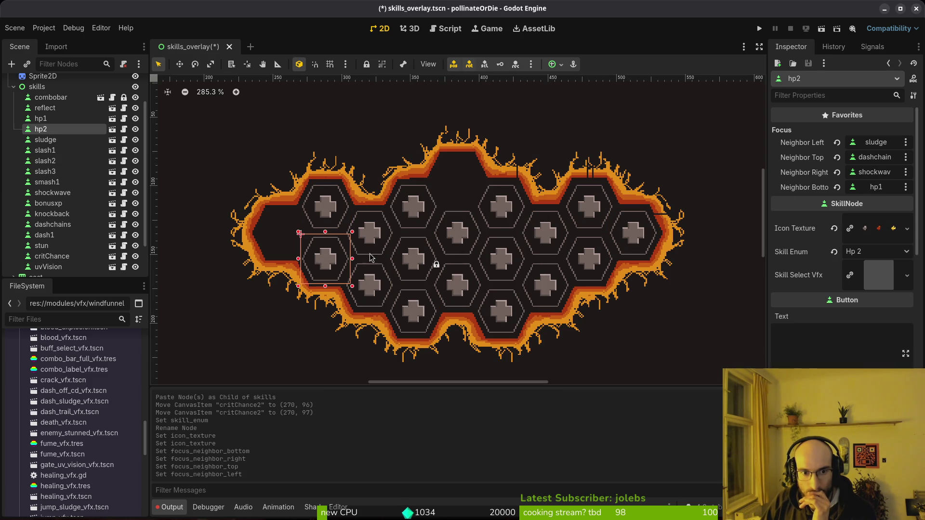
{"action": "left_click", "coordinate": [869, 159]}
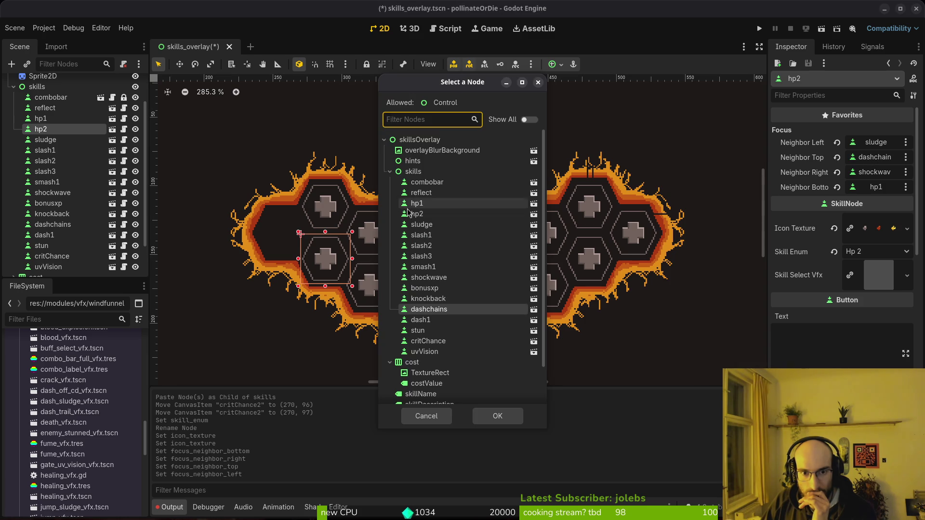
{"action": "left_click", "coordinate": [425, 353]}
{"action": "left_click", "coordinate": [496, 417]}
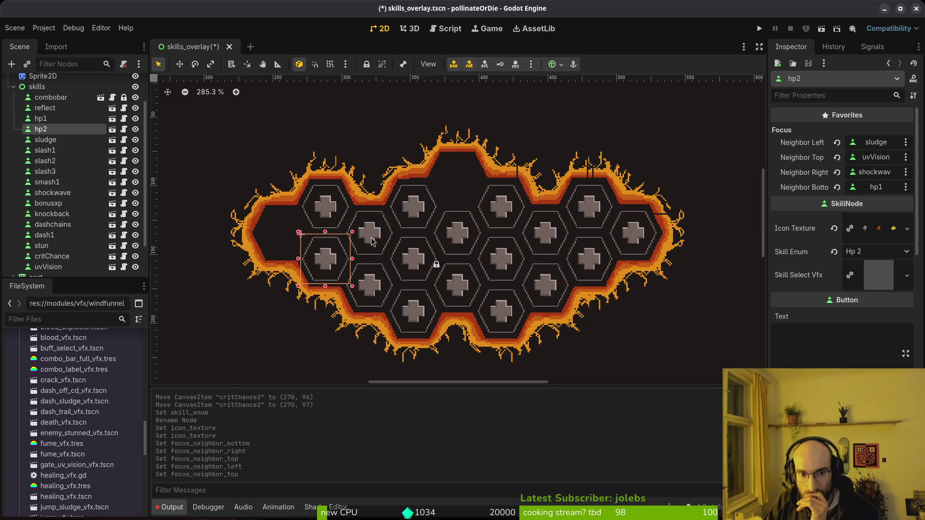
- Set dashchains' left focus neighbour to uvVision, then reselect uvVision
{"action": "left_click", "coordinate": [383, 240]}
{"action": "left_click", "coordinate": [881, 143]}
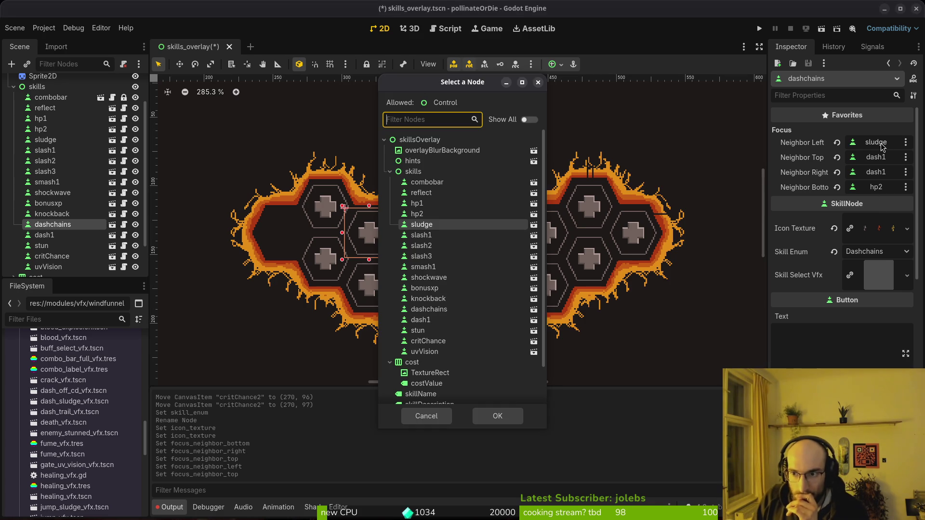
{"action": "left_click", "coordinate": [425, 352]}
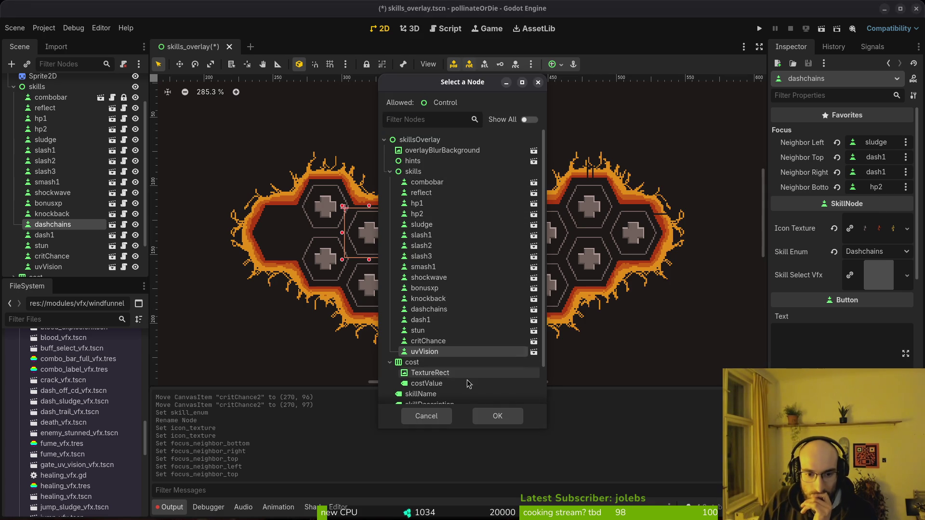
{"action": "left_click", "coordinate": [496, 416]}
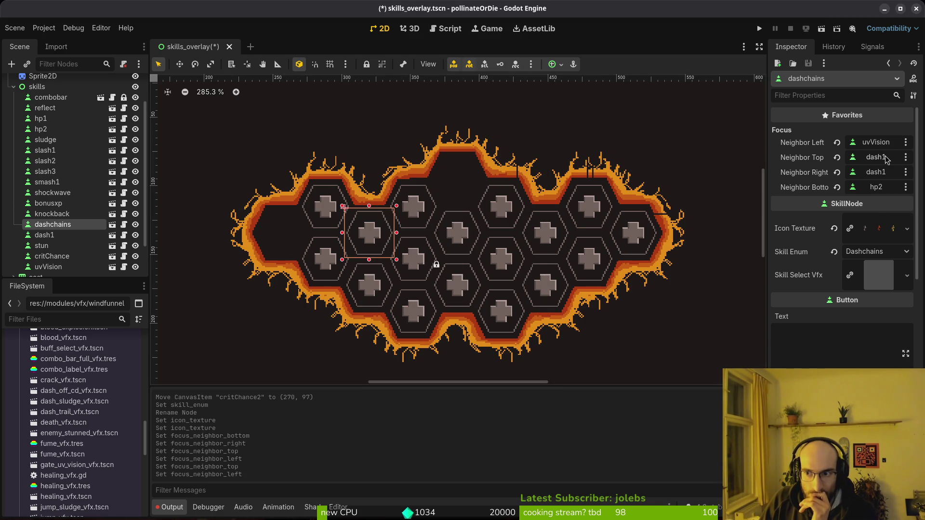
{"action": "left_click", "coordinate": [411, 221]}
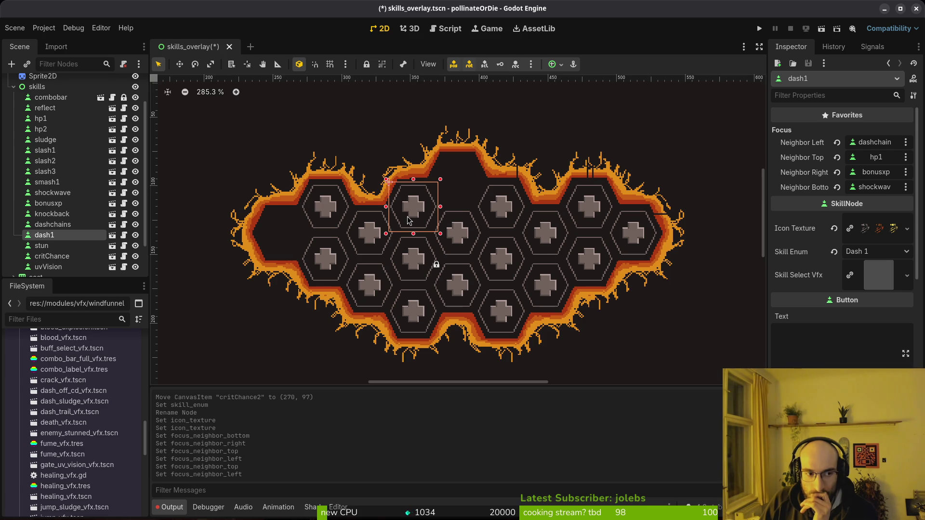
{"action": "left_click", "coordinate": [373, 240]}
{"action": "left_click", "coordinate": [326, 214]}
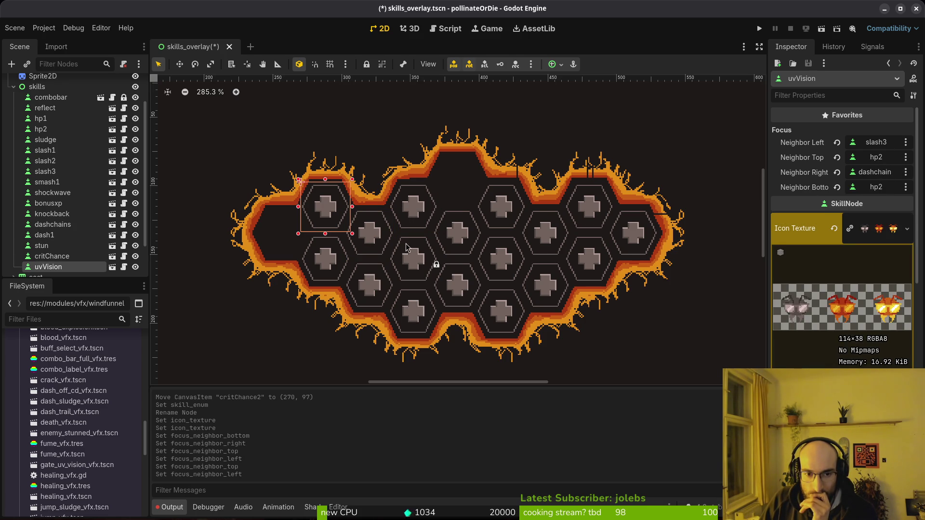
- Set slash2's right focus neighbour to uvVision
{"action": "left_click", "coordinate": [371, 232]}
{"action": "left_click", "coordinate": [639, 229]}
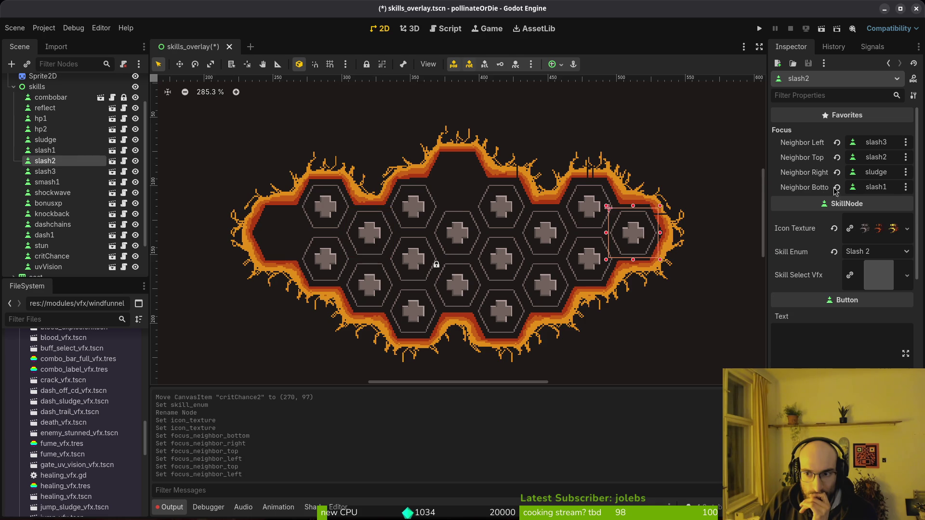
{"action": "left_click", "coordinate": [874, 174]}
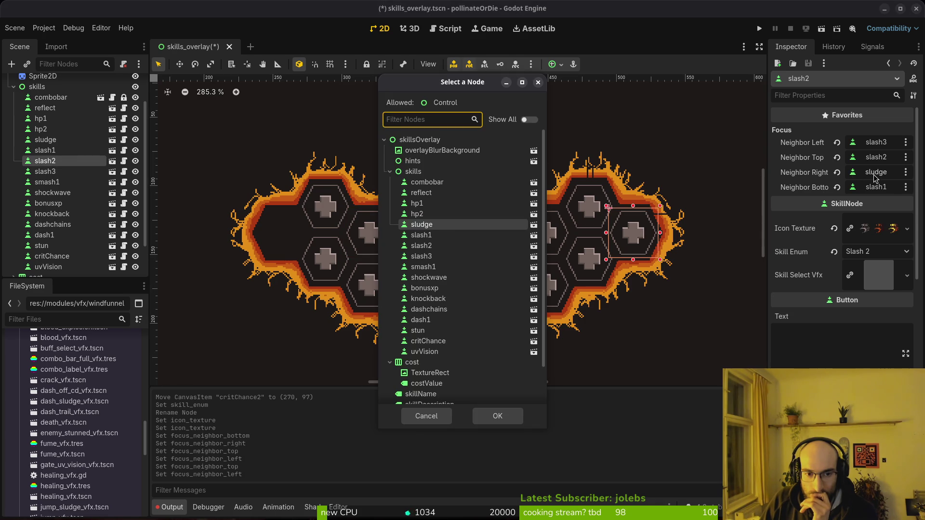
{"action": "left_click", "coordinate": [435, 352]}
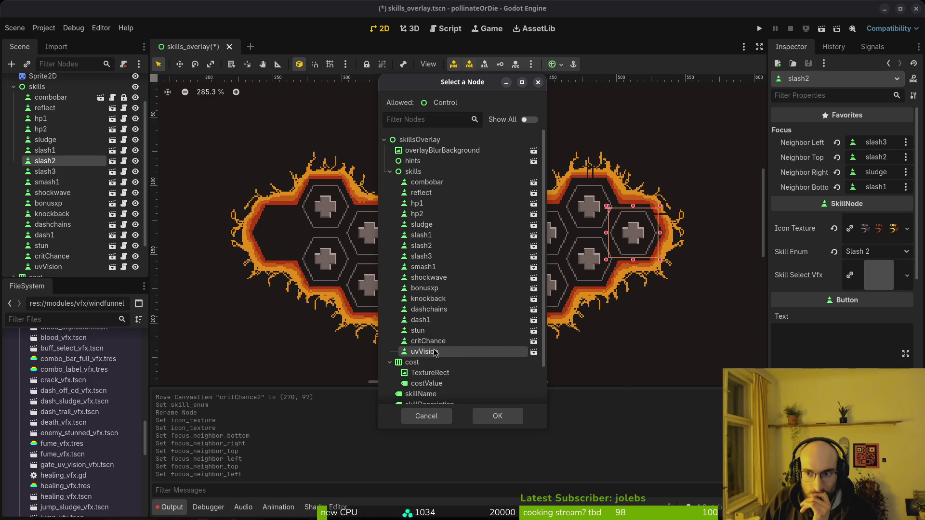
{"action": "left_click", "coordinate": [497, 415]}
- Assign shockwave as a focus neighbour of the sludge node
{"action": "left_click", "coordinate": [417, 318]}
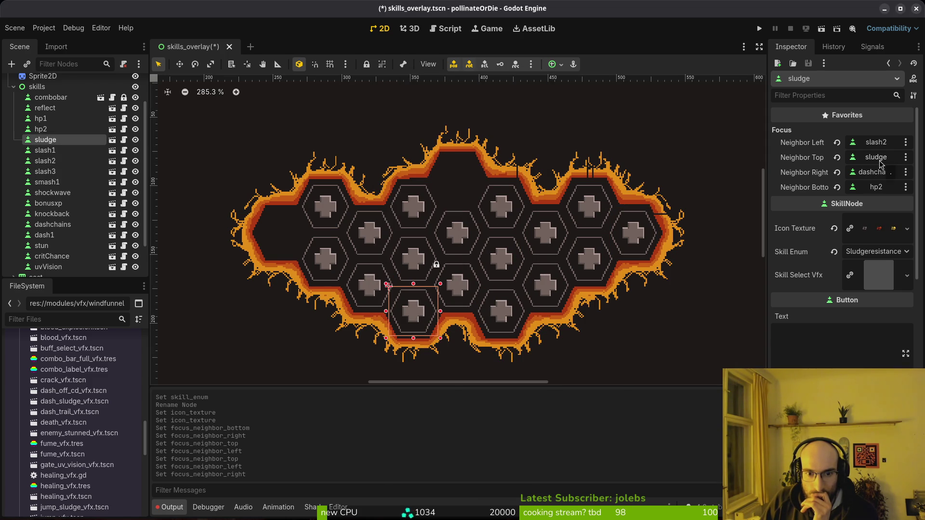
{"action": "left_click", "coordinate": [412, 261]}
{"action": "left_click", "coordinate": [422, 311]}
{"action": "left_click", "coordinate": [852, 188]}
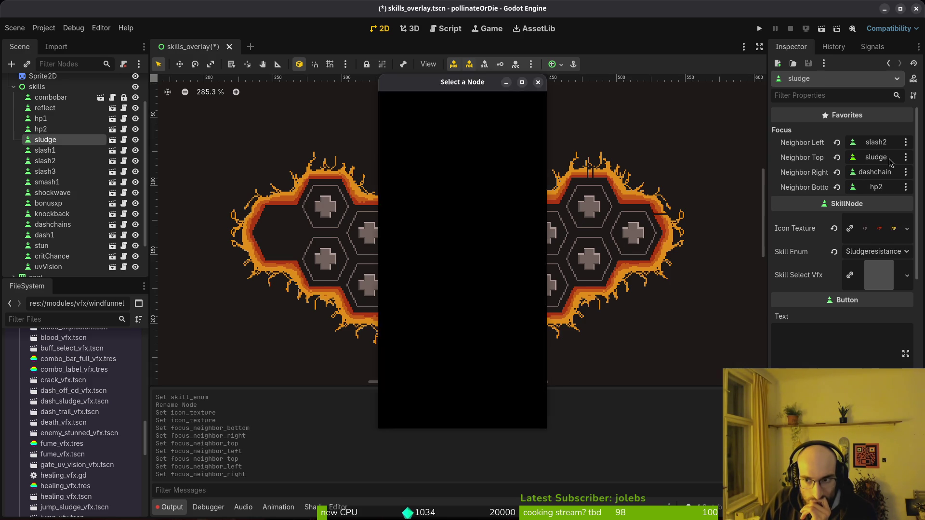
{"action": "left_click", "coordinate": [429, 278]}
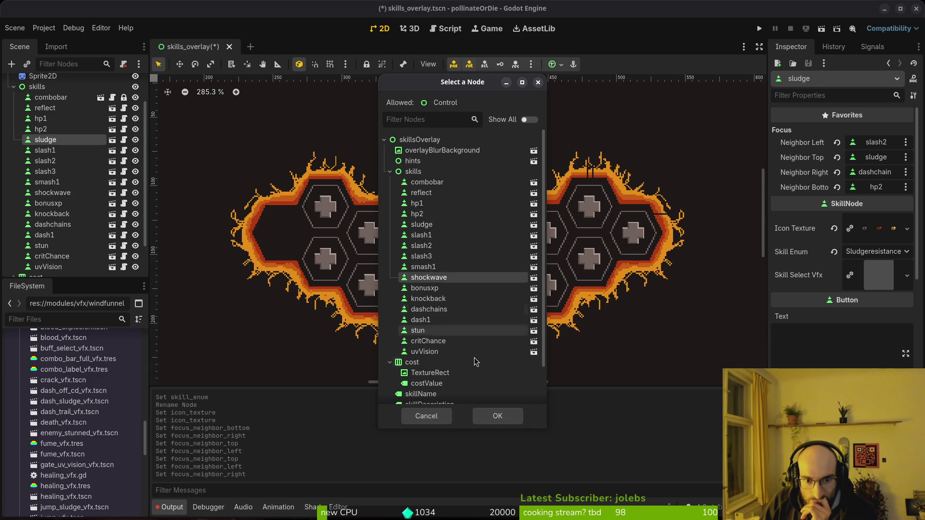
{"action": "left_click", "coordinate": [497, 416]}
- Set shockwave's bottom focus neighbour to sludge
{"action": "left_click", "coordinate": [417, 263]}
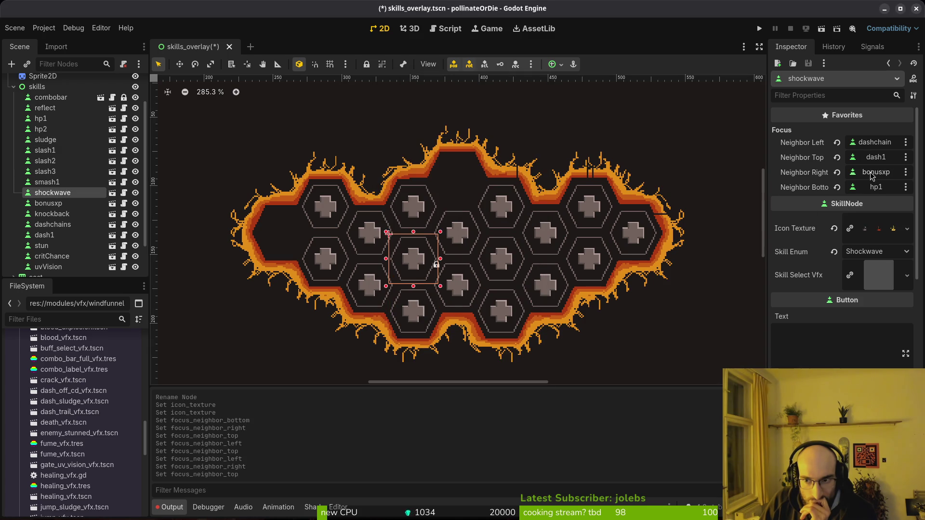
{"action": "left_click", "coordinate": [876, 189]}
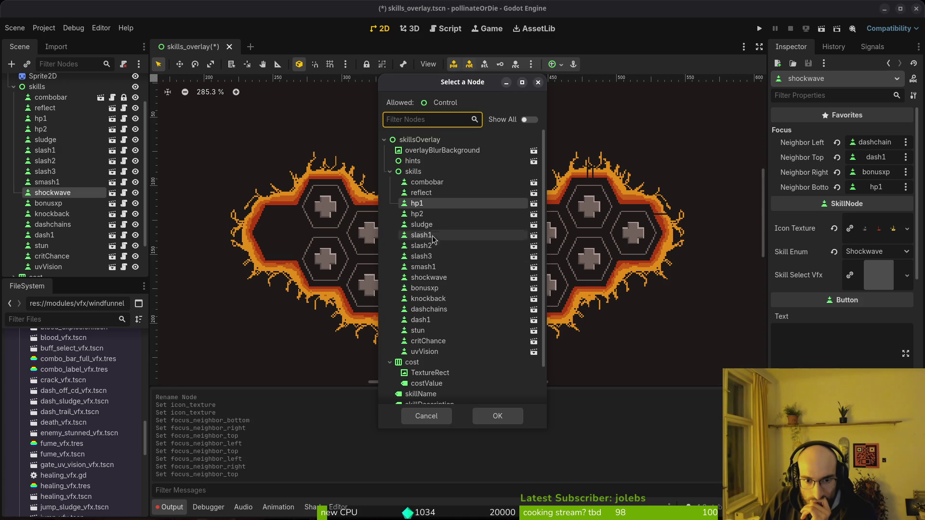
{"action": "left_click", "coordinate": [422, 225]}
{"action": "left_click", "coordinate": [499, 417]}
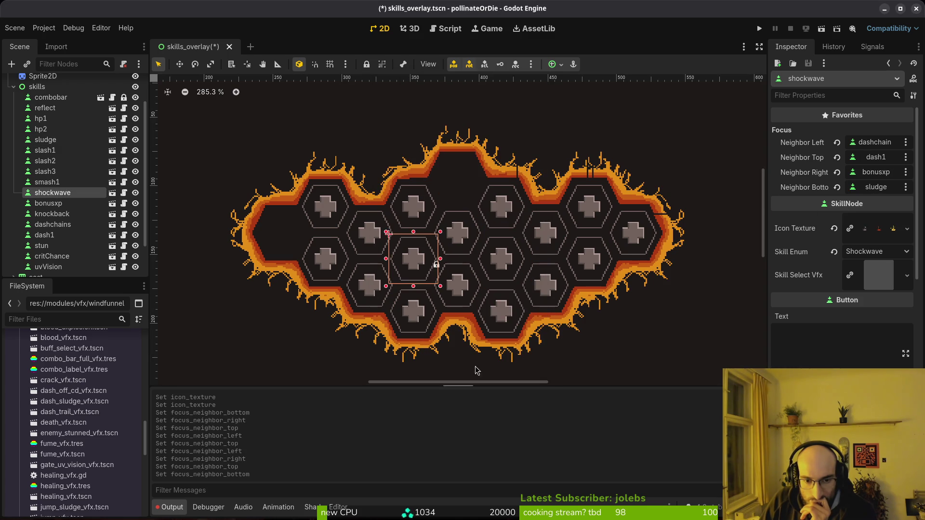
{"action": "left_click", "coordinate": [455, 292]}
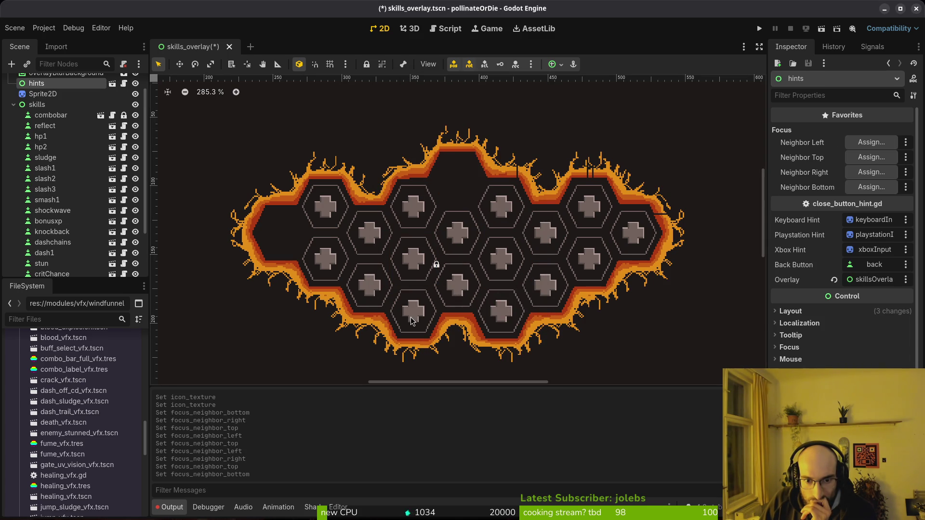
- Hide the hints and overlayBlurBackground layers in the Scene dock
{"action": "left_click", "coordinate": [410, 317]}
{"action": "left_click", "coordinate": [454, 289]}
{"action": "left_click", "coordinate": [454, 289]}
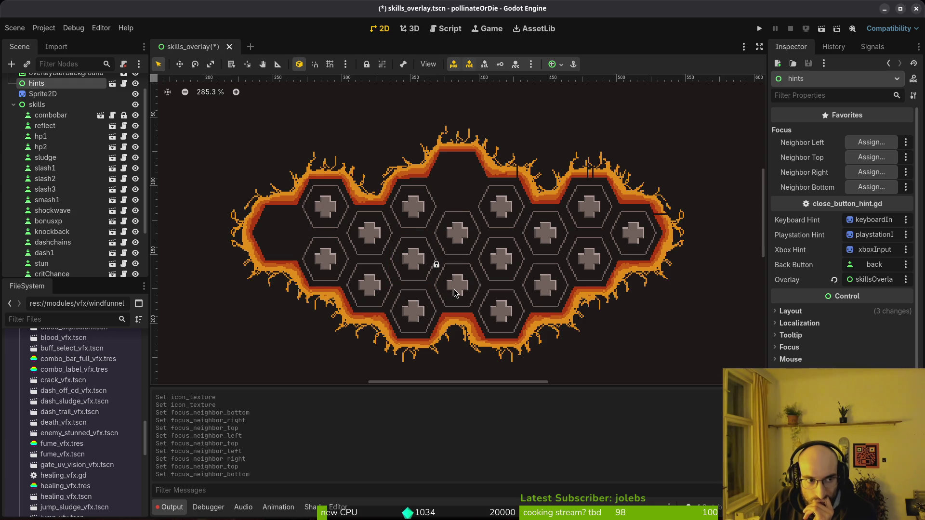
{"action": "left_click", "coordinate": [136, 84]}
{"action": "left_click", "coordinate": [460, 287]}
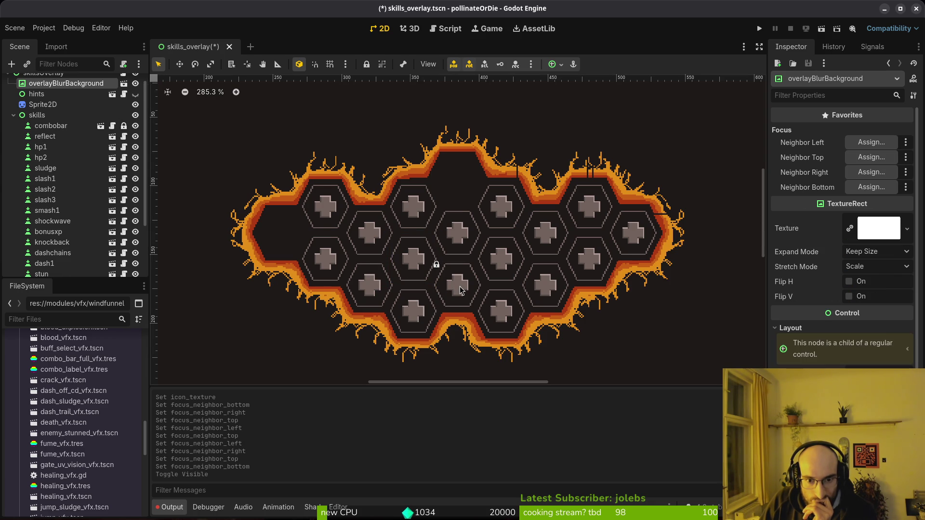
{"action": "double_click", "coordinate": [136, 100]}
{"action": "scroll", "coordinate": [479, 182], "scroll_direction": "down", "scroll_amount": 5}
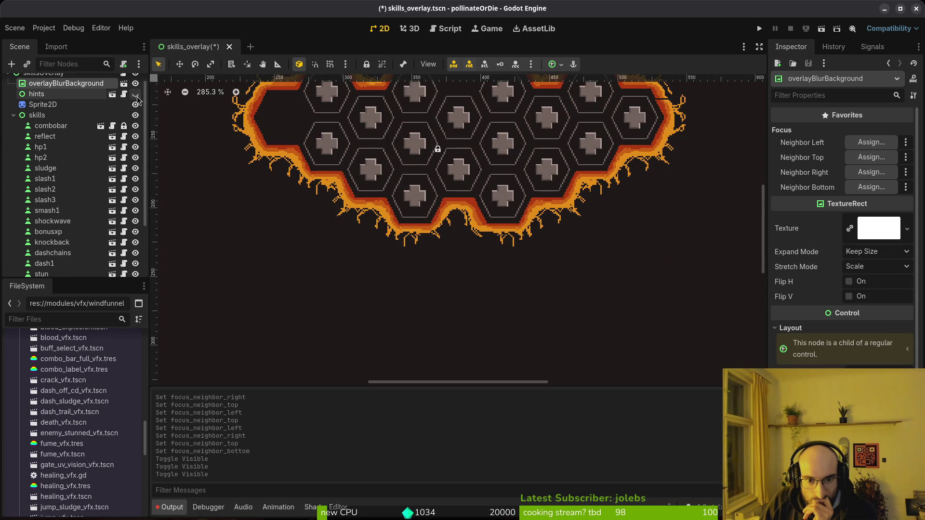
{"action": "scroll", "coordinate": [434, 183], "scroll_direction": "up", "scroll_amount": 5}
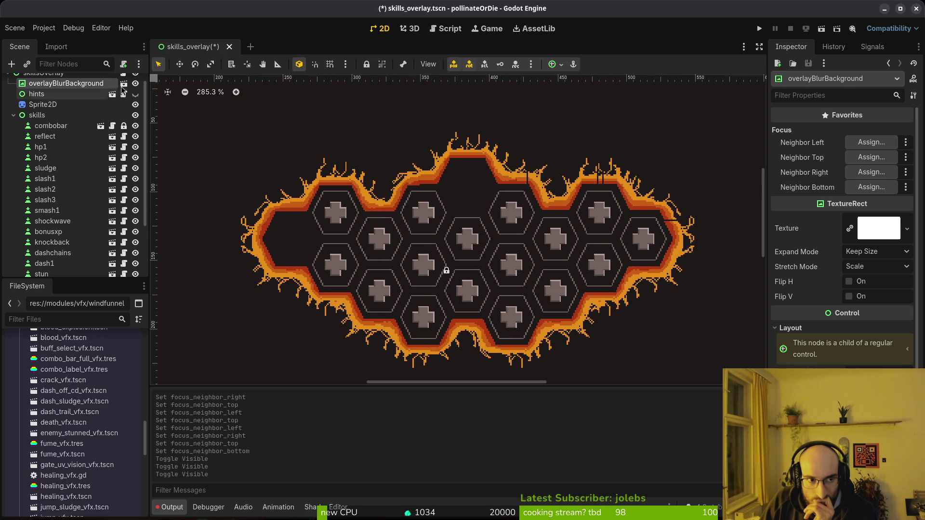
{"action": "left_click", "coordinate": [136, 83]}
- Unlock the combobar node and make hints and overlayBlurBackground visible again
{"action": "left_click", "coordinate": [469, 291]}
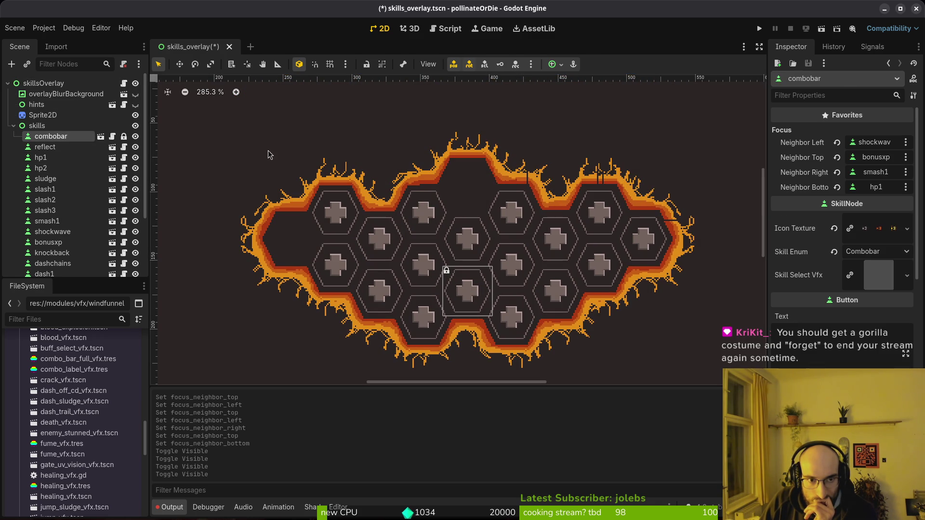
{"action": "left_click", "coordinate": [124, 137]}
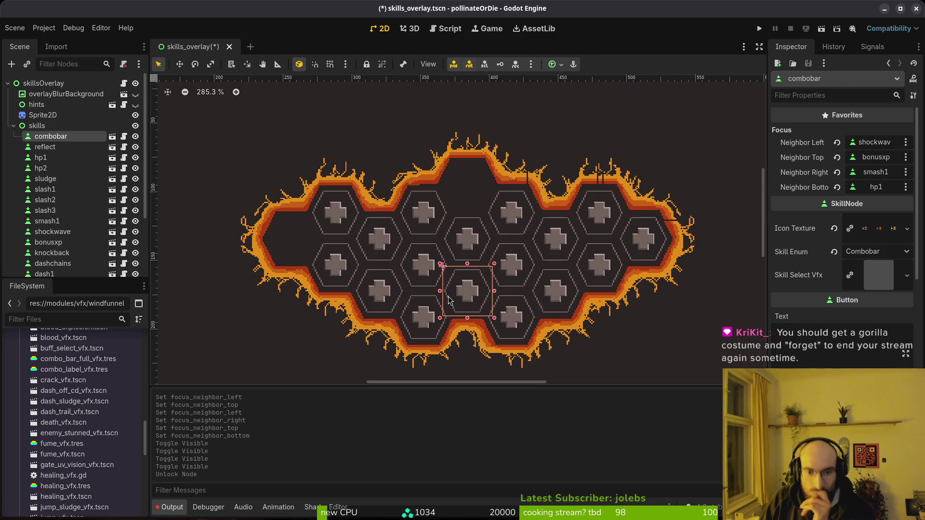
{"action": "left_click", "coordinate": [135, 105]}
{"action": "left_click", "coordinate": [136, 94]}
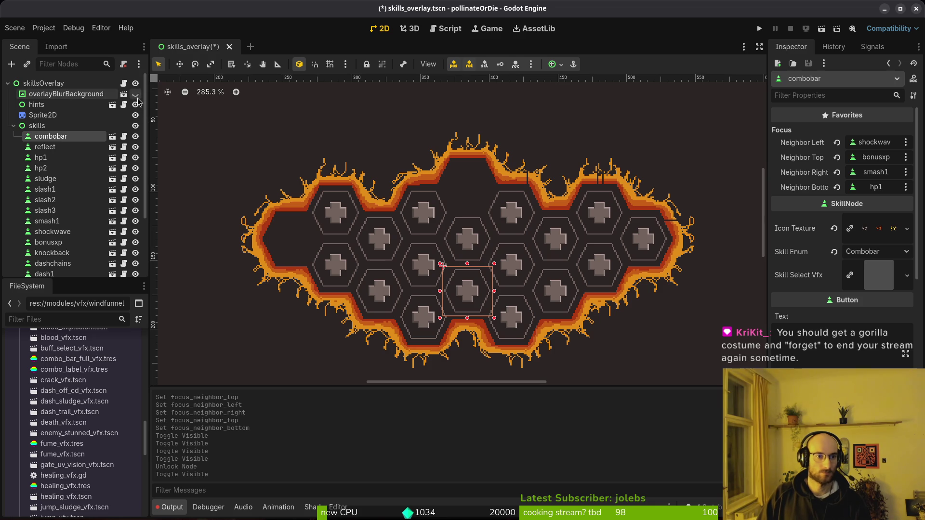
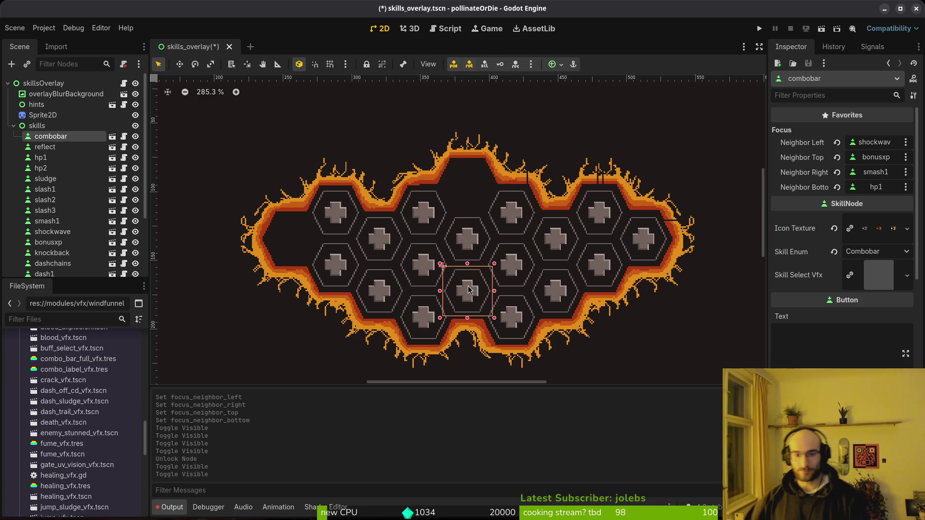
- Set the hp1 skill hex's right focus neighbour to sludge instead of combobar
{"action": "left_click", "coordinate": [418, 269]}
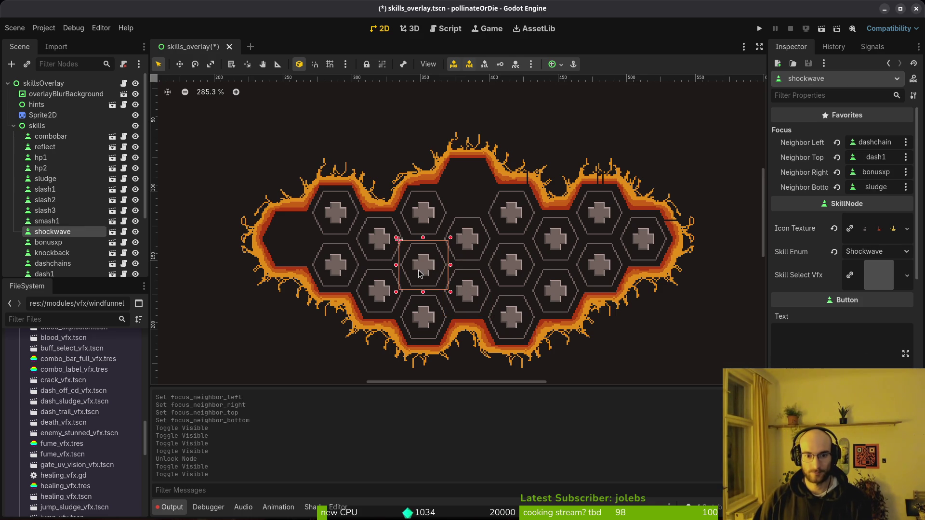
{"action": "left_click", "coordinate": [384, 295]}
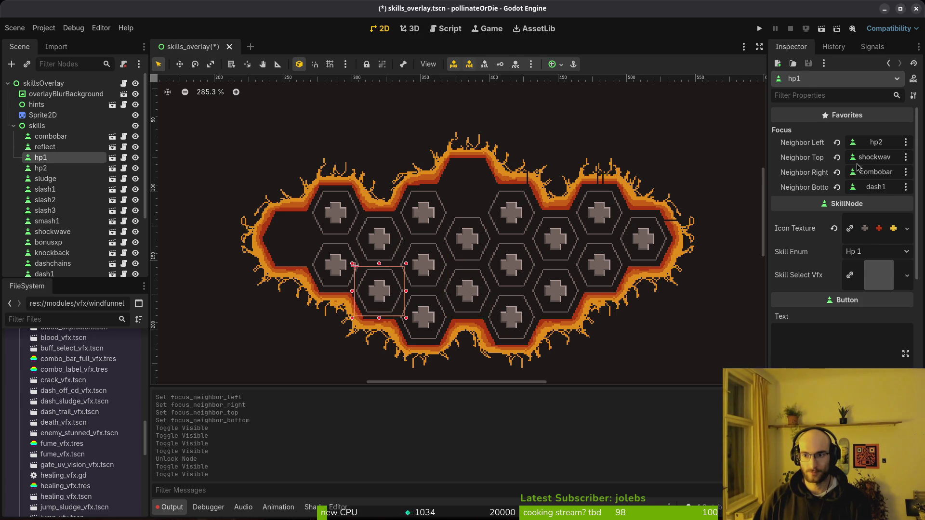
{"action": "left_click", "coordinate": [880, 178]}
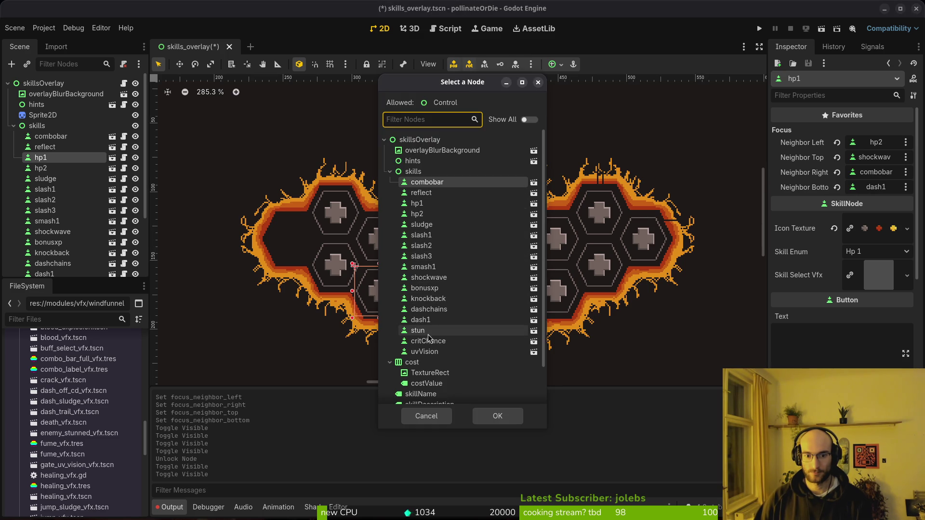
{"action": "left_click", "coordinate": [418, 227]}
{"action": "left_click", "coordinate": [498, 415]}
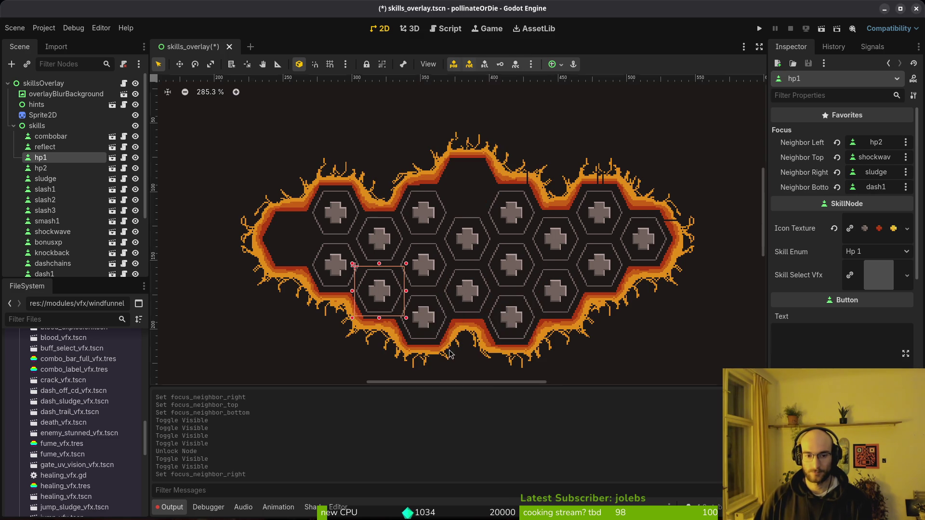
- Review the focus neighbours of the sludge, hp1, hp2 and uvVision hexes
{"action": "left_click", "coordinate": [422, 327]}
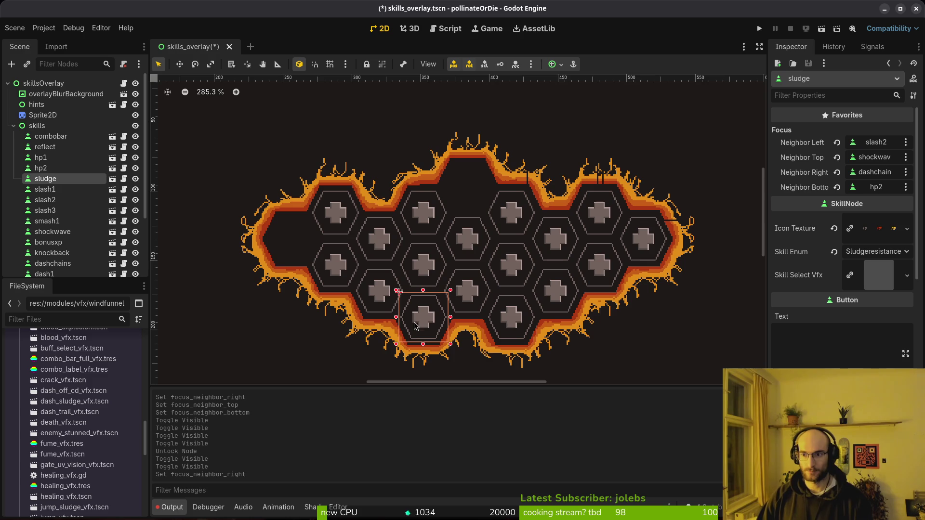
{"action": "left_click", "coordinate": [379, 289]}
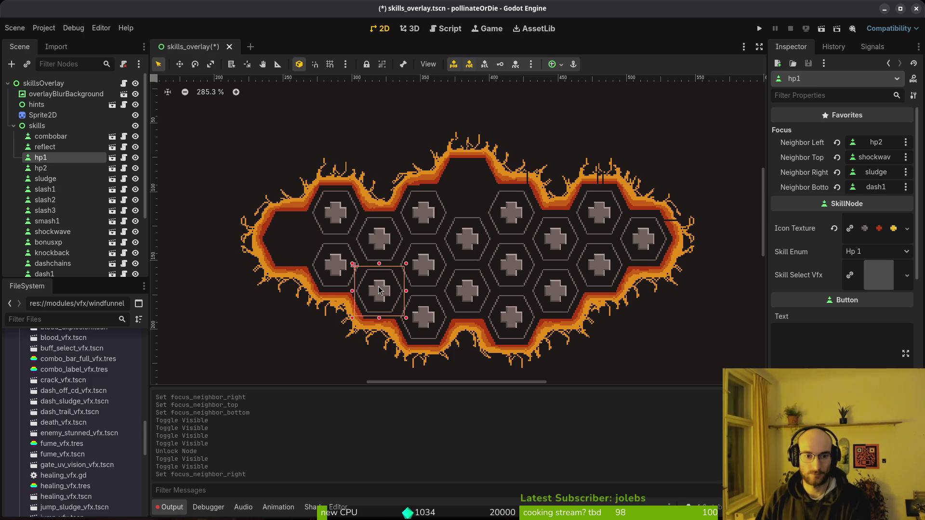
{"action": "left_click", "coordinate": [331, 278]}
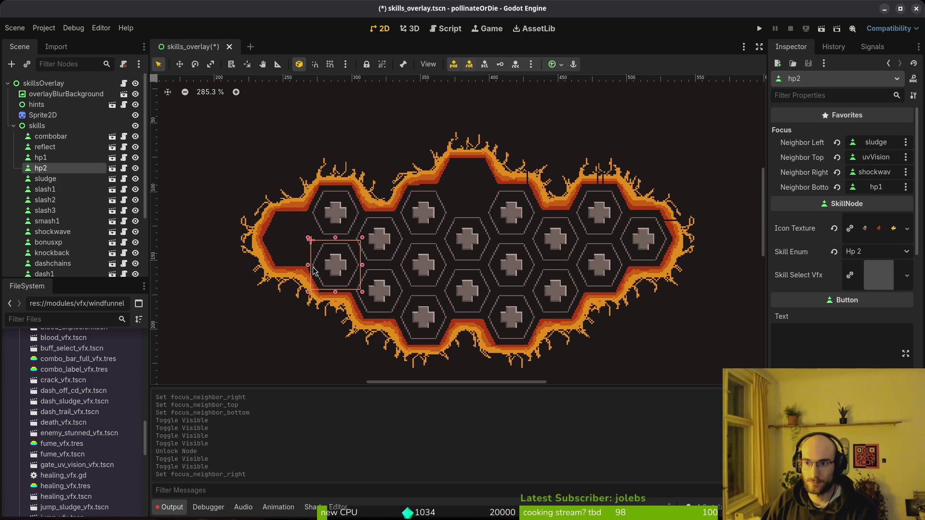
{"action": "left_click", "coordinate": [339, 227]}
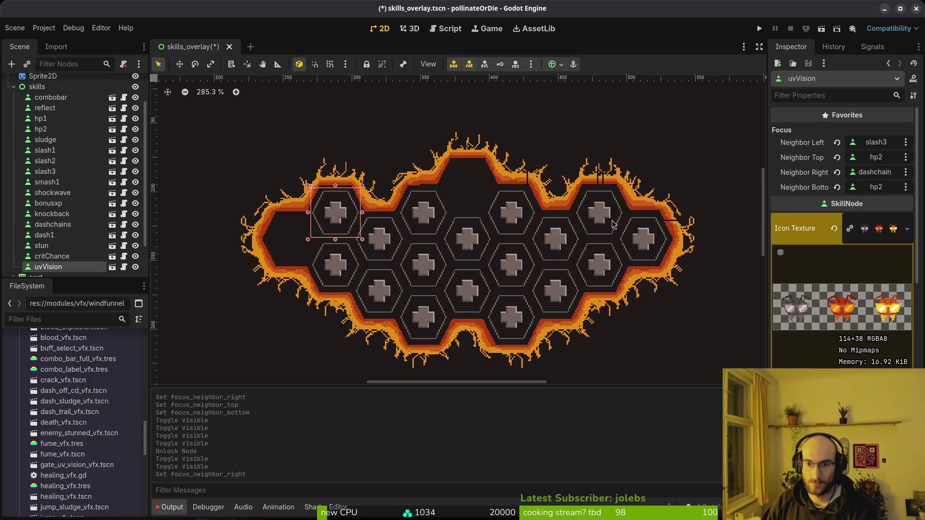
{"action": "left_click", "coordinate": [339, 264]}
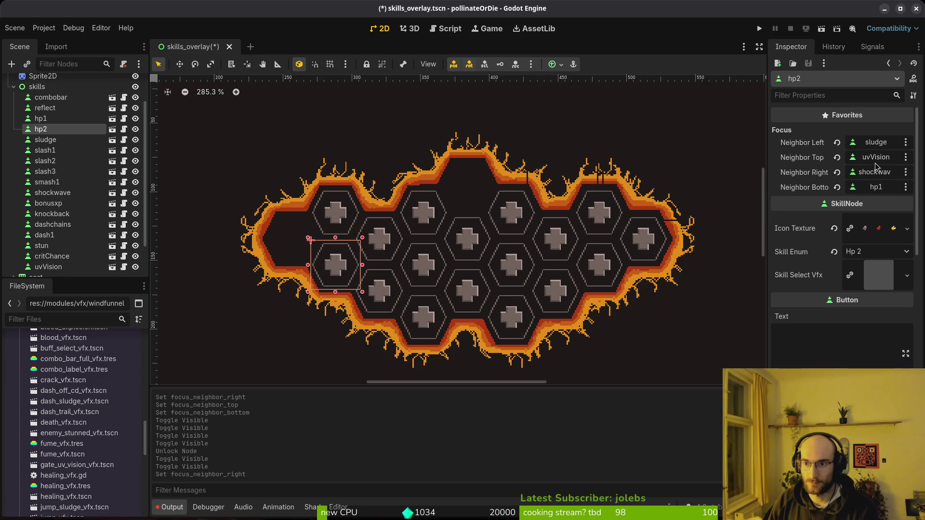
- Keep hp2's bottom neighbour as hp1, recheck uvVision, then select dashchains
{"action": "left_click", "coordinate": [876, 189]}
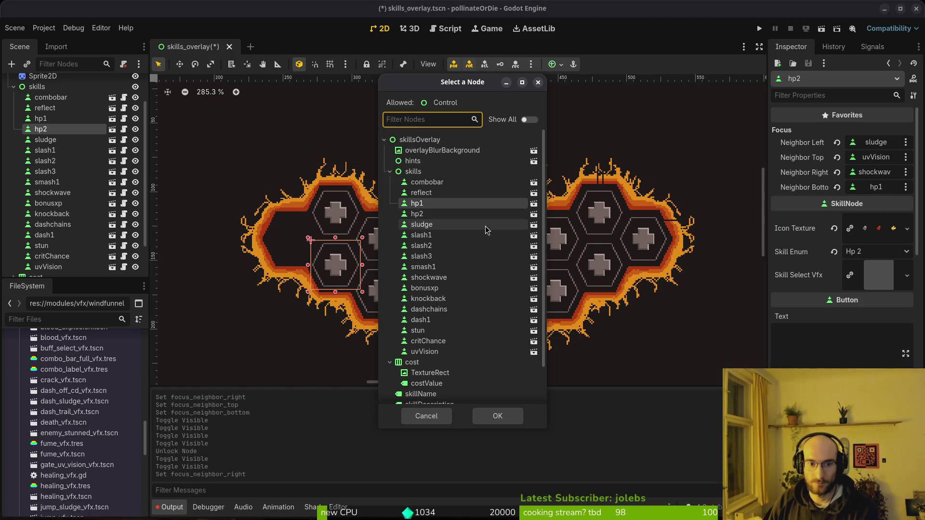
{"action": "left_click", "coordinate": [436, 417]}
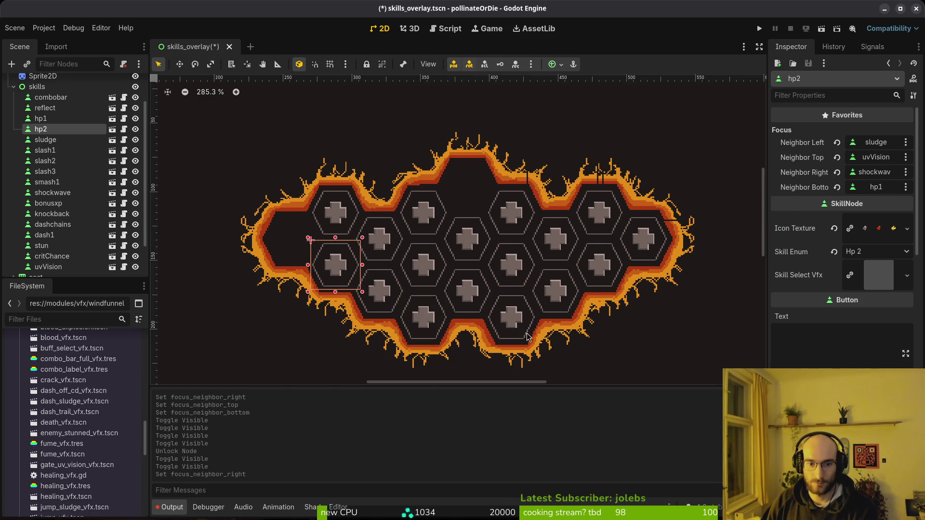
{"action": "left_click", "coordinate": [343, 226]}
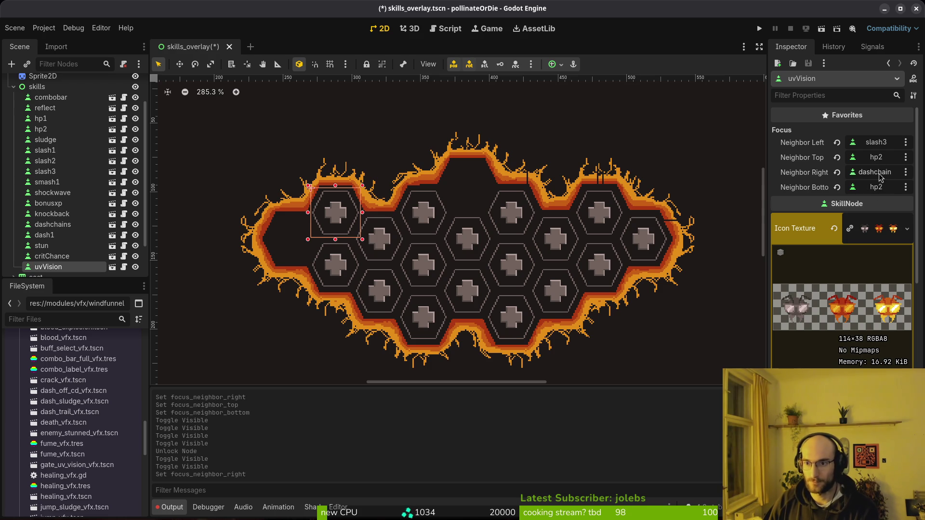
{"action": "left_click", "coordinate": [333, 274]}
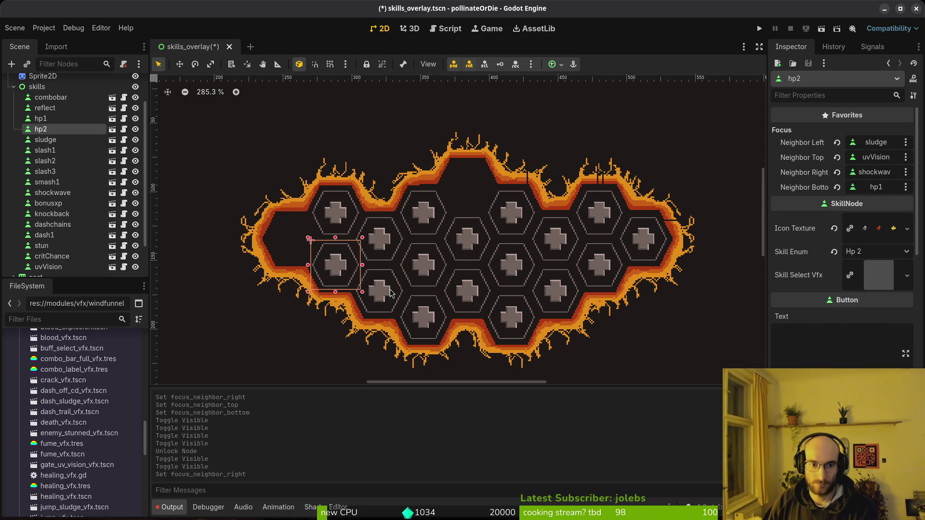
{"action": "left_click", "coordinate": [384, 248]}
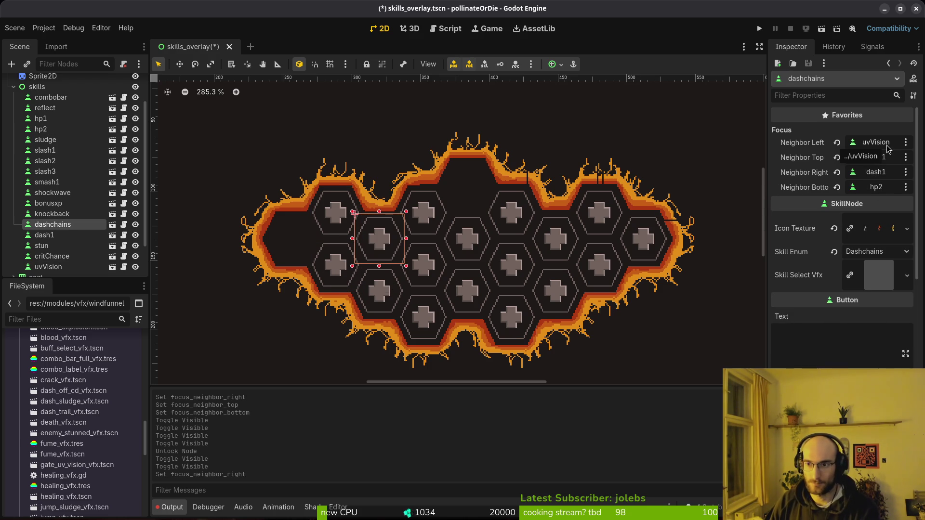
- Inspect the slash2, shockwave, combobar and sludge hexes' focus neighbours
{"action": "left_click", "coordinate": [646, 239]}
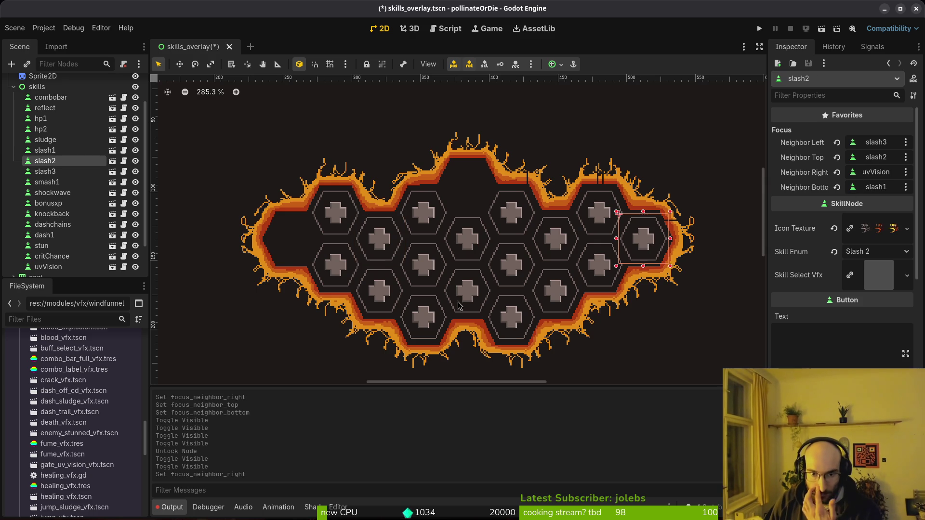
{"action": "left_click", "coordinate": [424, 272]}
{"action": "left_click", "coordinate": [478, 298]}
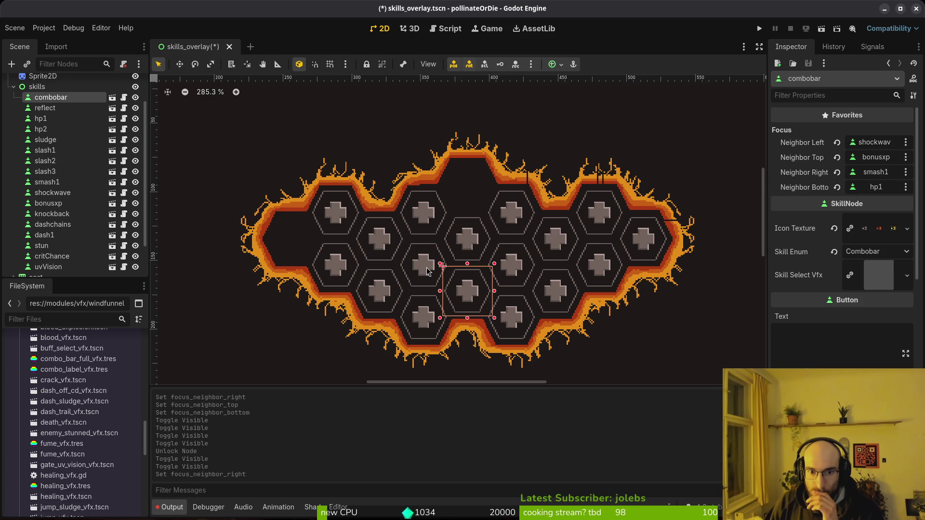
{"action": "left_click", "coordinate": [422, 317]}
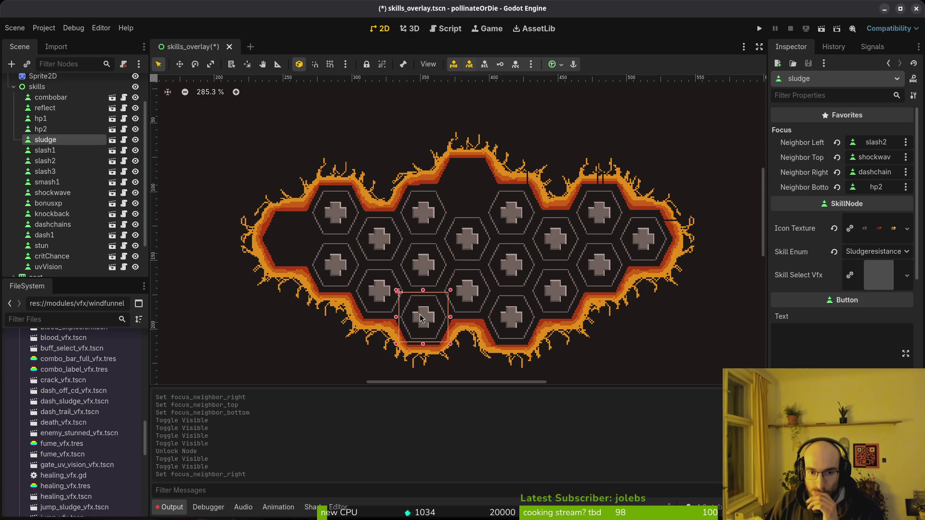
{"action": "left_click", "coordinate": [429, 268]}
- Set dashchains' bottom focus neighbour to hp1 and run the game
{"action": "left_click", "coordinate": [381, 245]}
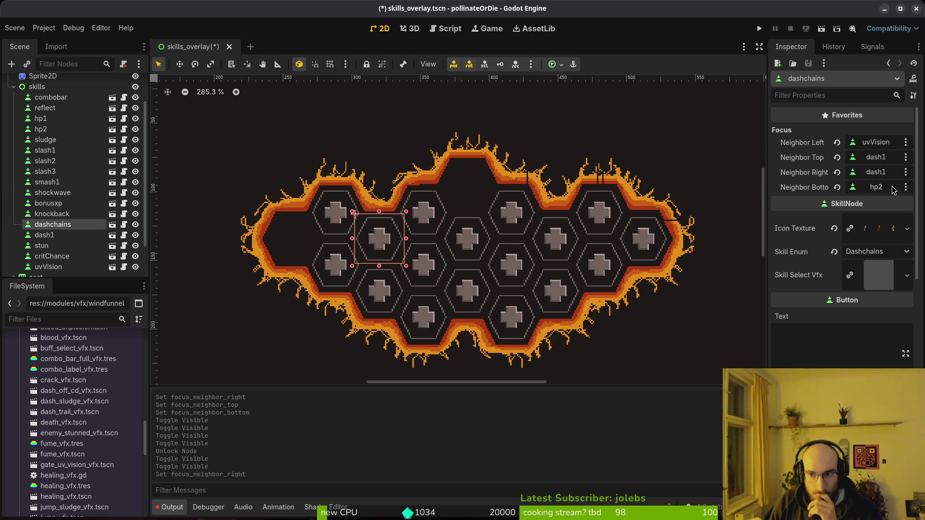
{"action": "left_click", "coordinate": [876, 187]}
{"action": "left_click", "coordinate": [418, 204]}
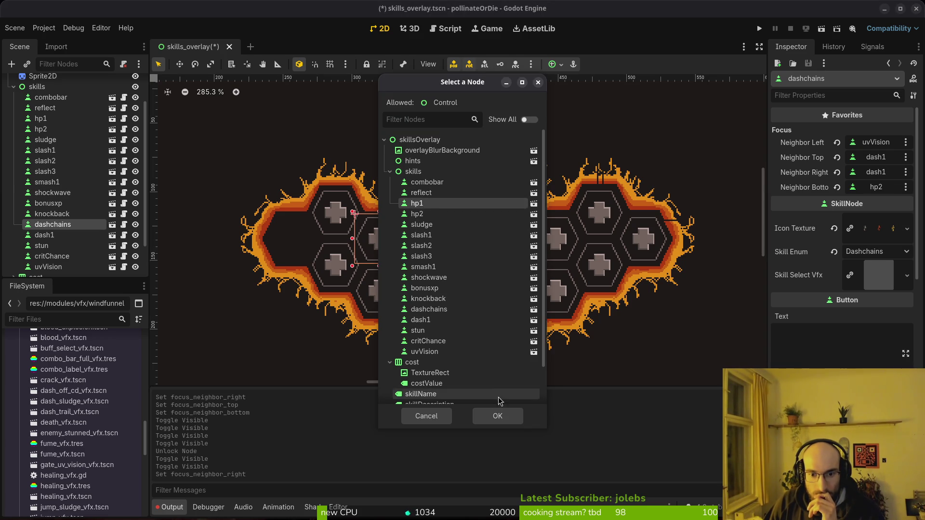
{"action": "left_click", "coordinate": [497, 416]}
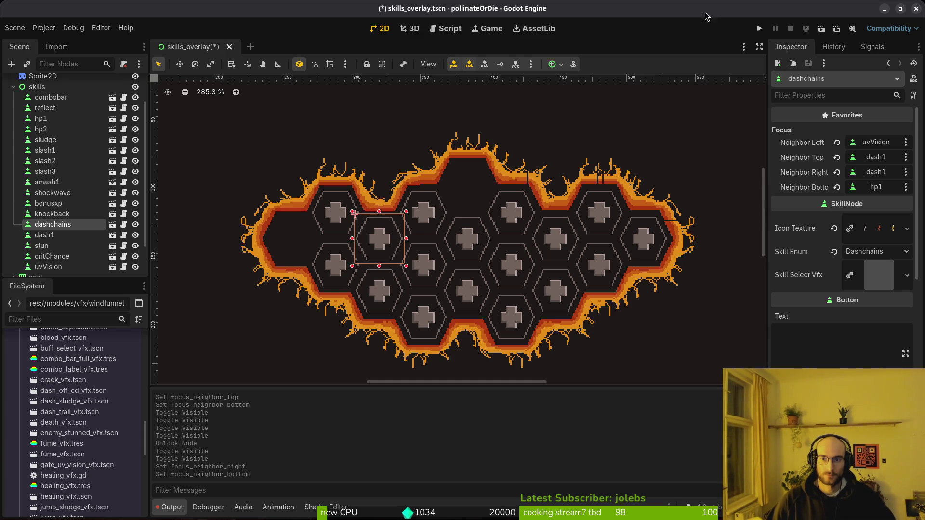
{"action": "left_click", "coordinate": [761, 32]}
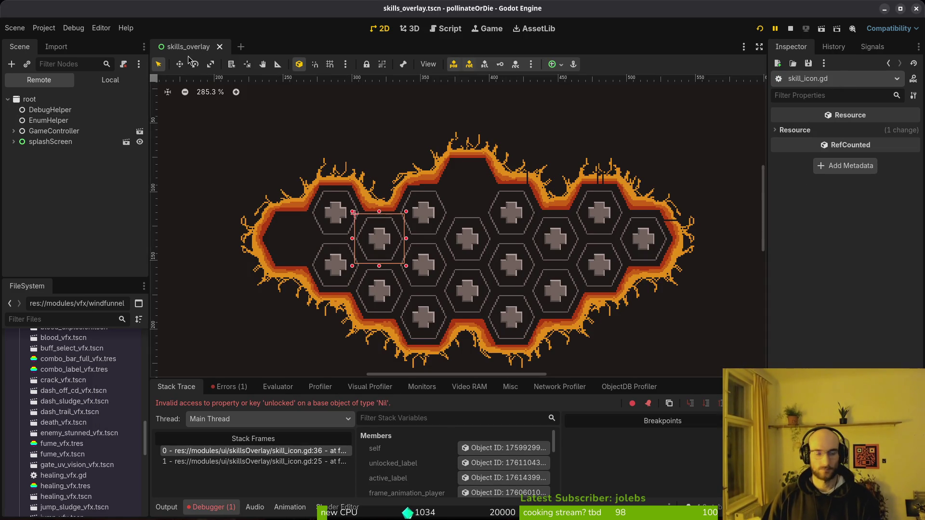
- Open skill.manager.tscn through Quick Open and show its node tree
{"action": "key", "text": "ctrl+shift+o"}
{"action": "type", "text": "skillmanager"}
{"action": "key", "text": "Return"}
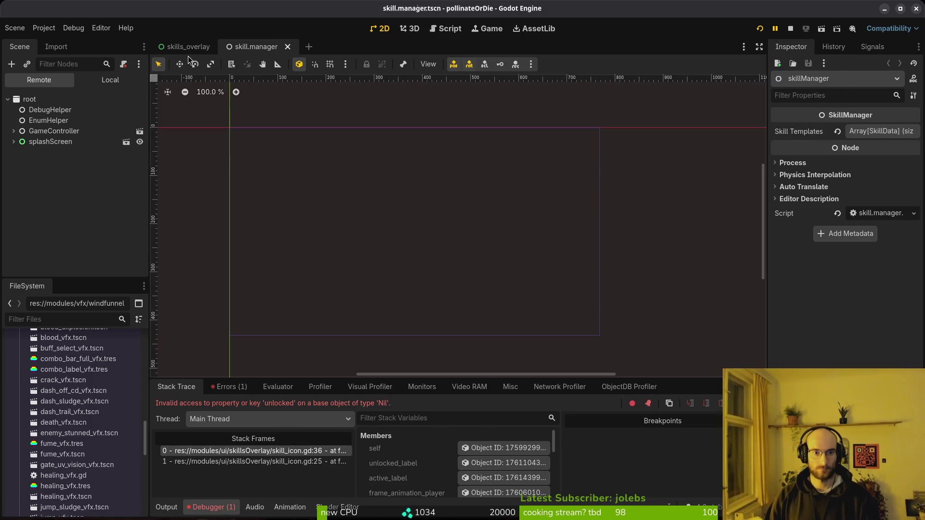
{"action": "left_click", "coordinate": [111, 79]}
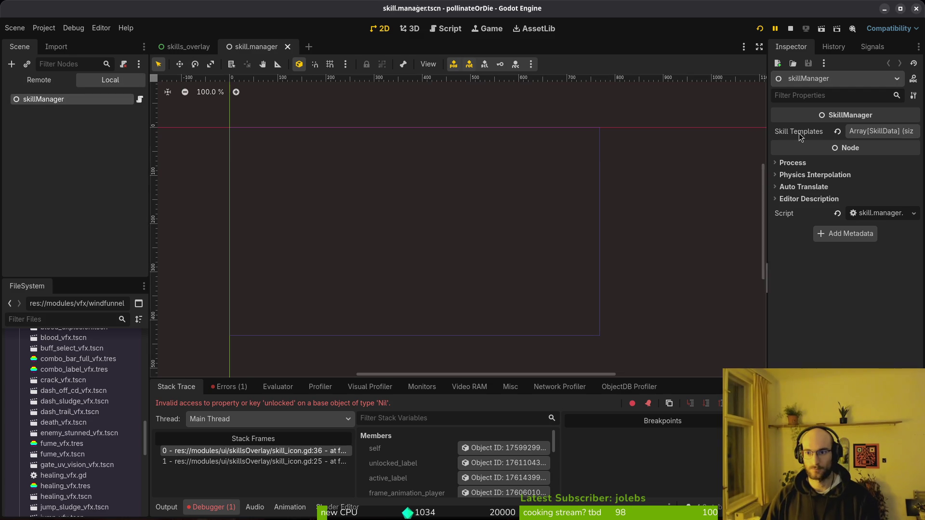
- Add uv_vision.tres to the Skill Templates array, making 17 entries, and relaunch the game
{"action": "left_click", "coordinate": [880, 131]}
{"action": "scroll", "coordinate": [54, 418], "scroll_direction": "down", "scroll_amount": 5}
{"action": "scroll", "coordinate": [54, 418], "scroll_direction": "up", "scroll_amount": 10}
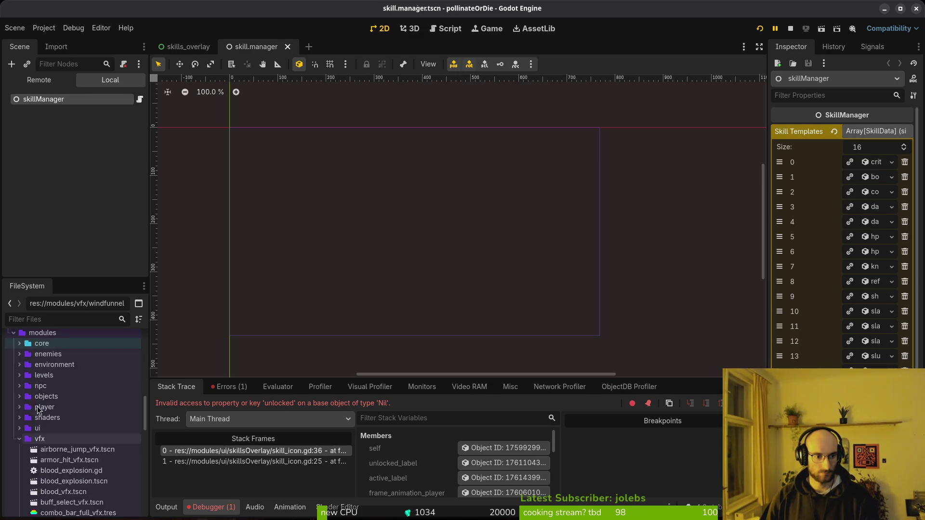
{"action": "scroll", "coordinate": [33, 365], "scroll_direction": "up", "scroll_amount": 5}
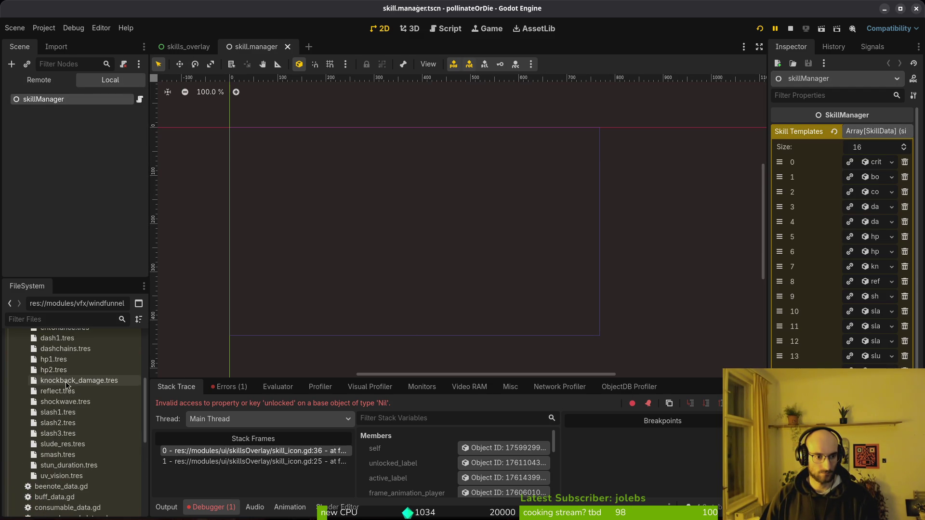
{"action": "mouse_move", "coordinate": [62, 476]}
{"action": "left_mouse_down"}
{"action": "mouse_move", "coordinate": [73, 455]}
{"action": "mouse_move", "coordinate": [810, 144]}
{"action": "left_mouse_up"}
{"action": "left_click", "coordinate": [760, 28]}
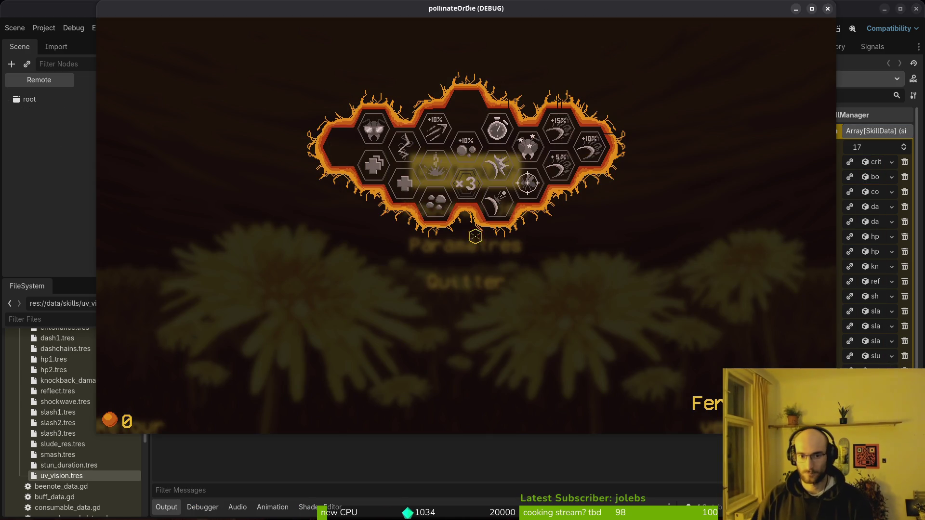
- Toggle the skills overlay root's visibility, inspect the Nil 'unlocked' error, and stop the game
{"action": "key", "text": "alt+Tab"}
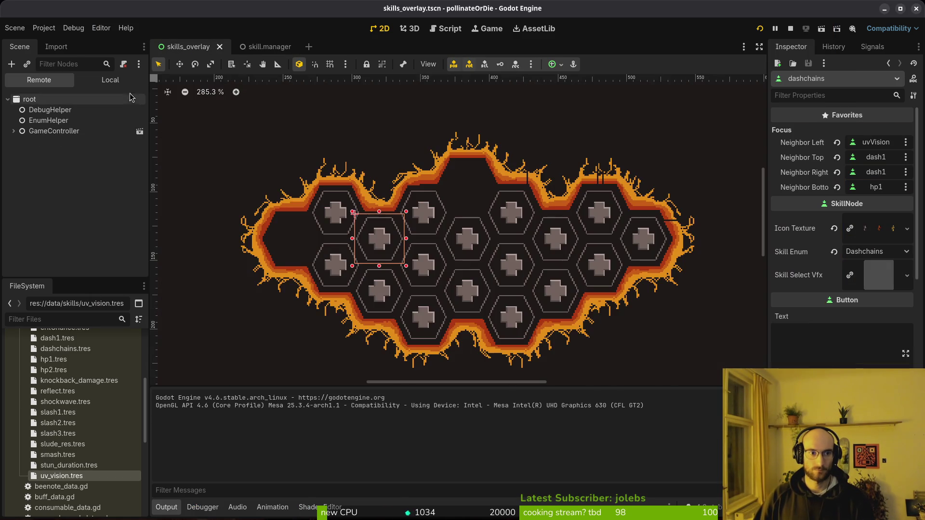
{"action": "left_click", "coordinate": [110, 80]}
{"action": "scroll", "coordinate": [73, 169], "scroll_direction": "up", "scroll_amount": 3}
{"action": "left_click", "coordinate": [136, 99]}
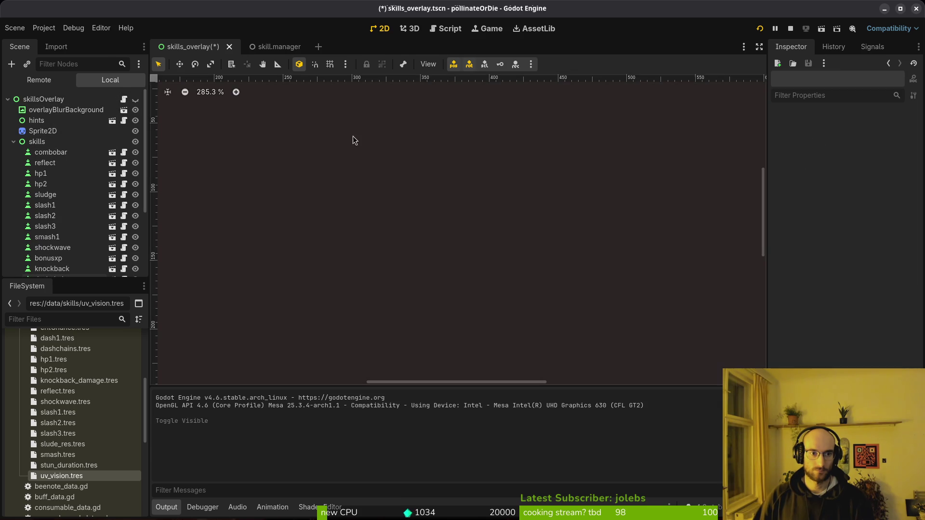
{"action": "key", "text": "alt+Tab"}
{"action": "left_click", "coordinate": [487, 177]}
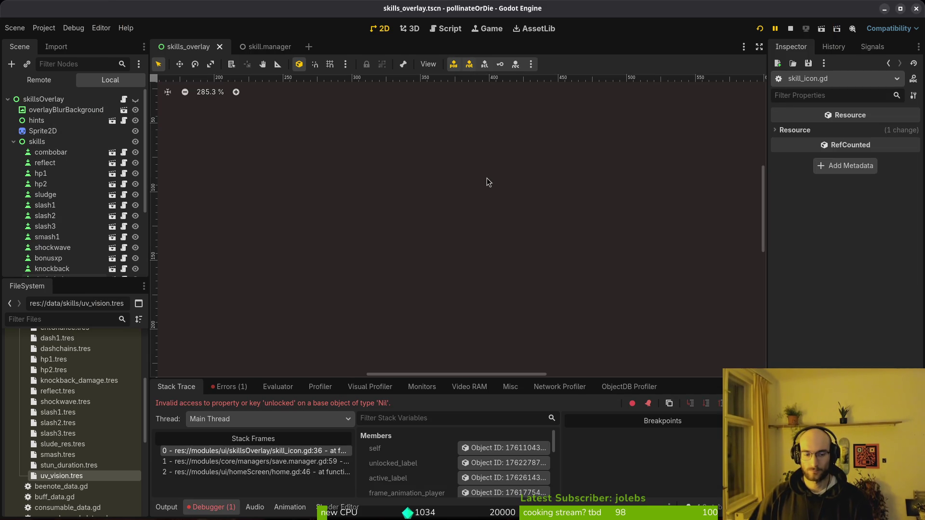
{"action": "left_click", "coordinate": [309, 451]}
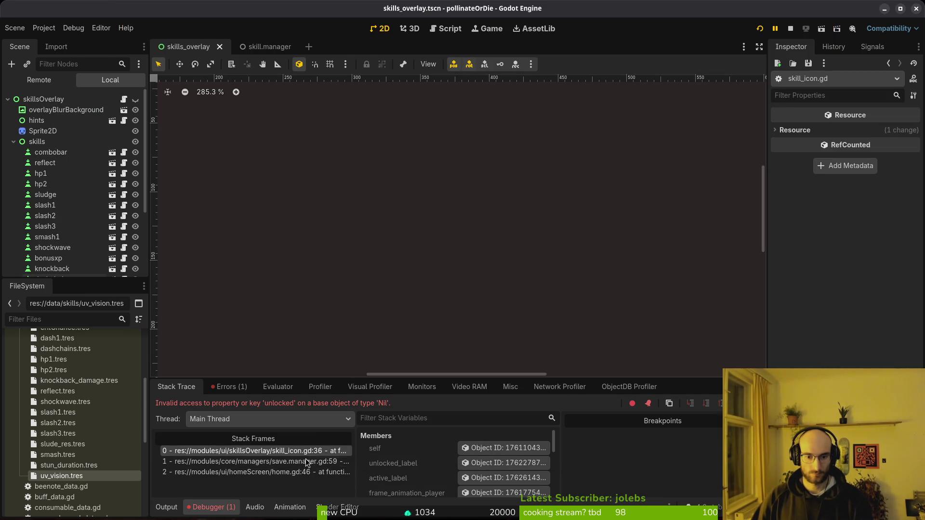
{"action": "left_click", "coordinate": [790, 30]}
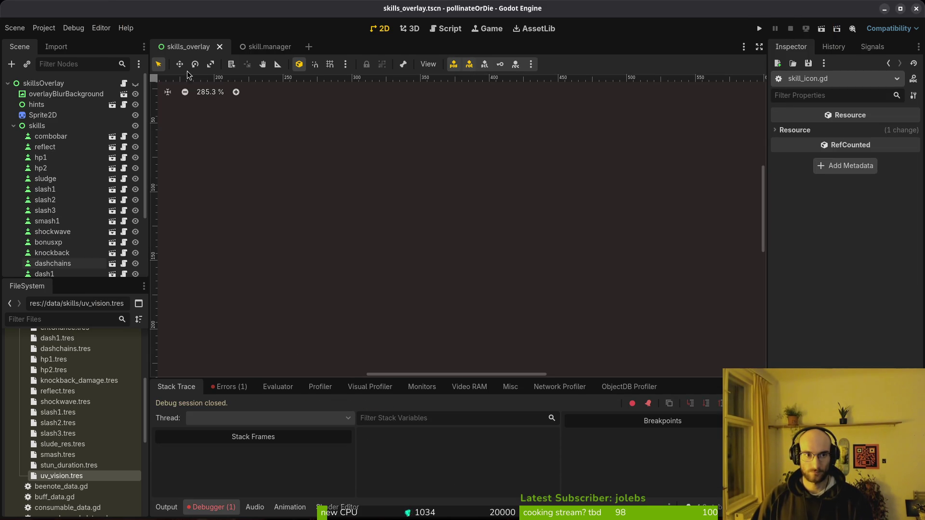
- Delete all five files in the project's user data folder, then run the project
{"action": "left_click", "coordinate": [44, 28]}
{"action": "left_click", "coordinate": [84, 119]}
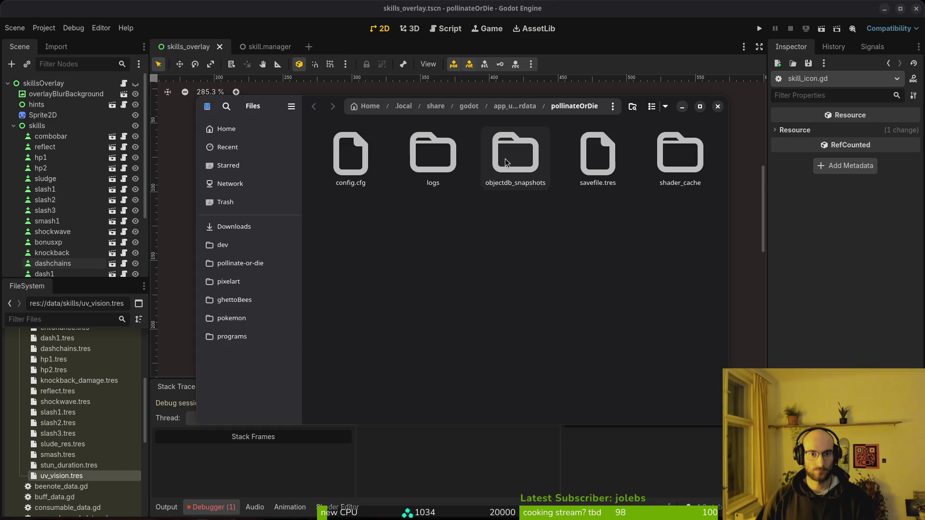
{"action": "key", "text": "ctrl+a"}
{"action": "key", "text": "Delete"}
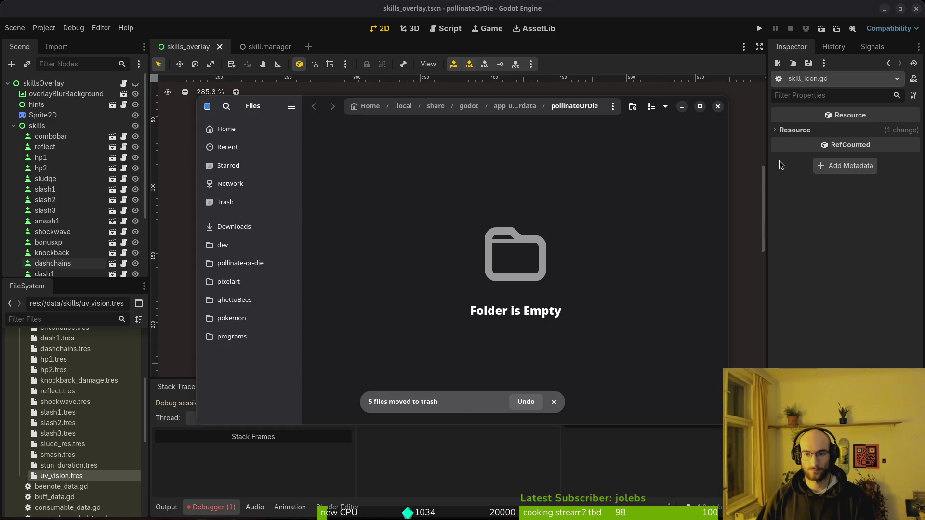
{"action": "left_click", "coordinate": [718, 110]}
{"action": "left_click", "coordinate": [759, 30]}
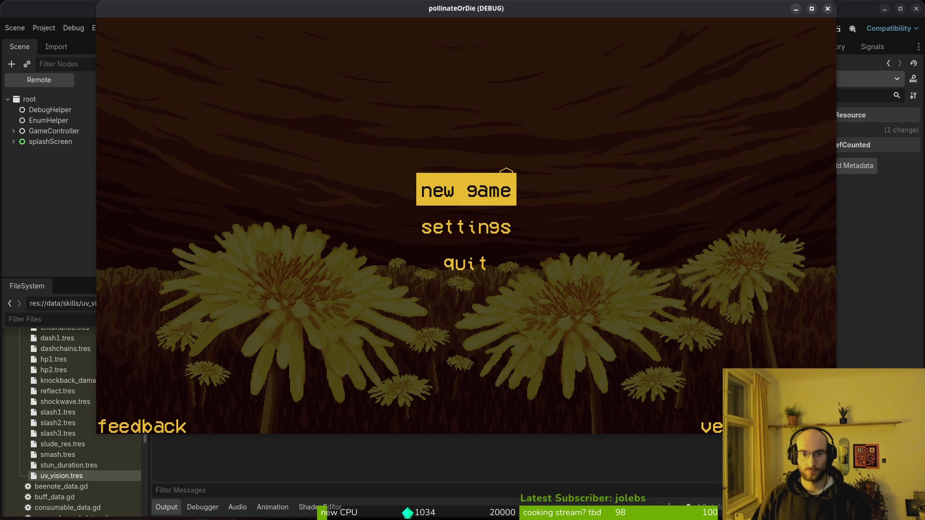
- Start a new game, skip the intro, and use debugging GIVE HONEY to raise honey from 2000 to 3000
{"action": "left_click", "coordinate": [502, 197]}
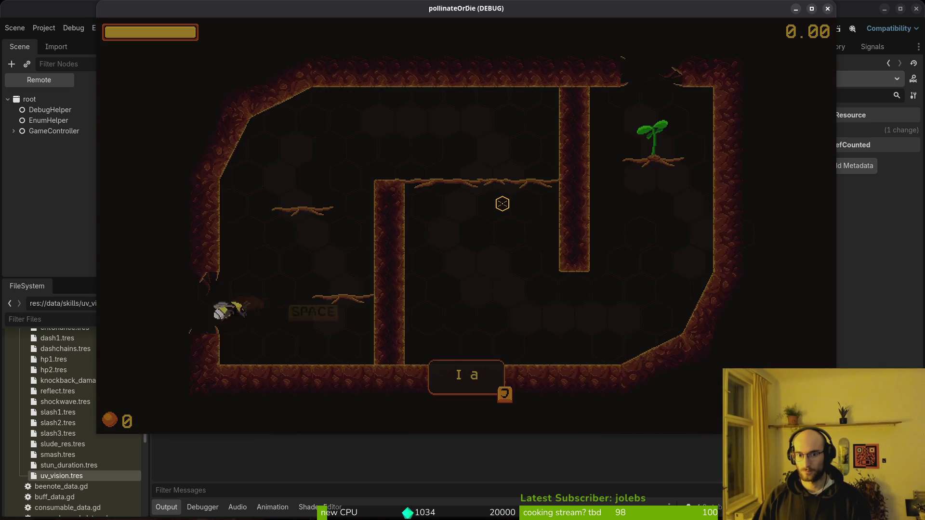
{"action": "key", "text": "space"}
{"action": "key", "text": "Escape"}
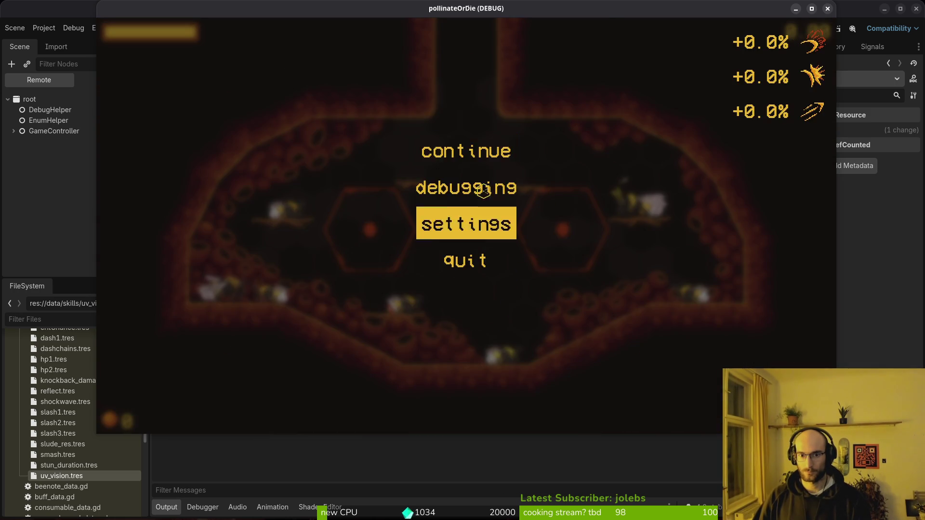
{"action": "left_click", "coordinate": [474, 188]}
{"action": "left_click", "coordinate": [464, 297]}
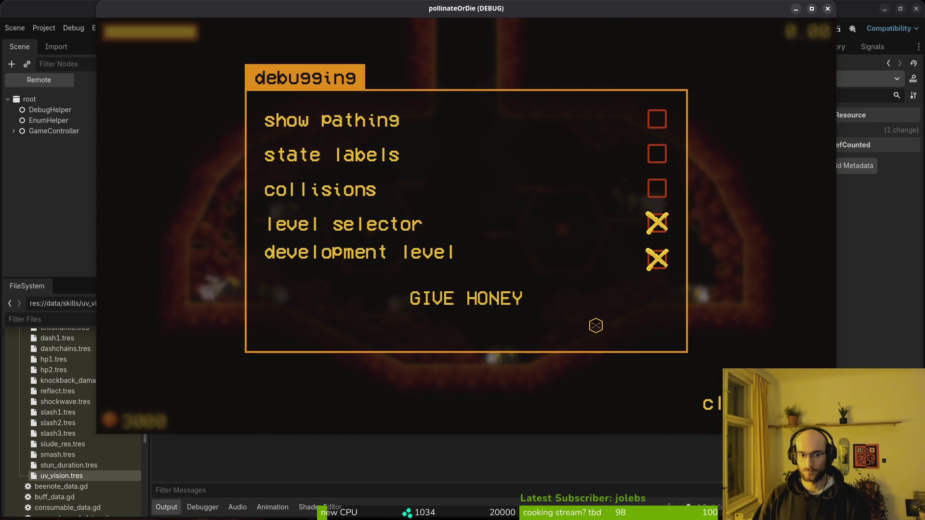
{"action": "key", "text": "Escape"}
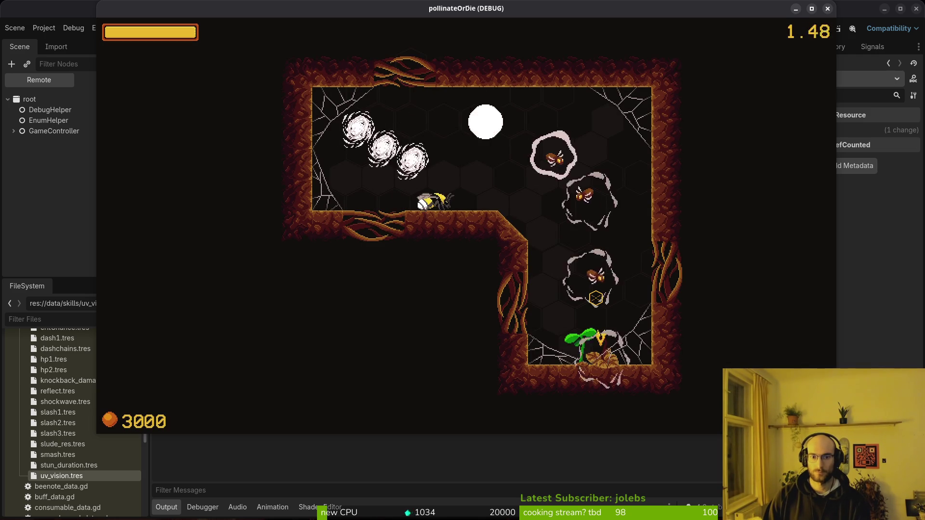
{"action": "key", "text": "Escape"}
{"action": "key", "text": "alt+Tab"}
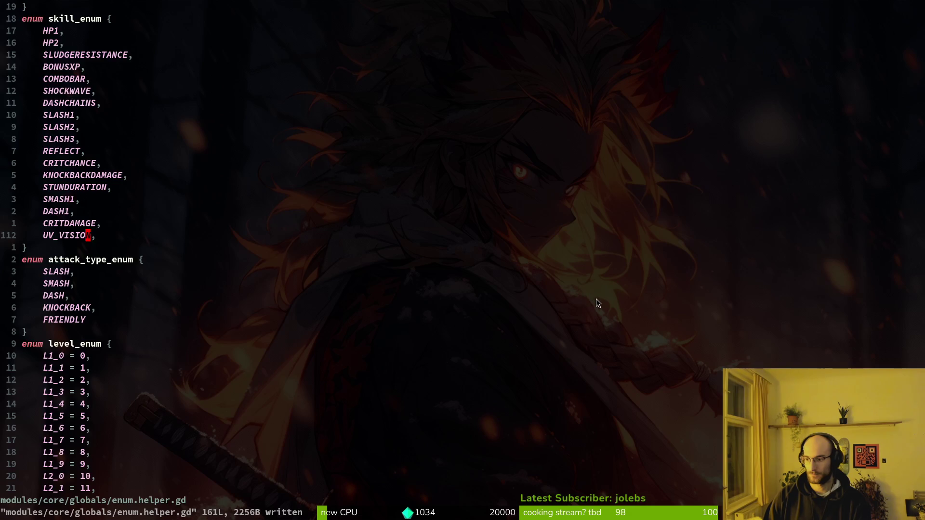
- Open gate.gd with Telescope's file search
{"action": "key", "text": "space"}
{"action": "key", "text": "f"}
{"action": "key", "text": "f"}
{"action": "type", "text": "gate"}
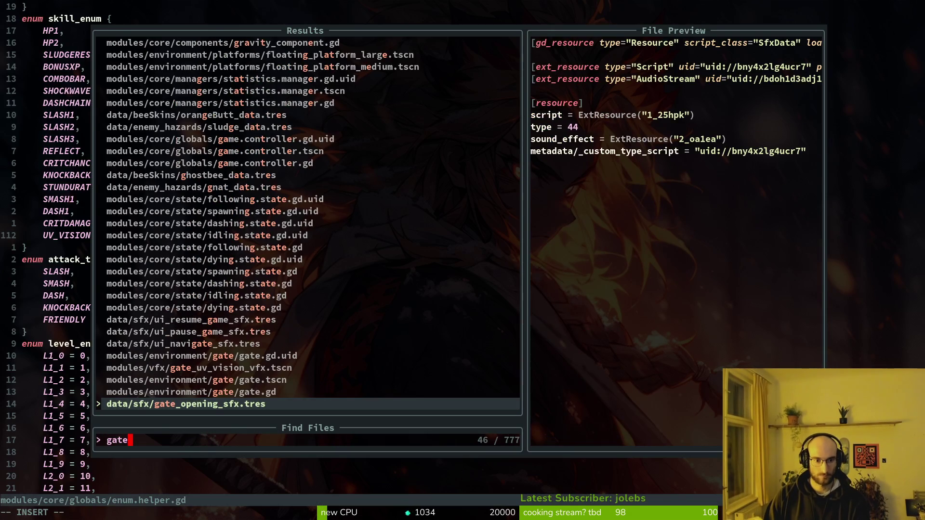
{"action": "key", "text": "Up"}
{"action": "key", "text": "Return"}
- Yank the UV_VISION check line and jump to the _trigger_wind_funnel_vfx definition
{"action": "key", "text": "V"}
{"action": "key", "text": "y"}
{"action": "key", "text": "alt+Tab"}
{"action": "key", "text": "alt+Tab"}
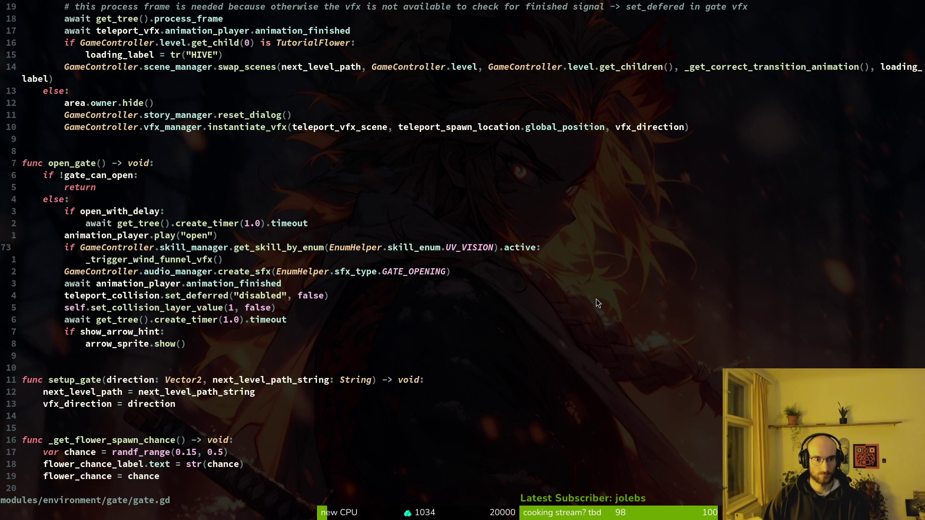
{"action": "key", "text": "alt+Tab"}
{"action": "key", "text": "alt+Tab"}
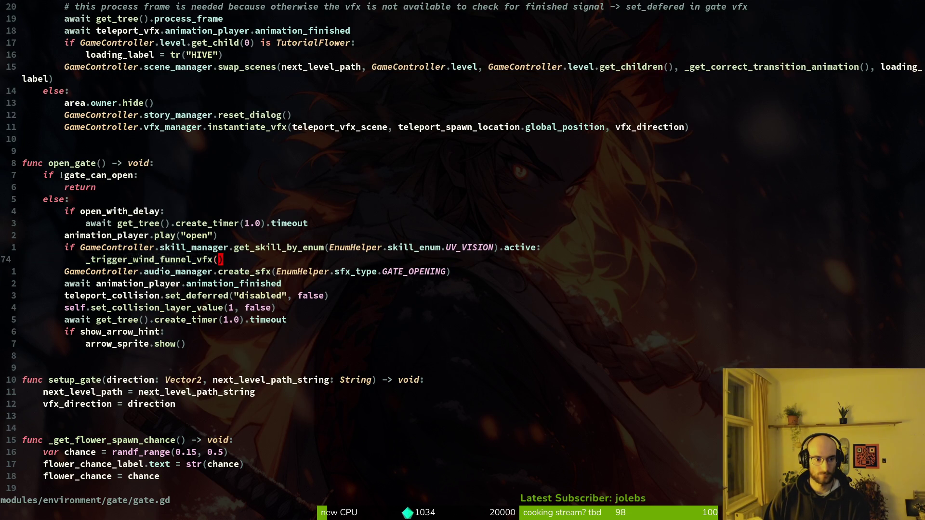
{"action": "key", "text": "g"}
{"action": "key", "text": "d"}
{"action": "key", "text": "alt+Tab"}
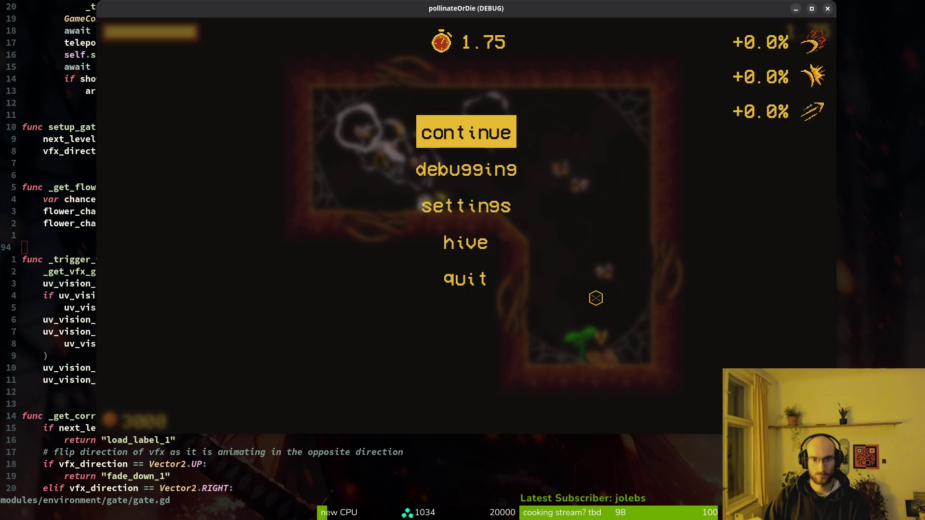
- Play the level, slashing bugs for pollen and collecting the +20% slash damage upgrade
{"action": "key", "text": "Escape"}
{"action": "key", "text": "d"}
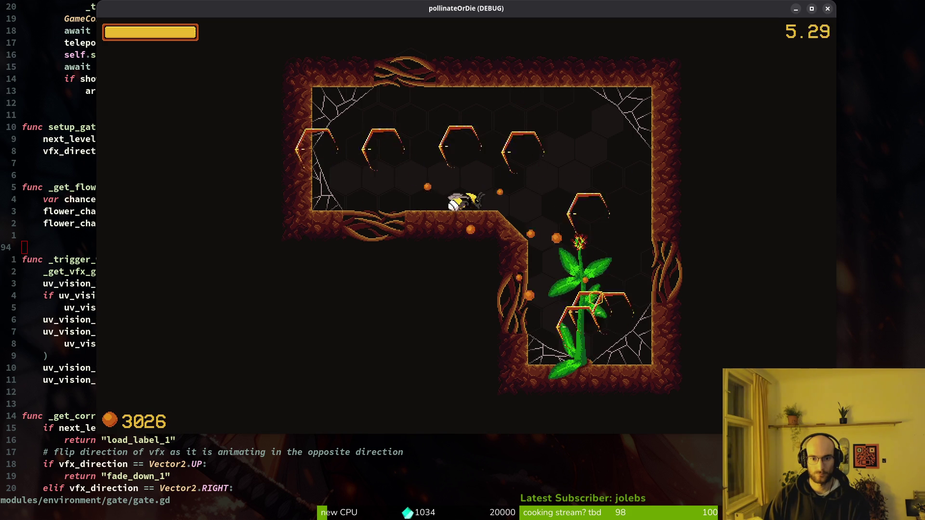
{"action": "key", "text": "d"}
{"action": "key", "text": "d"}
{"action": "key", "text": "d"}
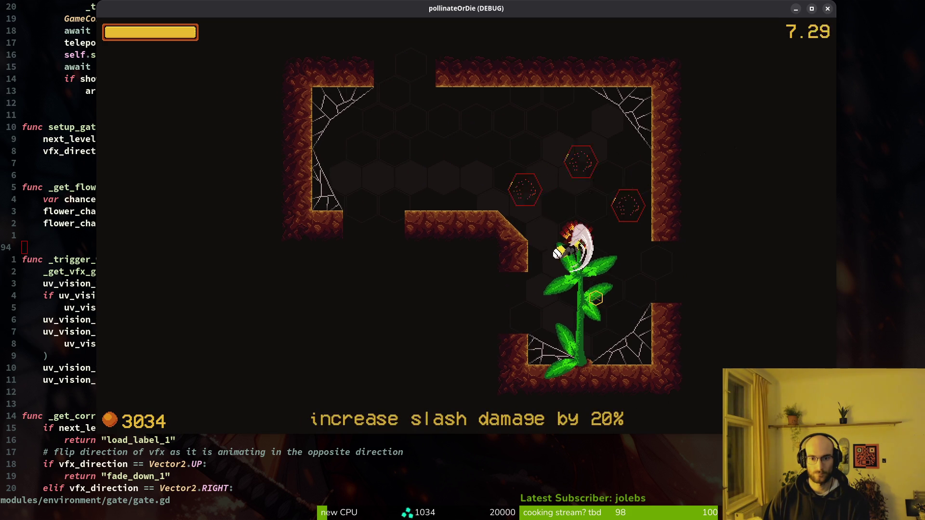
{"action": "key", "text": "q"}
{"action": "key", "text": "a"}
{"action": "key", "text": "q"}
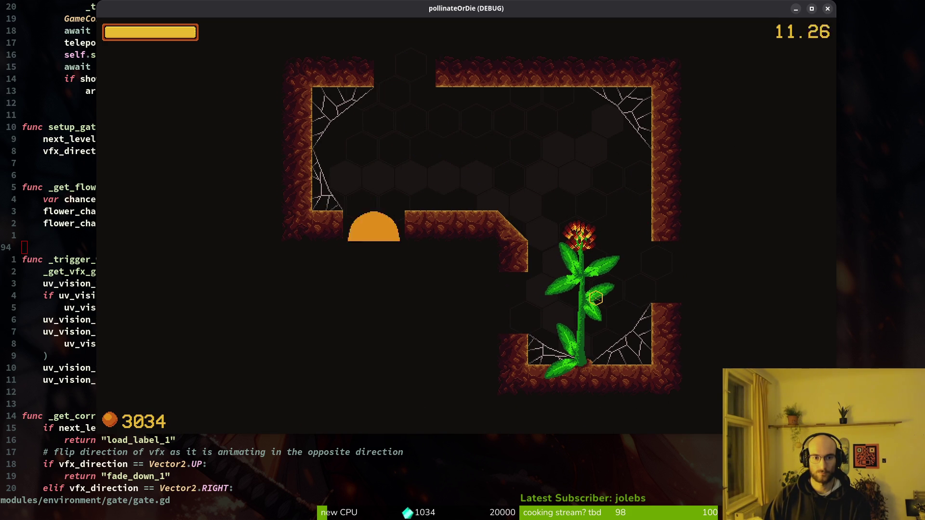
{"action": "key", "text": "a"}
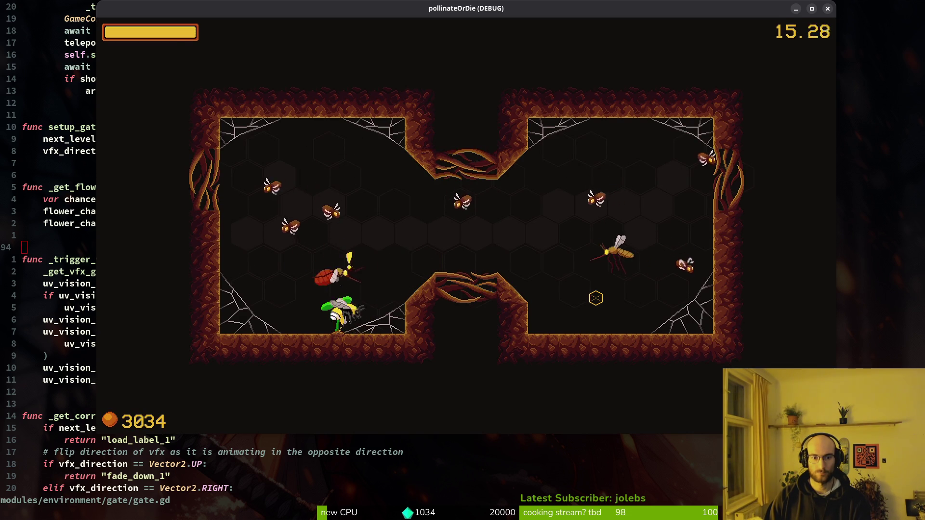
{"action": "key", "text": "d"}
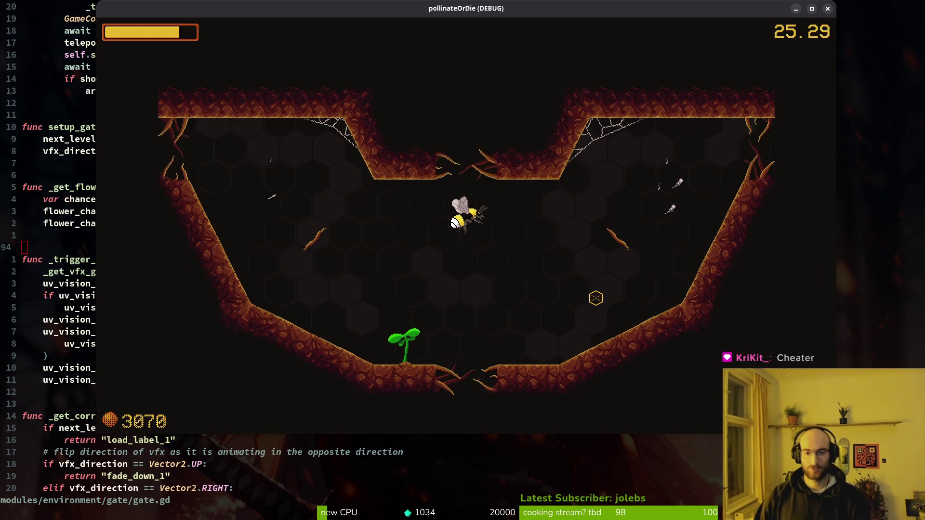
{"action": "key", "text": "a"}
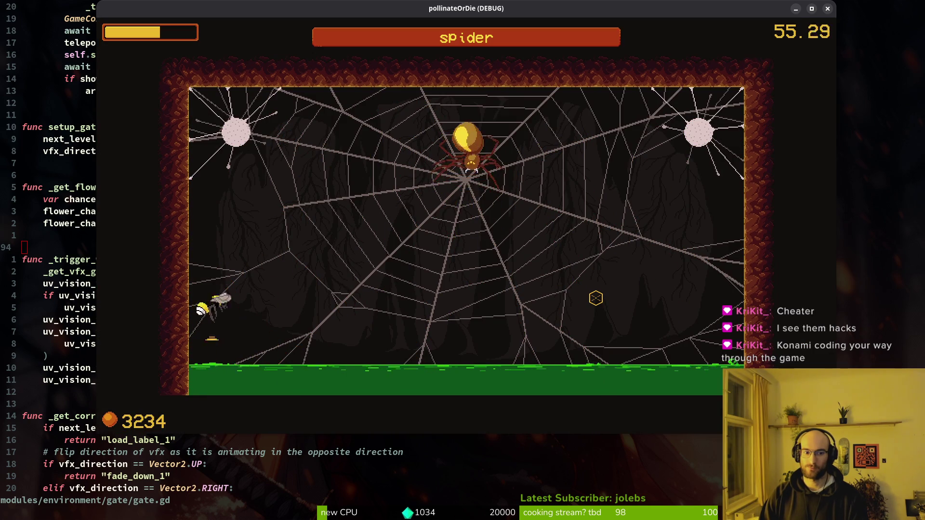
- Check the language in the pause settings, then quit to the main menu
{"action": "key", "text": "Escape"}
{"action": "key", "text": "Down"}
{"action": "key", "text": "Down"}
{"action": "key", "text": "Return"}
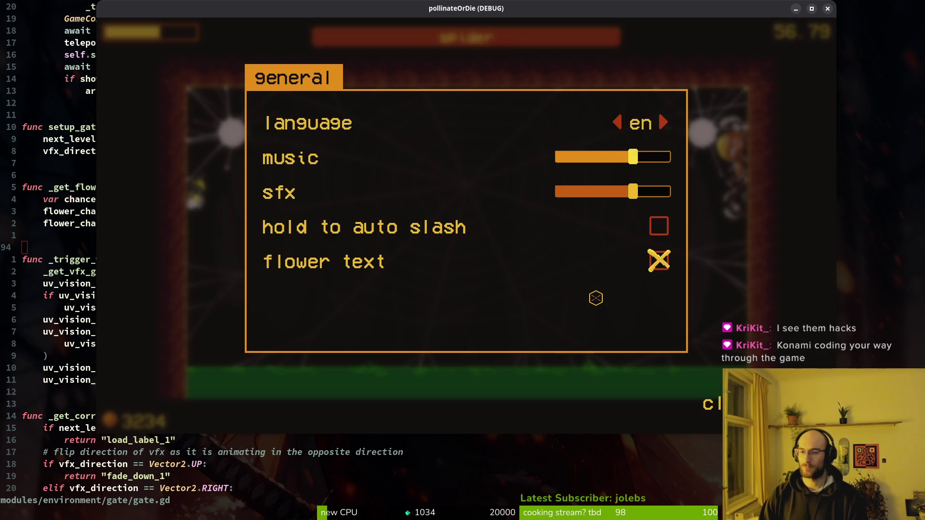
{"action": "key", "text": "Escape"}
{"action": "key", "text": "Escape"}
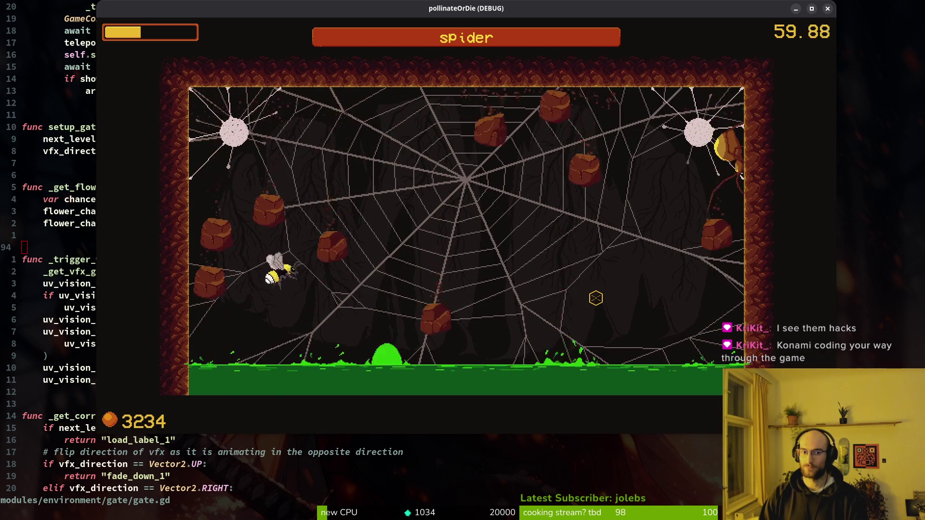
{"action": "key", "text": "Escape"}
{"action": "key", "text": "Down"}
{"action": "key", "text": "Down"}
{"action": "key", "text": "Down"}
{"action": "key", "text": "Down"}
{"action": "key", "text": "Return"}
{"action": "key", "text": "Return"}
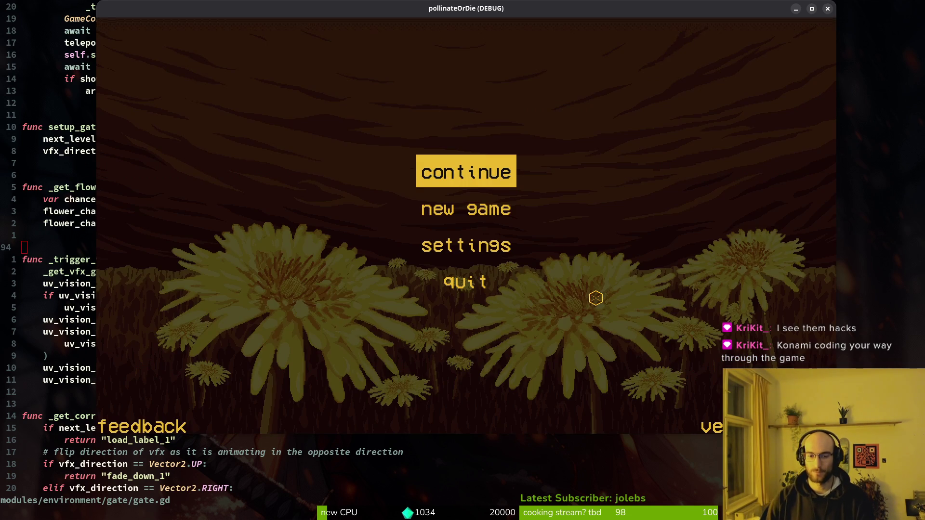
{"action": "key", "text": "Return"}
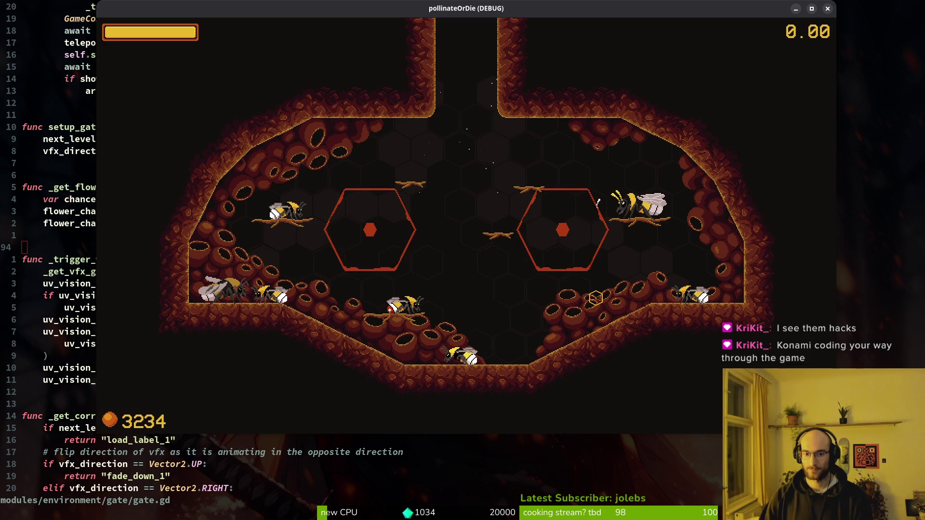
- Fly to the hive shop and browse to the UV skill priced at 800
{"action": "key", "text": "Up"}
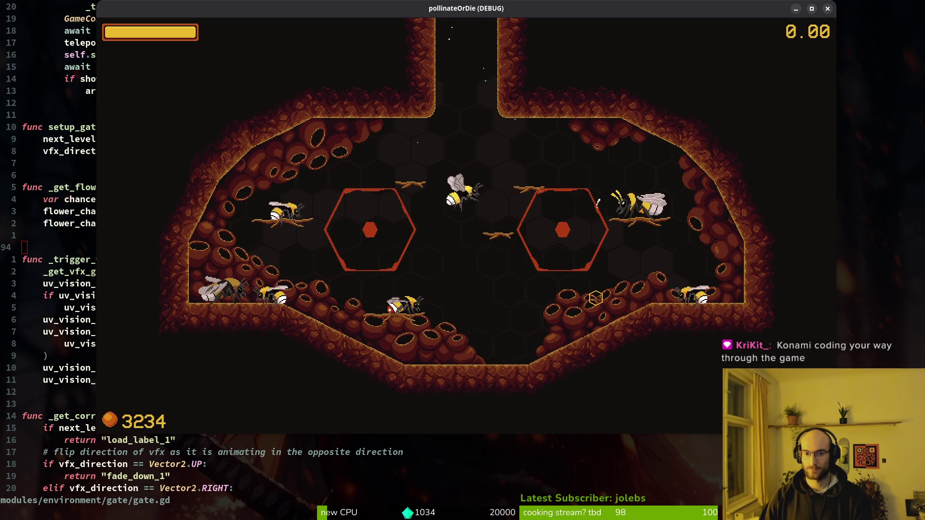
{"action": "key", "text": "Up"}
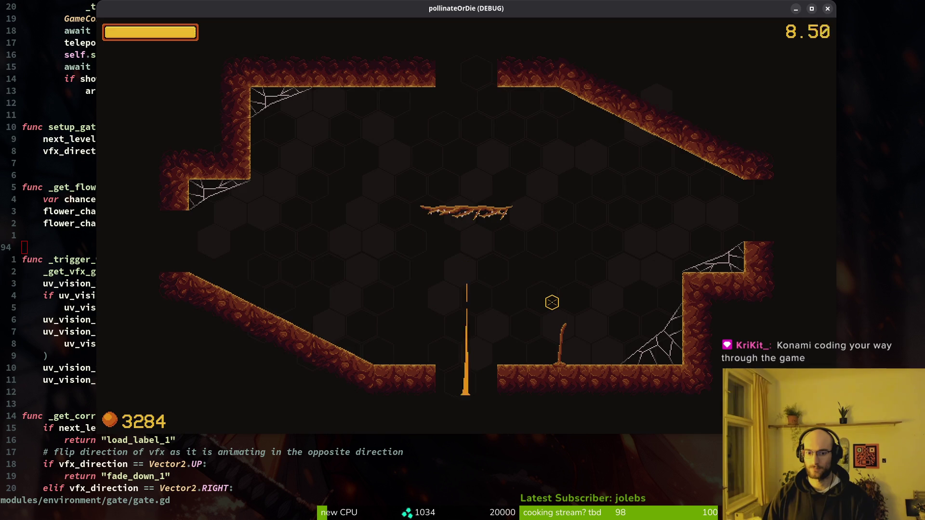
{"action": "key", "text": "space"}
{"action": "key", "text": "s"}
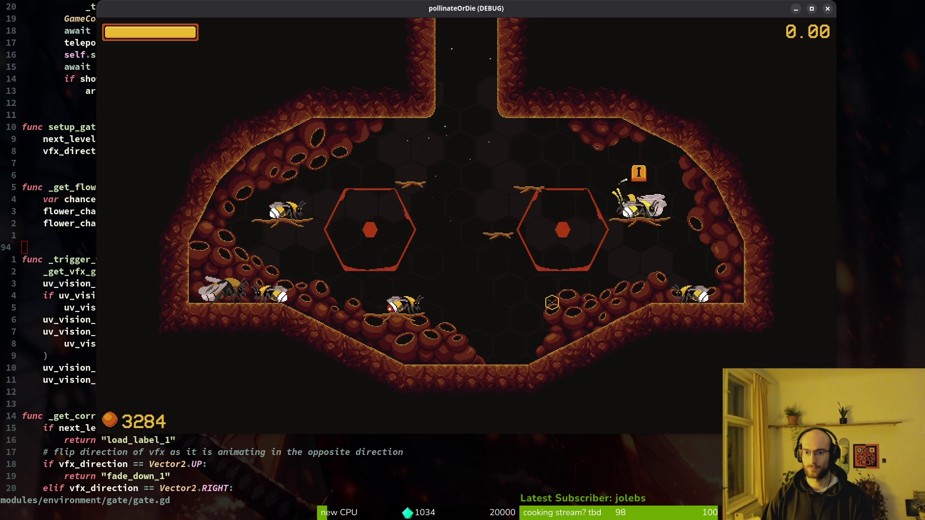
{"action": "key", "text": "i"}
{"action": "key", "text": "d"}
{"action": "key", "text": "d"}
{"action": "key", "text": "d"}
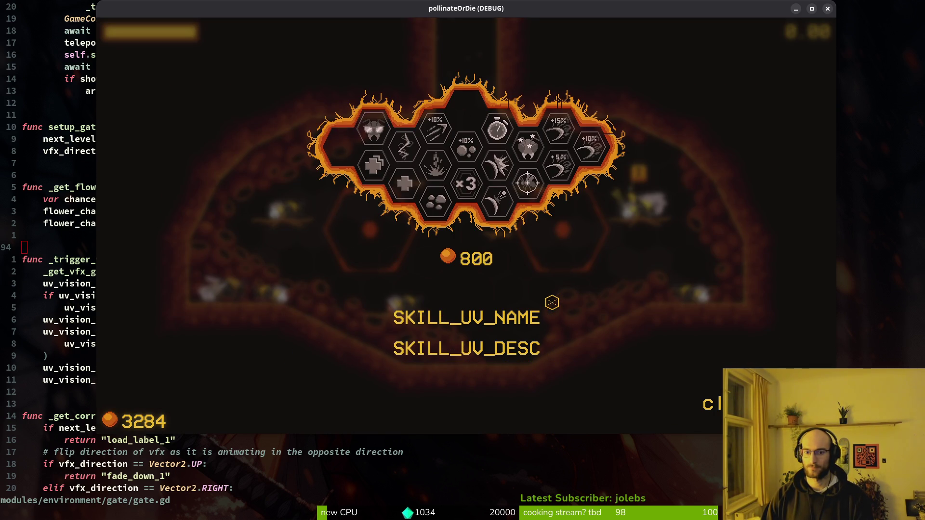
- Buy the UV skill for 800 honey and play a level back to the hive
{"action": "key", "text": "i"}
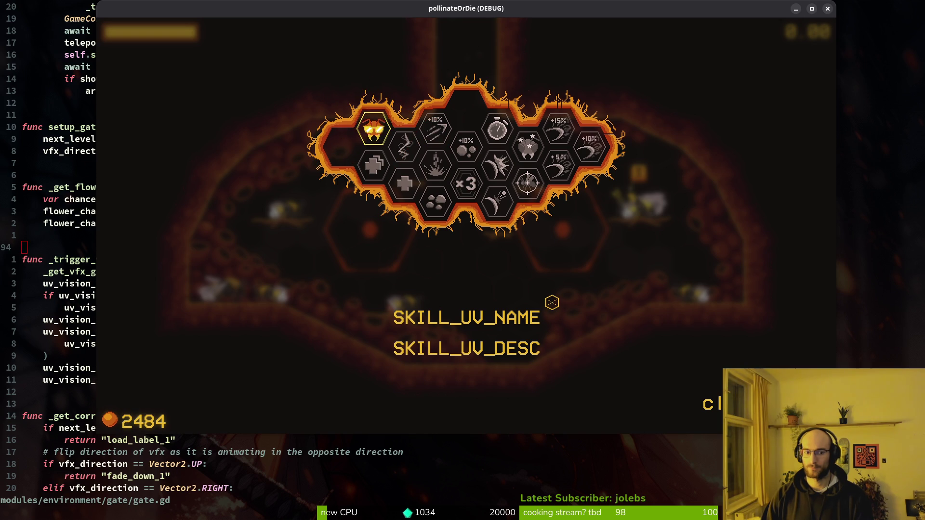
{"action": "key", "text": "Escape"}
{"action": "key", "text": "a"}
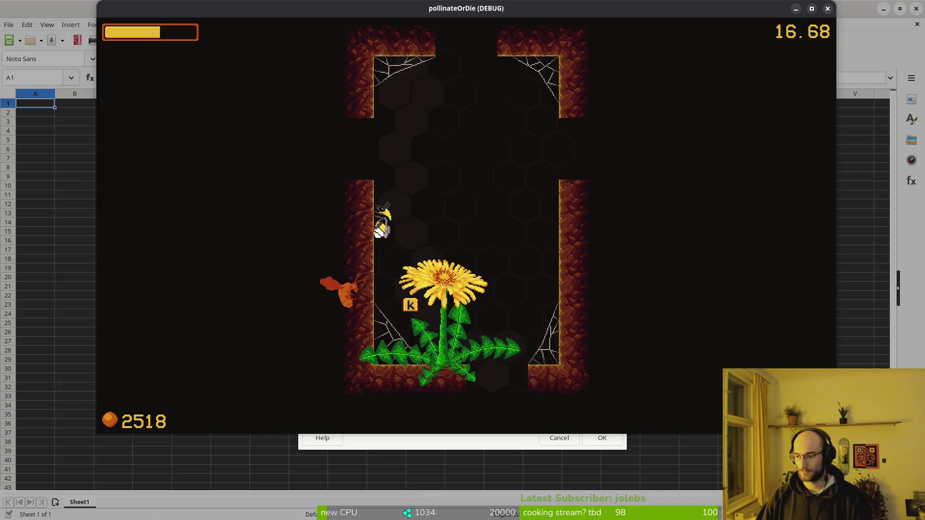
{"action": "key", "text": "j"}
{"action": "key", "text": "j"}
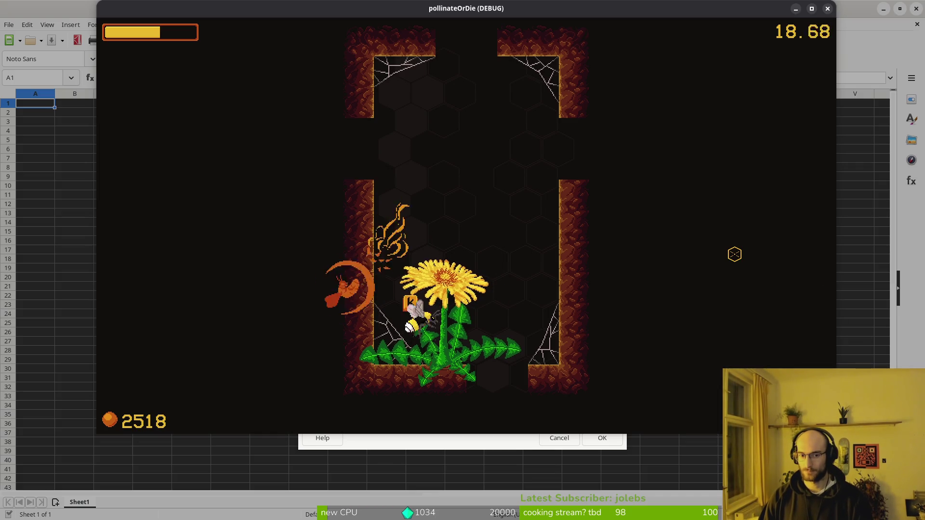
{"action": "key", "text": "k"}
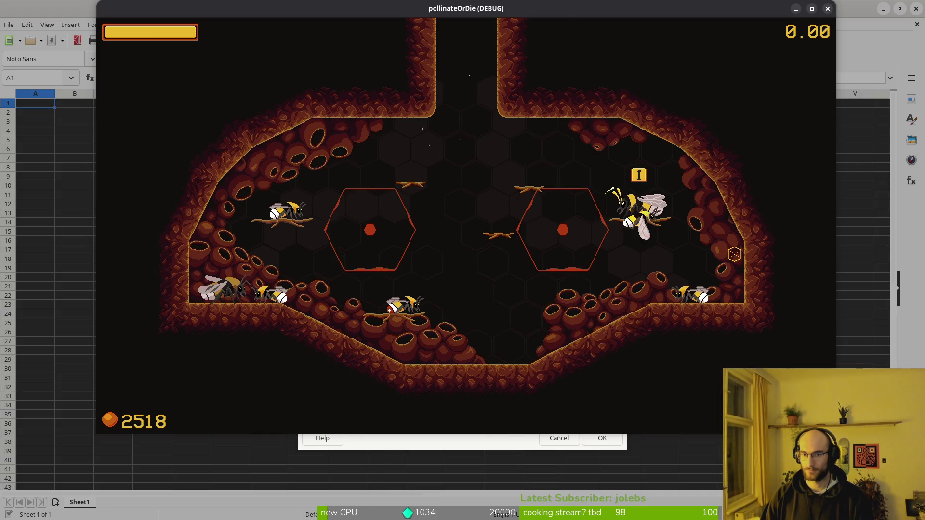
- Reopen the shop and read the UV skill's SKILL_UV_NAME placeholder text
{"action": "key", "text": "k"}
{"action": "key", "text": "d"}
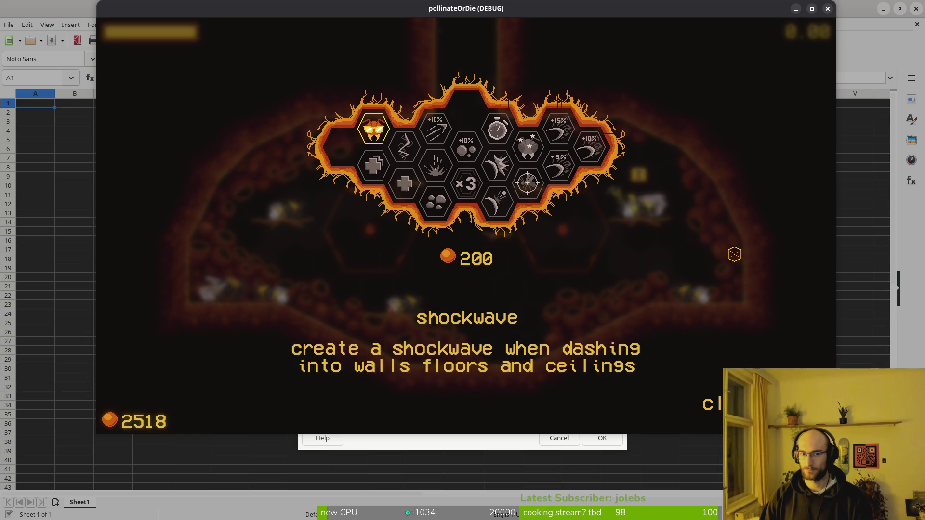
{"action": "key", "text": "w"}
{"action": "key", "text": "a"}
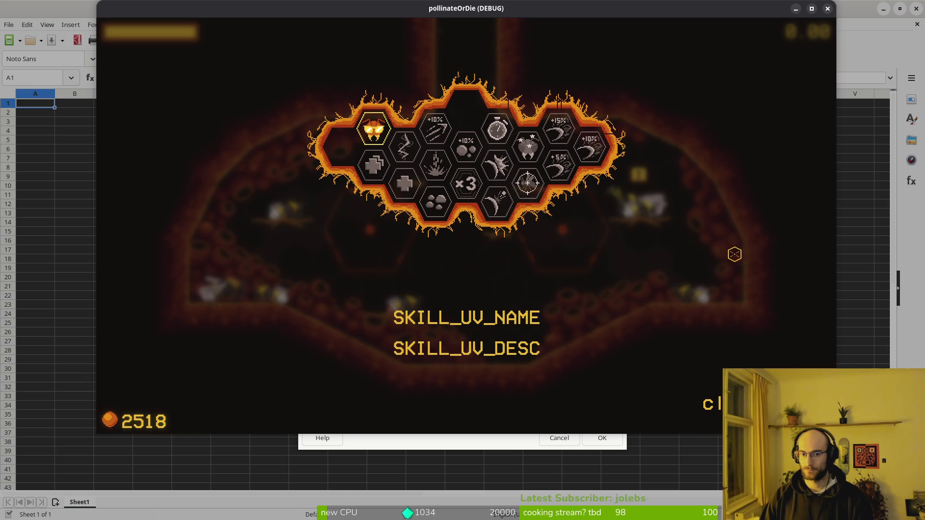
{"action": "key", "text": "Escape"}
- Pause the game and begin a new print_debug line in gate.gd
{"action": "key", "text": "a"}
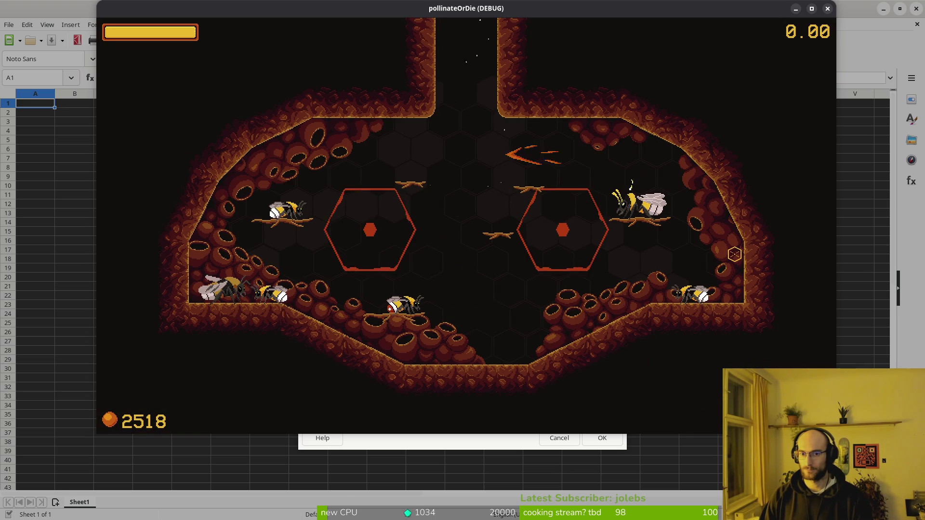
{"action": "key", "text": "Escape"}
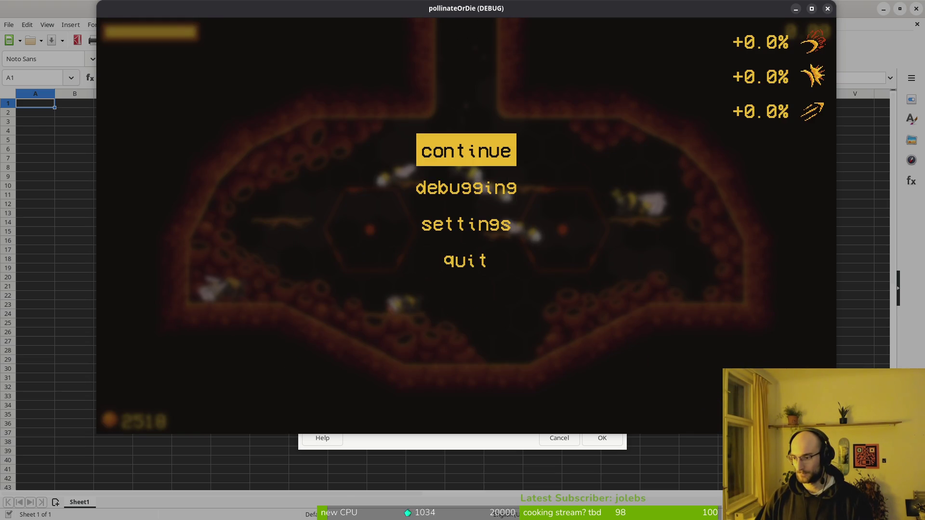
{"action": "key", "text": "alt+Tab"}
{"action": "type", "text": "j"}
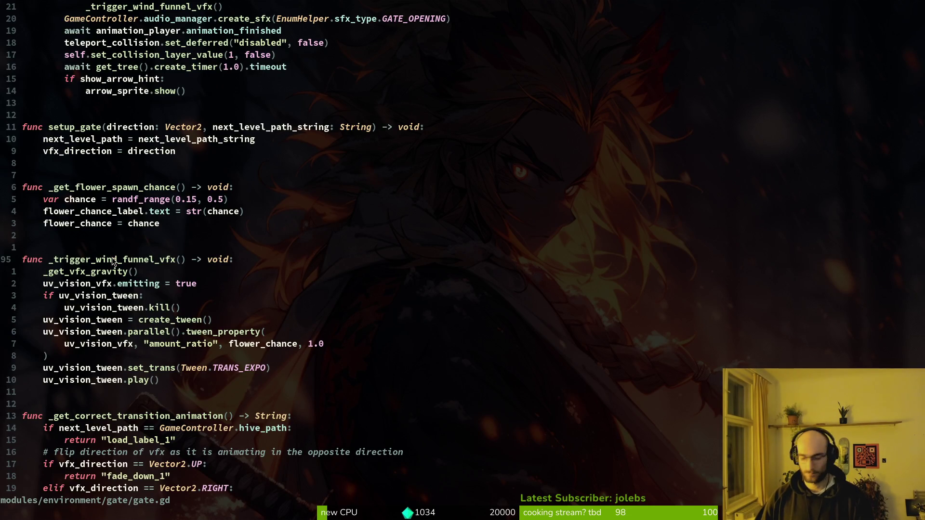
{"action": "type", "text": "oprint_debug("}
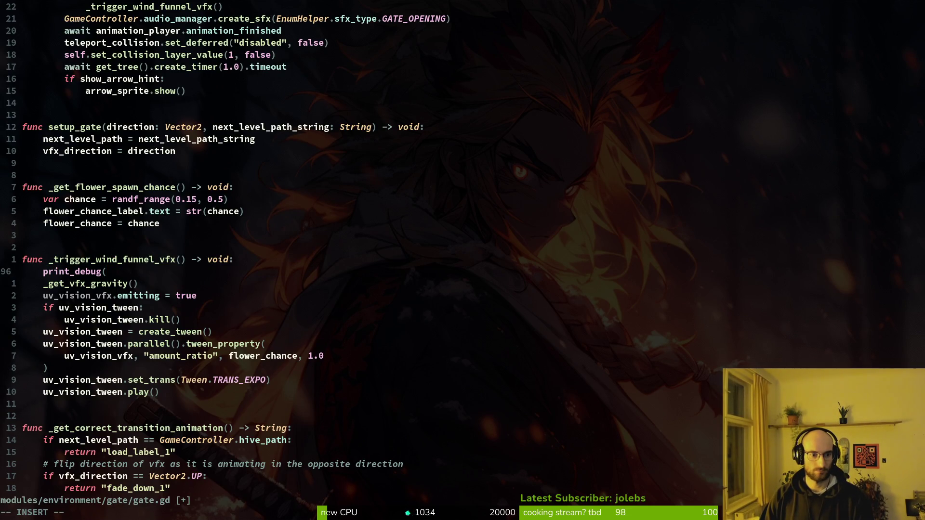
- Discard the first print_debug attempts, including one printing GameController.skill_manager
{"action": "key", "text": "Escape"}
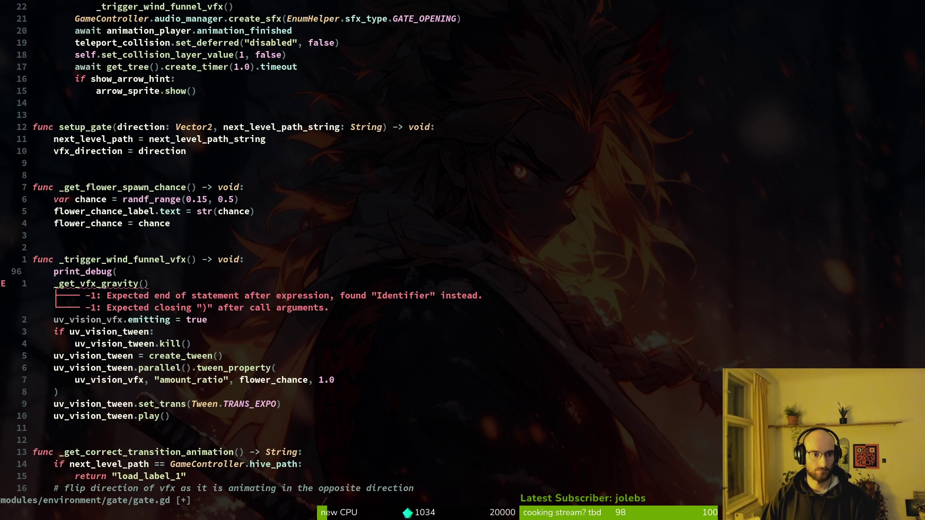
{"action": "type", "text": "u:w"}
{"action": "key", "text": "Return"}
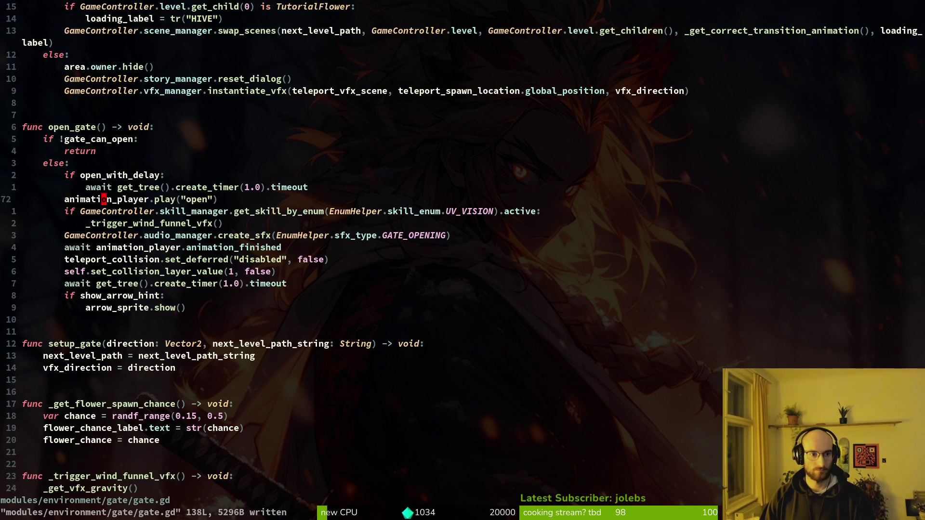
{"action": "type", "text": "oprint_debug(Ga"}
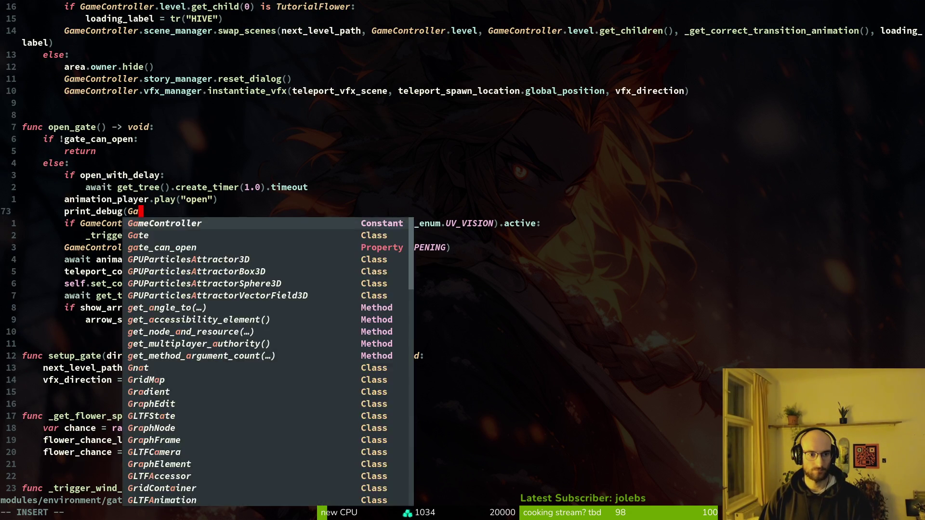
{"action": "type", "text": "meController.skill_manager"}
{"action": "key", "text": "Escape"}
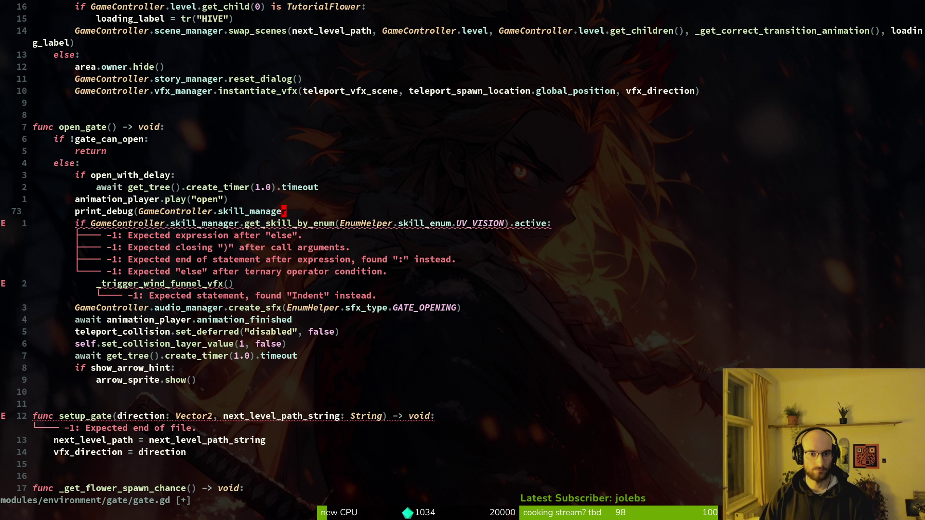
{"action": "key", "text": "d"}
{"action": "key", "text": "d"}
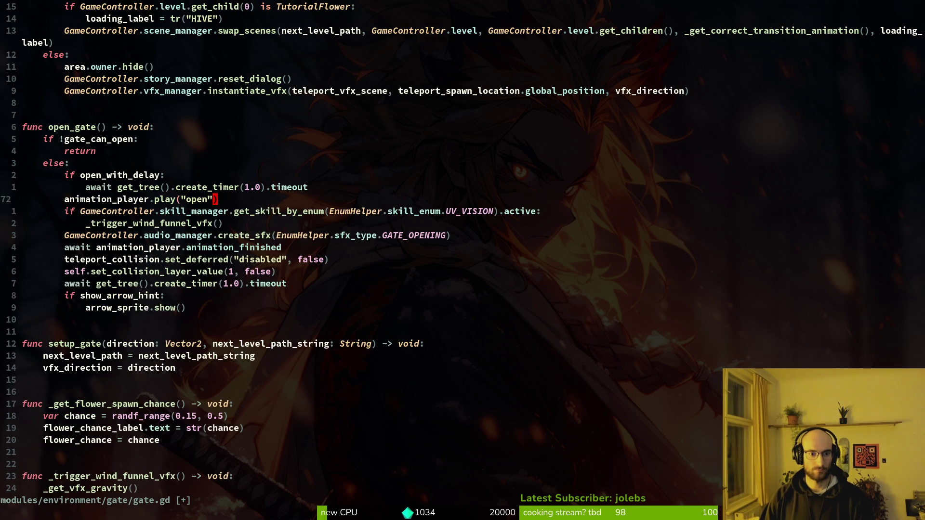
{"action": "type", "text": "opr"}
{"action": "key", "text": "Escape"}
- Duplicate the UV_VISION skill check line and start wrapping it in print_debug
{"action": "key", "text": "j"}
{"action": "key", "text": "shift+v"}
{"action": "key", "text": "d"}
{"action": "key", "text": "u"}
{"action": "key", "text": "p"}
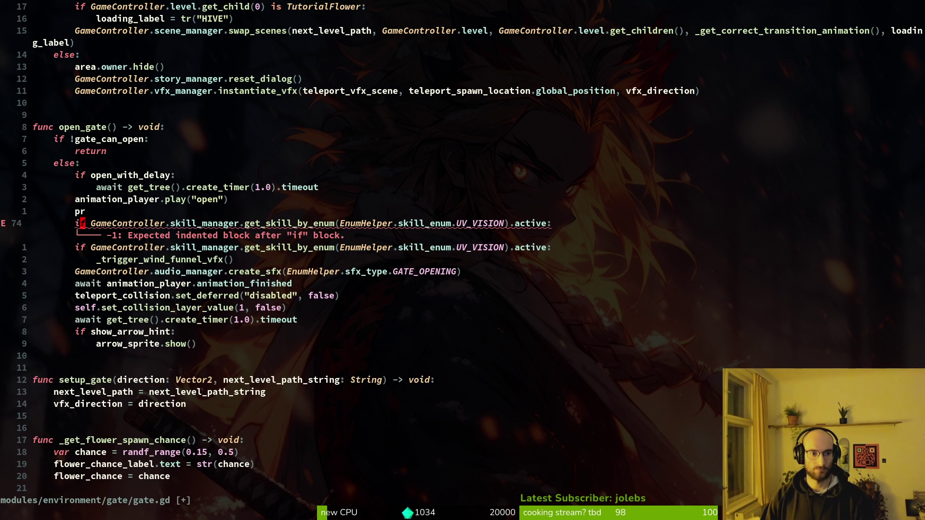
{"action": "key", "text": "BackSpace"}
{"action": "type", "text": "print_debug("}
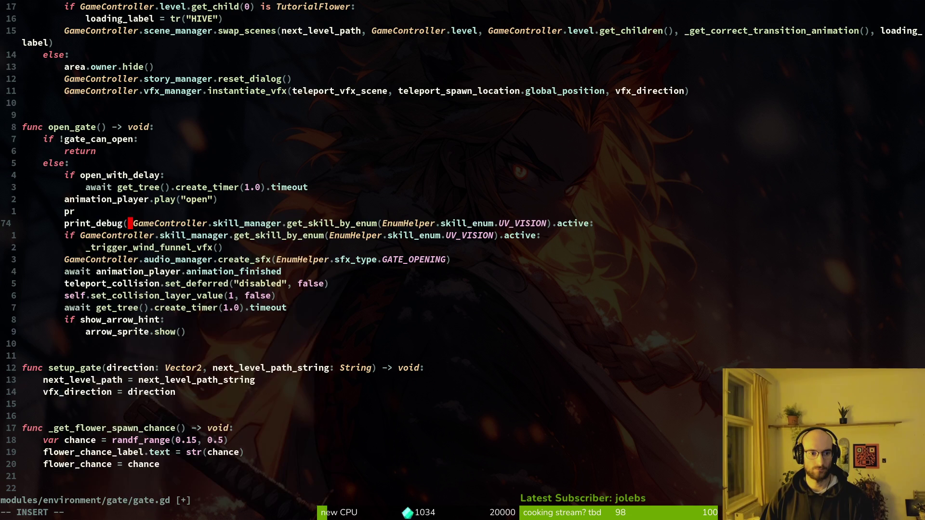
- Delete the stray pr line, close the print_debug call, and save with :w
{"action": "key", "text": "Escape"}
{"action": "key", "text": "k"}
{"action": "key", "text": "d"}
{"action": "key", "text": "d"}
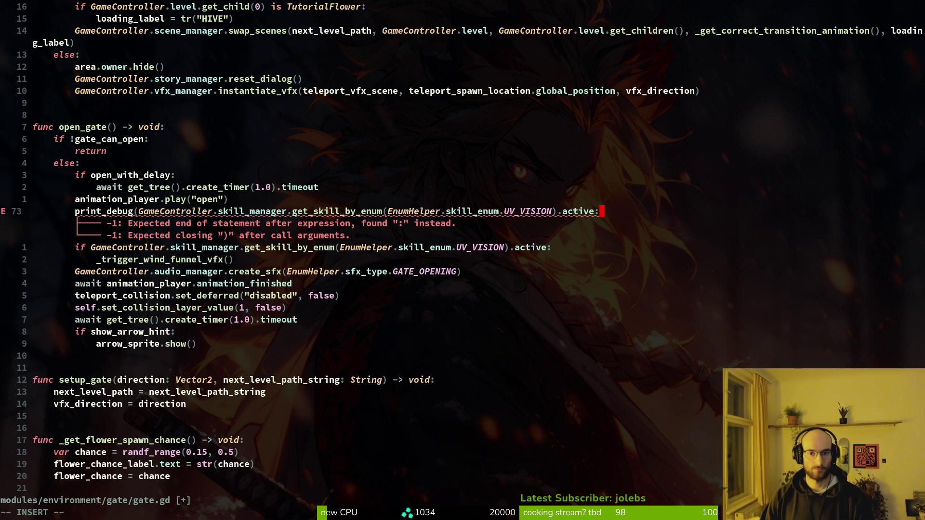
{"action": "type", "text": ")"}
{"action": "key", "text": "Escape"}
{"action": "type", "text": ":w"}
{"action": "key", "text": "Return"}
- Remove the stray colon after active in the print_debug call on line 73
{"action": "key", "text": "s"}
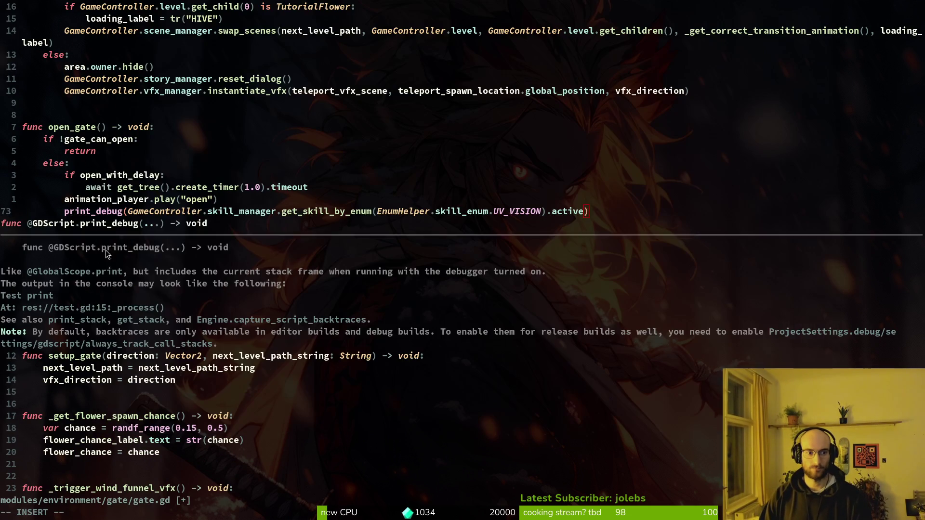
{"action": "type", "text": ":"}
{"action": "key", "text": "Escape"}
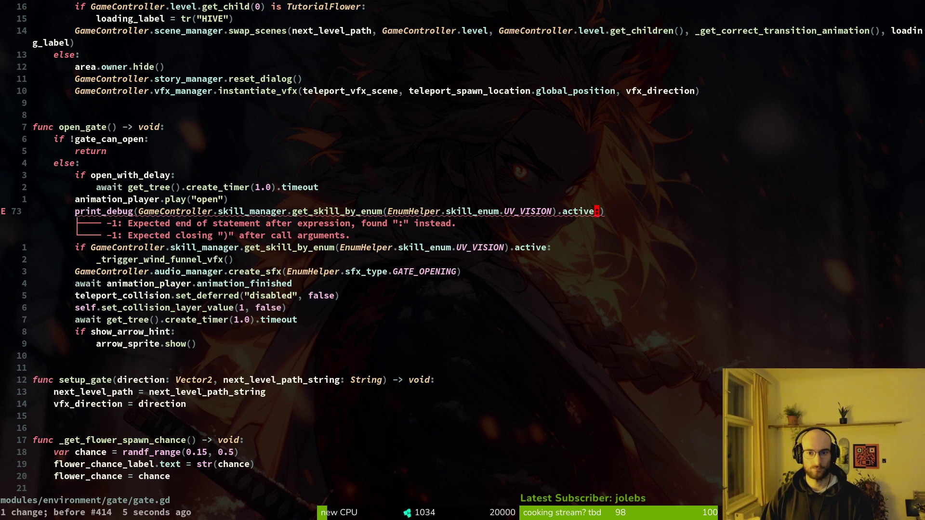
{"action": "key", "text": "s"}
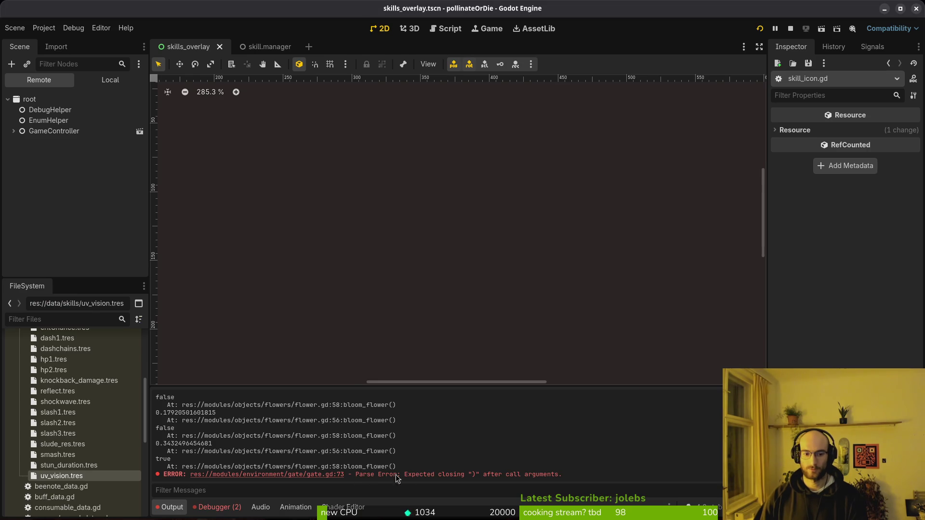
- Relaunch the game twice and read the Debugger's parse error for the Gate class in gate.gd
{"action": "left_click", "coordinate": [791, 28]}
{"action": "key", "text": "F5"}
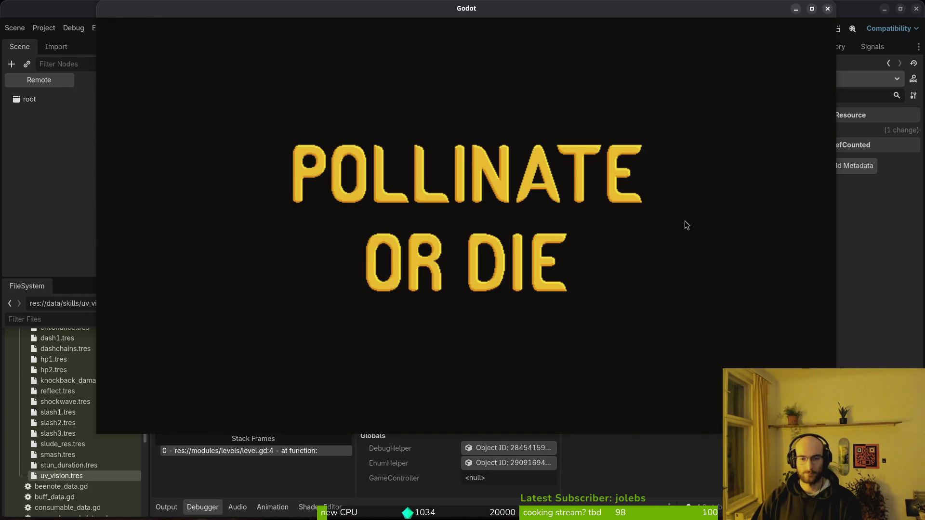
{"action": "key", "text": "alt+Tab"}
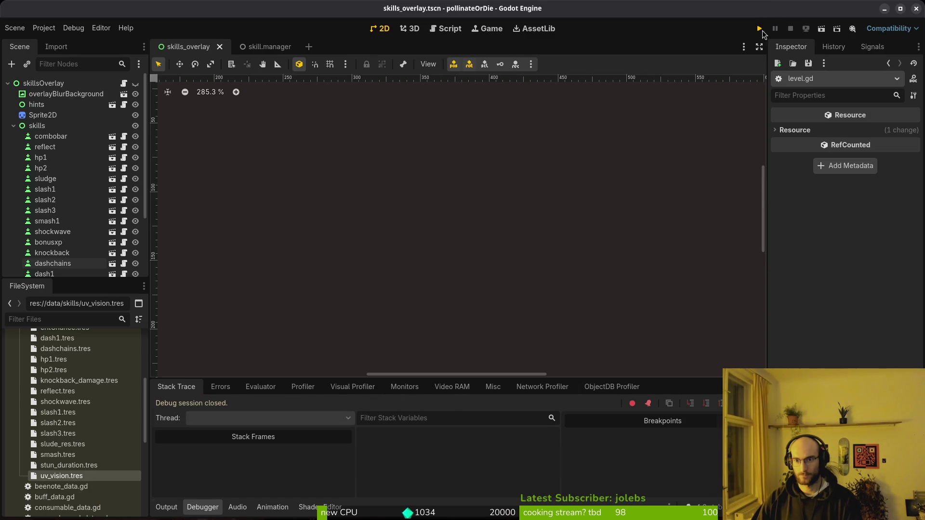
{"action": "left_click", "coordinate": [762, 30]}
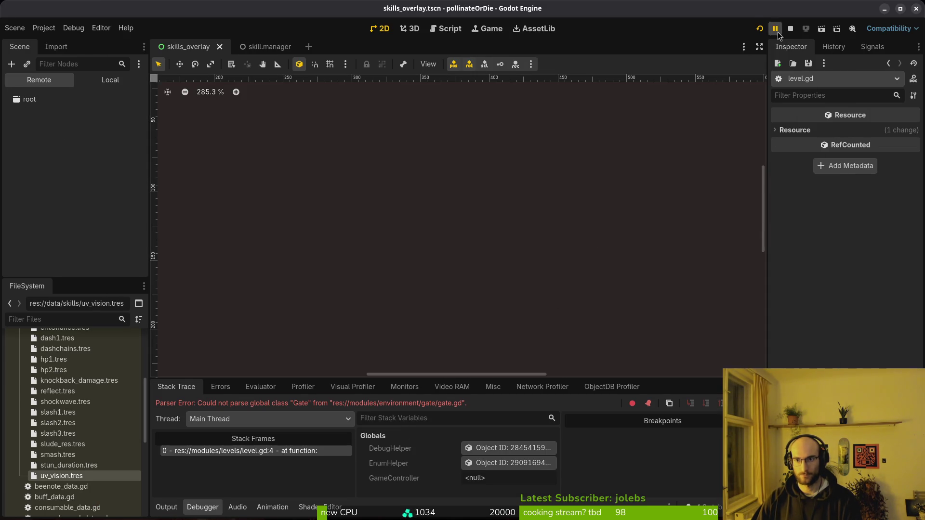
{"action": "key", "text": "alt+Tab"}
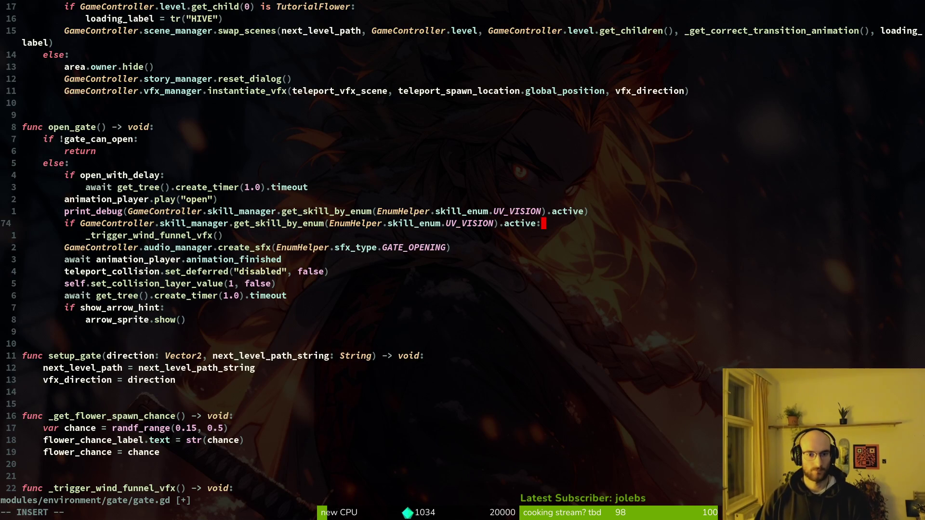
{"action": "type", "text": "k"}
- Undo the UV_VISION dedent, restore the line 73 print_debug fix, and save gate.gd
{"action": "key", "text": "ctrl+d"}
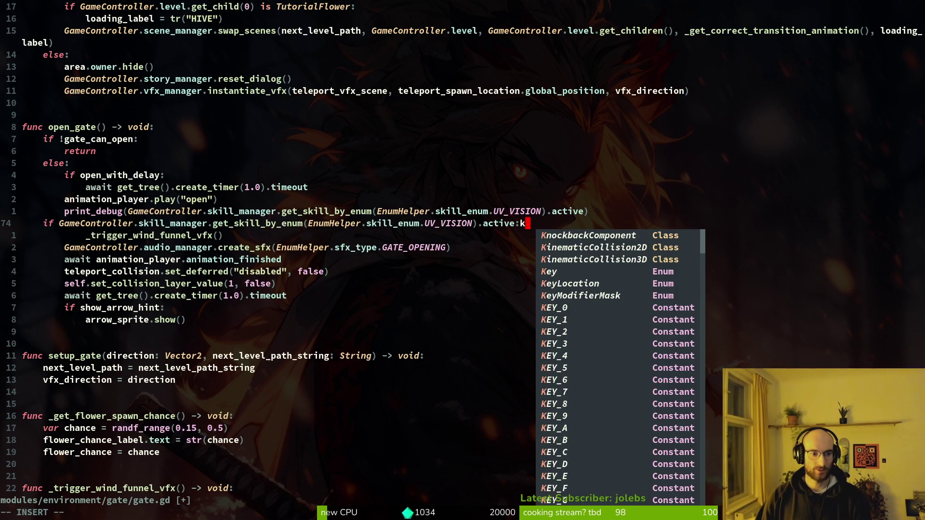
{"action": "key", "text": "Escape"}
{"action": "type", "text": "u"}
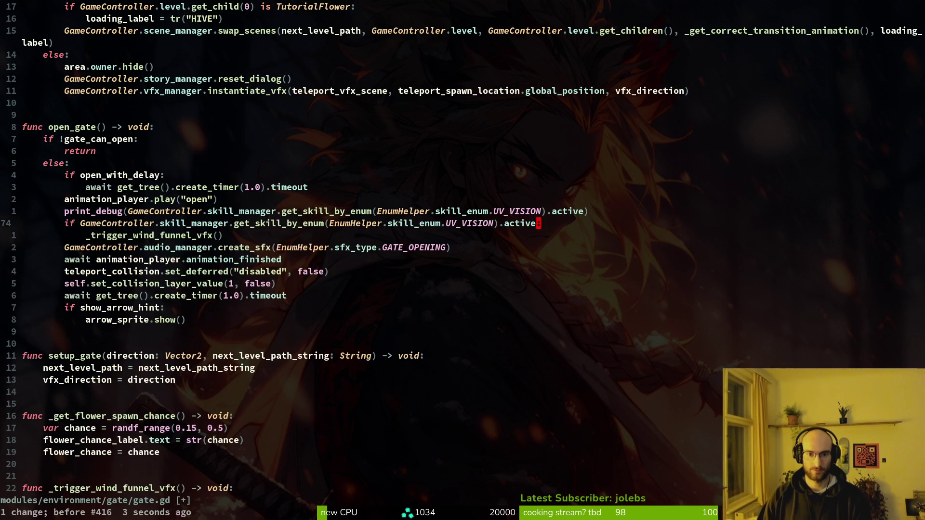
{"action": "type", "text": ":w"}
{"action": "key", "text": "Return"}
{"action": "key", "text": "u"}
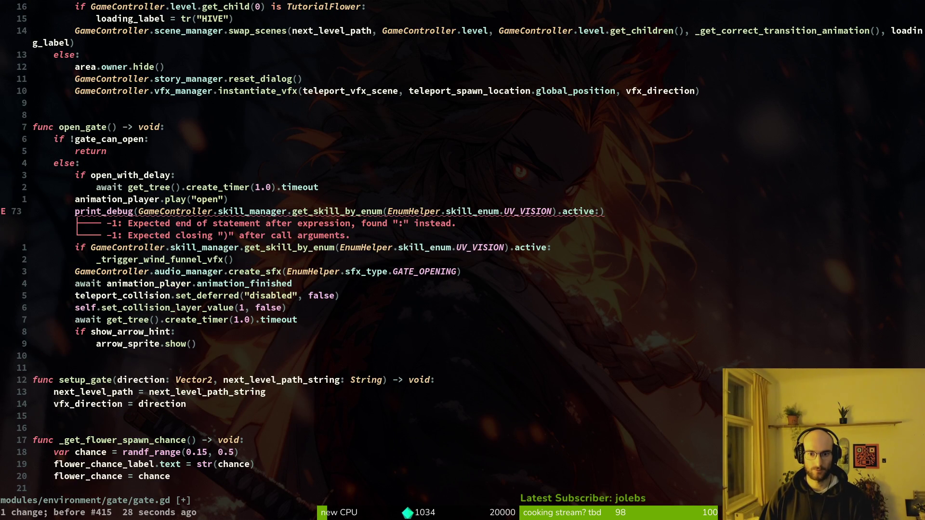
{"action": "key", "text": "ctrl+r"}
{"action": "type", "text": ":w"}
{"action": "key", "text": "Return"}
{"action": "key", "text": "G"}
{"action": "key", "text": "g"}
{"action": "key", "text": "g"}
- Quit Neovim, relaunch vim in the project folder, and return to Godot
{"action": "type", "text": ":q"}
{"action": "key", "text": "Return"}
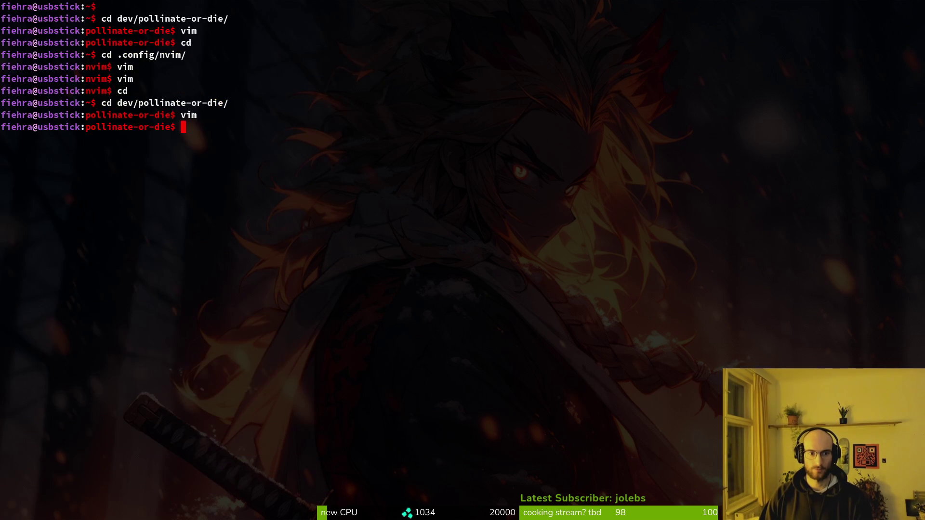
{"action": "type", "text": "vim"}
{"action": "key", "text": "Return"}
{"action": "key", "text": "alt+Tab"}
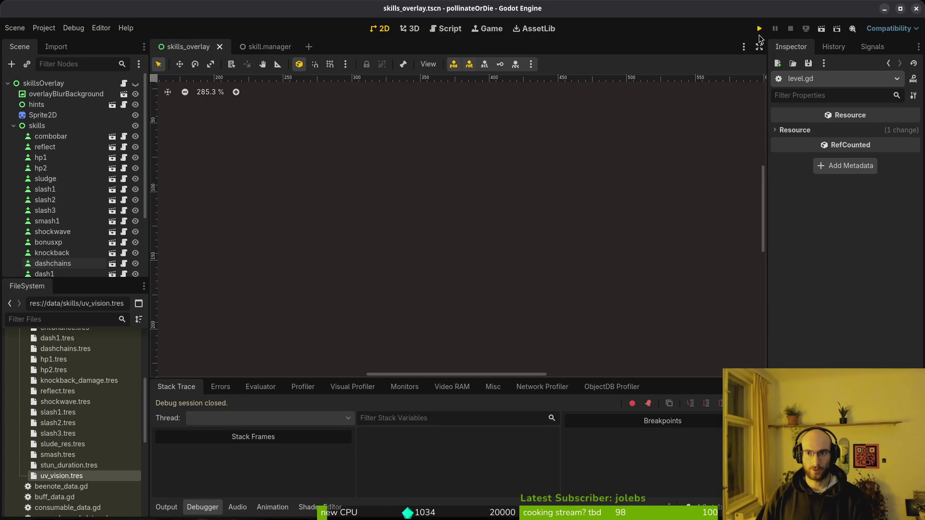
- Run the game from the title screen, open and close the skill tree, then stop it
{"action": "left_click", "coordinate": [759, 32]}
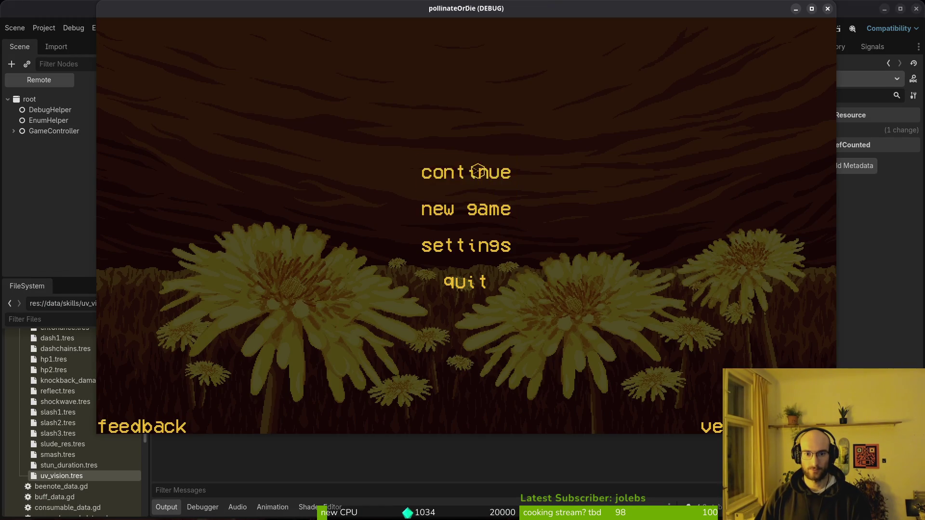
{"action": "left_click", "coordinate": [464, 169]}
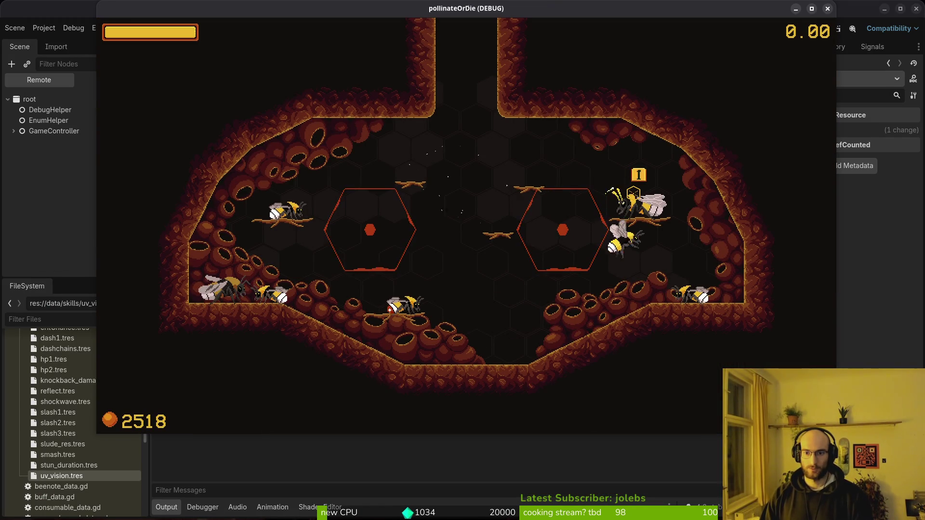
{"action": "key", "text": "e"}
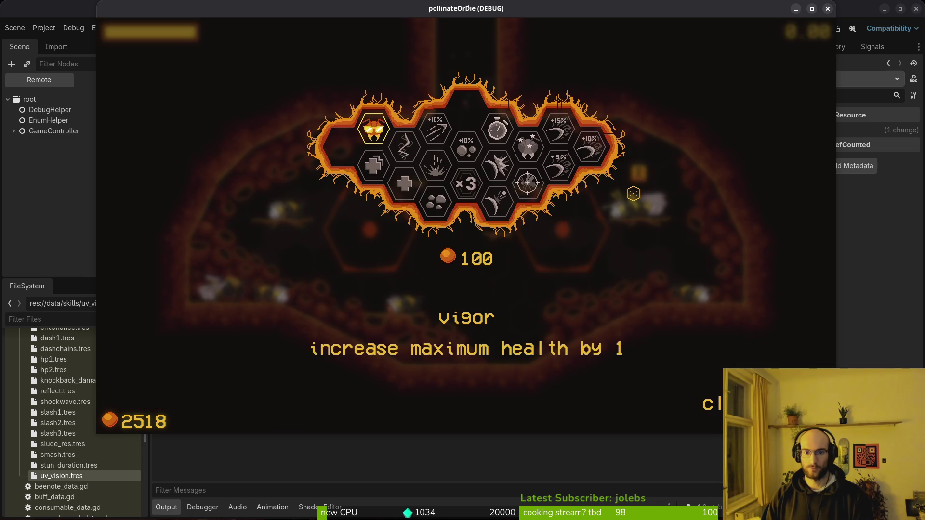
{"action": "key", "text": "e"}
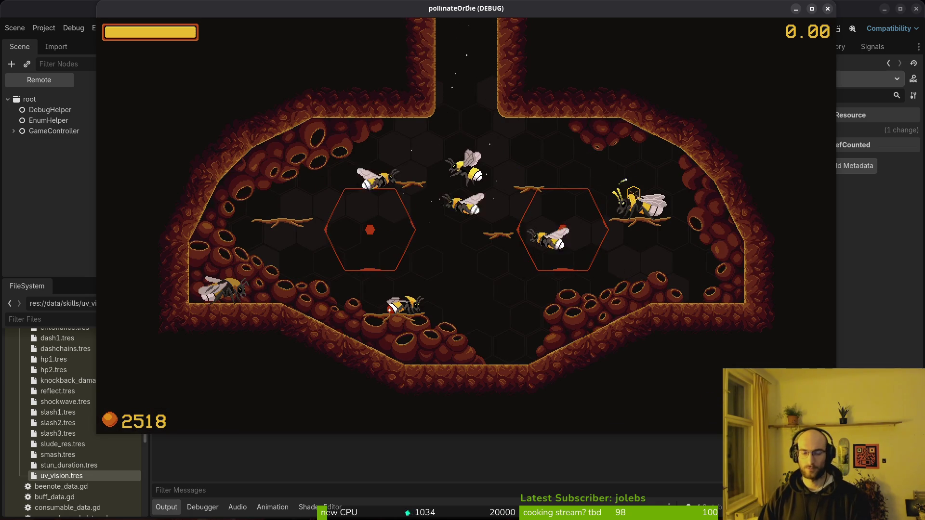
{"action": "key", "text": "F8"}
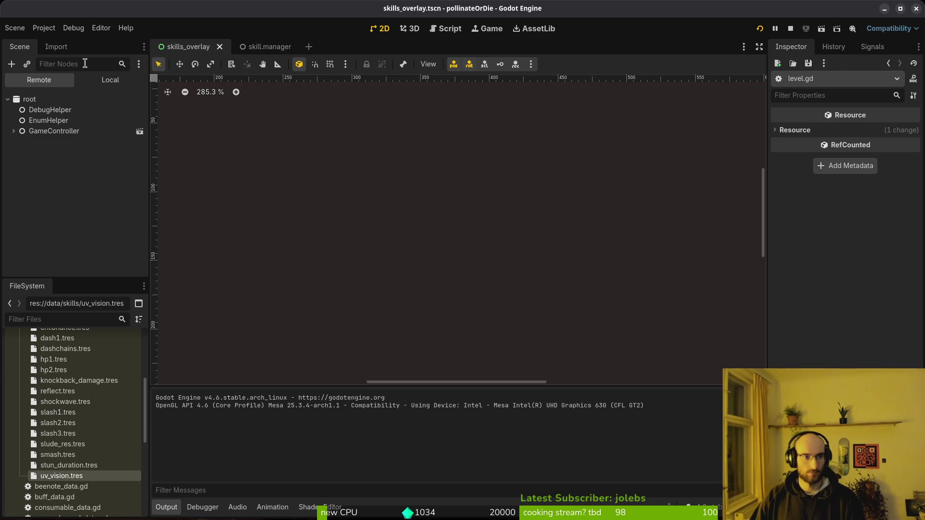
- Select the uvVision skill node in skills_overlay and collapse its icon texture preview
{"action": "scroll", "coordinate": [62, 239], "scroll_direction": "down", "scroll_amount": 5}
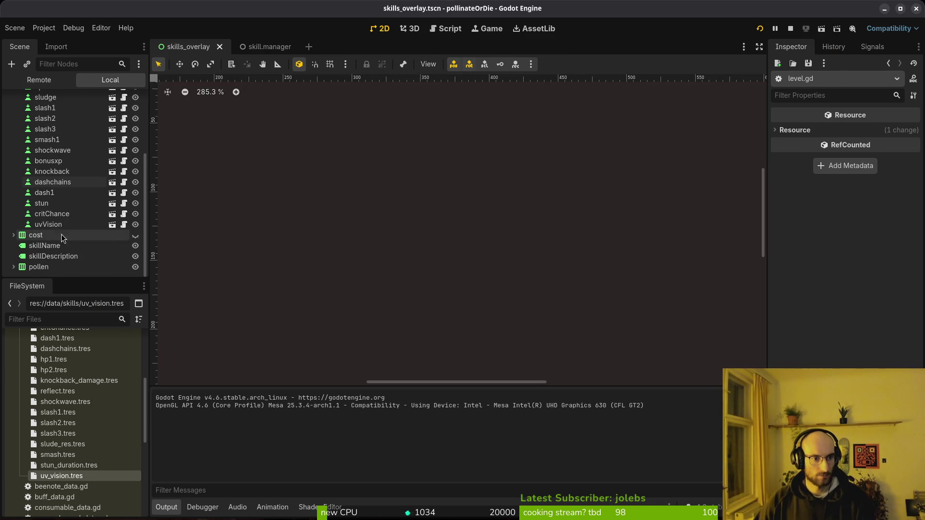
{"action": "left_click", "coordinate": [60, 224]}
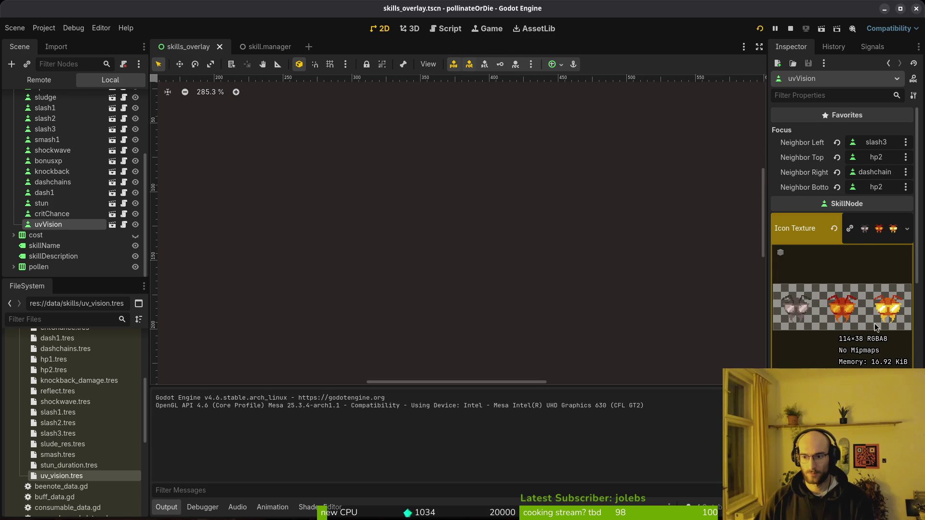
{"action": "left_click", "coordinate": [871, 228]}
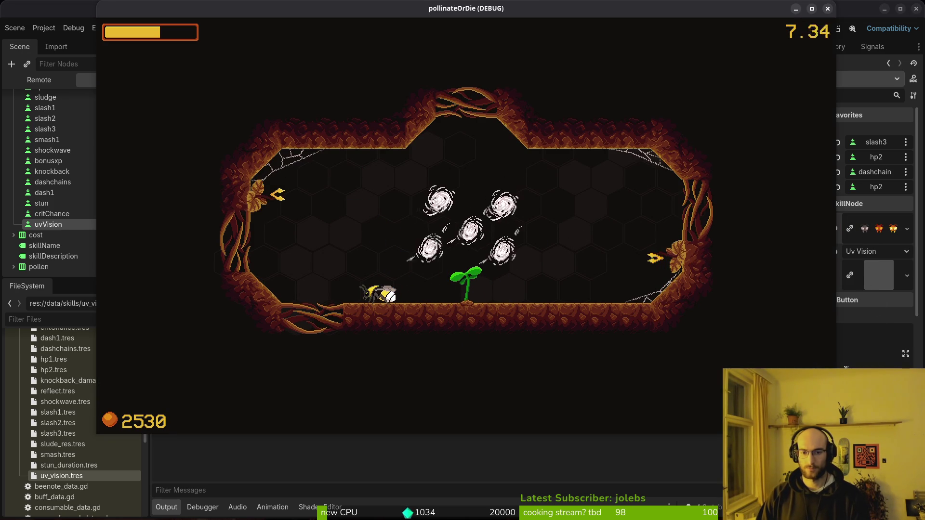
{"action": "key", "text": "d"}
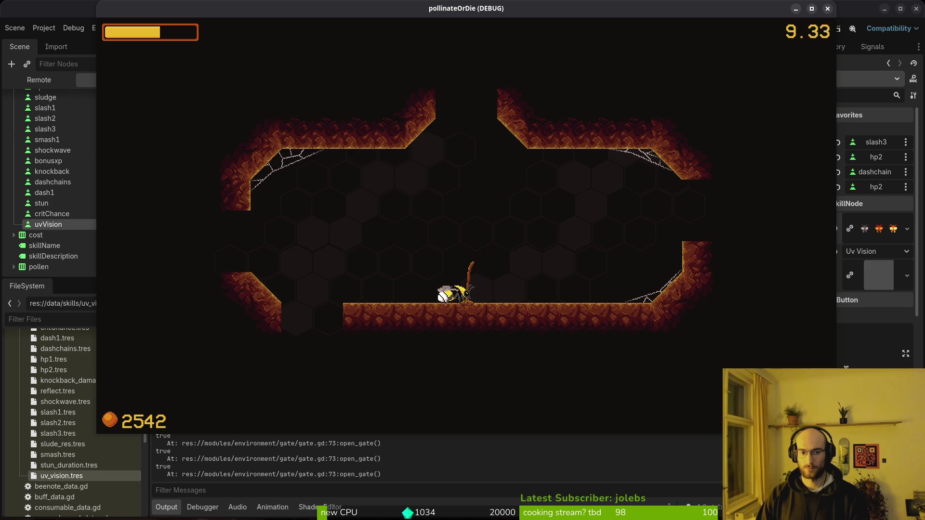
{"action": "key", "text": "F8"}
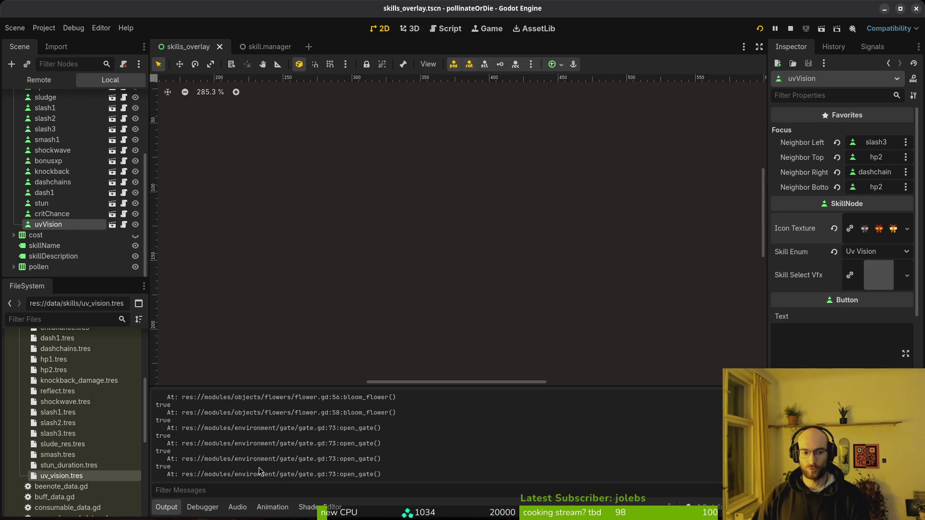
{"action": "key", "text": "alt+Tab"}
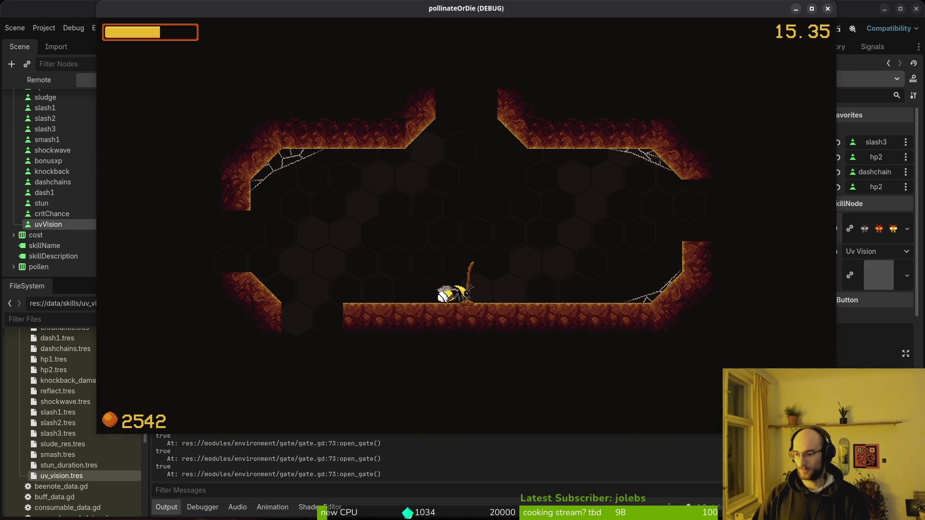
{"action": "key", "text": "alt+Tab"}
{"action": "key", "text": "alt+Tab"}
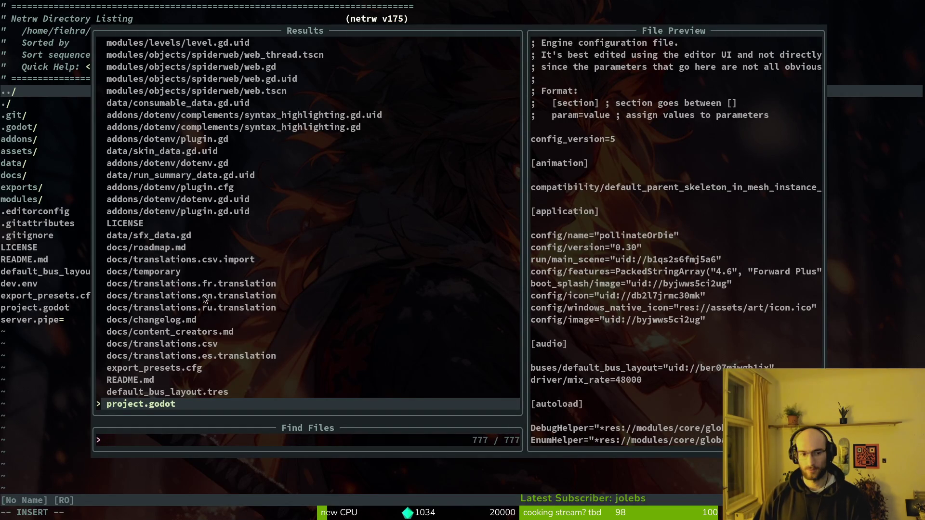
- Open gate.gd in Neovim through the Telescope file finder
{"action": "key", "text": "Escape"}
{"action": "left_click", "coordinate": [21, 259]}
{"action": "key", "text": "space"}
{"action": "key", "text": "f"}
{"action": "key", "text": "f"}
{"action": "type", "text": "gate"}
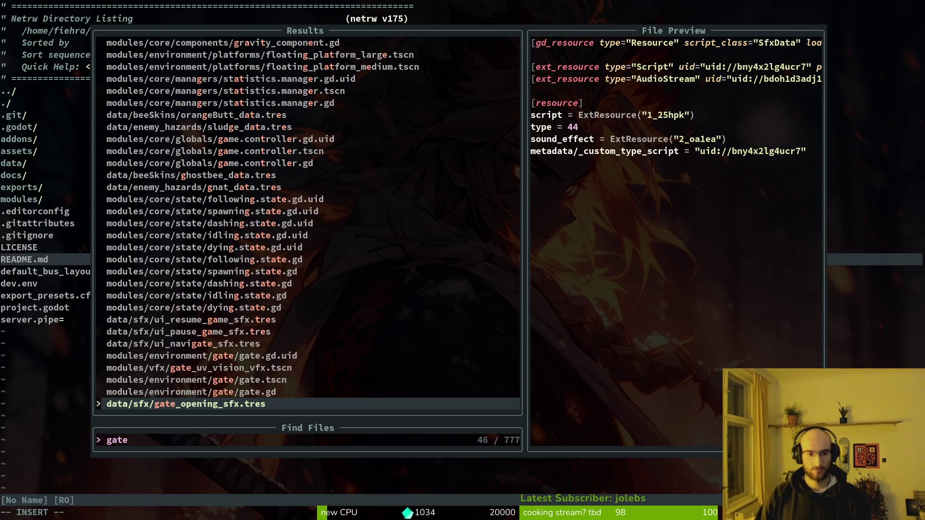
{"action": "key", "text": "Return"}
- Select the uv_vision_vfx emitting line in _trigger_wind_funnel_vfx
{"action": "scroll", "coordinate": [354, 250], "scroll_direction": "down", "scroll_amount": 8}
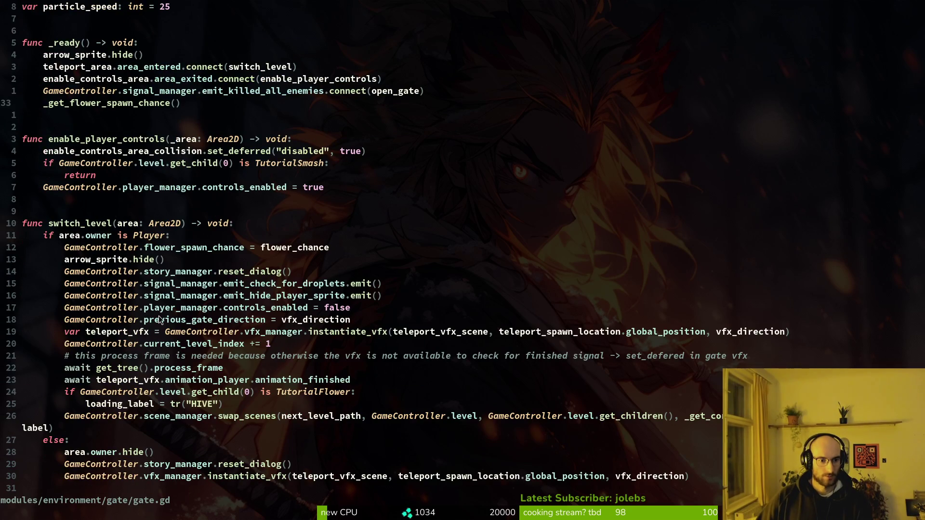
{"action": "scroll", "coordinate": [169, 309], "scroll_direction": "down", "scroll_amount": 6}
{"action": "scroll", "coordinate": [96, 330], "scroll_direction": "down", "scroll_amount": 3}
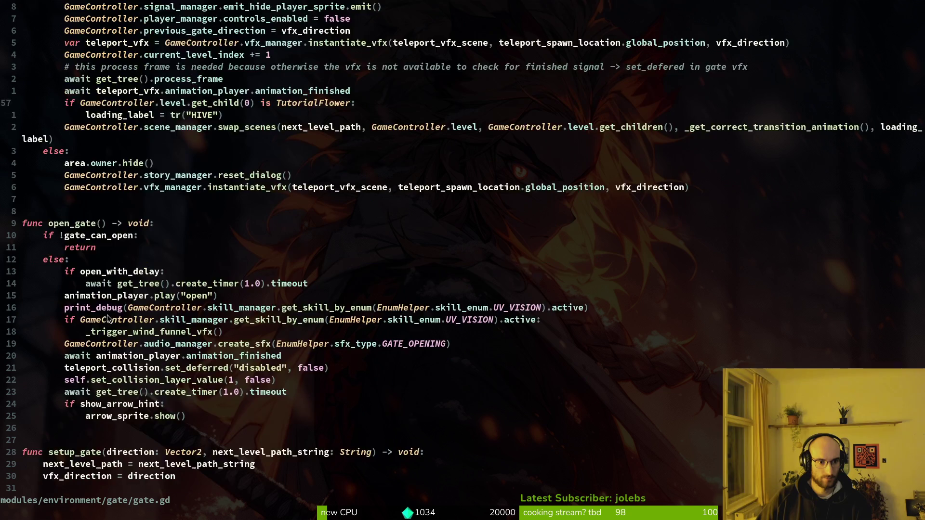
{"action": "scroll", "coordinate": [267, 310], "scroll_direction": "down", "scroll_amount": 6}
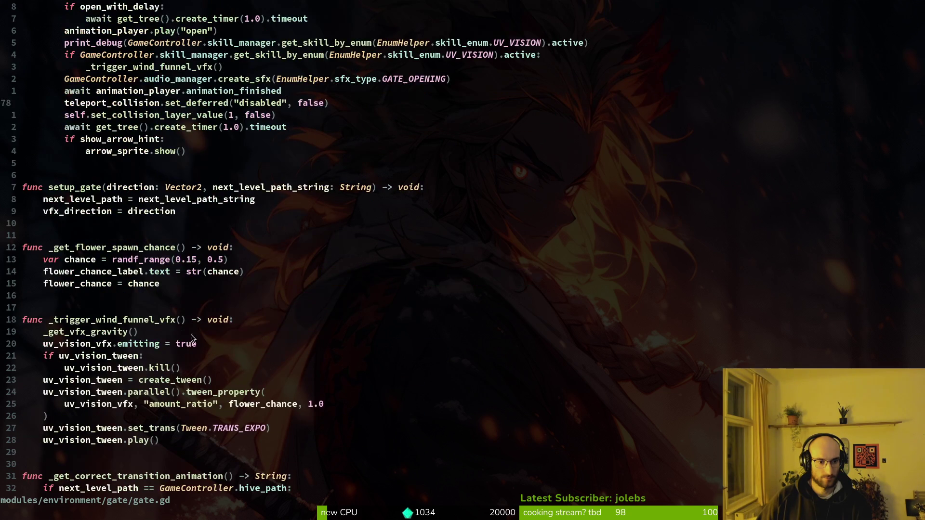
{"action": "left_click", "coordinate": [96, 345]}
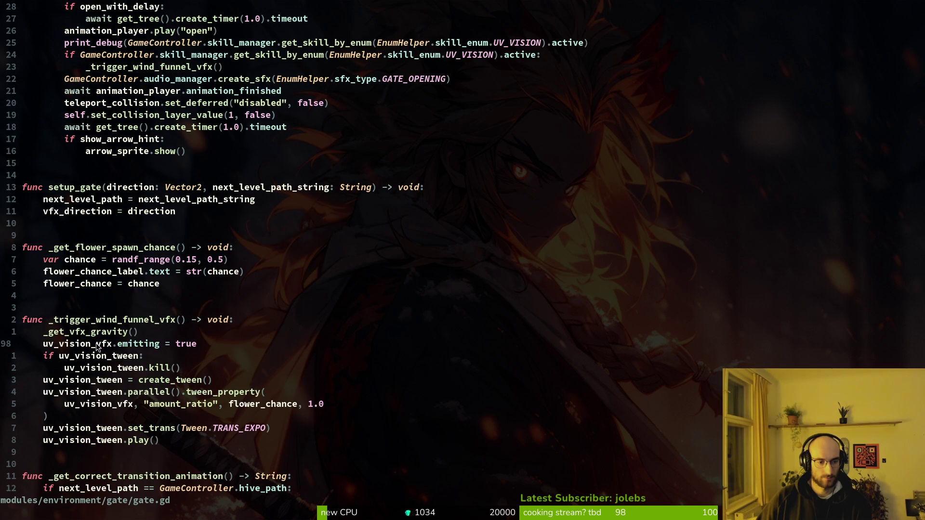
{"action": "key", "text": "shift+v"}
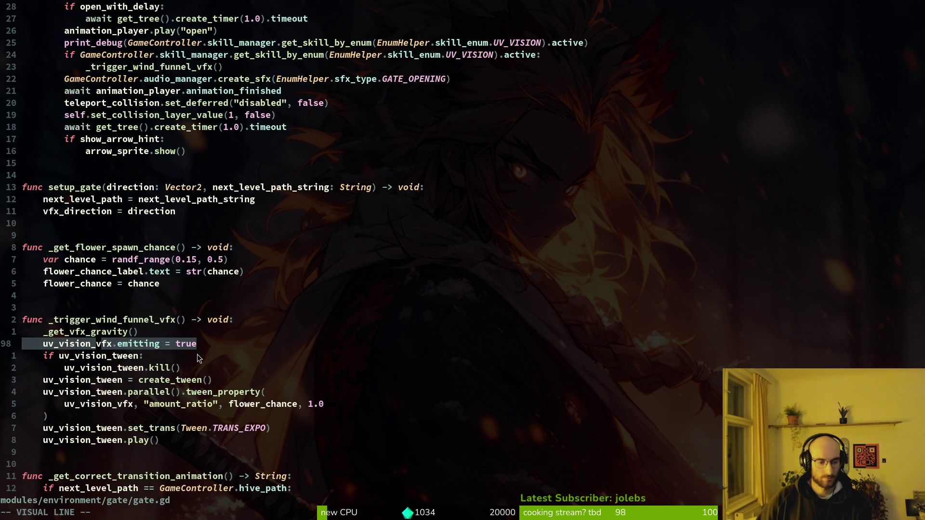
{"action": "key", "text": "alt+Tab"}
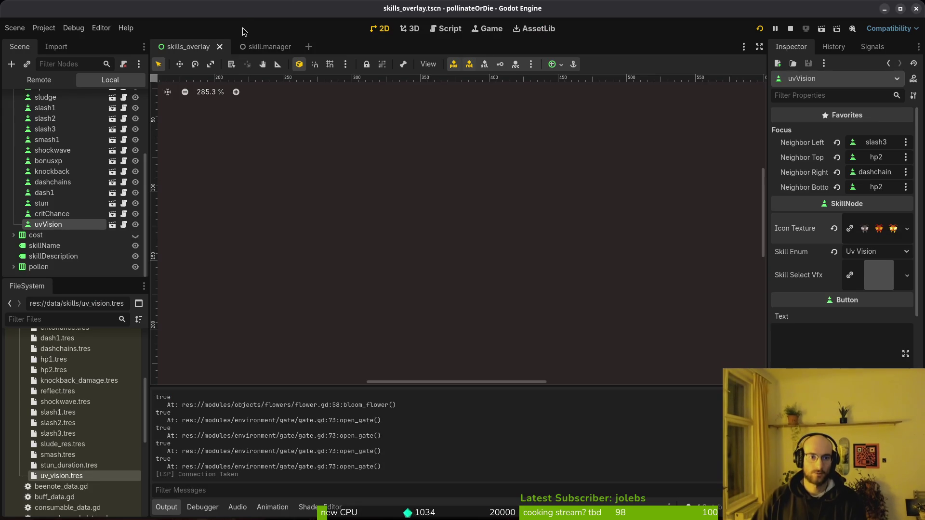
- Toggle Emitting on the gate_uv_vision_vfx scene's particles
{"action": "key", "text": "ctrl+shift+o"}
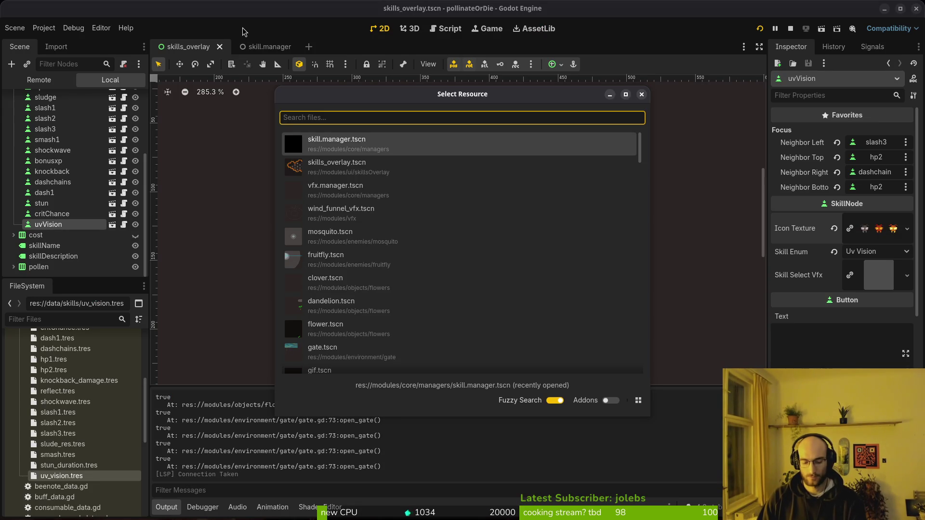
{"action": "type", "text": "uvvis"}
{"action": "key", "text": "Return"}
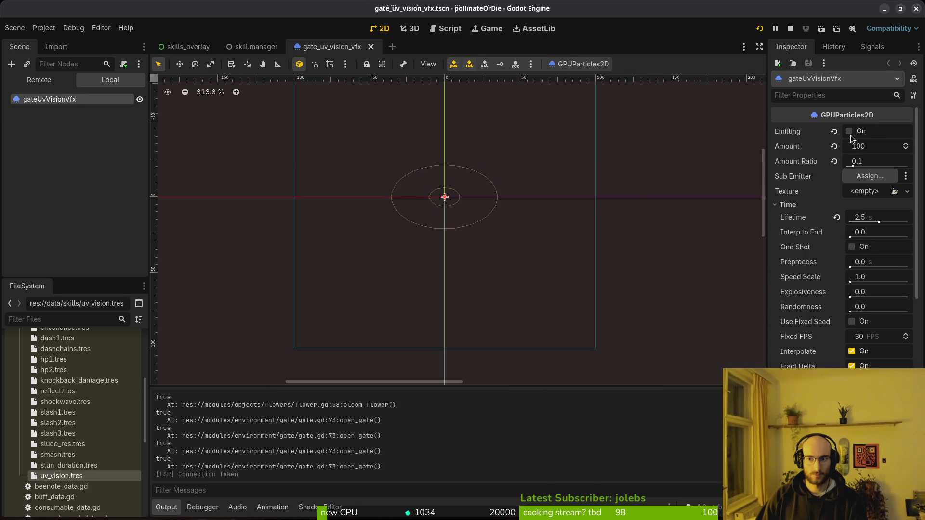
{"action": "left_click", "coordinate": [850, 134]}
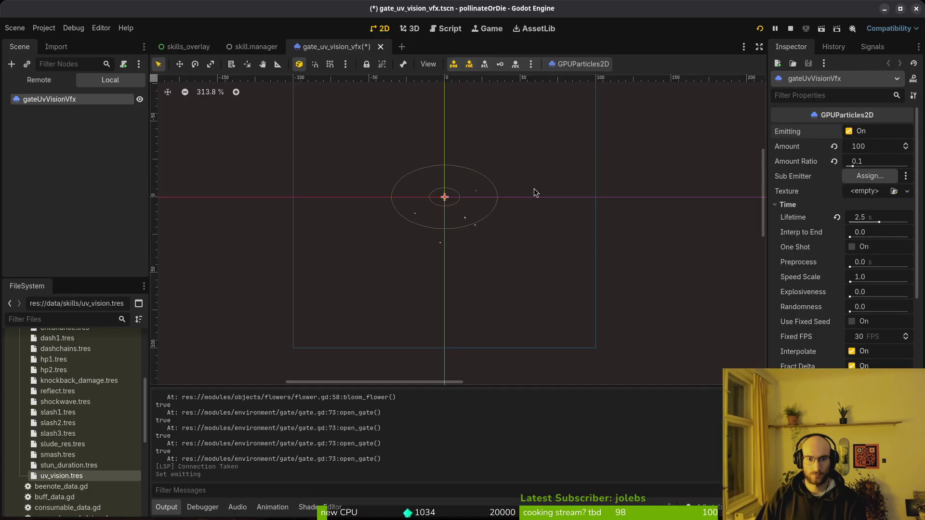
{"action": "key", "text": "alt+Tab"}
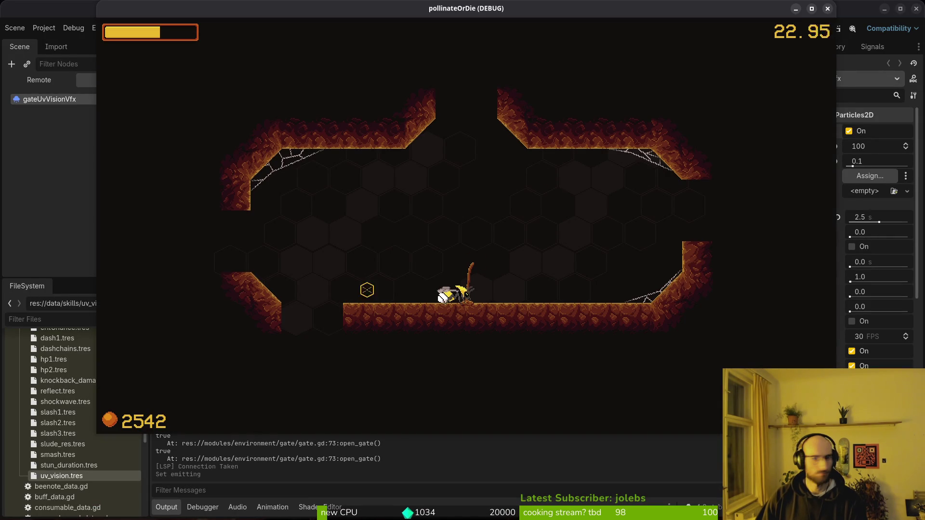
{"action": "key", "text": "alt+Tab"}
- Make the gateUvVisionVfx node visible in gate.tscn, then stop and relaunch the game
{"action": "key", "text": "ctrl+shift+o"}
{"action": "type", "text": "gate"}
{"action": "key", "text": "Return"}
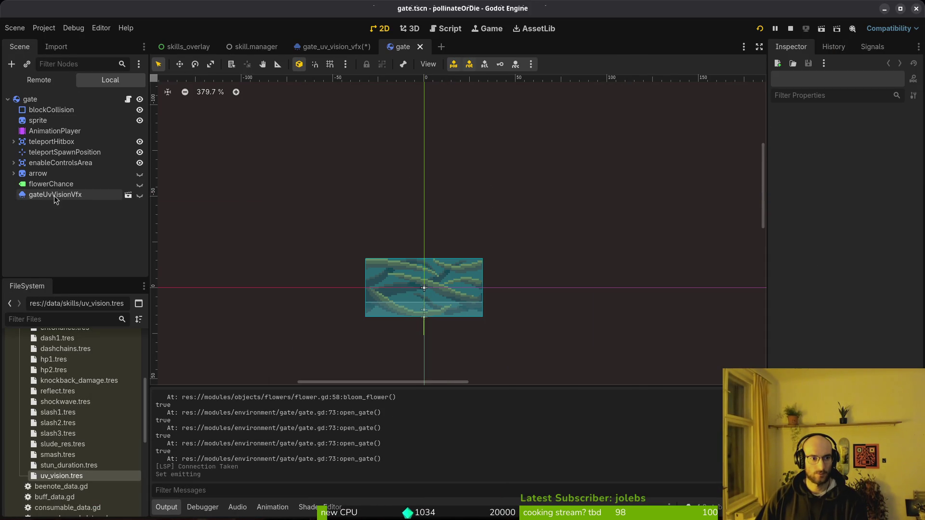
{"action": "left_click", "coordinate": [139, 196]}
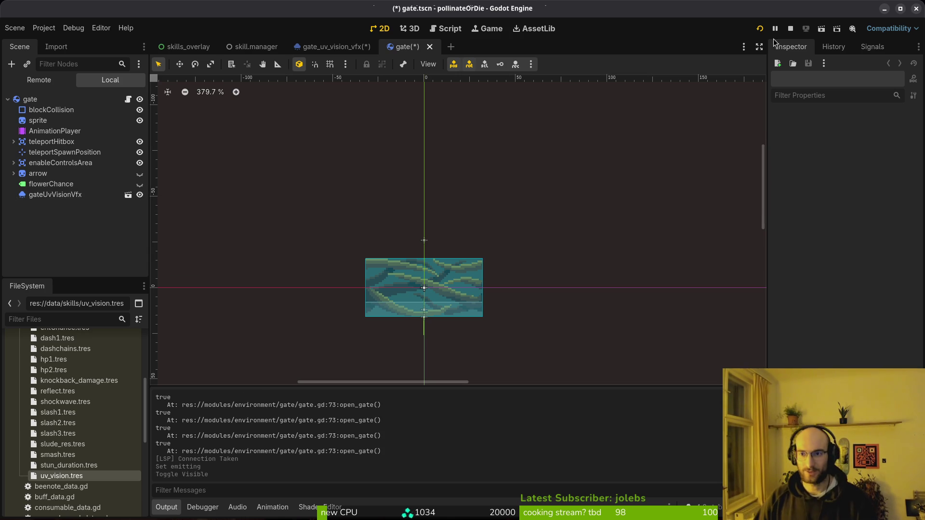
{"action": "left_click", "coordinate": [791, 28]}
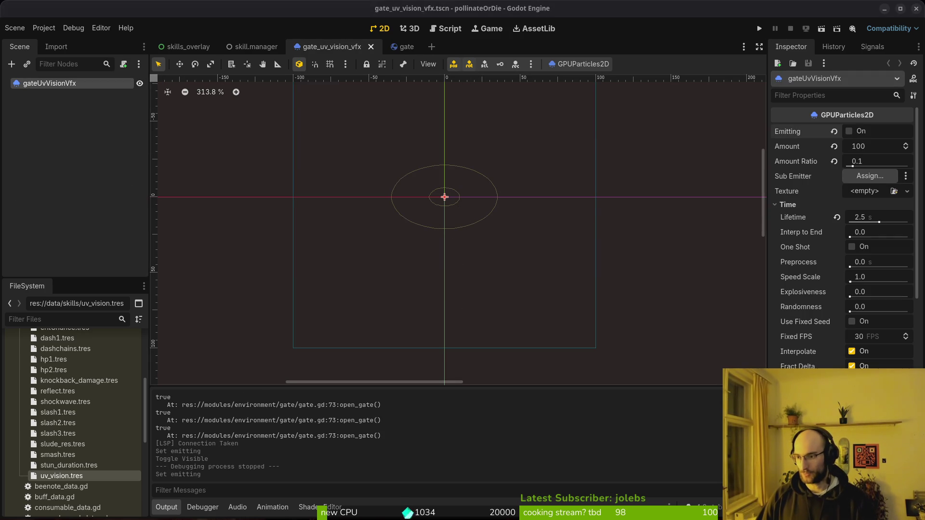
{"action": "left_click", "coordinate": [633, 56]}
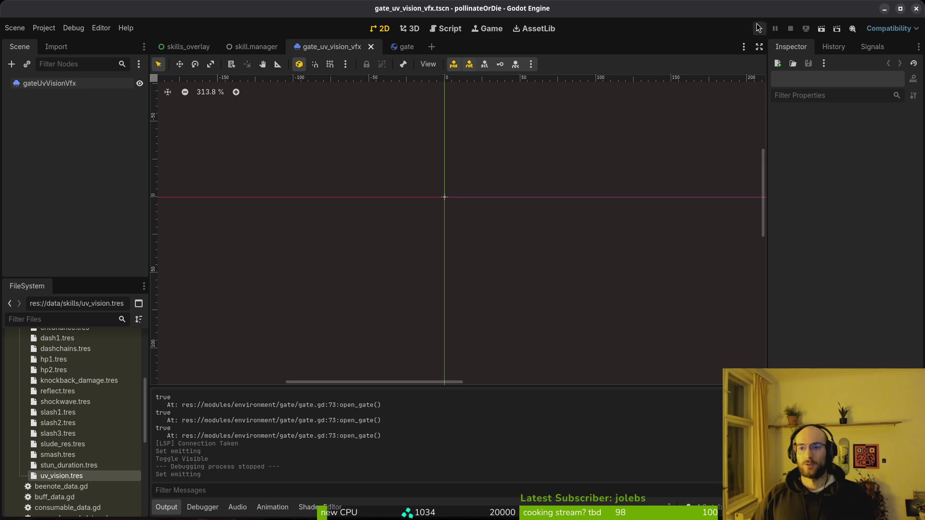
{"action": "left_click", "coordinate": [759, 28]}
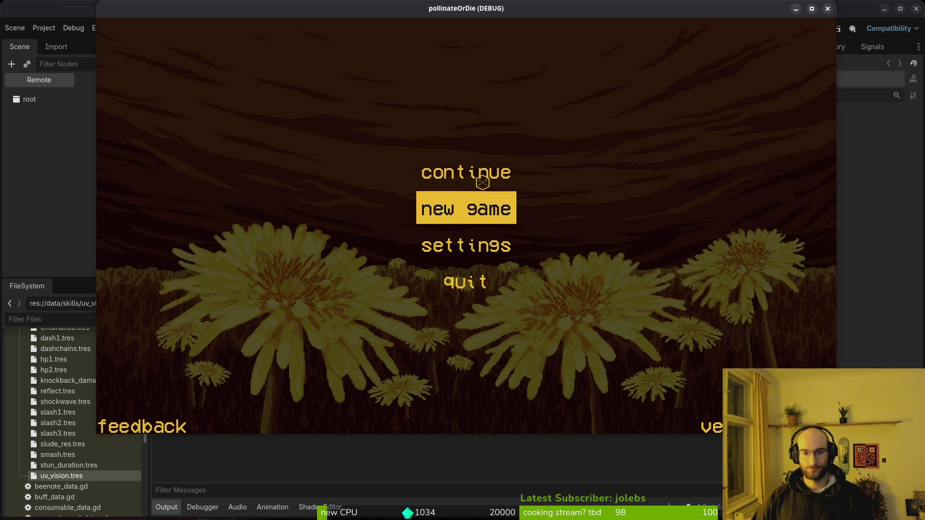
- Start a new game, fly to the next room, and browse the skills menu
{"action": "left_click", "coordinate": [498, 194]}
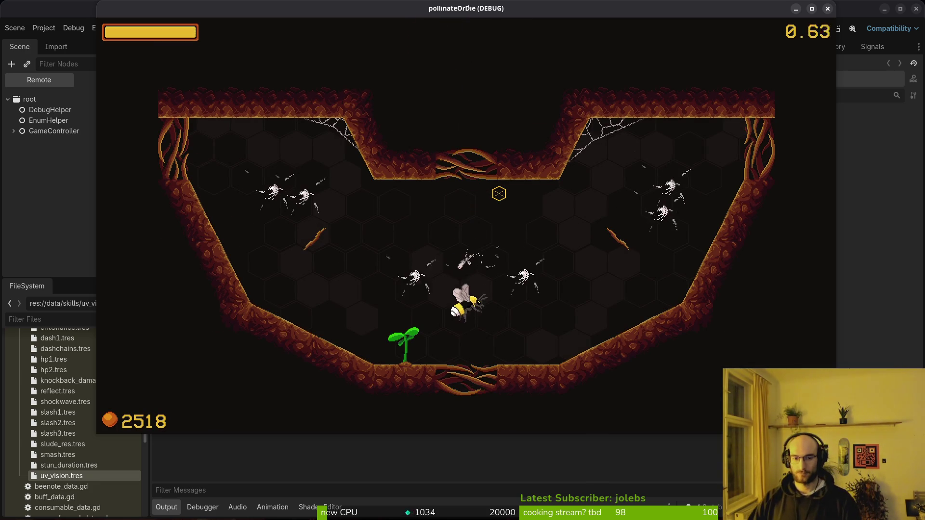
{"action": "key", "text": "a"}
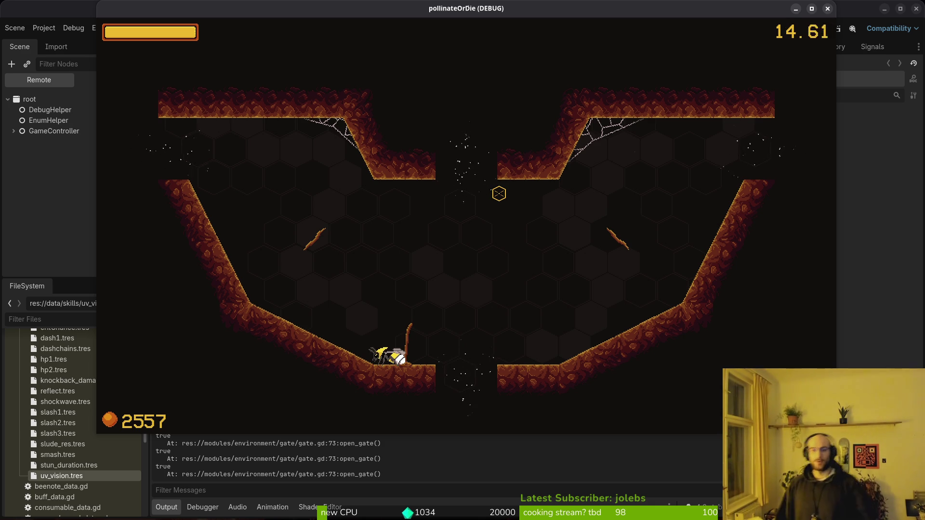
{"action": "key", "text": "Escape"}
{"action": "key", "text": "Escape"}
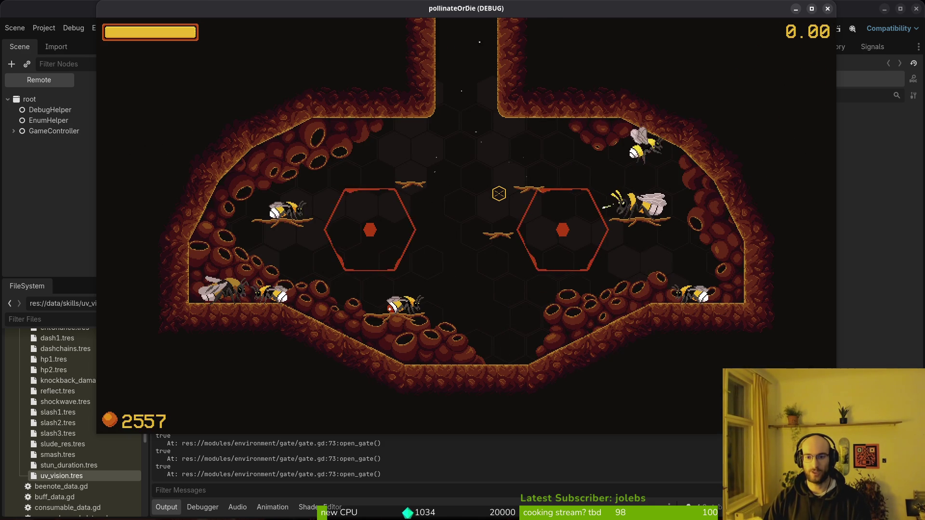
{"action": "key", "text": "Right"}
{"action": "key", "text": "Left"}
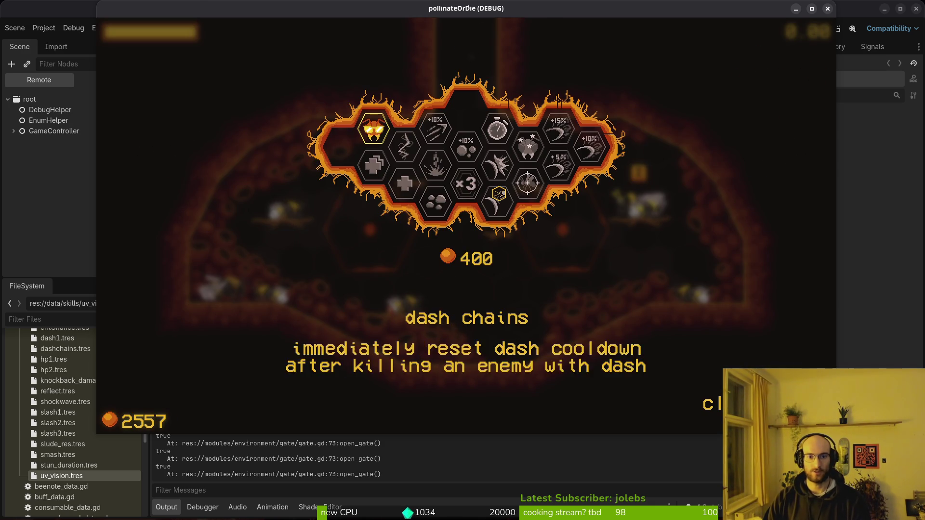
{"action": "key", "text": "Down"}
{"action": "key", "text": "Escape"}
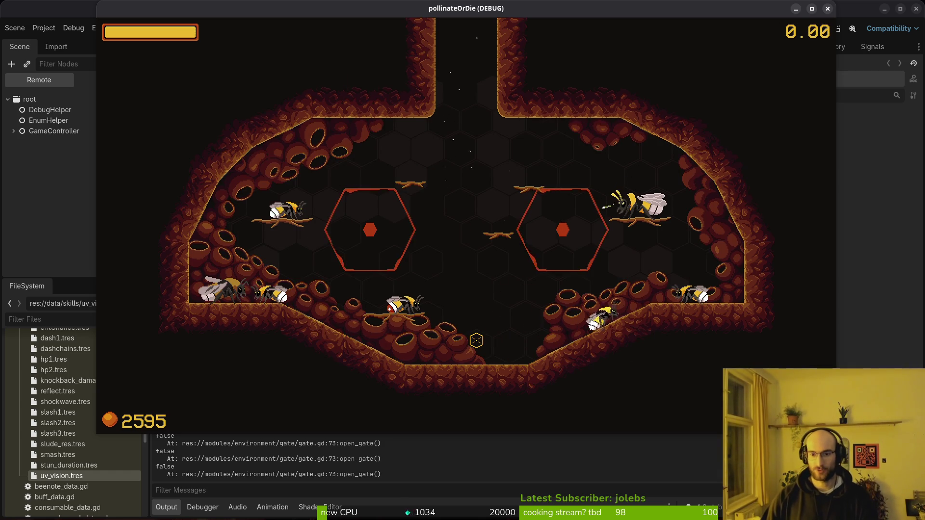
- Pick the UV vision skill in the skill selection menu
{"action": "key", "text": "e"}
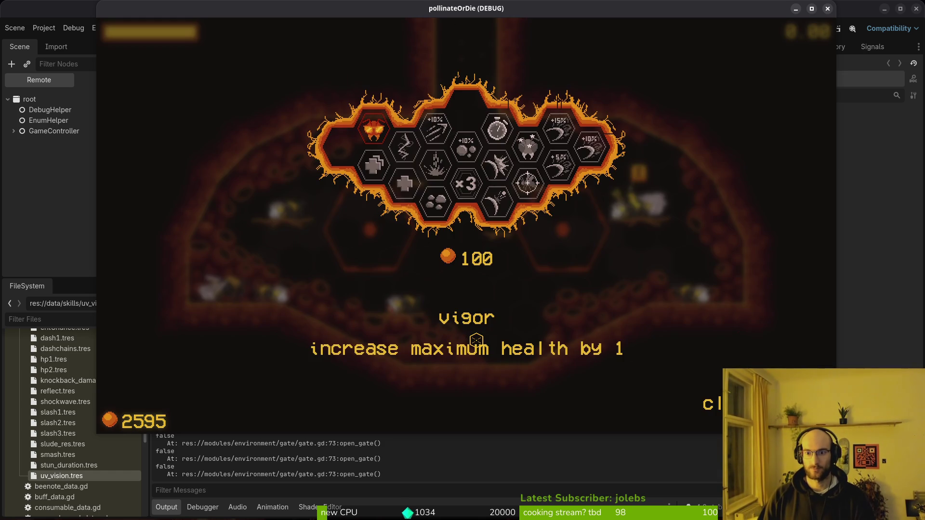
{"action": "key", "text": "Right"}
{"action": "key", "text": "Up"}
{"action": "key", "text": "space"}
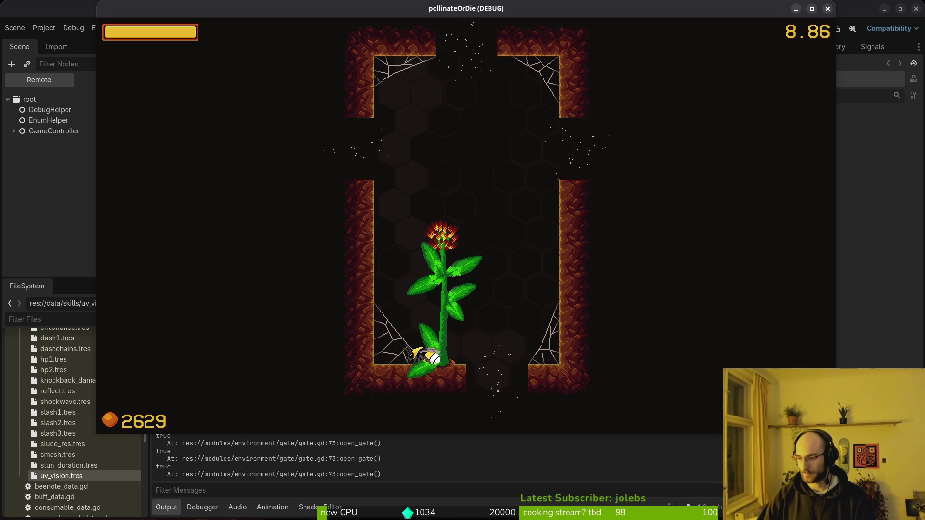
{"action": "key", "text": "alt+Tab"}
- Save gate.gd and search the project for 'print', opening flower.gd at print_debug(roll)
{"action": "left_click", "coordinate": [186, 296]}
{"action": "type", "text": ":w"}
{"action": "key", "text": "Return"}
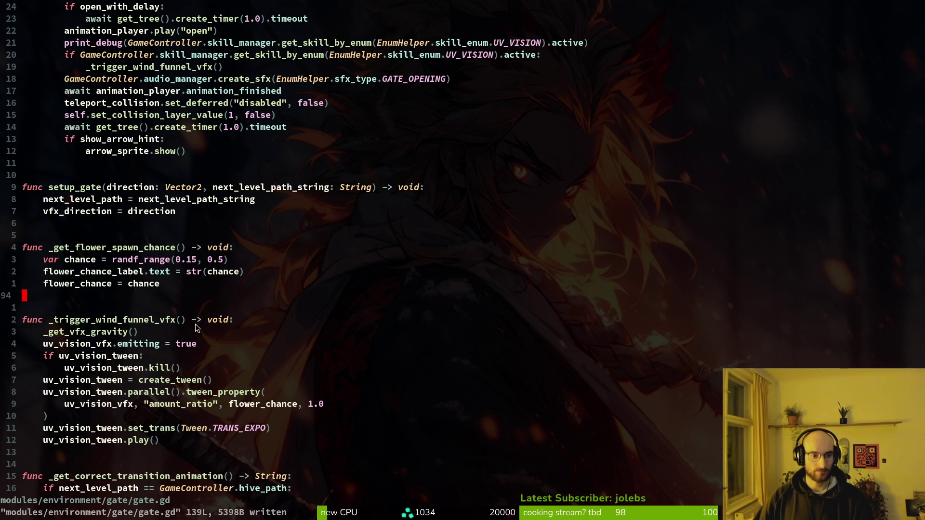
{"action": "scroll", "coordinate": [205, 313], "scroll_direction": "up", "scroll_amount": 2}
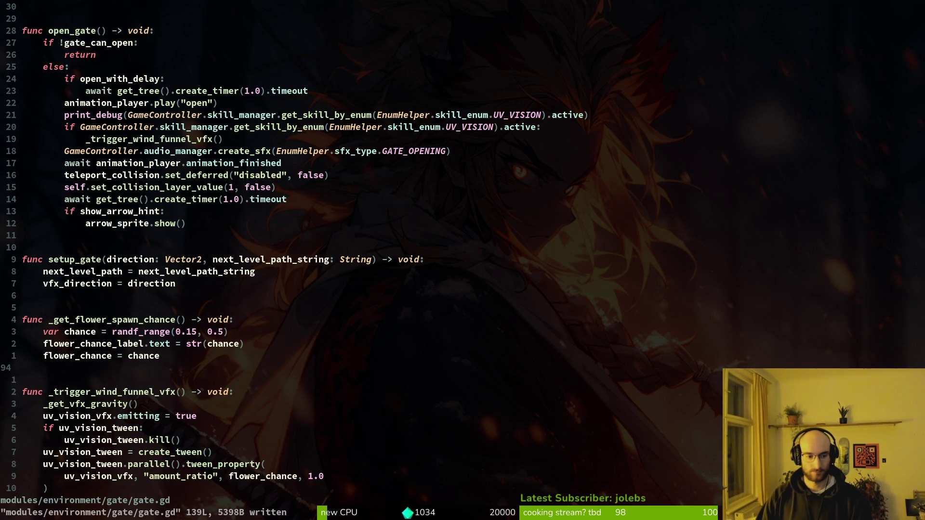
{"action": "key", "text": "space"}
{"action": "type", "text": "psprint"}
{"action": "key", "text": "Return"}
{"action": "key", "text": "Down"}
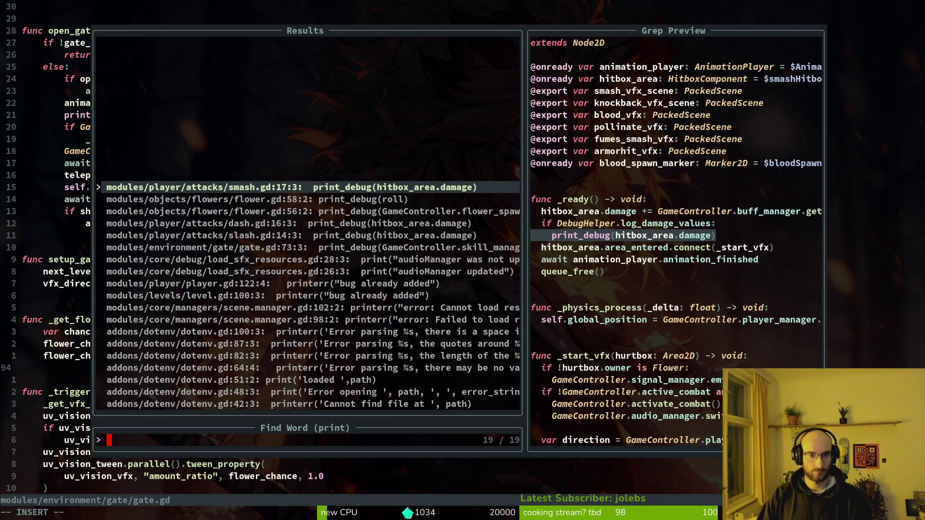
{"action": "key", "text": "Down"}
{"action": "key", "text": "Return"}
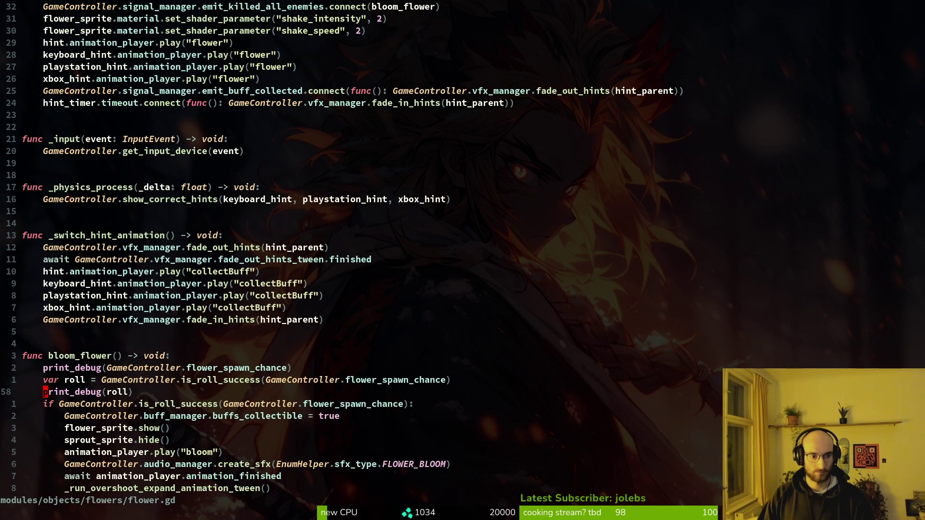
- Delete bloom_flower's debug print lines and unused var roll in flower.gd, and save
{"action": "key", "text": "d"}
{"action": "key", "text": "d"}
{"action": "key", "text": "k"}
{"action": "key", "text": "k"}
{"action": "key", "text": "d"}
{"action": "key", "text": "d"}
{"action": "type", "text": ":w"}
{"action": "key", "text": "Return"}
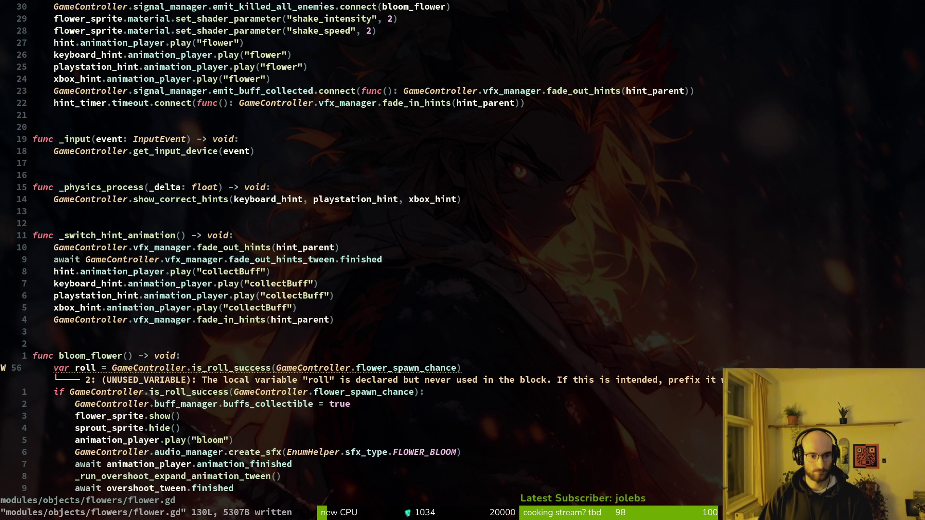
{"action": "key", "text": "d"}
{"action": "key", "text": "d"}
{"action": "type", "text": ":w"}
{"action": "key", "text": "Return"}
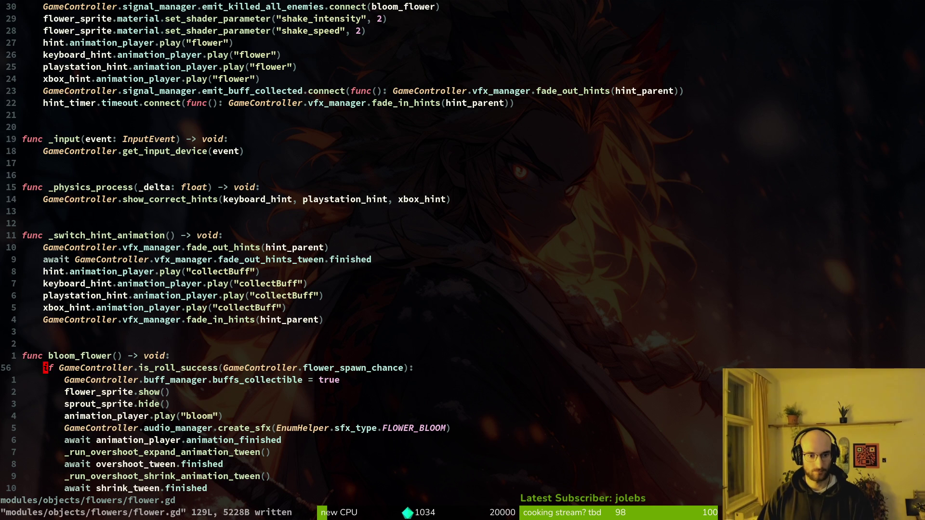
{"action": "key", "text": "ctrl+d"}
{"action": "key", "text": "ctrl+u"}
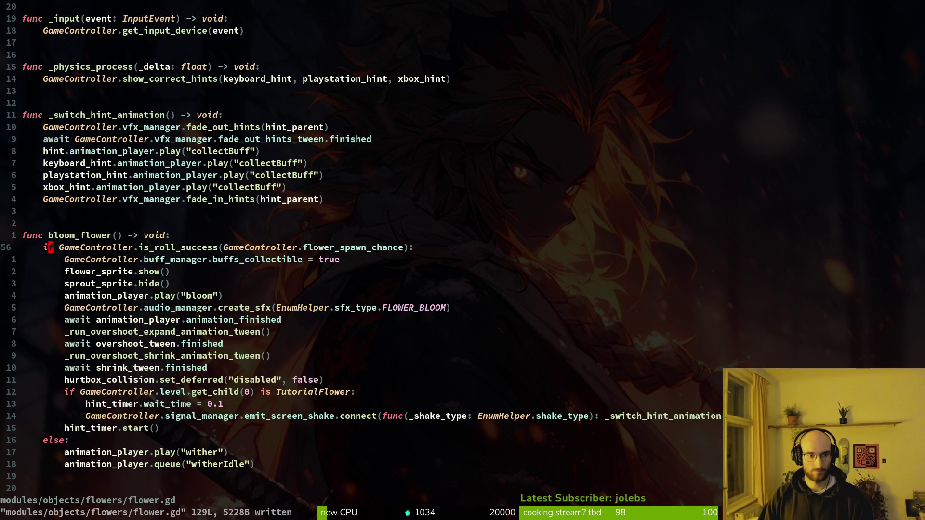
- Delete gate.gd's print_debug line in open_gate and save the file
{"action": "key", "text": "space"}
{"action": "type", "text": "psprint"}
{"action": "key", "text": "Return"}
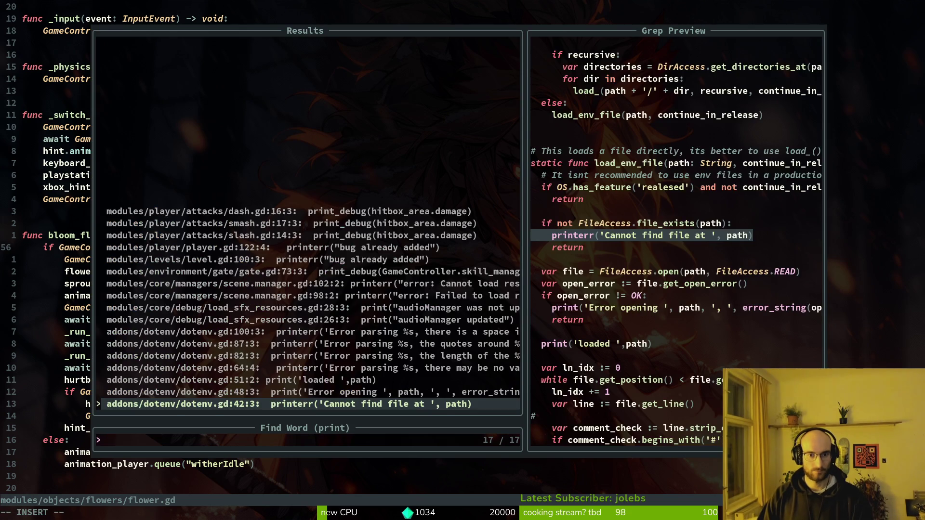
{"action": "key", "text": "Down"}
{"action": "key", "text": "Down"}
{"action": "key", "text": "Down"}
{"action": "key", "text": "Return"}
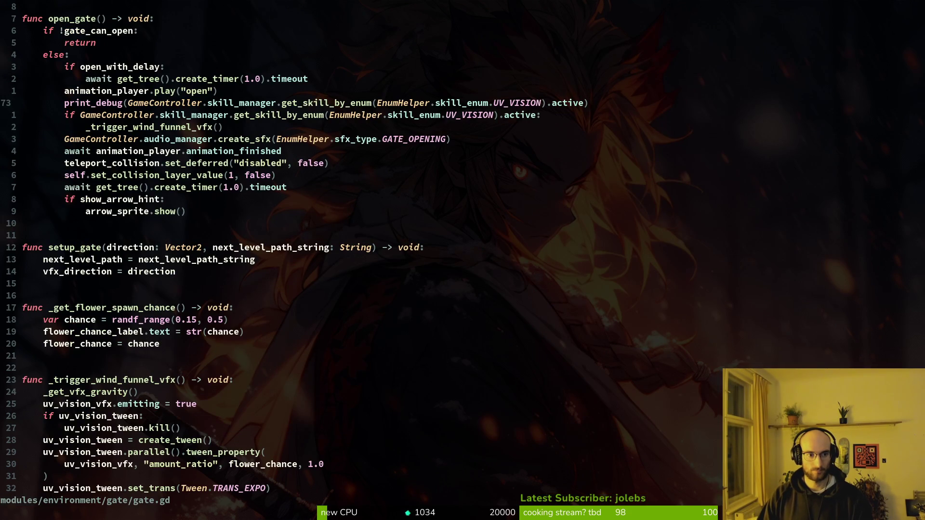
{"action": "key", "text": "d"}
{"action": "key", "text": "d"}
{"action": "type", "text": ":w"}
{"action": "key", "text": "Return"}
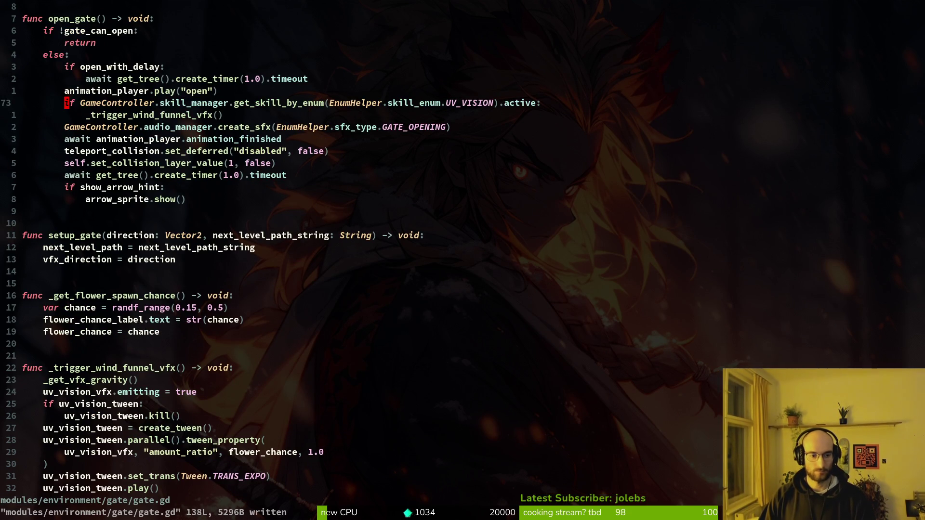
- Confirm no print results remain, save, and quit Neovim to the shell
{"action": "key", "text": "space"}
{"action": "type", "text": "psprint"}
{"action": "key", "text": "Return"}
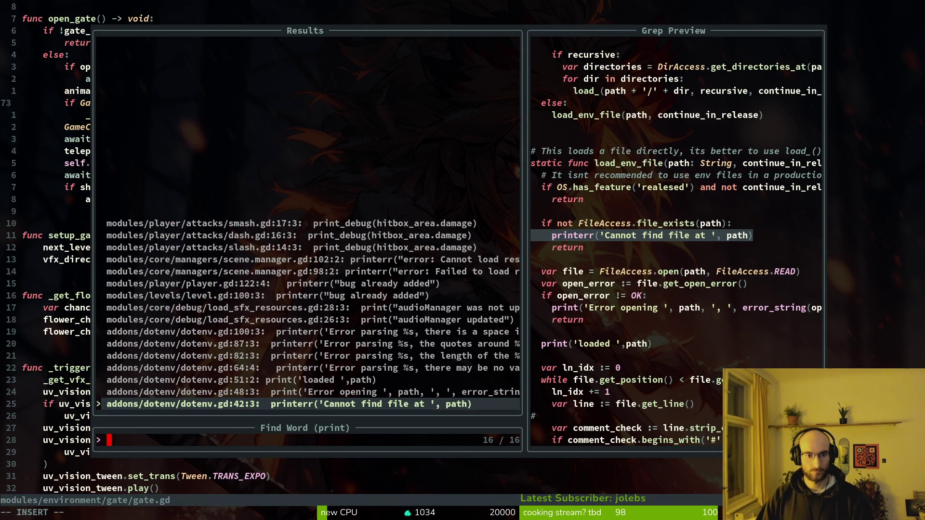
{"action": "key", "text": "Escape"}
{"action": "type", "text": ":w"}
{"action": "key", "text": "Return"}
{"action": "type", "text": ":q"}
{"action": "key", "text": "Return"}
- In tig, stage enum.helper.gd, skill.manager.tscn, vfx.manager.tscn, gate.gd, gate.tscn, clover.tscn and dandelion.tscn
{"action": "type", "text": "tig"}
{"action": "key", "text": "Return"}
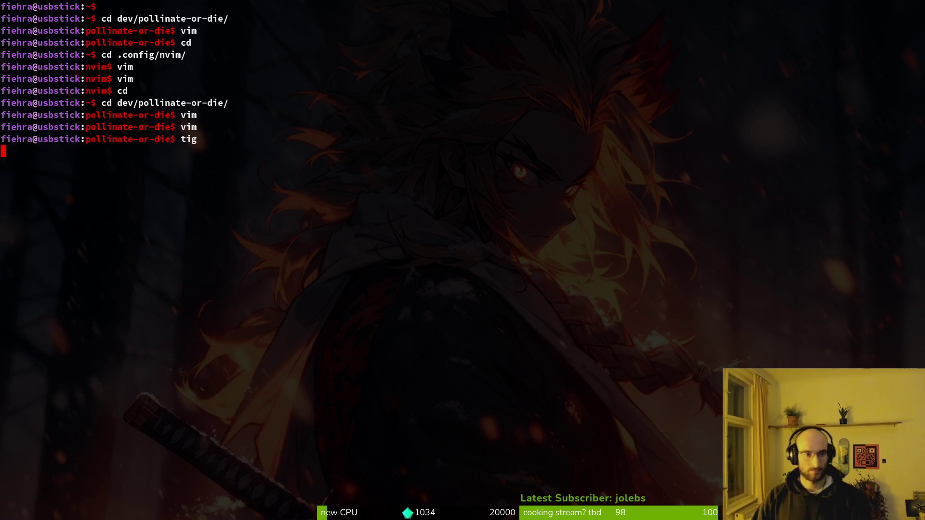
{"action": "key", "text": "Down"}
{"action": "key", "text": "Down"}
{"action": "key", "text": "Down"}
{"action": "key", "text": "Return"}
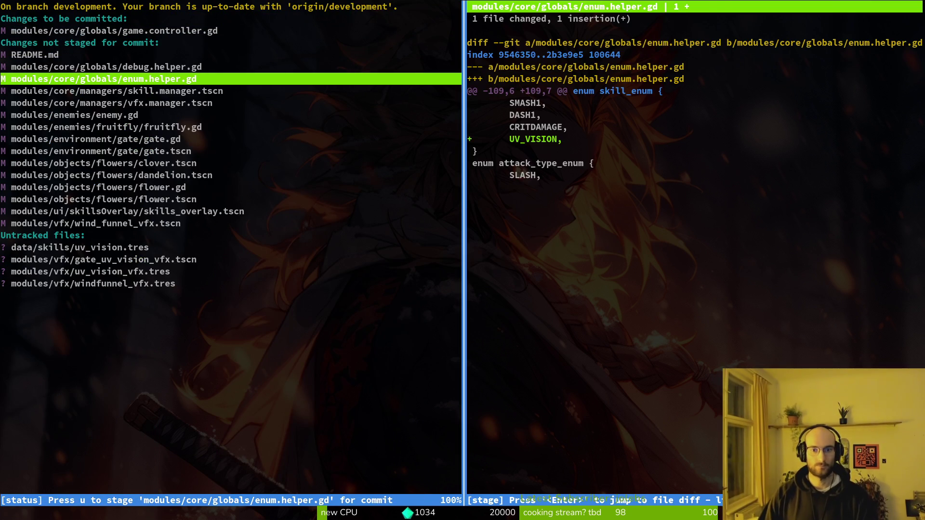
{"action": "key", "text": "u"}
{"action": "key", "text": "u"}
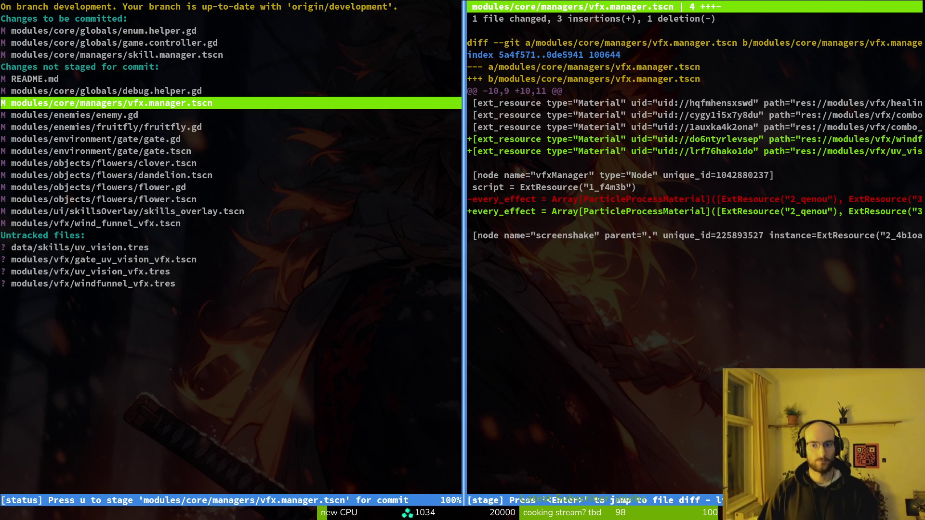
{"action": "key", "text": "u"}
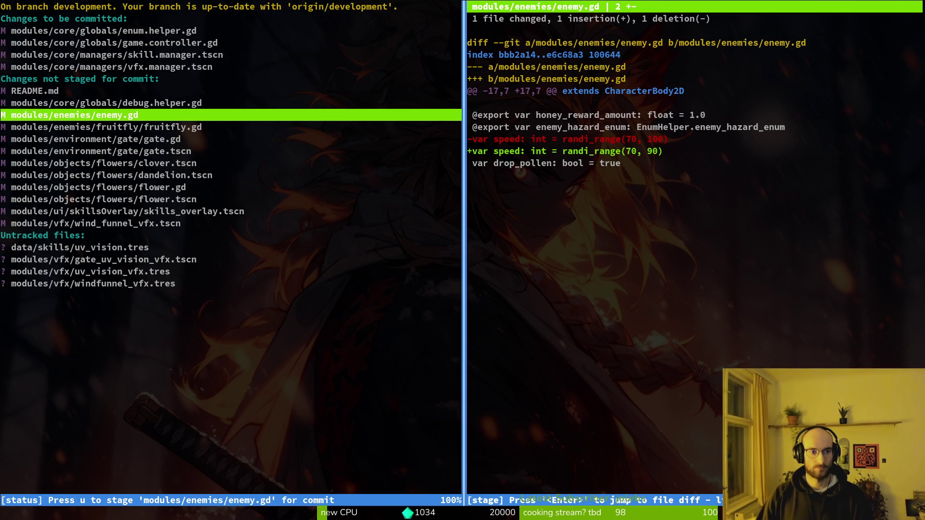
{"action": "key", "text": "Down"}
{"action": "key", "text": "Down"}
{"action": "key", "text": "u"}
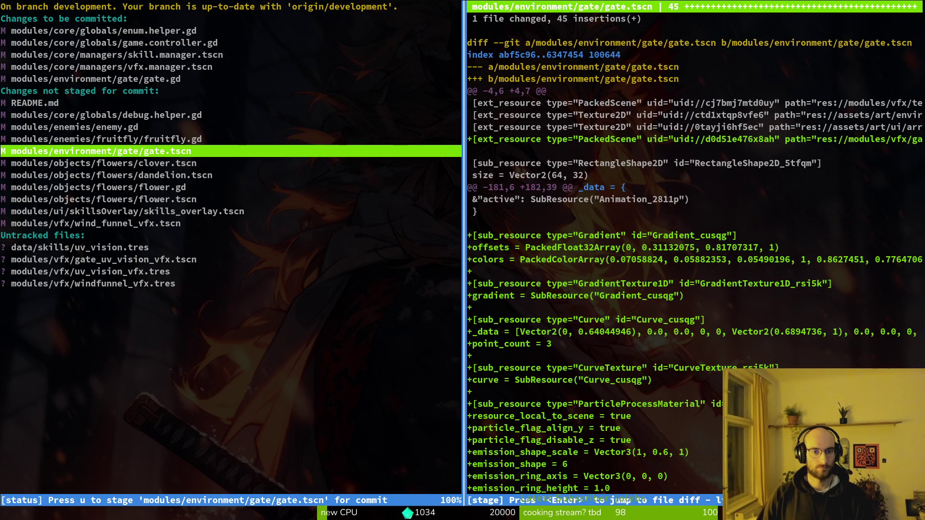
{"action": "key", "text": "u"}
{"action": "key", "text": "u"}
{"action": "key", "text": "u"}
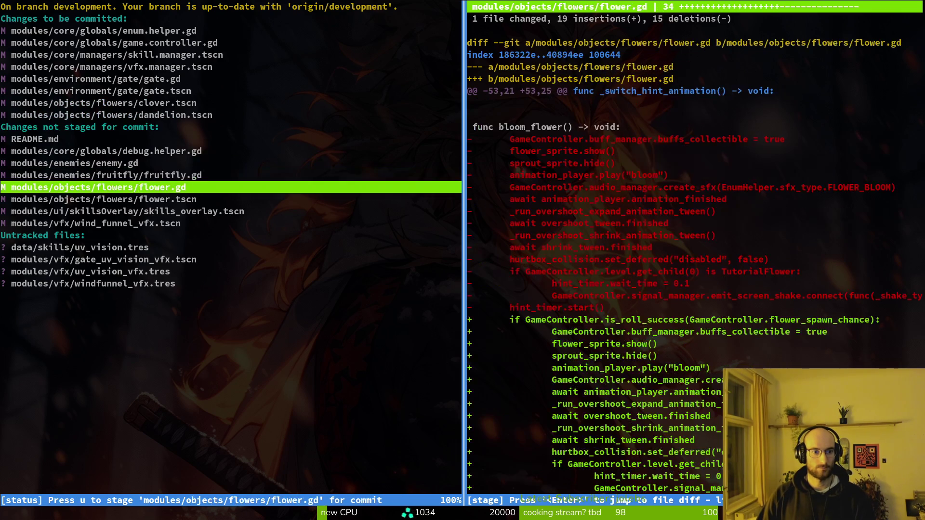
- Stage flower files, skills_overlay.tscn, wind_funnel_vfx.tscn, uv_vision.tres and the new vfx resources, then quit tig
{"action": "key", "text": "u"}
{"action": "key", "text": "Down"}
{"action": "key", "text": "u"}
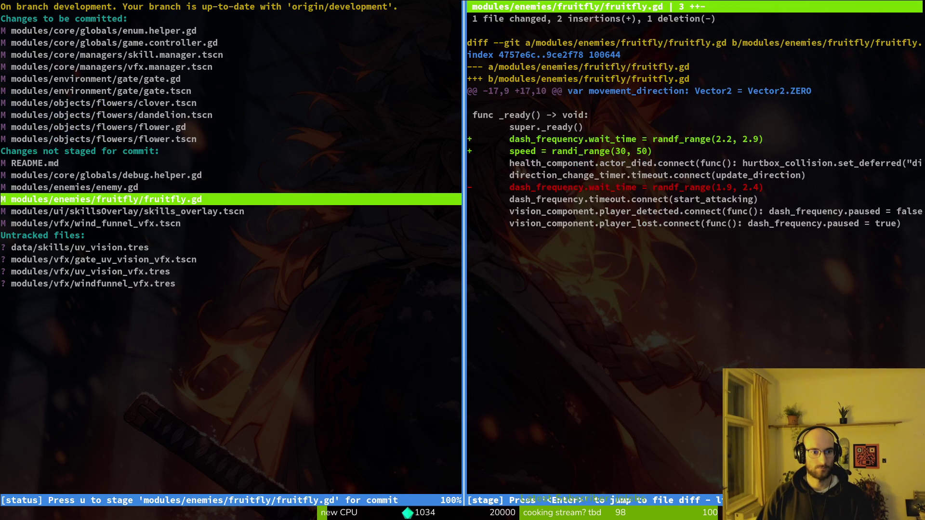
{"action": "key", "text": "Up"}
{"action": "key", "text": "Up"}
{"action": "key", "text": "Up"}
{"action": "key", "text": "Up"}
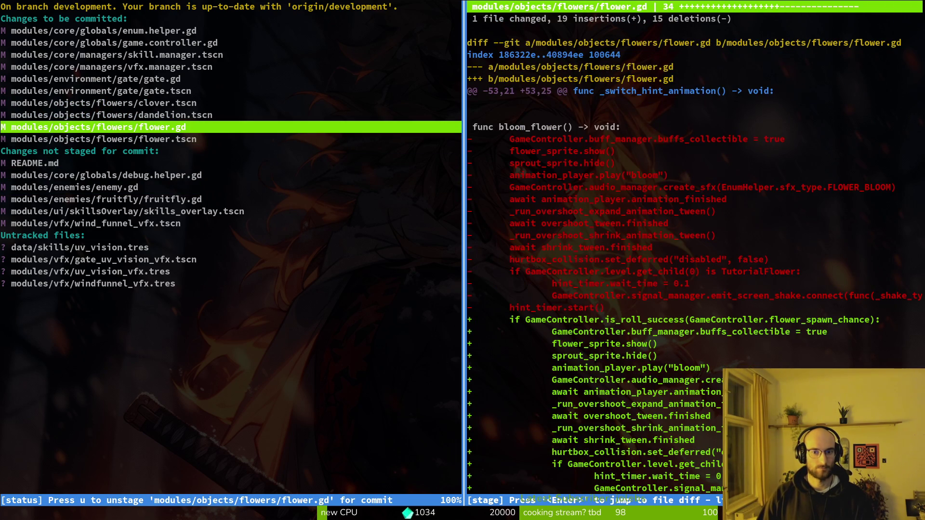
{"action": "key", "text": "Down"}
{"action": "key", "text": "Down"}
{"action": "key", "text": "Down"}
{"action": "key", "text": "u"}
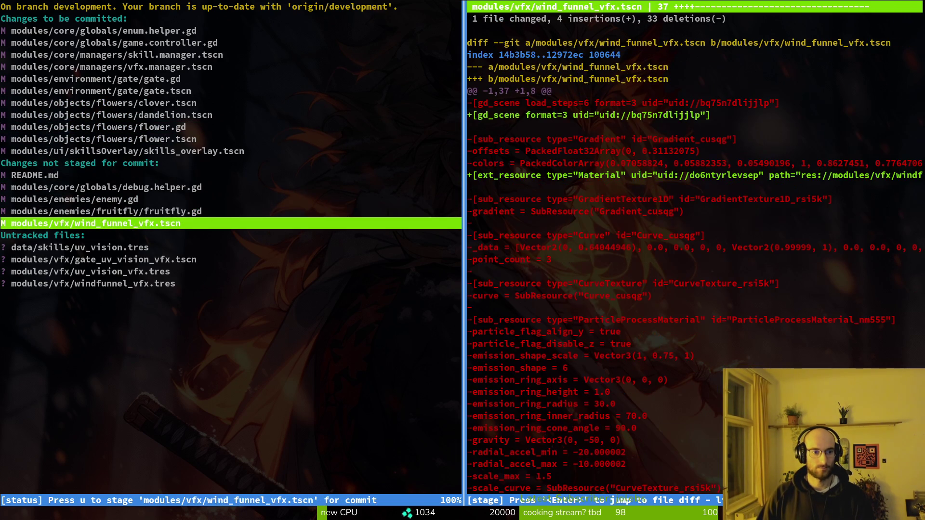
{"action": "key", "text": "u"}
{"action": "key", "text": "Down"}
{"action": "key", "text": "u"}
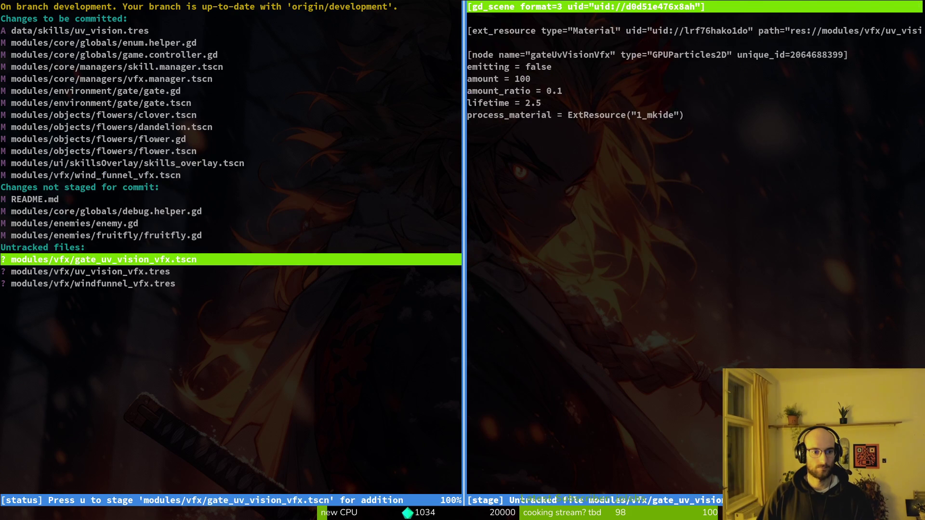
{"action": "key", "text": "u"}
{"action": "key", "text": "u"}
{"action": "key", "text": "u"}
{"action": "type", "text": "qgi"}
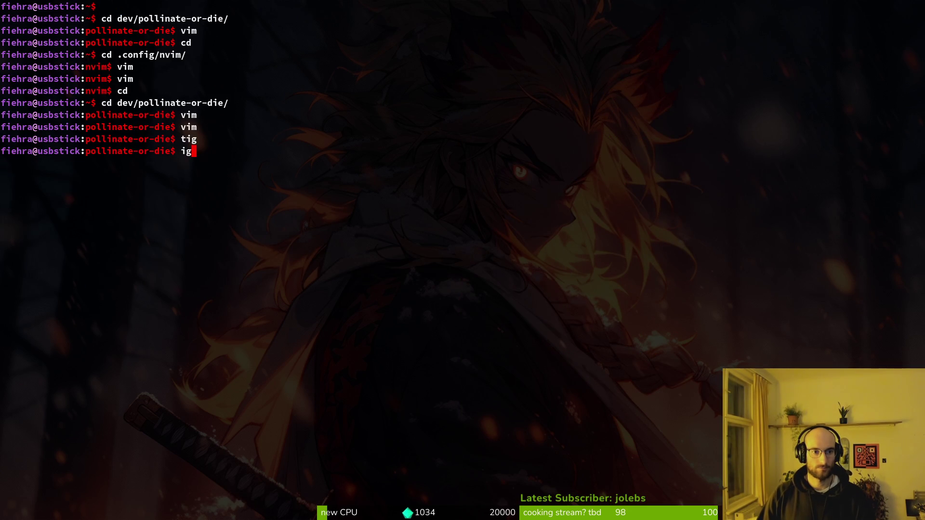
{"action": "type", "text": "t commit "}
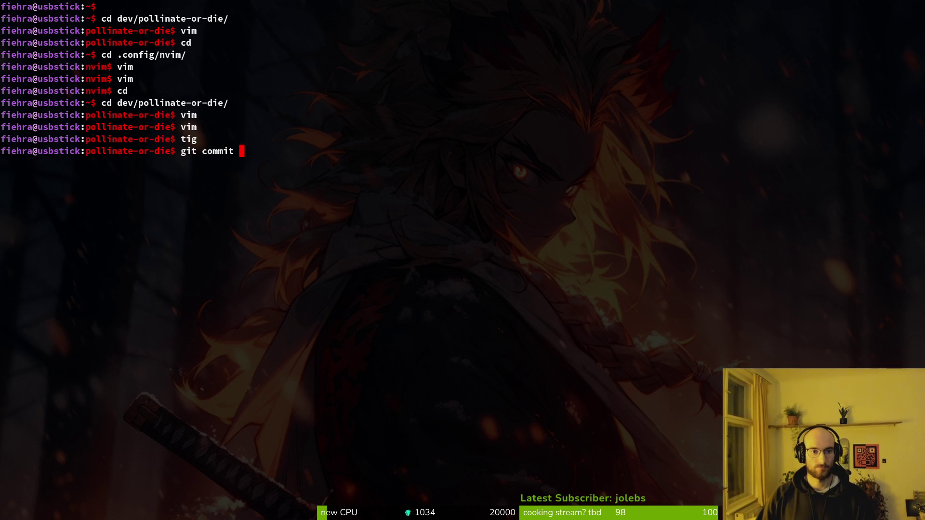
{"action": "type", "text": "crated"}
- Commit with the message 'added uv vision to skills and the corresponding gpu particles to the gates'
{"action": "key", "text": "BackSpace"}
{"action": "key", "text": "BackSpace"}
{"action": "key", "text": "BackSpace"}
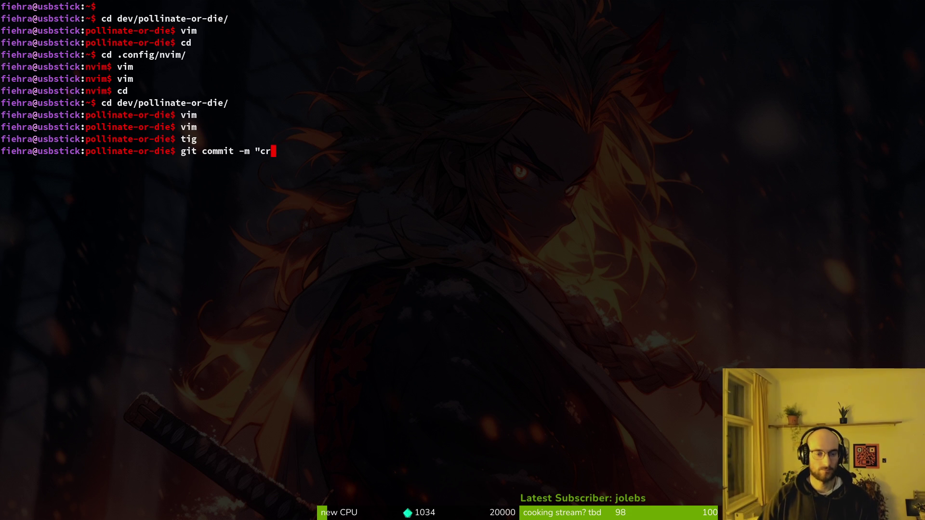
{"action": "key", "text": "BackSpace"}
{"action": "key", "text": "BackSpace"}
{"action": "type", "text": "added uvb"}
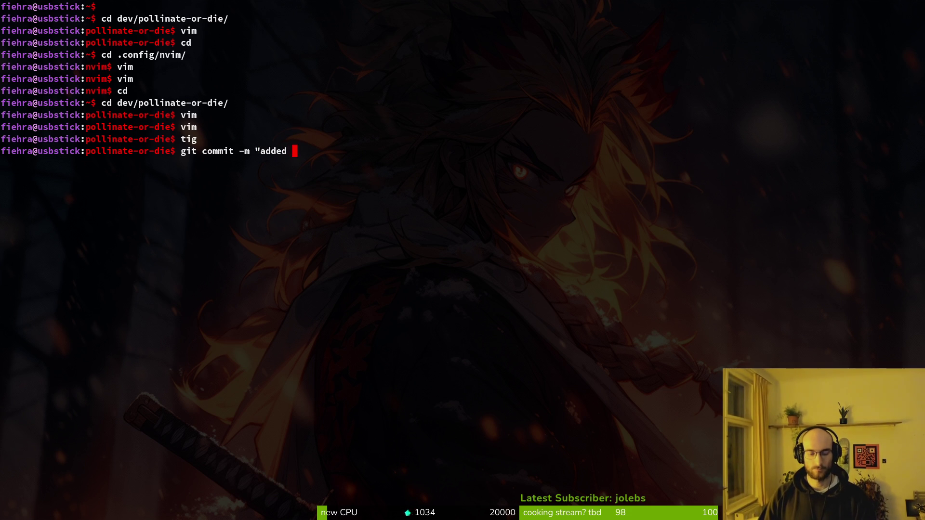
{"action": "key", "text": "BackSpace"}
{"action": "key", "text": "BackSpace"}
{"action": "type", "text": "vis"}
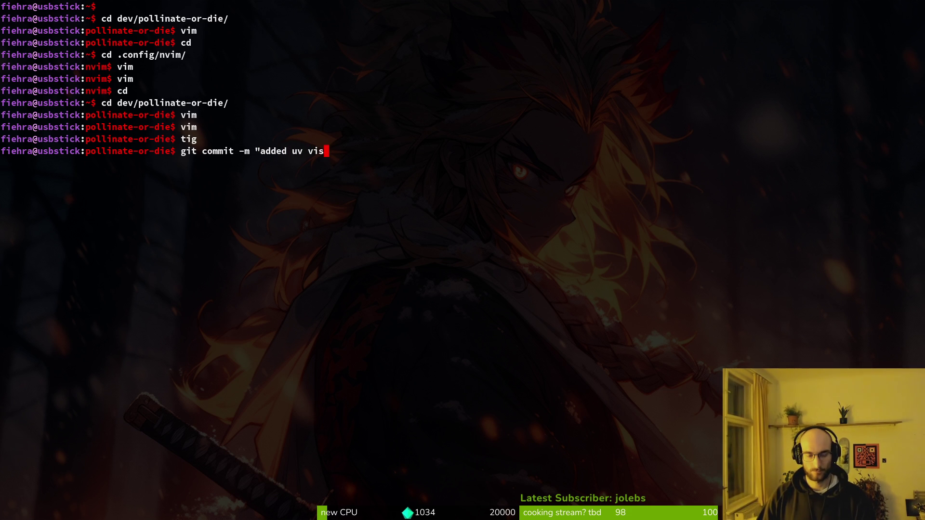
{"action": "type", "text": "ion to skills "}
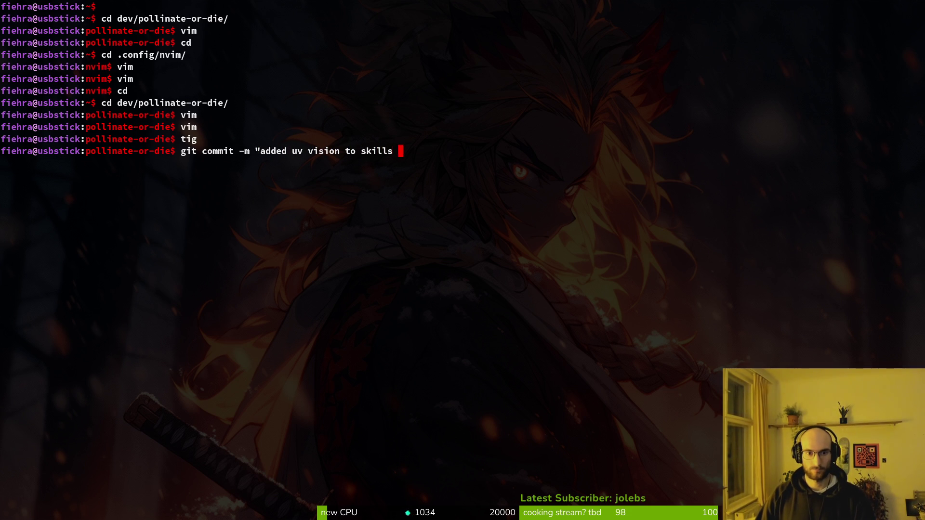
{"action": "type", "text": "and the corresponding gpu particles to the gates"}
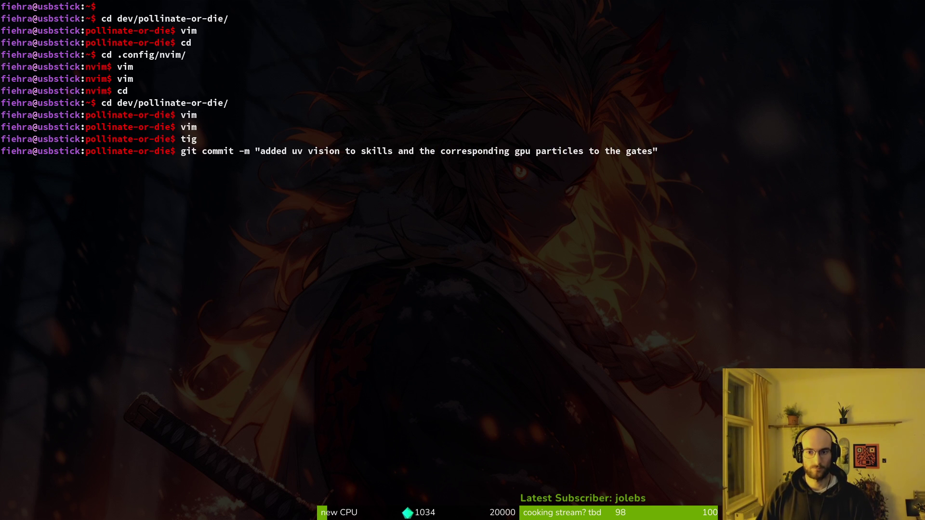
{"action": "key", "text": "Return"}
- Reopen tig and move down the remaining changes to debug.helper.gd
{"action": "type", "text": "tig"}
{"action": "key", "text": "Return"}
{"action": "key", "text": "s"}
{"action": "key", "text": "Down"}
{"action": "key", "text": "Down"}
{"action": "key", "text": "Down"}
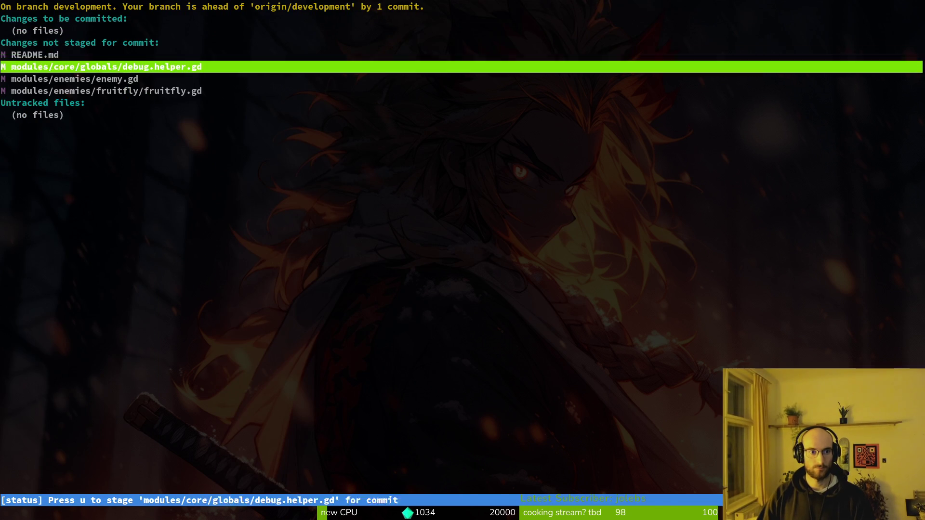
- Stage enemy.gd and fruitfly.gd and commit them as "balanced fruitfly by slowing it"
{"action": "key", "text": "Return"}
{"action": "key", "text": "Down"}
{"action": "key", "text": "u"}
{"action": "key", "text": "u"}
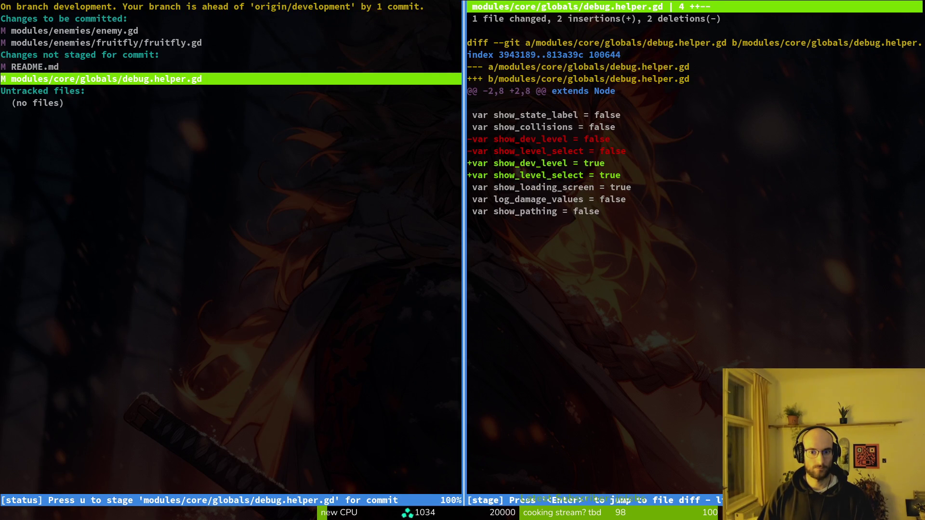
{"action": "key", "text": "q"}
{"action": "key", "text": "q"}
{"action": "type", "text": "git commit -m \"balanced fruitlfy a bit"}
{"action": "key", "text": "BackSpace"}
{"action": "key", "text": "BackSpace"}
{"action": "key", "text": "BackSpace"}
{"action": "type", "text": "fly by slowing i\""}
{"action": "key", "text": "Return"}
- Reopen tig's status view, review README.md's diff, and stage README.md
{"action": "type", "text": "tig"}
{"action": "key", "text": "Return"}
{"action": "key", "text": "s"}
{"action": "key", "text": "Down"}
{"action": "key", "text": "Down"}
{"action": "key", "text": "Up"}
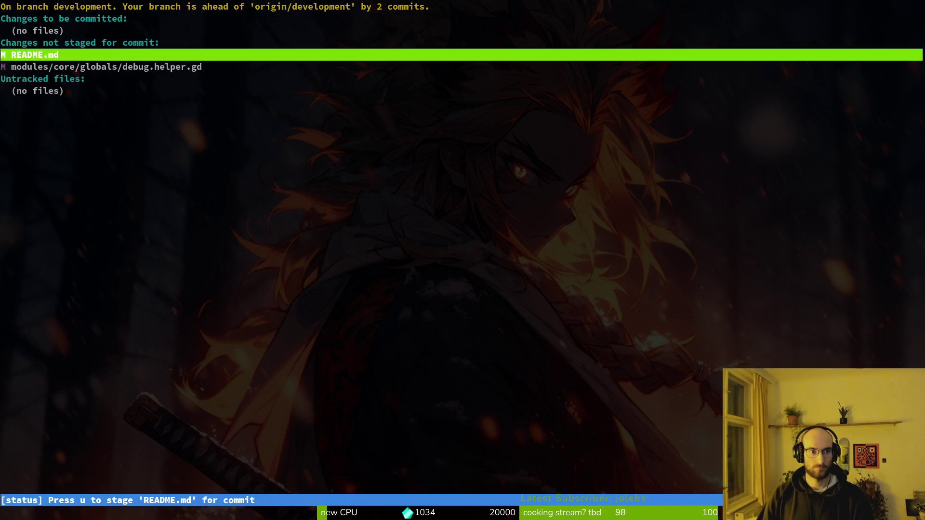
{"action": "key", "text": "Return"}
{"action": "key", "text": "q"}
{"action": "key", "text": "q"}
{"action": "type", "text": "git"}
{"action": "key", "text": "BackSpace"}
{"action": "key", "text": "BackSpace"}
{"action": "type", "text": "tig"}
{"action": "key", "text": "Return"}
{"action": "key", "text": "s"}
{"action": "key", "text": "Up"}
{"action": "key", "text": "Return"}
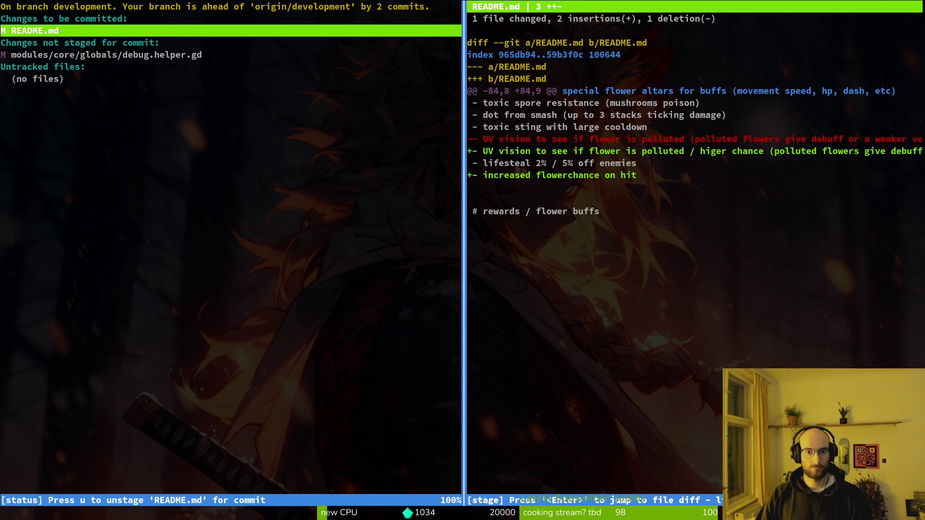
- Commit the staged README.md with the message "added ideas"
{"action": "key", "text": "q"}
{"action": "key", "text": "q"}
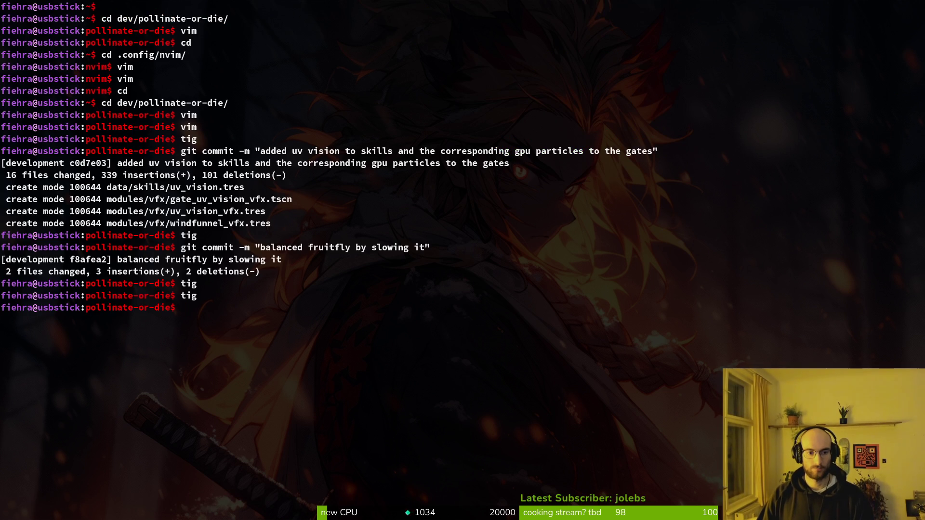
{"action": "type", "text": "git commit -m \"a"}
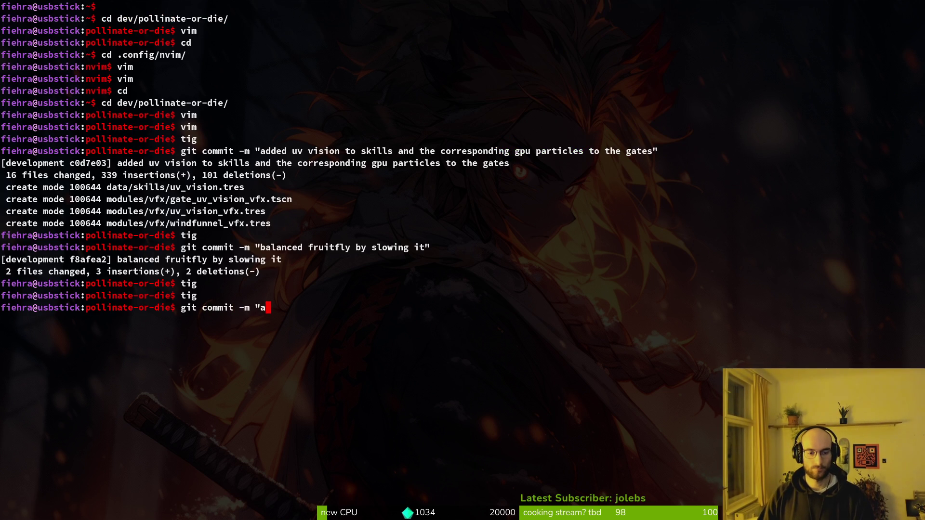
{"action": "key", "text": "BackSpace"}
{"action": "type", "text": "dded ide"}
{"action": "key", "text": "BackSpace"}
{"action": "type", "text": "eas\""}
{"action": "key", "text": "Return"}
- Push the development branch's commits to the remote with git push
{"action": "type", "text": "git push"}
{"action": "key", "text": "Return"}
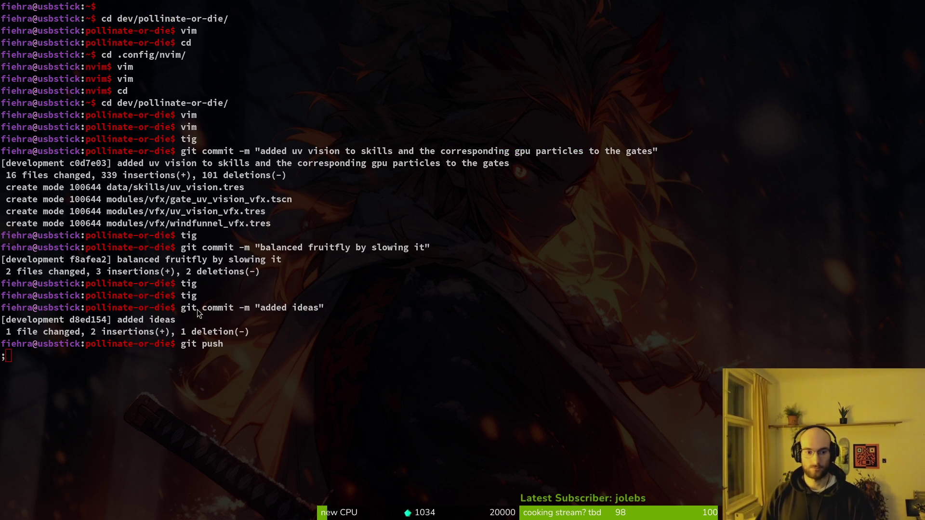
{"action": "key", "text": "alt+Tab"}
{"action": "key", "text": "alt+Tab"}
{"action": "key", "text": "alt+Tab"}
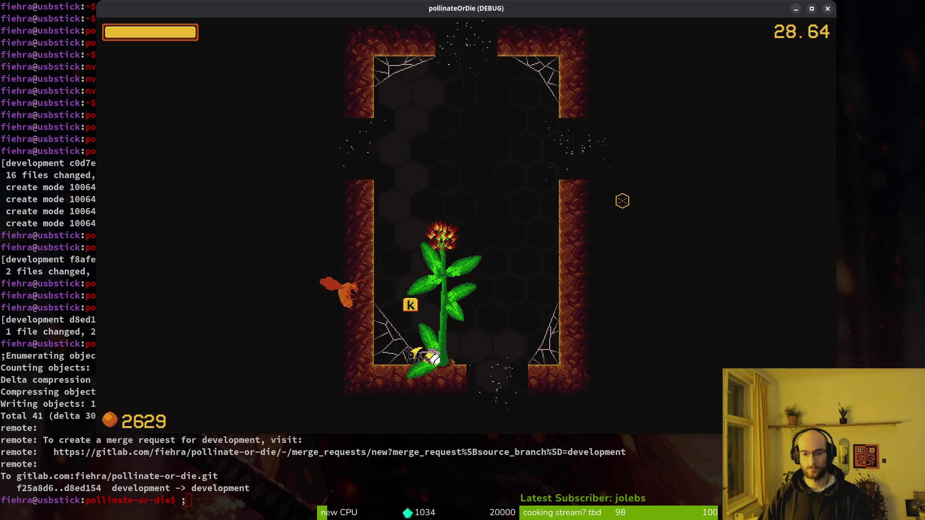
{"action": "key", "text": "alt+Tab"}
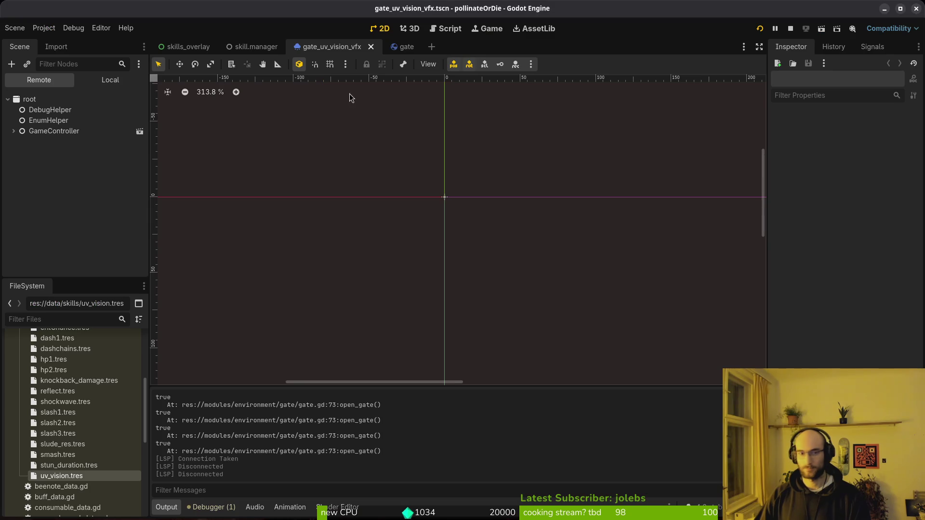
- Open the gate scene, stop the running game test, and save gate.tscn
{"action": "left_click", "coordinate": [110, 79]}
{"action": "left_click", "coordinate": [406, 46]}
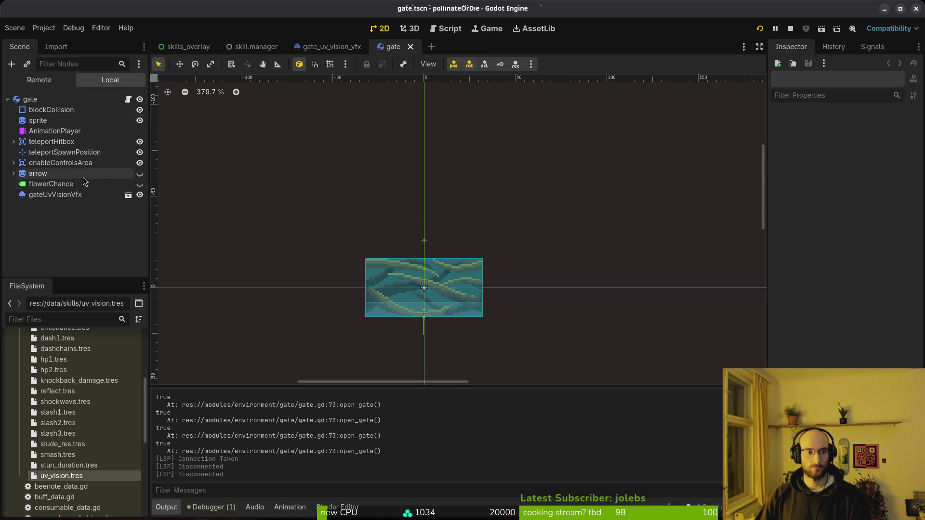
{"action": "left_click", "coordinate": [141, 188]}
{"action": "key", "text": "alt+Tab"}
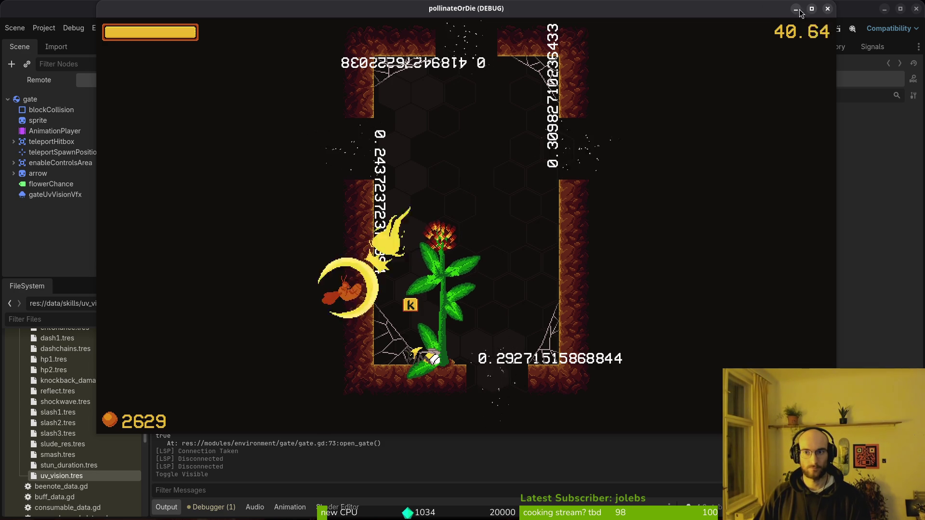
{"action": "left_click", "coordinate": [827, 9]}
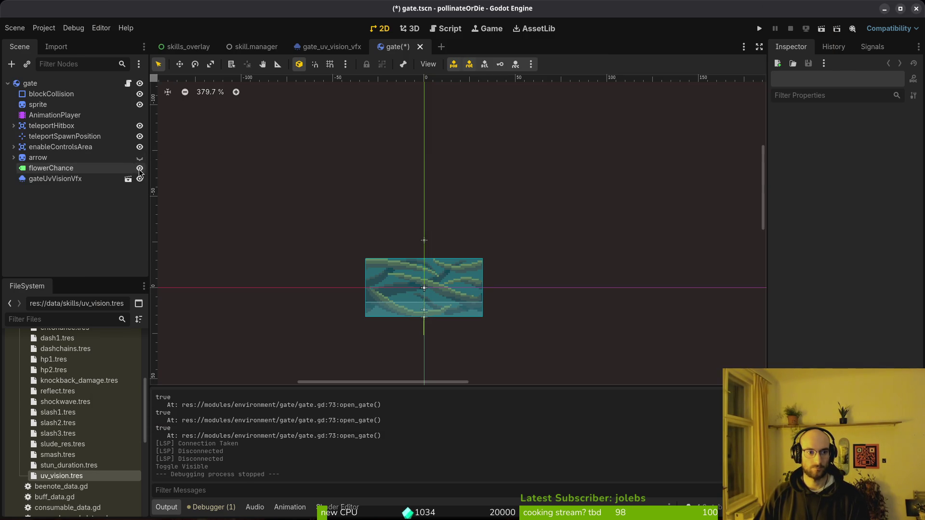
{"action": "key", "text": "ctrl+s"}
- Check the repository's uncommitted changes in tig's status view
{"action": "key", "text": "alt+Tab"}
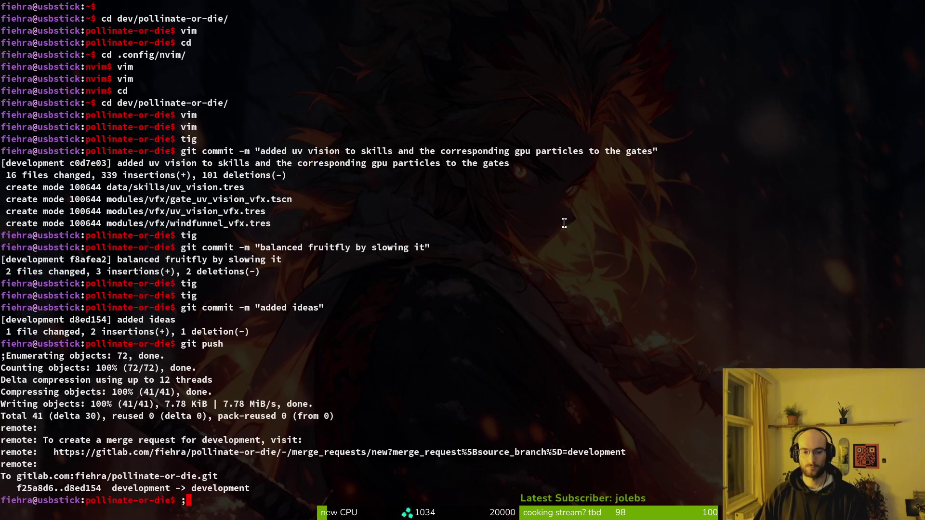
{"action": "key", "text": "BackSpace"}
{"action": "key", "text": "BackSpace"}
{"action": "type", "text": "tig"}
{"action": "key", "text": "Return"}
{"action": "key", "text": "s"}
{"action": "key", "text": "u"}
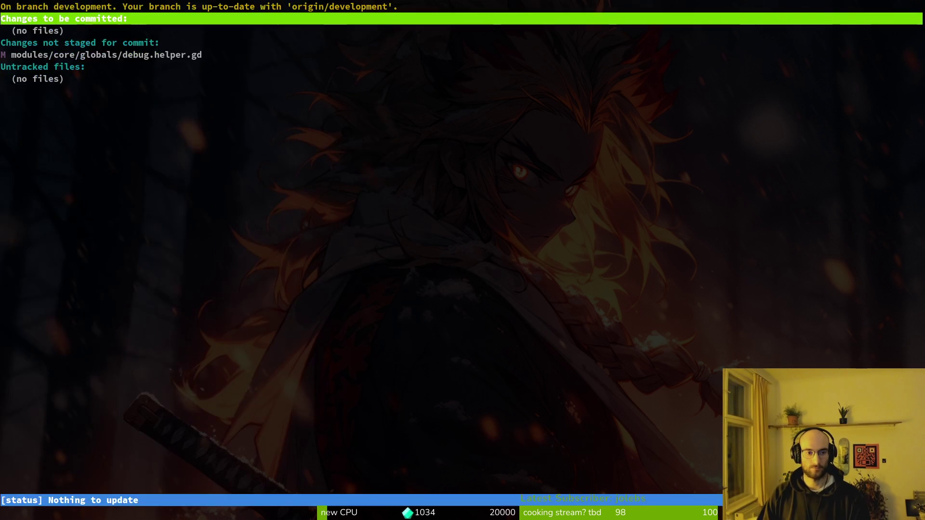
{"action": "key", "text": "alt+Tab"}
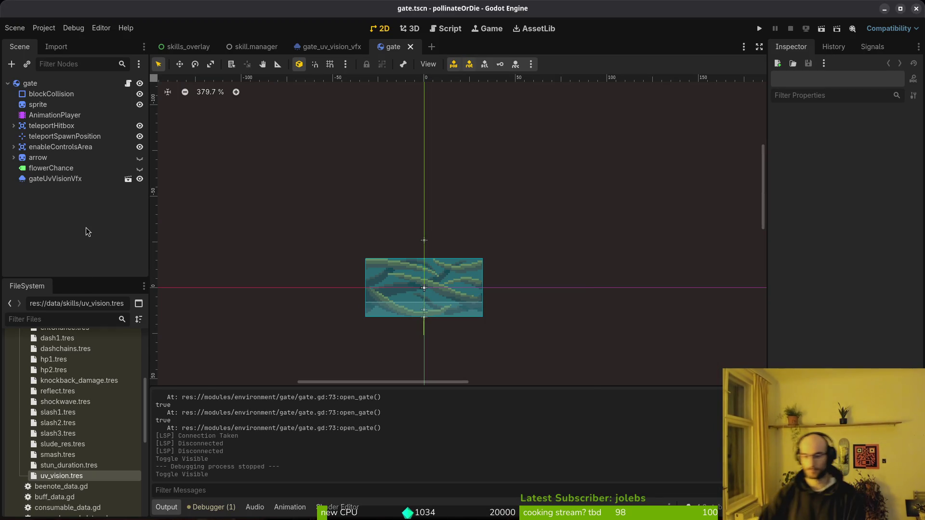
- Test-run the game from the saved game, check the skins and buffs menu, then stop it
{"action": "key", "text": "super"}
{"action": "key", "text": "super"}
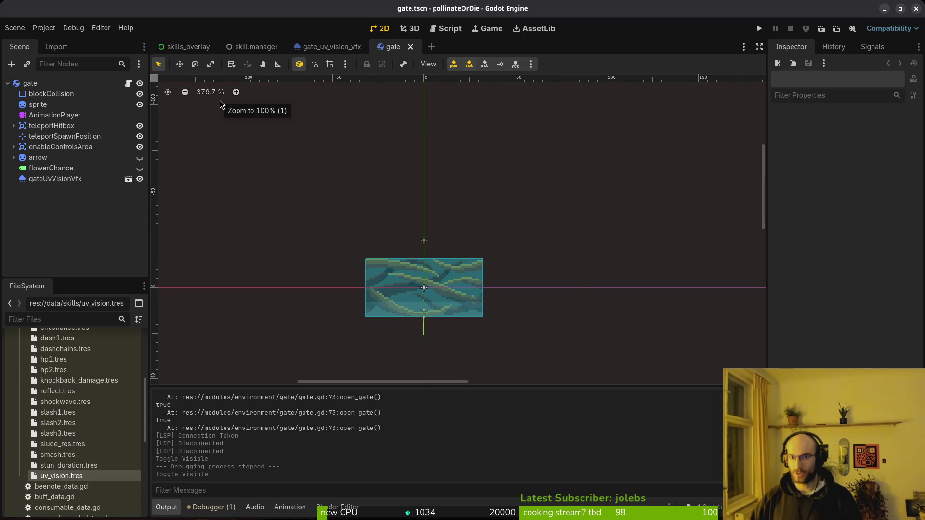
{"action": "left_click", "coordinate": [761, 28]}
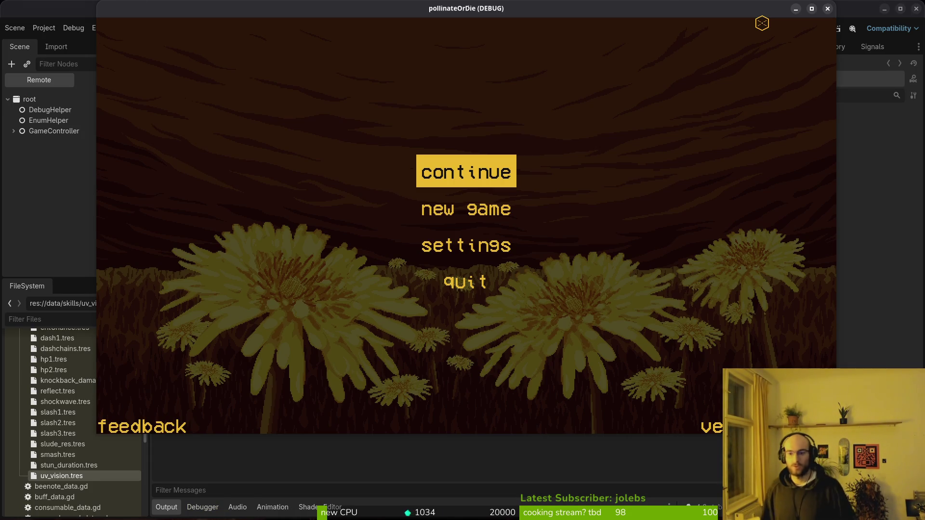
{"action": "key", "text": "Return"}
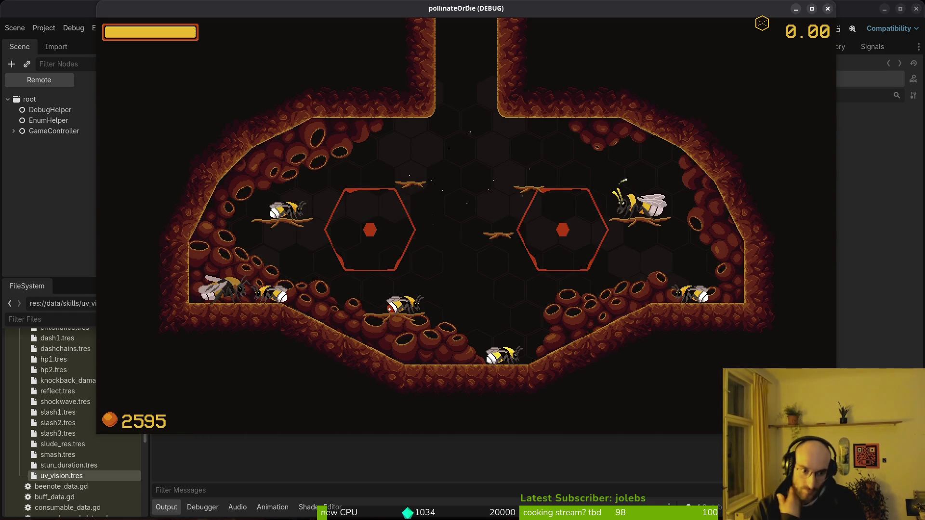
{"action": "key", "text": "w"}
{"action": "key", "text": "a"}
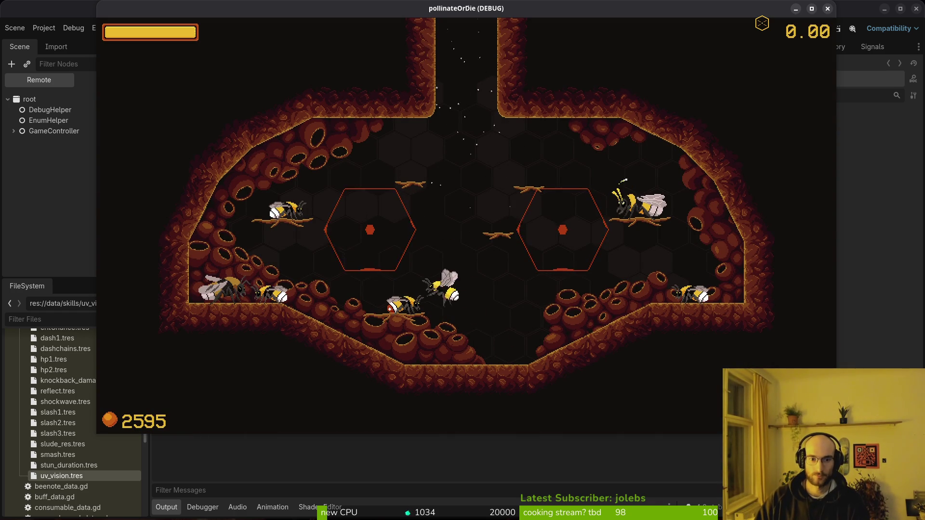
{"action": "key", "text": "i"}
{"action": "key", "text": "Escape"}
{"action": "key", "text": "s"}
{"action": "key", "text": "d"}
{"action": "key", "text": "F8"}
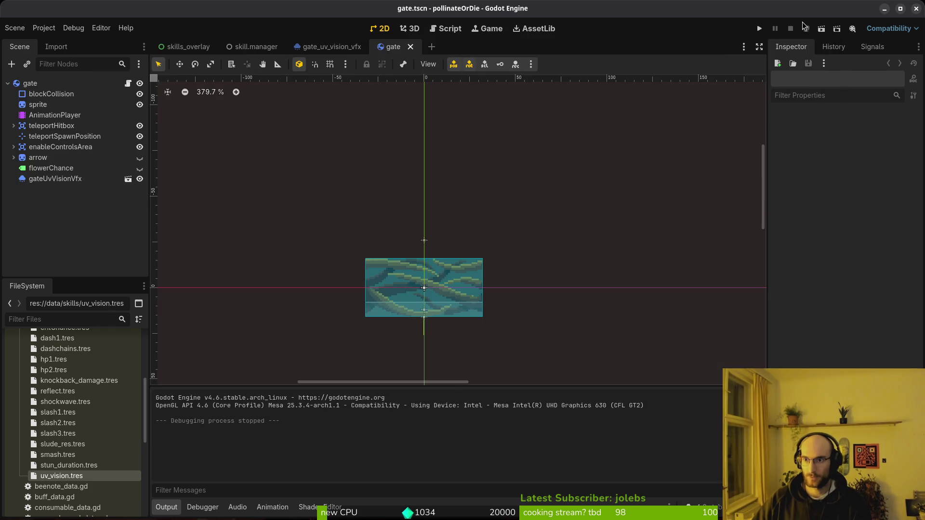
{"action": "key", "text": "super"}
{"action": "left_click", "coordinate": [595, 436]}
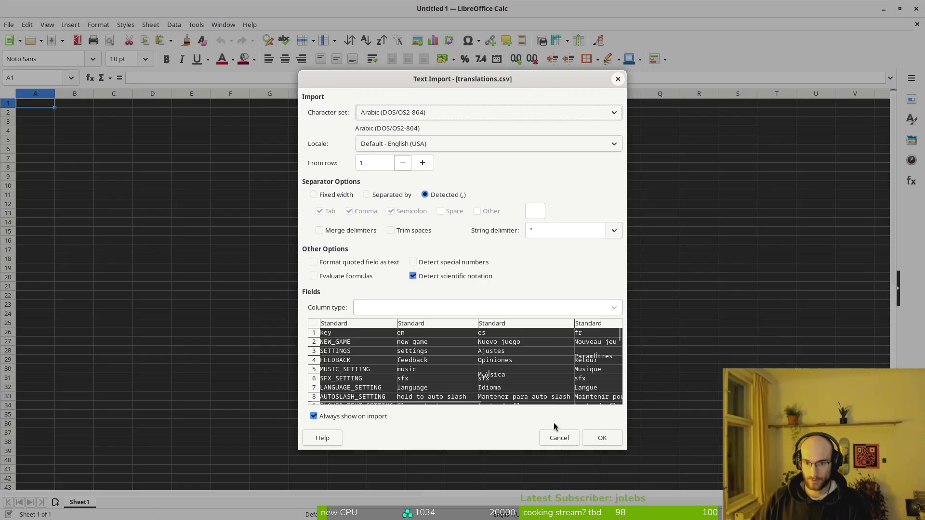
- Import translations.csv and scroll down to the SKILL_DASH2_DESC row 182
{"action": "left_click", "coordinate": [597, 438]}
{"action": "scroll", "coordinate": [42, 424], "scroll_direction": "down", "scroll_amount": 8}
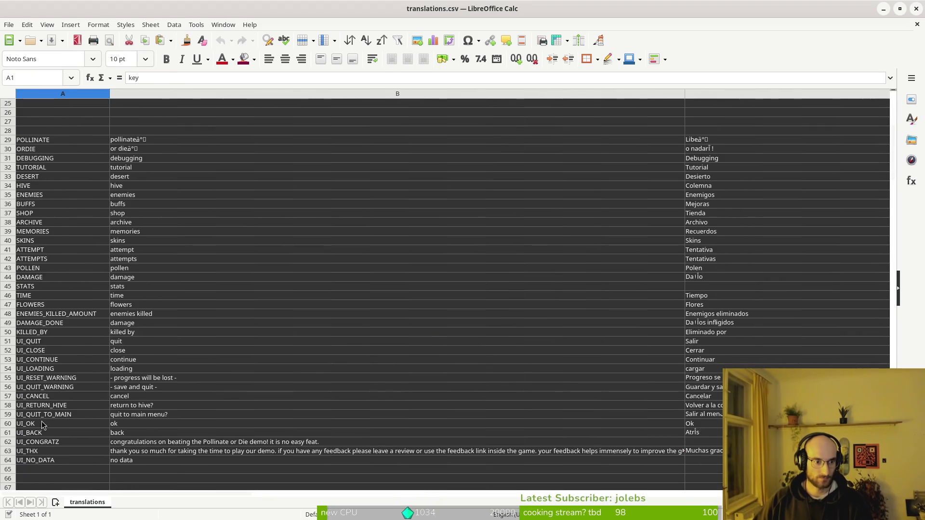
{"action": "mouse_move", "coordinate": [706, 332]}
{"action": "left_mouse_down"}
{"action": "mouse_move", "coordinate": [890, 279]}
{"action": "mouse_move", "coordinate": [895, 287]}
{"action": "left_mouse_up"}
{"action": "scroll", "coordinate": [822, 349], "scroll_direction": "down", "scroll_amount": 20}
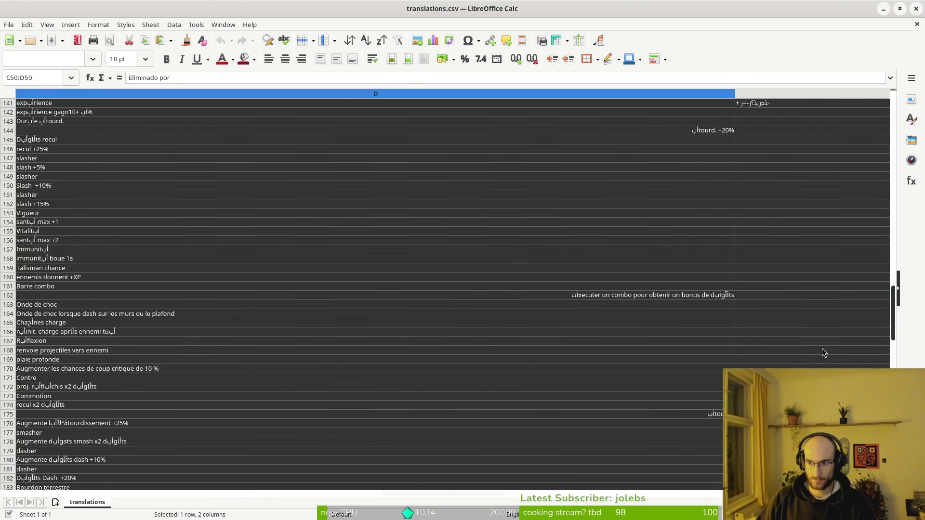
{"action": "scroll", "coordinate": [230, 317], "scroll_direction": "down", "scroll_amount": 6}
{"action": "scroll", "coordinate": [198, 361], "scroll_direction": "left", "scroll_amount": 3}
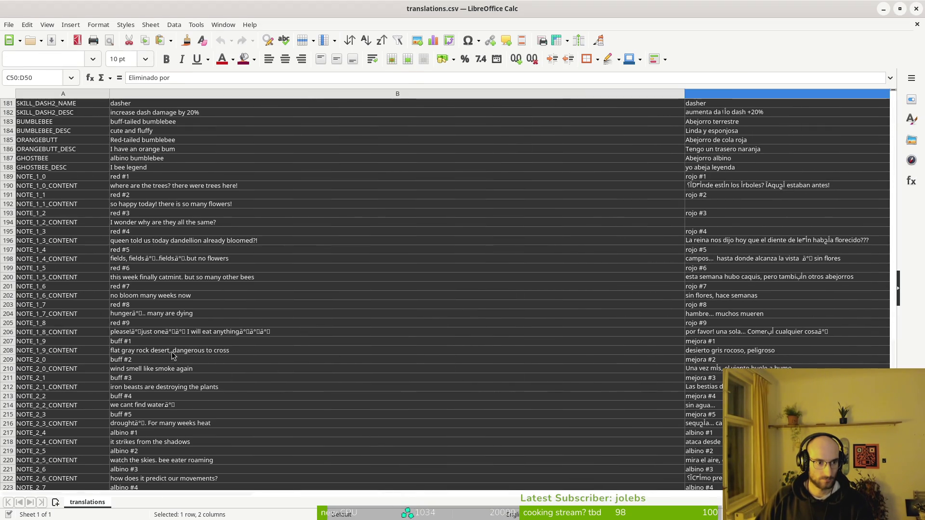
{"action": "scroll", "coordinate": [78, 225], "scroll_direction": "up", "scroll_amount": 10}
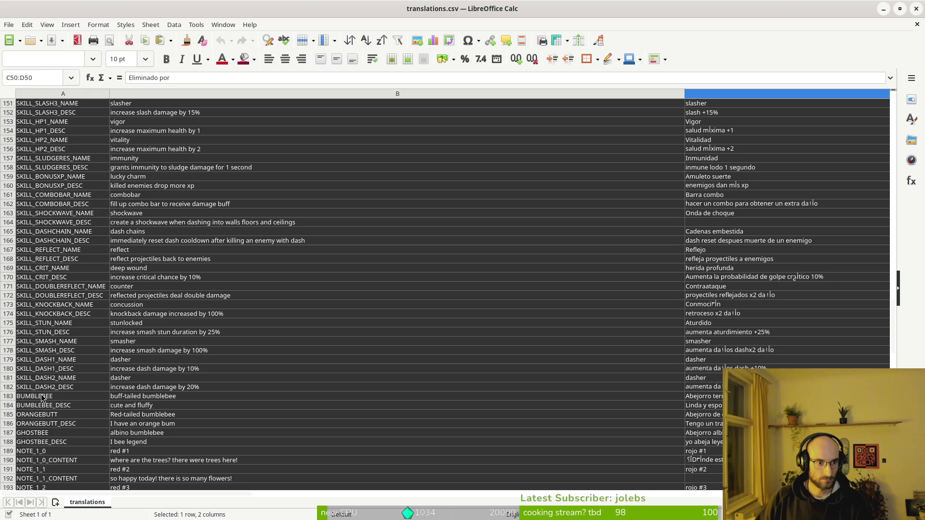
- Insert two blank rows below row 182 and select cell A183
{"action": "right_click", "coordinate": [12, 389]}
{"action": "left_click", "coordinate": [62, 264]}
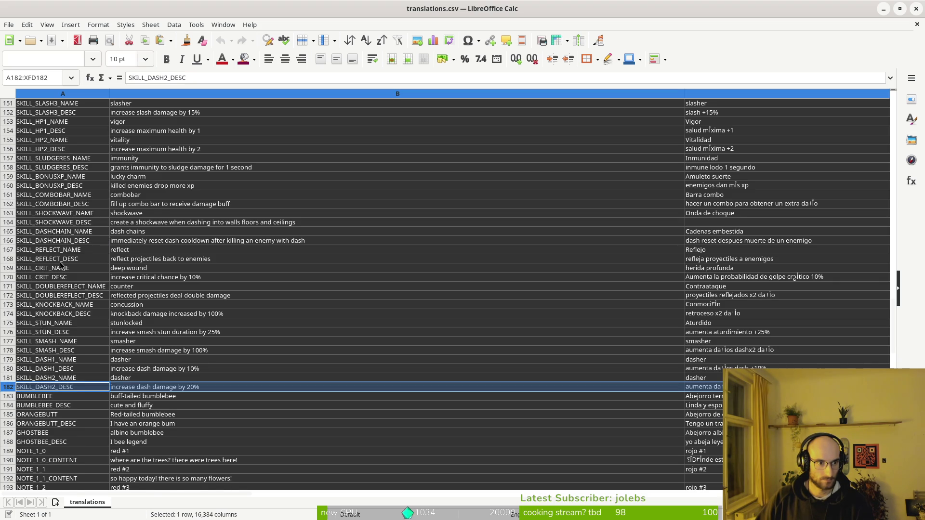
{"action": "right_click", "coordinate": [13, 388]}
{"action": "left_click", "coordinate": [62, 261]}
{"action": "left_click", "coordinate": [53, 397]}
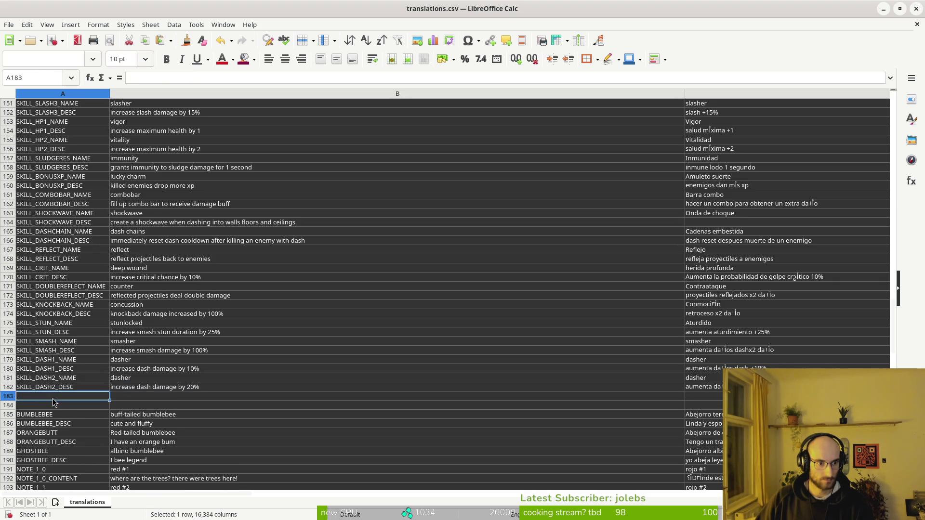
- Enter the keys SKILL_UV_NAME and SKILL_UV_DESC in A183 and A184
{"action": "type", "text": "SKILL_UV_NAME"}
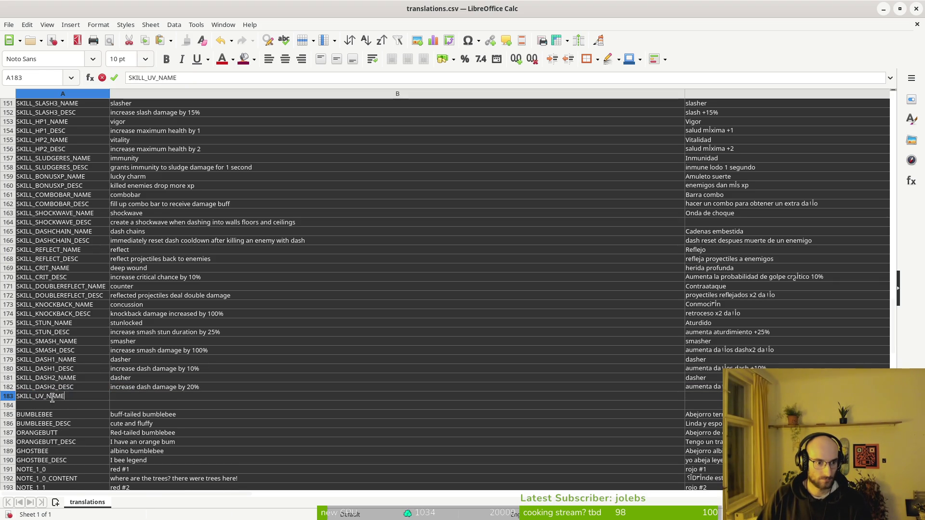
{"action": "key", "text": "Return"}
{"action": "type", "text": "SKILL_UV_D"}
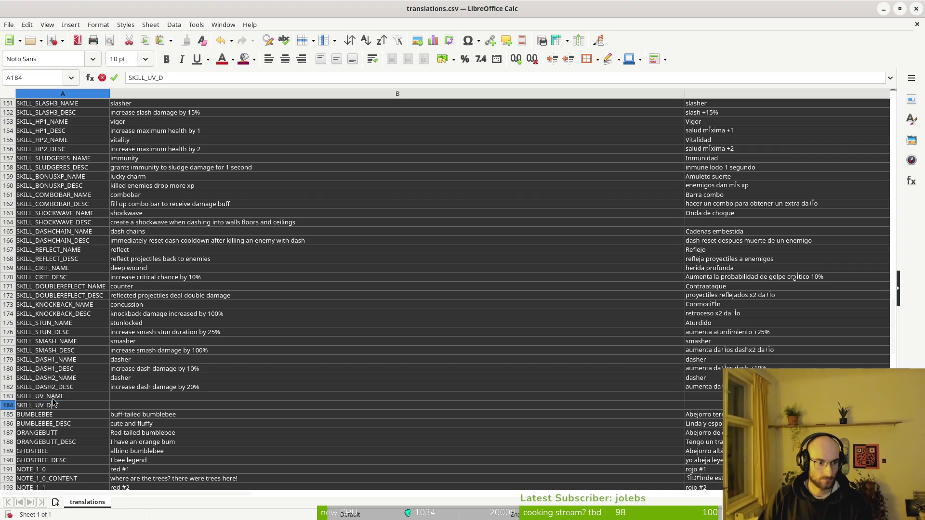
{"action": "key", "text": "Return"}
- Enter 'UV vision' in B183 and 'predict fertile flowers' in B184
{"action": "key", "text": "Up"}
{"action": "key", "text": "Right"}
{"action": "key", "text": "Up"}
{"action": "type", "text": "UV"}
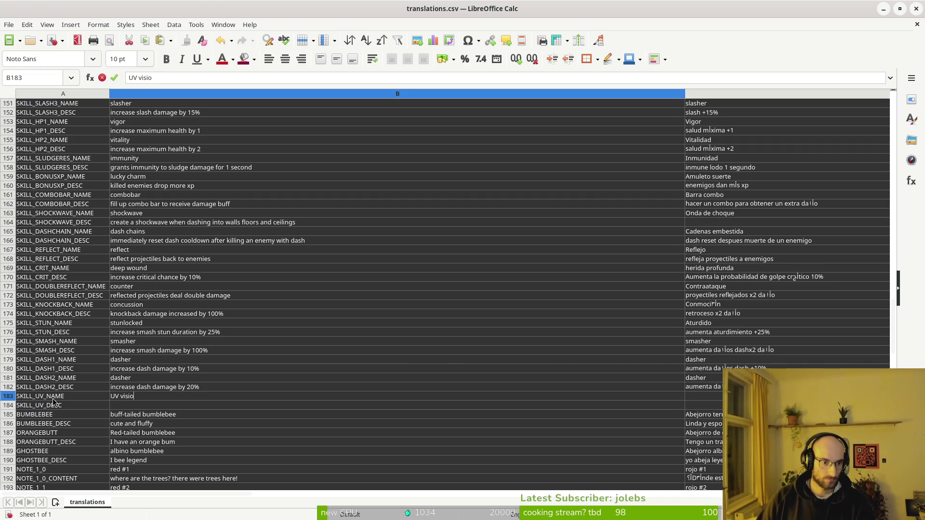
{"action": "type", "text": "n"}
{"action": "key", "text": "Return"}
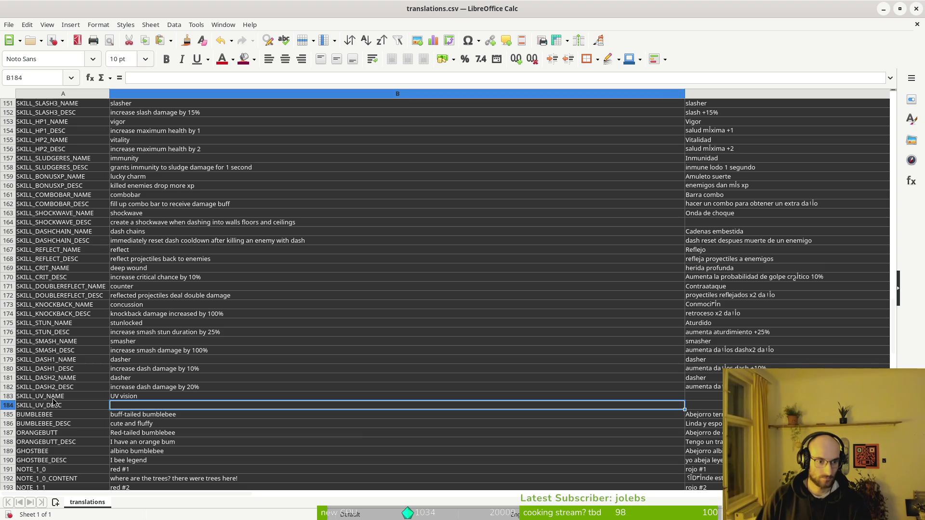
{"action": "type", "text": "allows you to"}
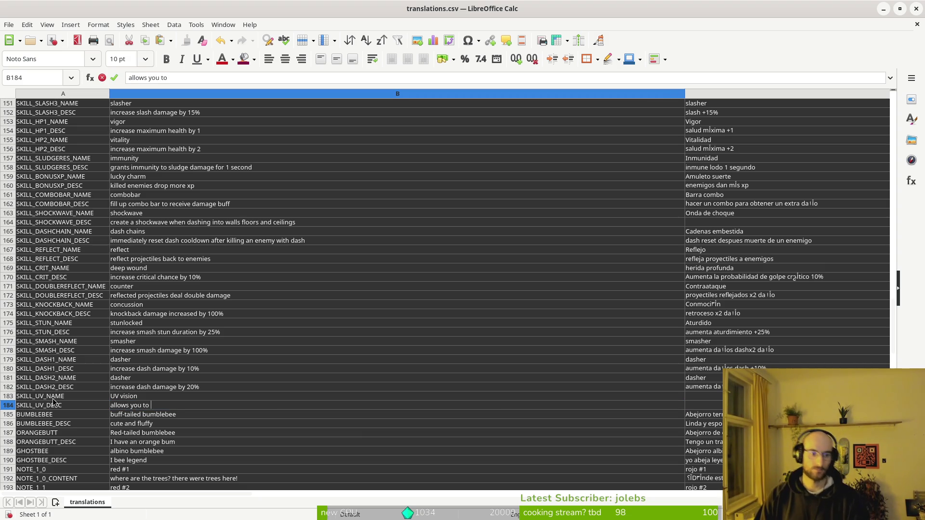
{"action": "key", "text": "BackSpace"}
{"action": "key", "text": "BackSpace"}
{"action": "key", "text": "BackSpace"}
{"action": "type", "text": "pred"}
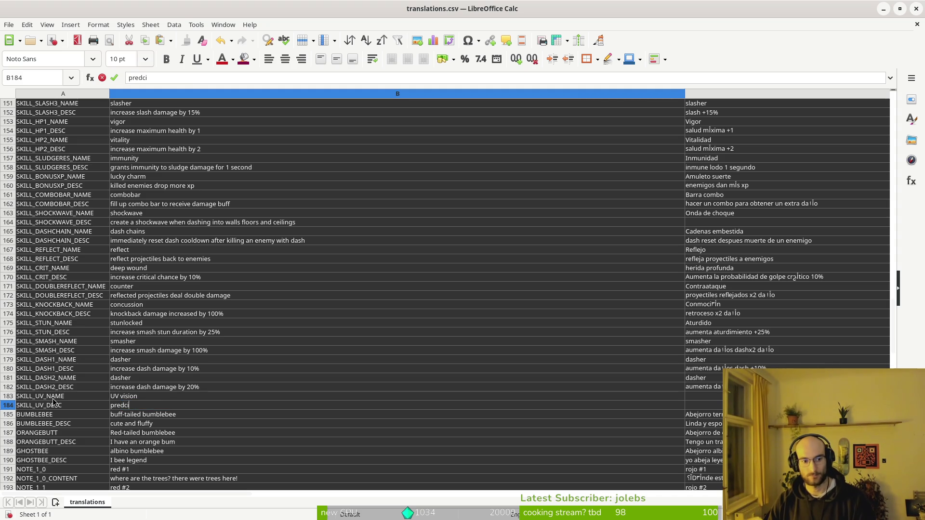
{"action": "type", "text": "ict"}
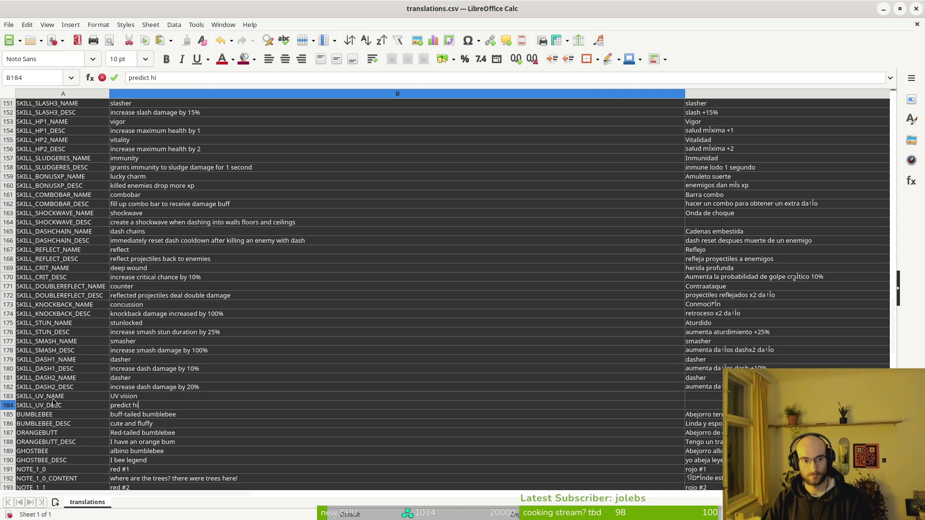
{"action": "type", "text": "hance"}
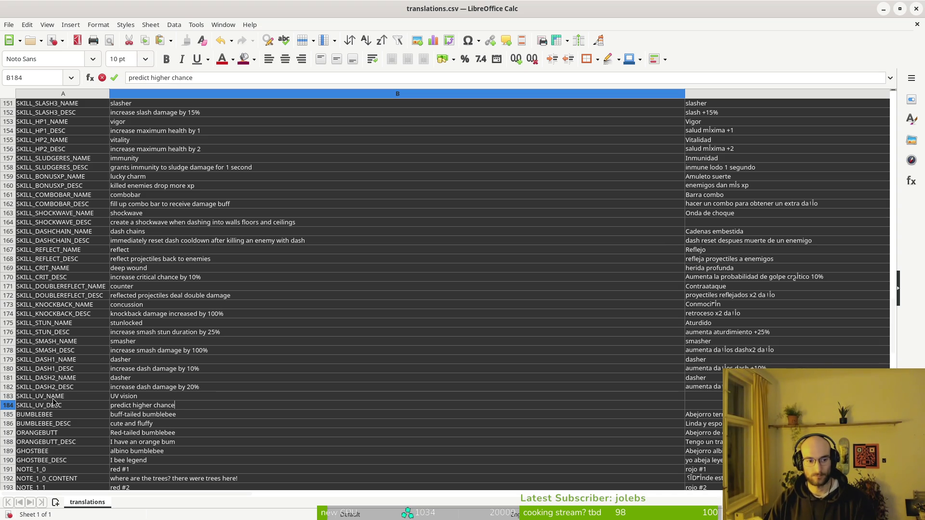
{"action": "key", "text": "BackSpace"}
{"action": "key", "text": "BackSpace"}
{"action": "key", "text": "BackSpace"}
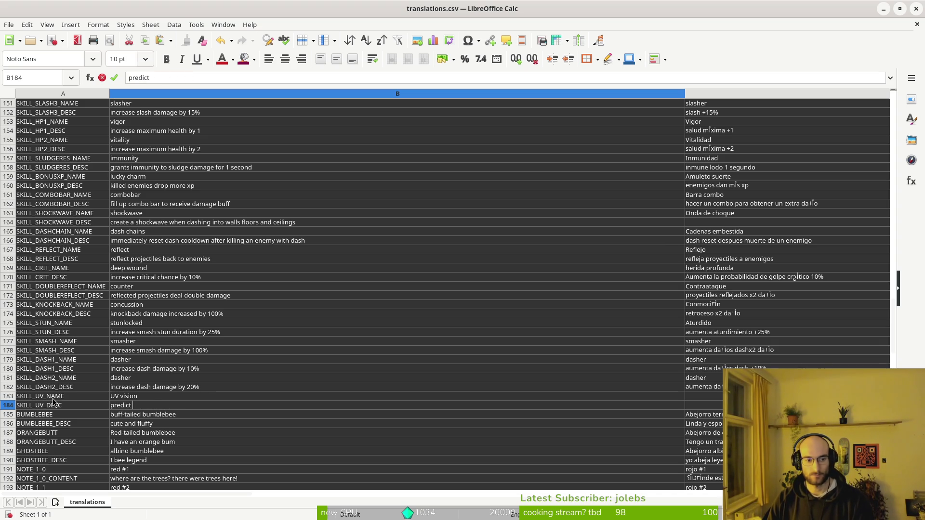
{"action": "type", "text": "fertile flowers"}
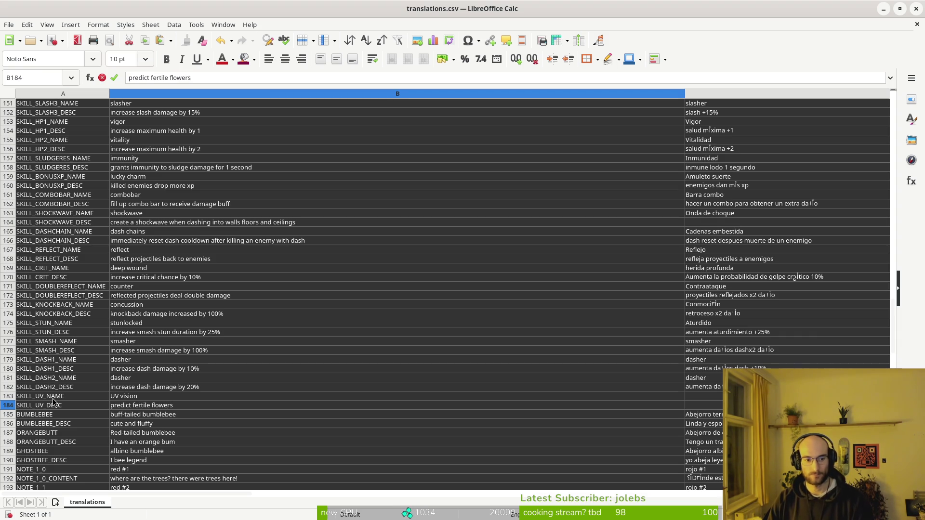
{"action": "key", "text": "Return"}
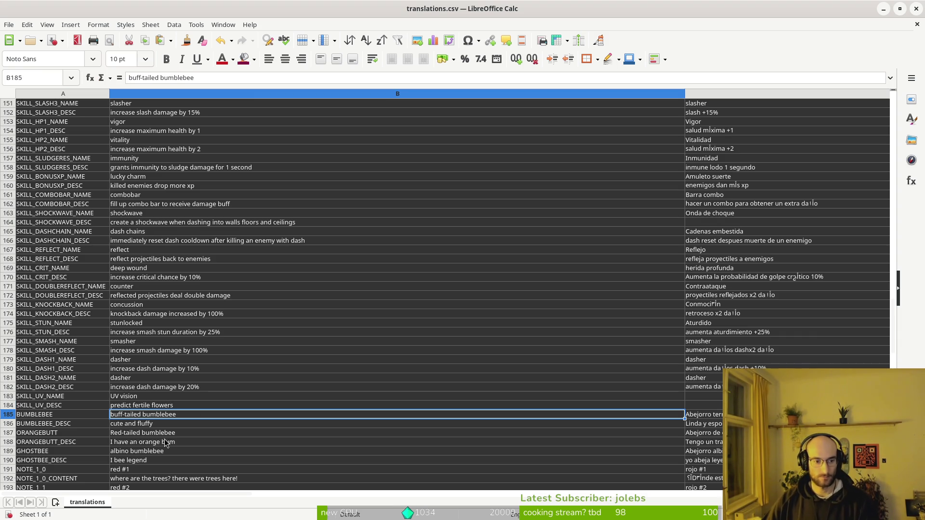
- Save translations.csv, keeping the Text CSV format
{"action": "left_click", "coordinate": [74, 409]}
{"action": "key", "text": "ctrl+s"}
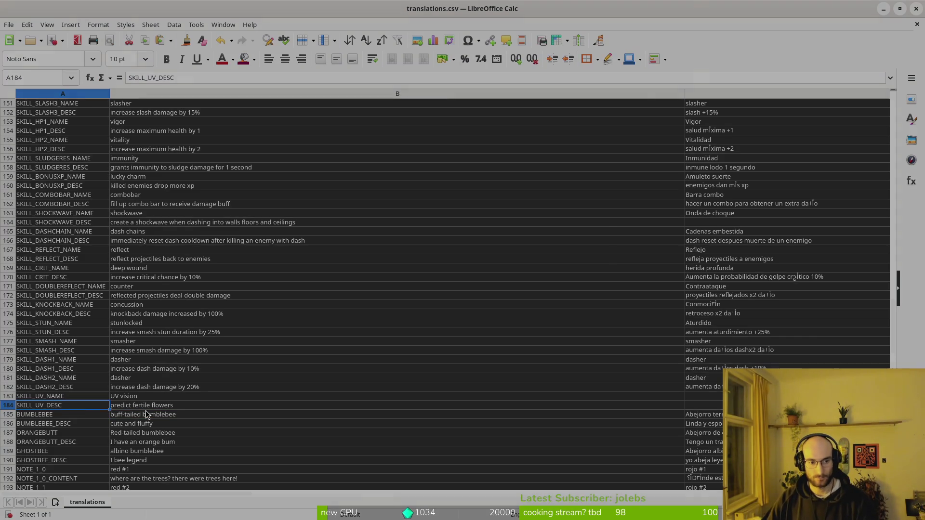
{"action": "left_click", "coordinate": [464, 305]}
{"action": "key", "text": "Escape"}
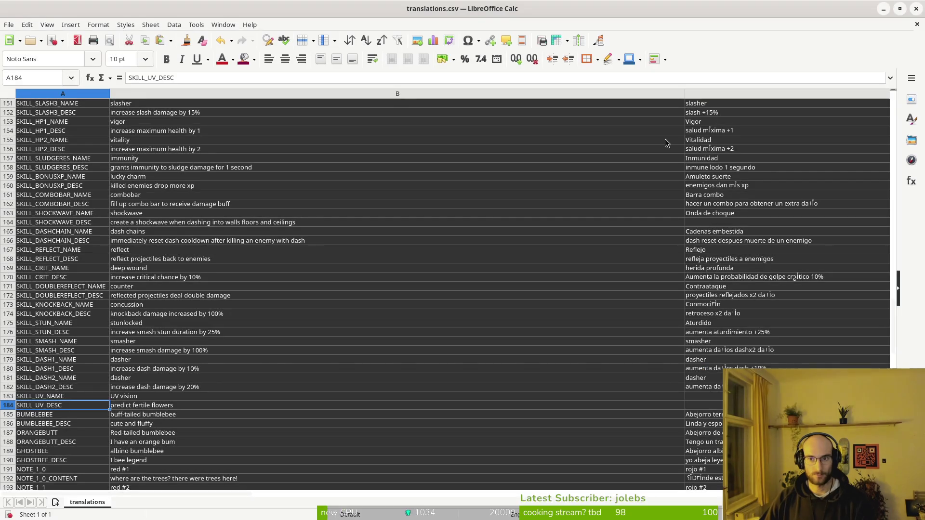
{"action": "left_click", "coordinate": [154, 407]}
{"action": "key", "text": "ctrl+s"}
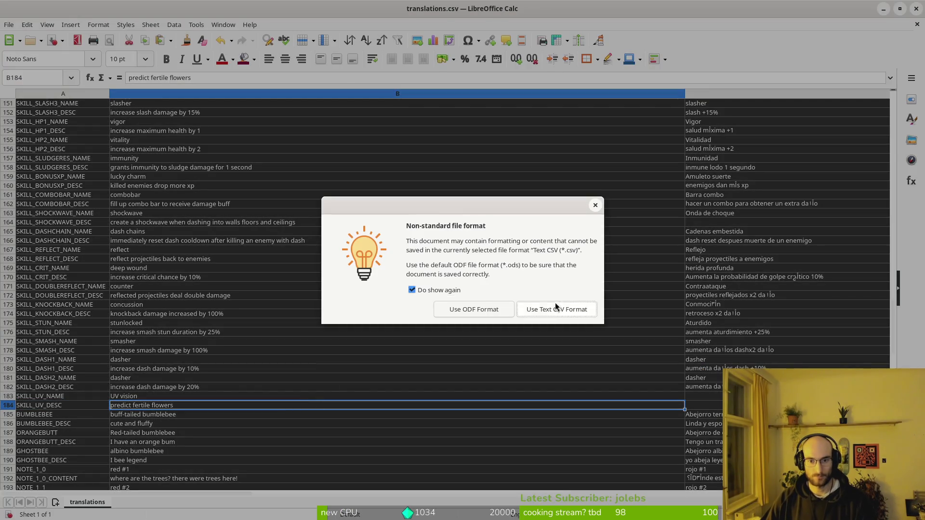
{"action": "left_click", "coordinate": [557, 304]}
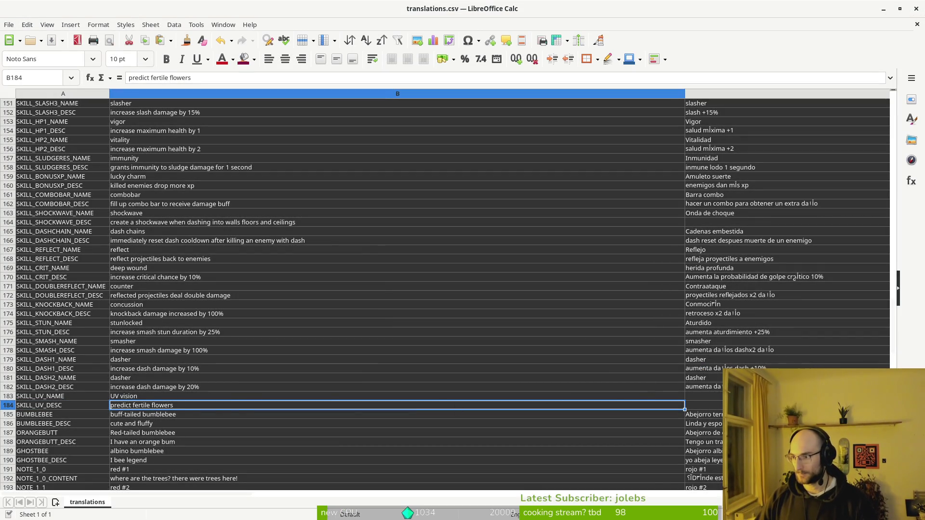
{"action": "key", "text": "alt+Tab"}
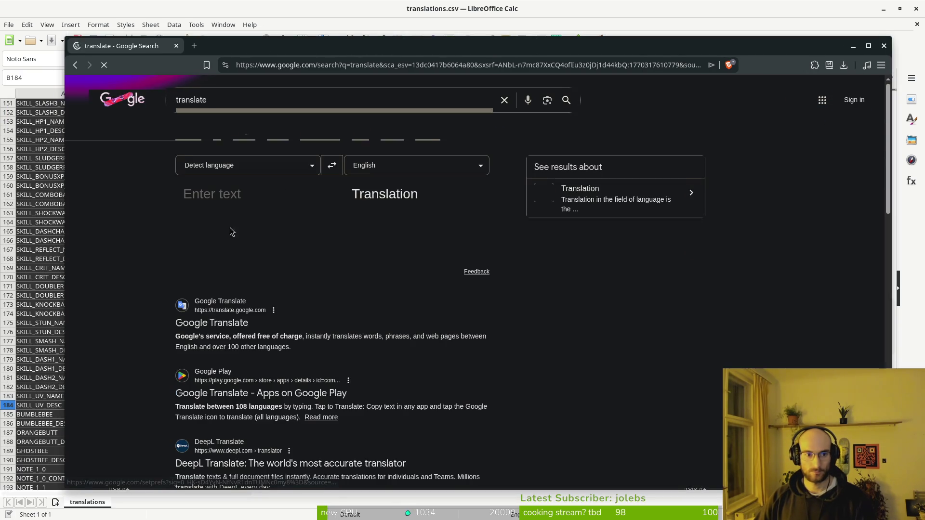
- Translate 'uv vision' to Spanish 'visión ultravioleta' and copy the translation
{"action": "type", "text": "uv vision"}
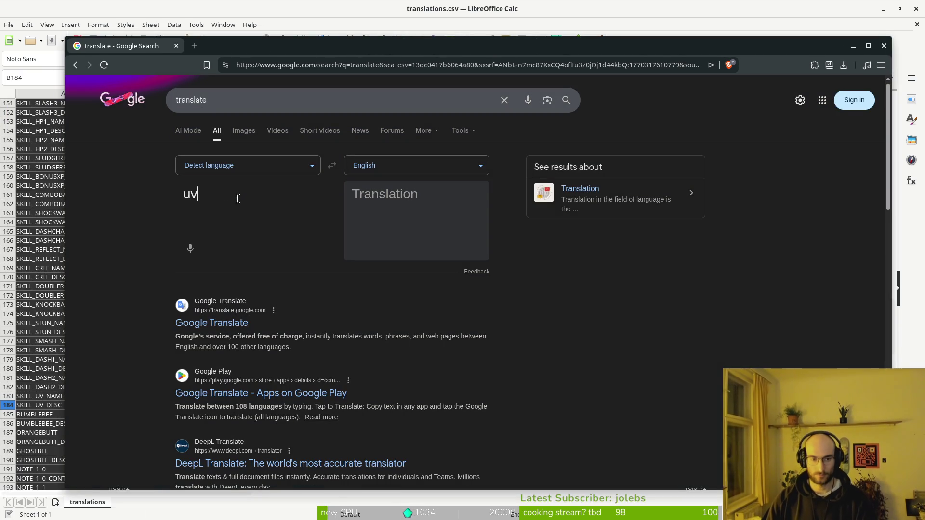
{"action": "left_click", "coordinate": [443, 165]}
{"action": "type", "text": "spa"}
{"action": "key", "text": "Return"}
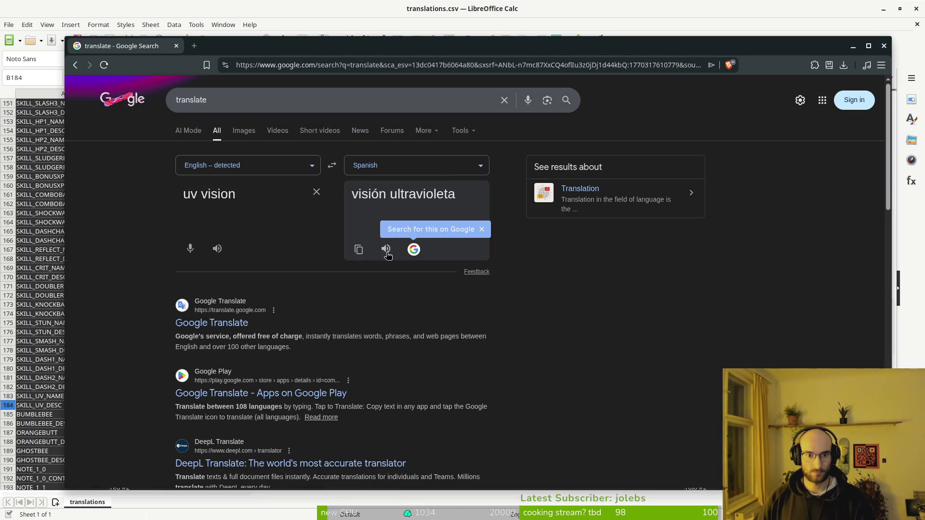
{"action": "left_click", "coordinate": [359, 249]}
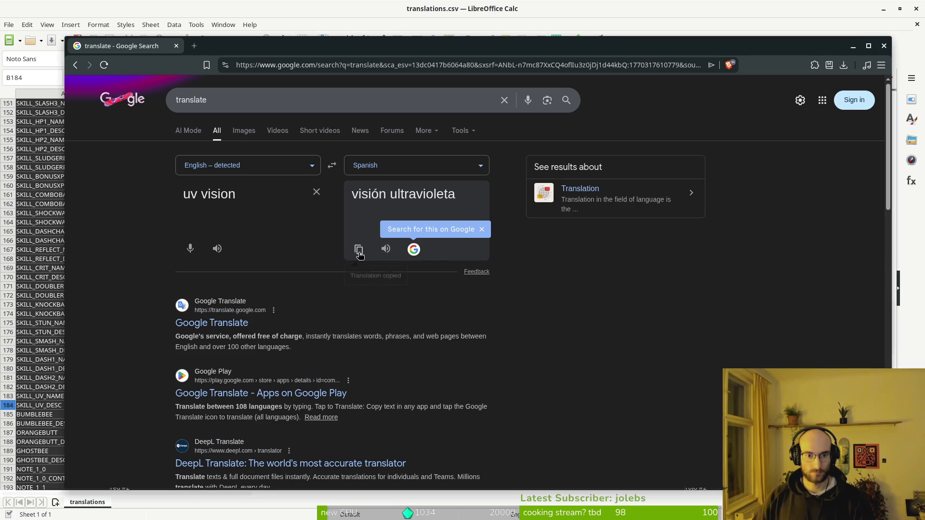
{"action": "key", "text": "alt+Tab"}
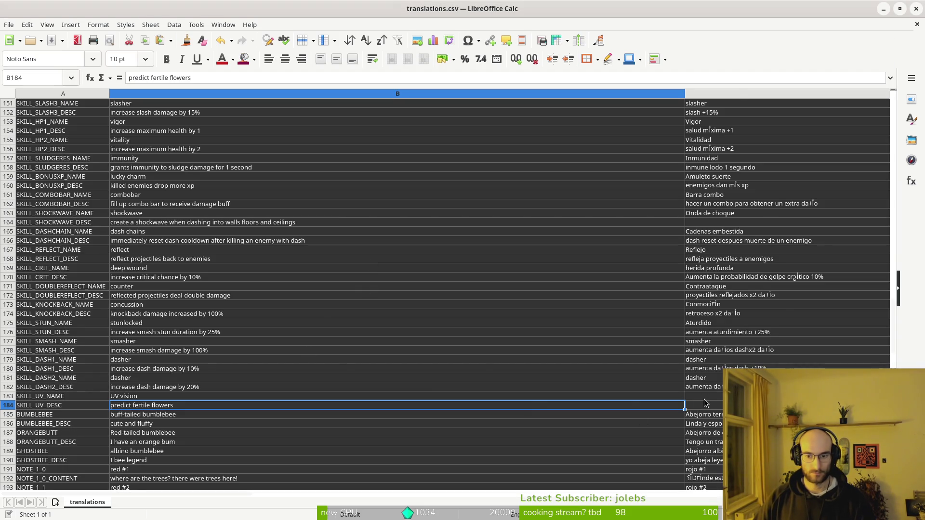
- Paste 'visión ultravioleta' into the Spanish cell C183 of the UV row
{"action": "left_click", "coordinate": [704, 398]}
{"action": "key", "text": "ctrl+v"}
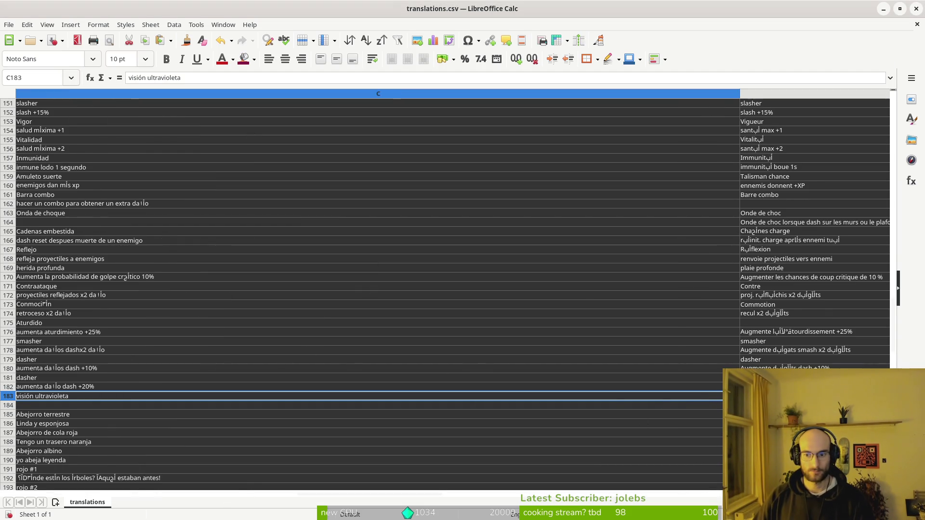
{"action": "key", "text": "Up"}
{"action": "key", "text": "Right"}
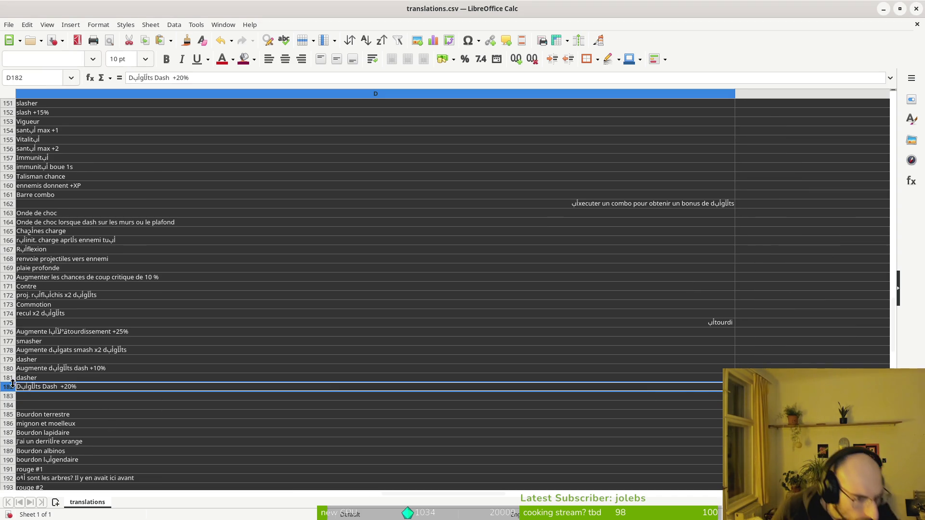
{"action": "key", "text": "Down"}
{"action": "key", "text": "Up"}
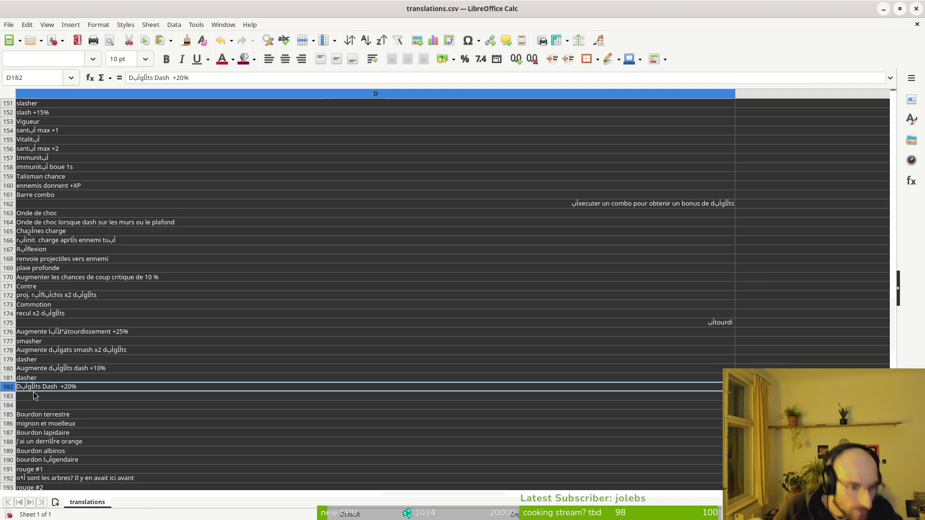
- Set the font of French cell D206 to Noto Sans
{"action": "scroll", "coordinate": [47, 475], "scroll_direction": "down", "scroll_amount": 1}
{"action": "left_click", "coordinate": [27, 455]}
{"action": "scroll", "coordinate": [39, 443], "scroll_direction": "down", "scroll_amount": 6}
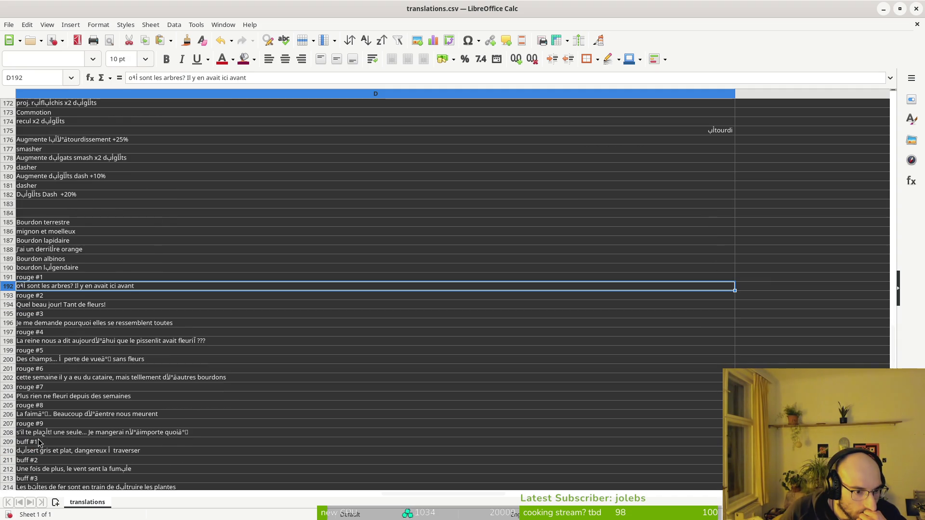
{"action": "left_click", "coordinate": [44, 415]}
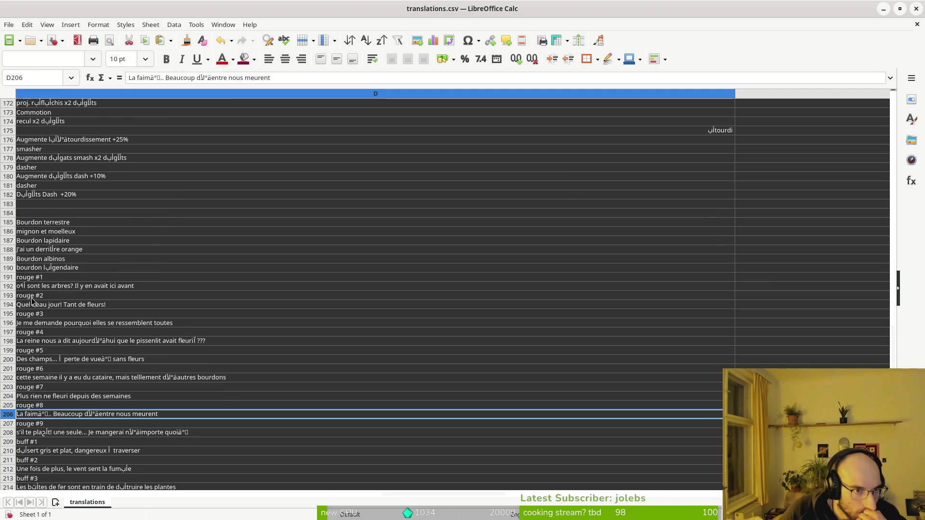
{"action": "left_click", "coordinate": [47, 79]}
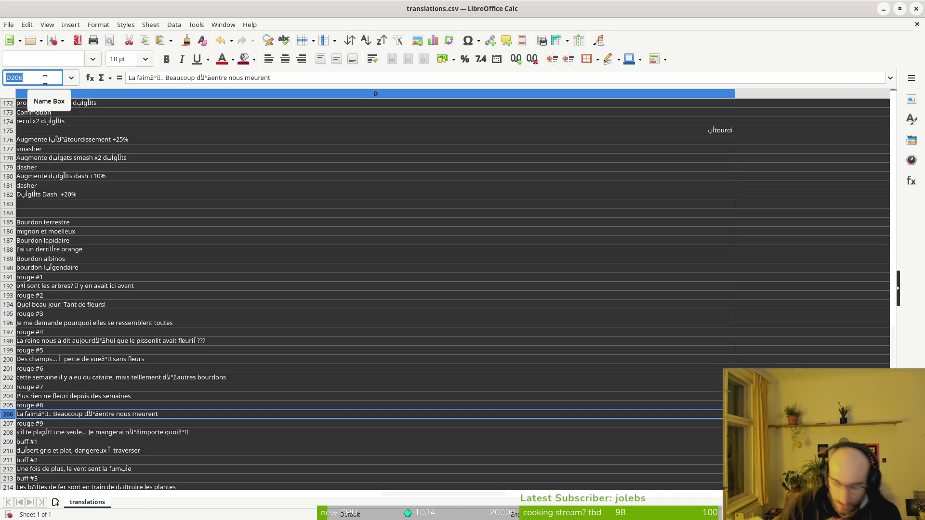
{"action": "left_click", "coordinate": [48, 59]}
{"action": "type", "text": "Noto Sans"}
{"action": "key", "text": "Return"}
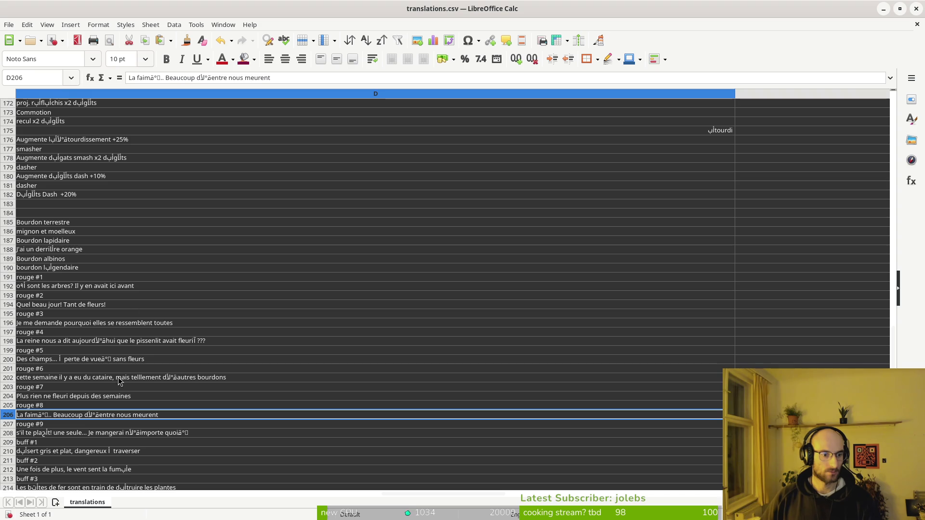
- Apply Noto Sans to French cell D157 as well
{"action": "scroll", "coordinate": [120, 417], "scroll_direction": "down", "scroll_amount": 6}
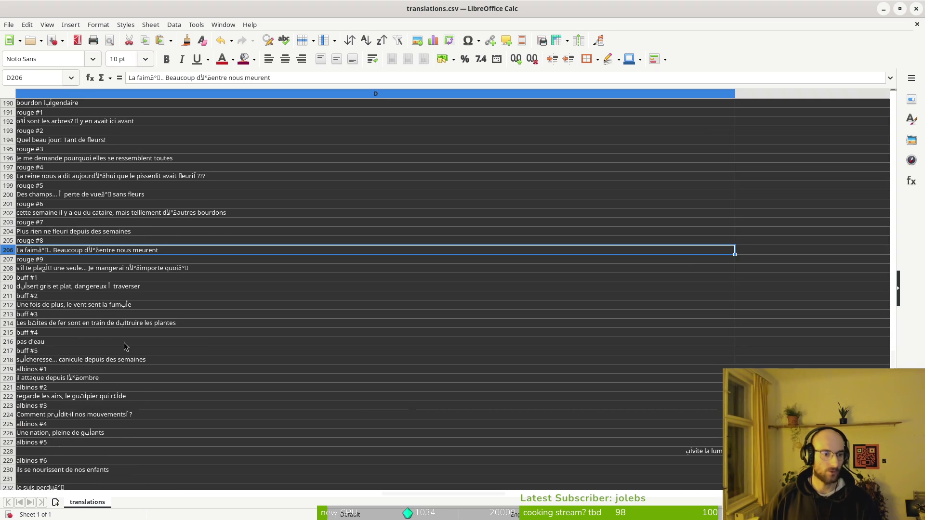
{"action": "scroll", "coordinate": [133, 270], "scroll_direction": "up", "scroll_amount": 9}
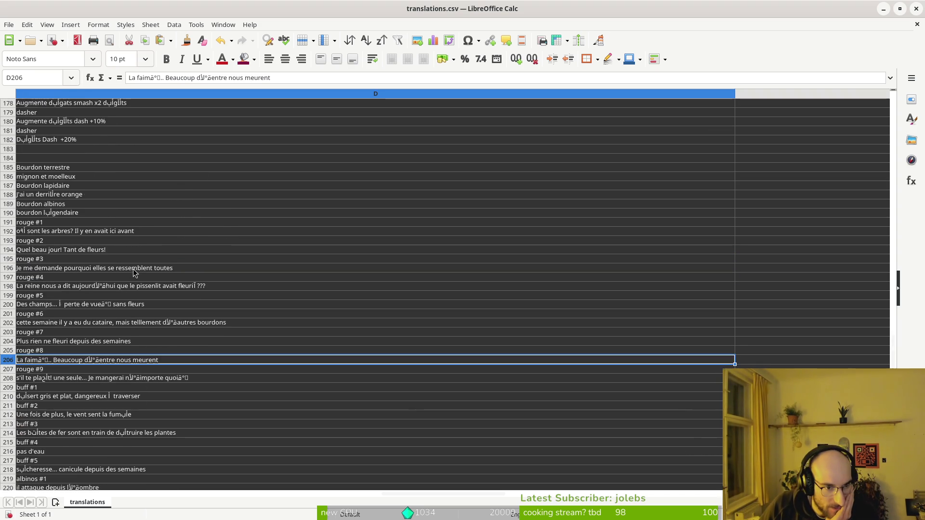
{"action": "scroll", "coordinate": [93, 255], "scroll_direction": "up", "scroll_amount": 6}
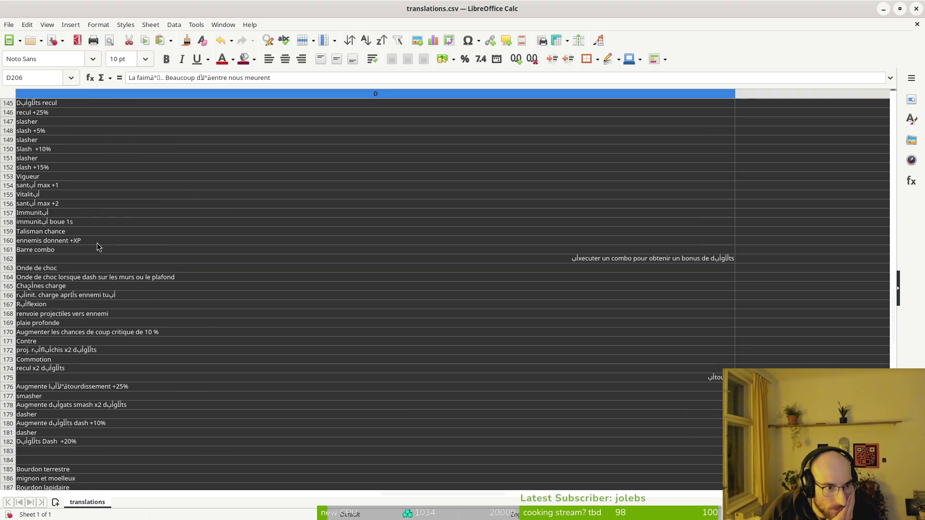
{"action": "left_click", "coordinate": [48, 215]}
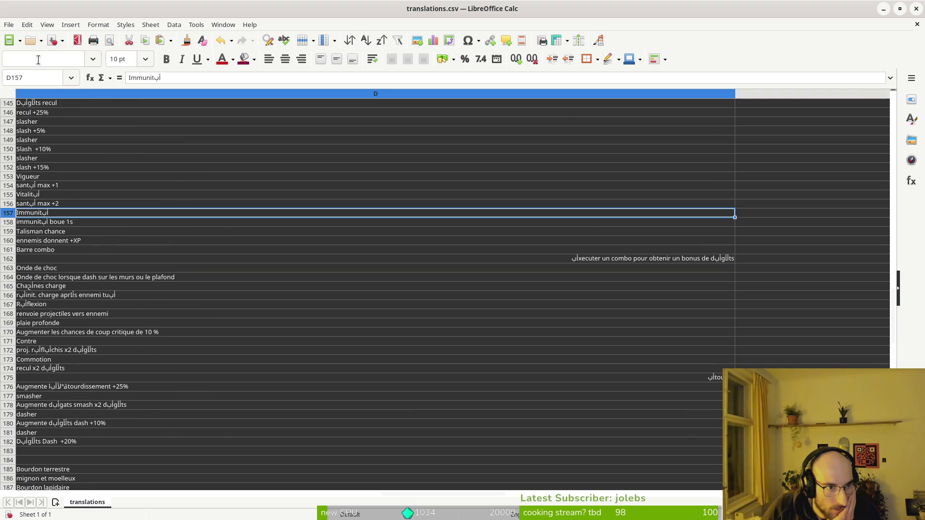
{"action": "type", "text": "Noto Sans"}
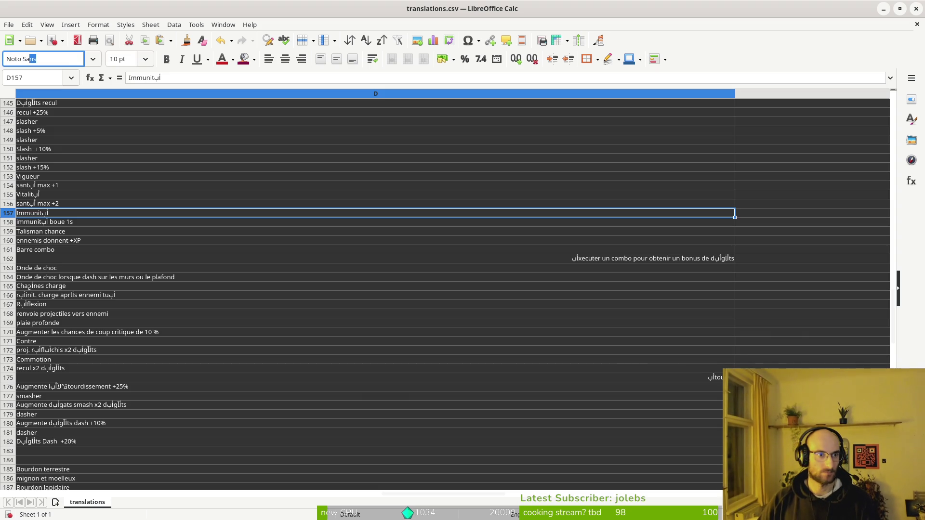
{"action": "key", "text": "Return"}
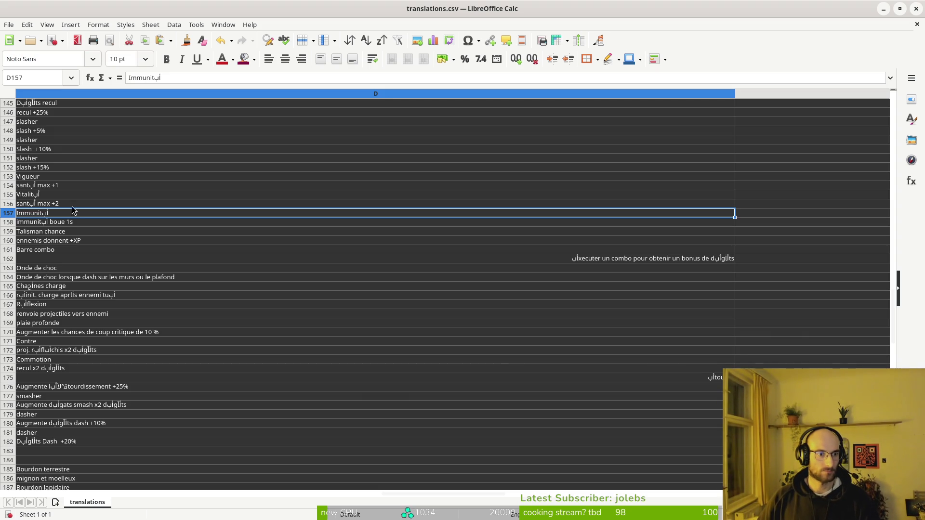
{"action": "triple_click", "coordinate": [188, 78]}
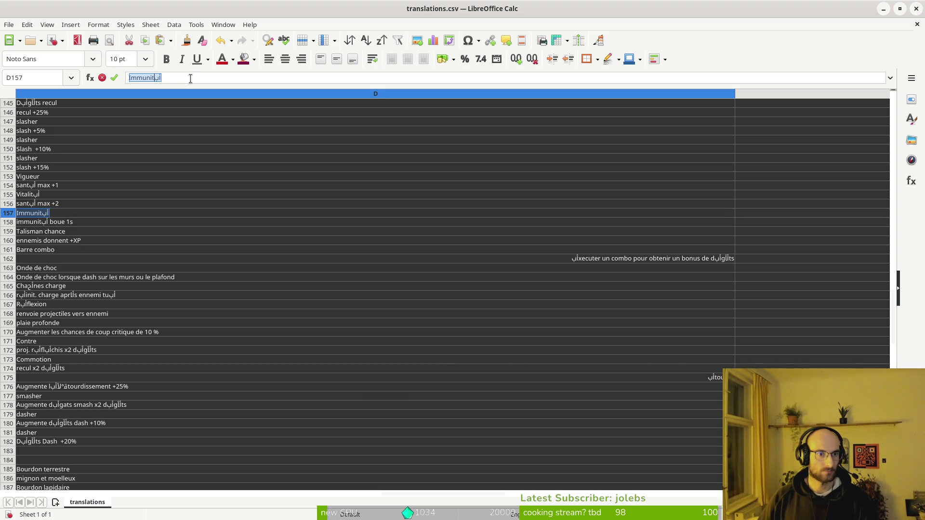
{"action": "left_click", "coordinate": [162, 77]}
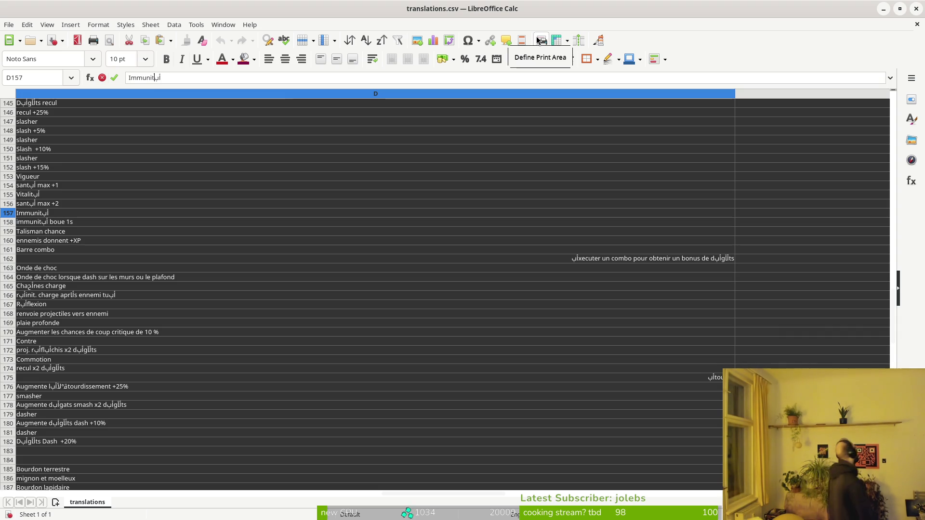
{"action": "key", "text": "super"}
{"action": "key", "text": "Escape"}
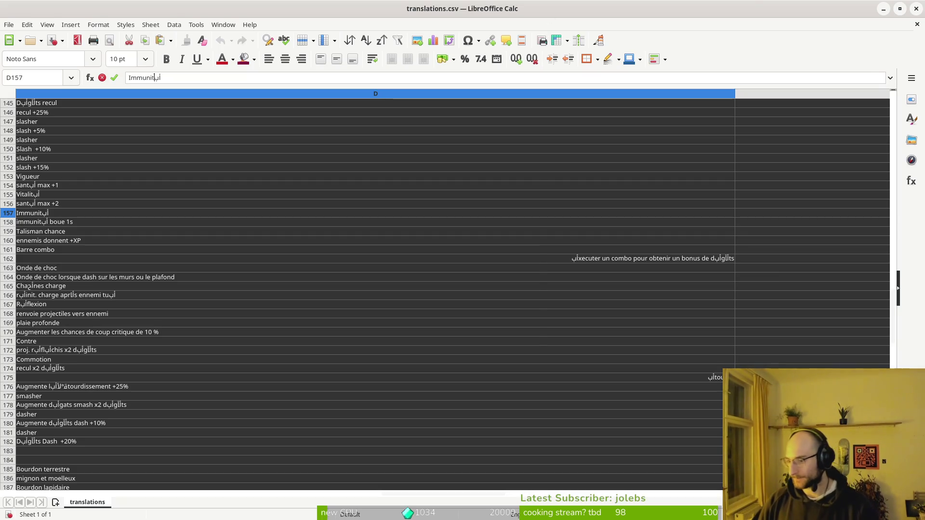
- Scroll through the French and Russian columns, reviewing entries up to cell D10
{"action": "left_click", "coordinate": [716, 381]}
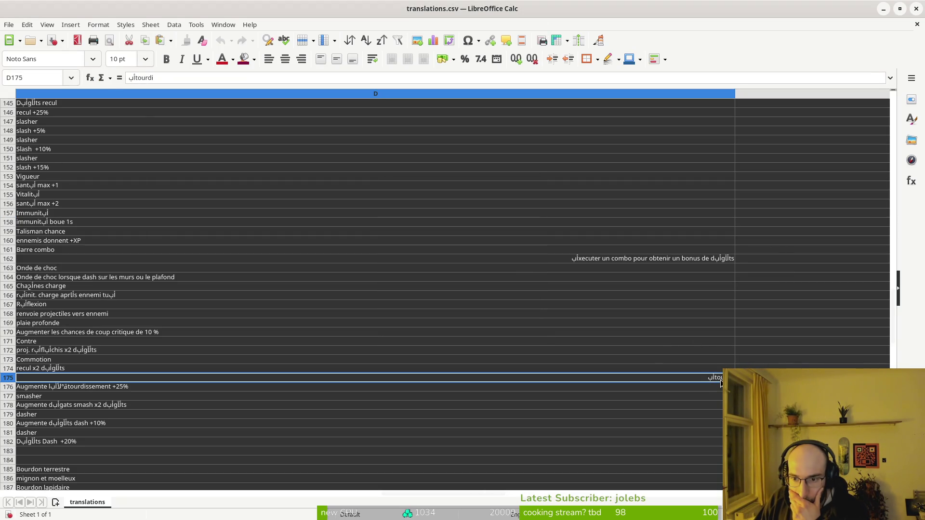
{"action": "left_click", "coordinate": [665, 264]}
{"action": "scroll", "coordinate": [405, 250], "scroll_direction": "up", "scroll_amount": 4}
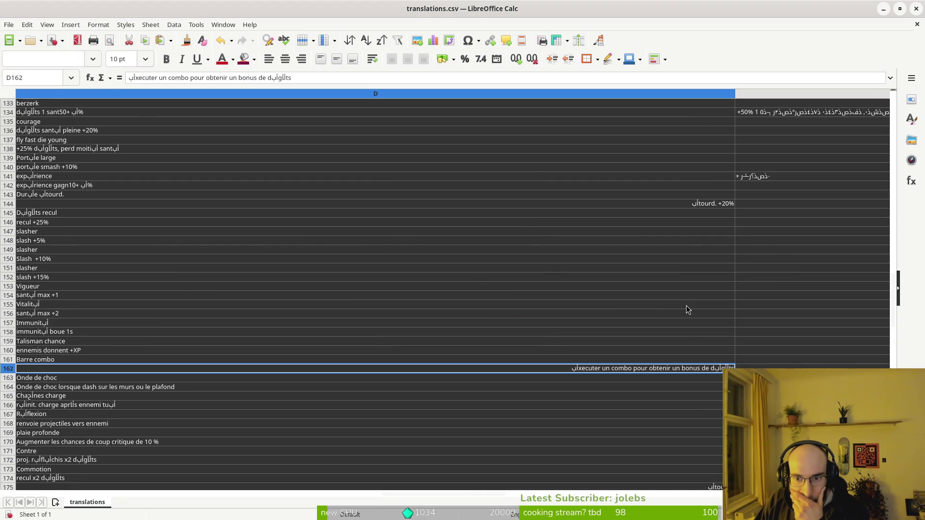
{"action": "scroll", "coordinate": [715, 243], "scroll_direction": "up", "scroll_amount": 15}
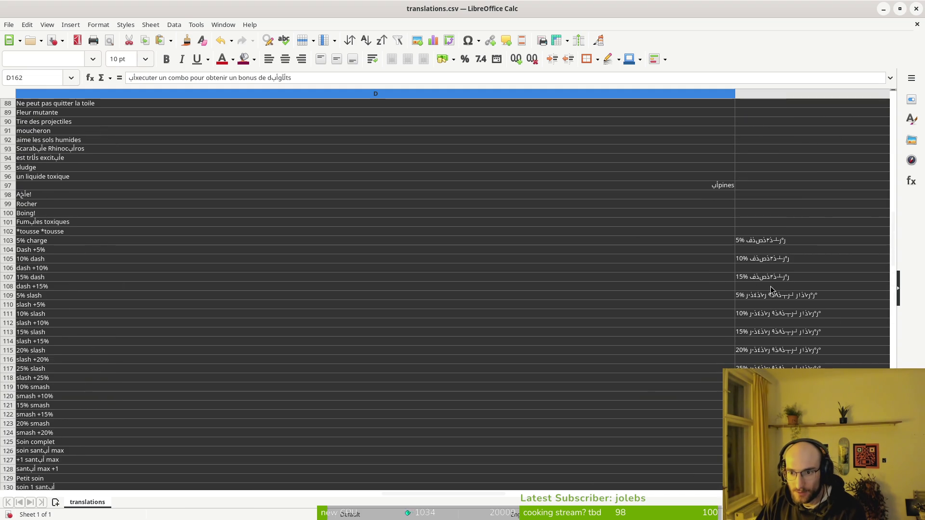
{"action": "scroll", "coordinate": [703, 325], "scroll_direction": "up", "scroll_amount": 20}
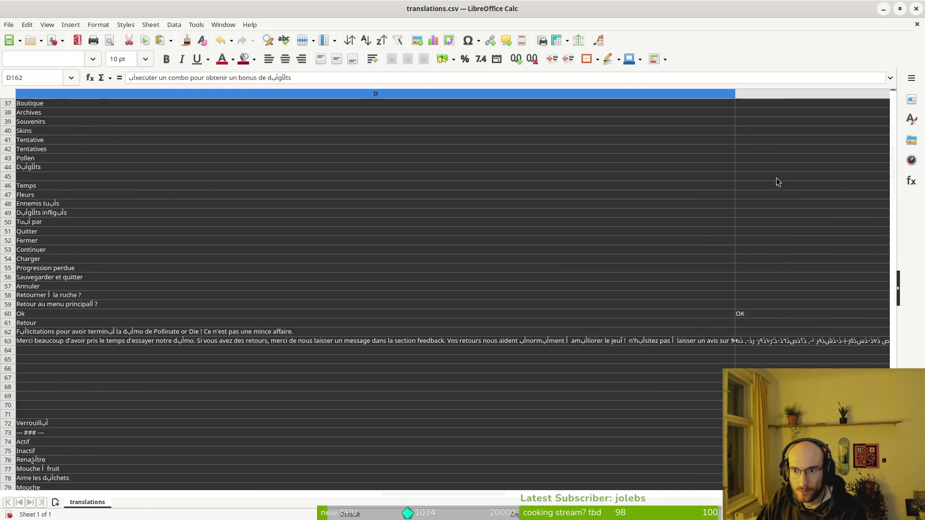
{"action": "scroll", "coordinate": [759, 317], "scroll_direction": "up", "scroll_amount": 8}
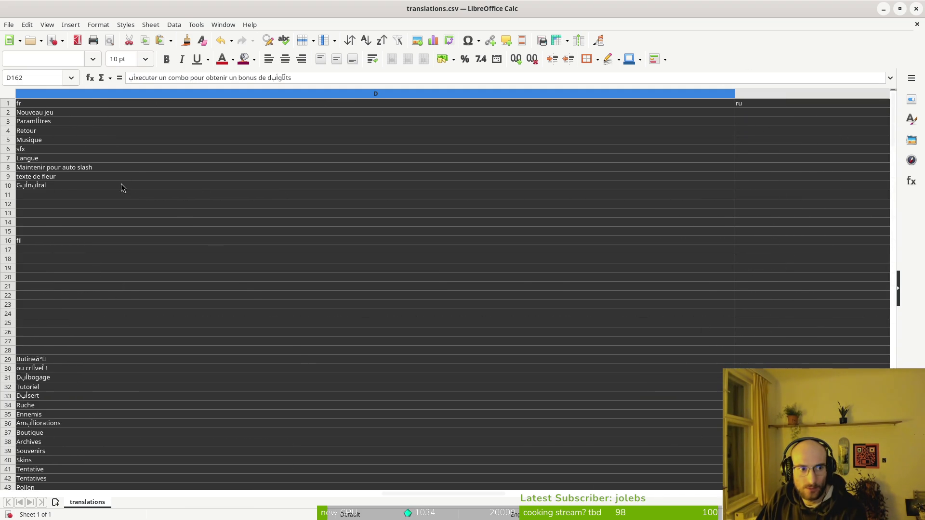
{"action": "scroll", "coordinate": [764, 242], "scroll_direction": "down", "scroll_amount": 6}
{"action": "scroll", "coordinate": [162, 252], "scroll_direction": "up", "scroll_amount": 6}
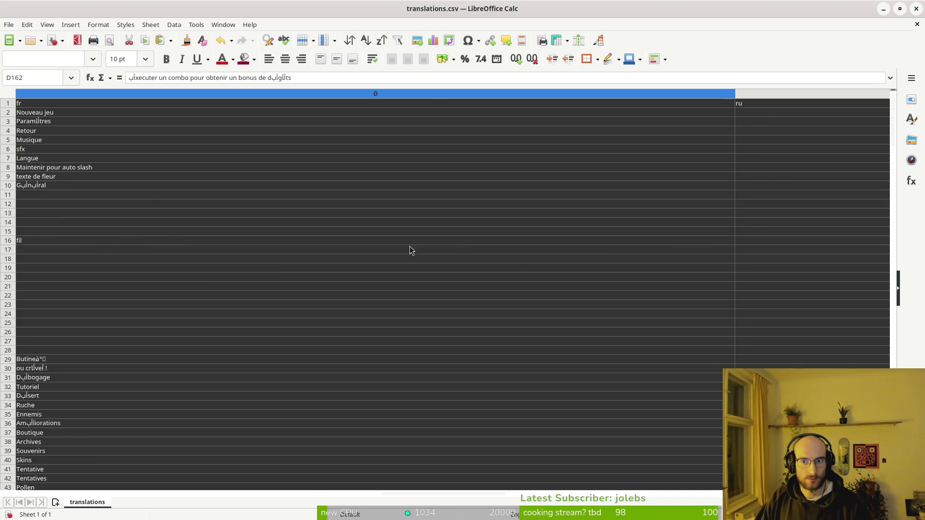
{"action": "scroll", "coordinate": [410, 250], "scroll_direction": "left", "scroll_amount": 1}
{"action": "scroll", "coordinate": [409, 250], "scroll_direction": "right", "scroll_amount": 1}
{"action": "scroll", "coordinate": [302, 196], "scroll_direction": "left", "scroll_amount": 3}
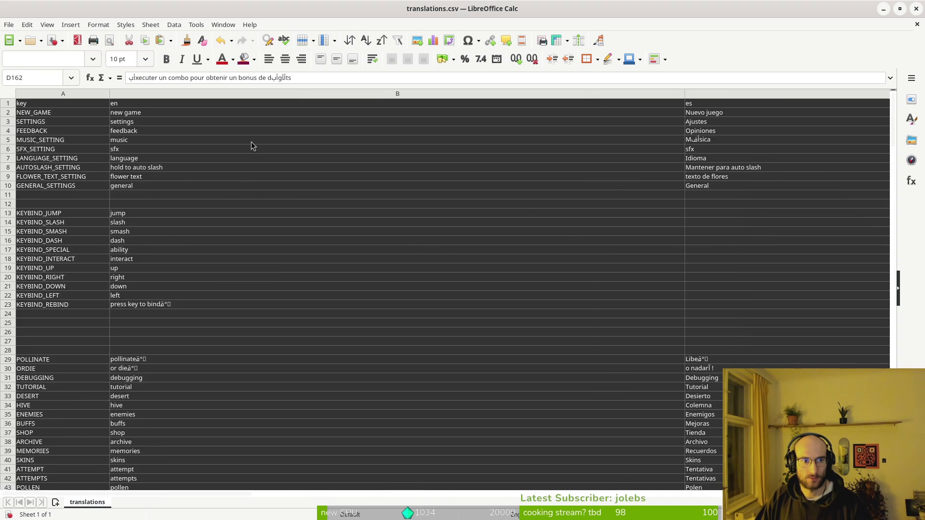
{"action": "scroll", "coordinate": [501, 151], "scroll_direction": "right", "scroll_amount": 3}
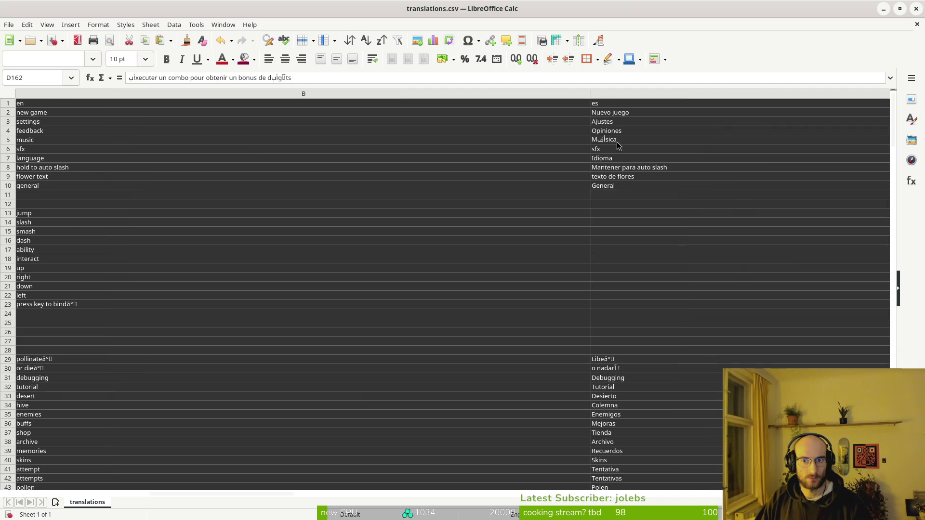
{"action": "scroll", "coordinate": [629, 149], "scroll_direction": "right", "scroll_amount": 1}
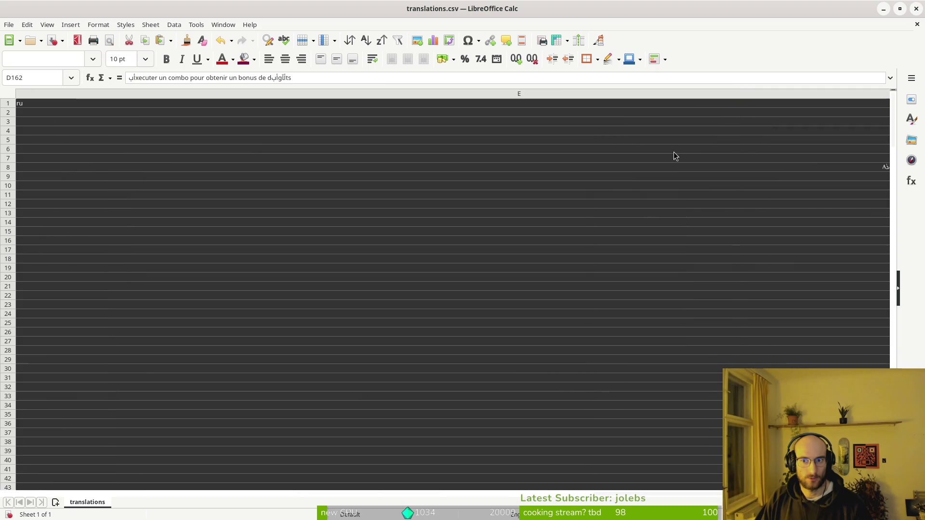
{"action": "scroll", "coordinate": [705, 158], "scroll_direction": "right", "scroll_amount": 2}
{"action": "scroll", "coordinate": [482, 145], "scroll_direction": "left", "scroll_amount": 2}
{"action": "scroll", "coordinate": [558, 168], "scroll_direction": "left", "scroll_amount": 2}
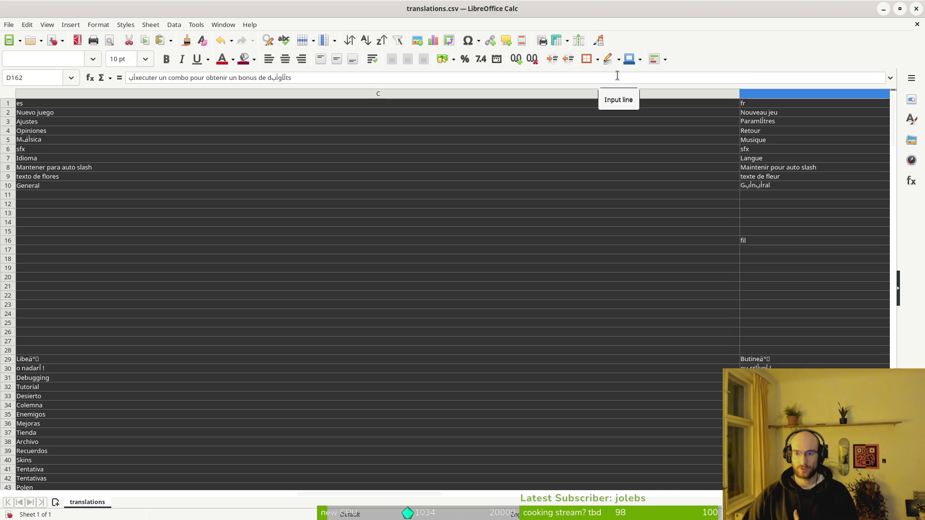
{"action": "left_click", "coordinate": [777, 188]}
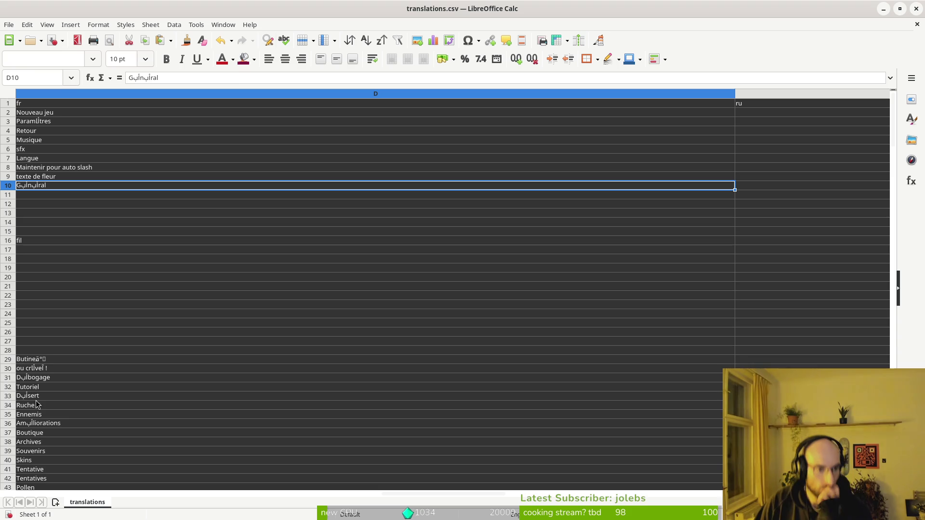
- Close translations.csv in Calc choosing Don't Save, then bring the Godot editor forward
{"action": "left_click", "coordinate": [916, 8]}
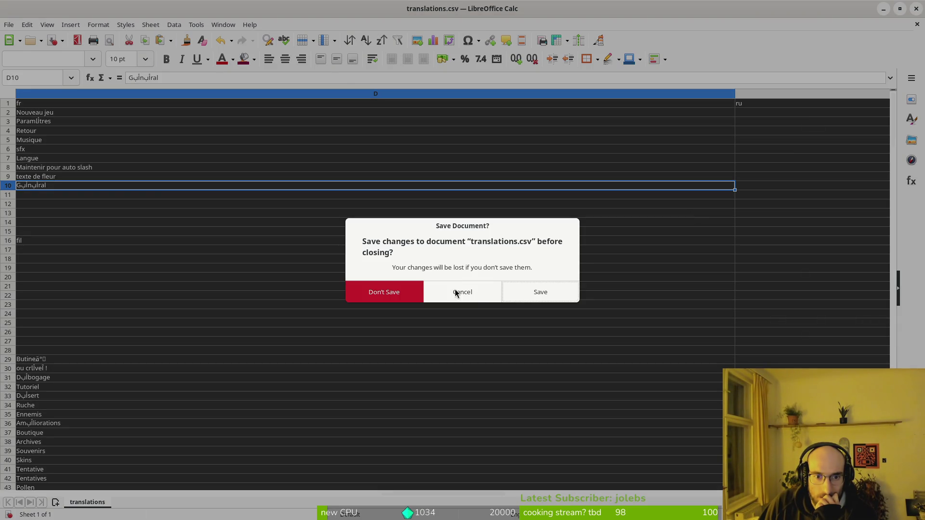
{"action": "left_click", "coordinate": [455, 290]}
{"action": "left_click", "coordinate": [916, 9]}
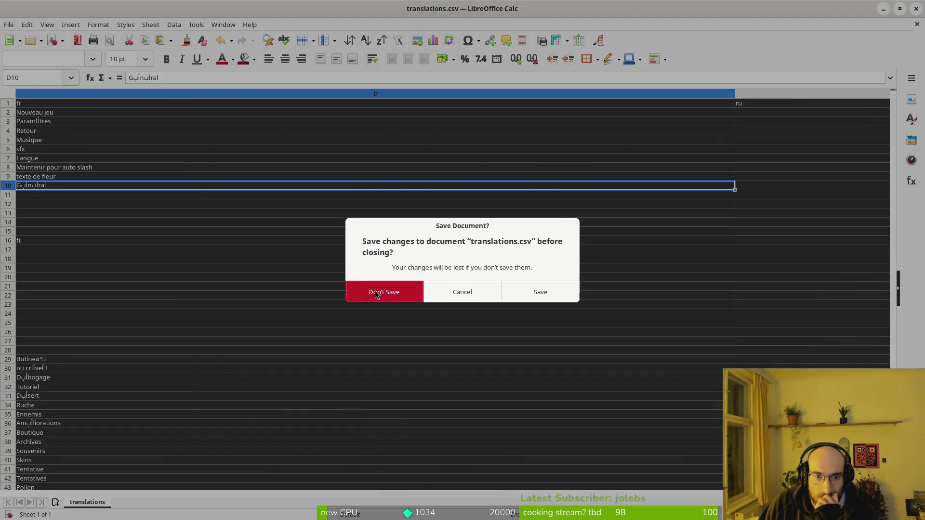
{"action": "left_click", "coordinate": [408, 285]}
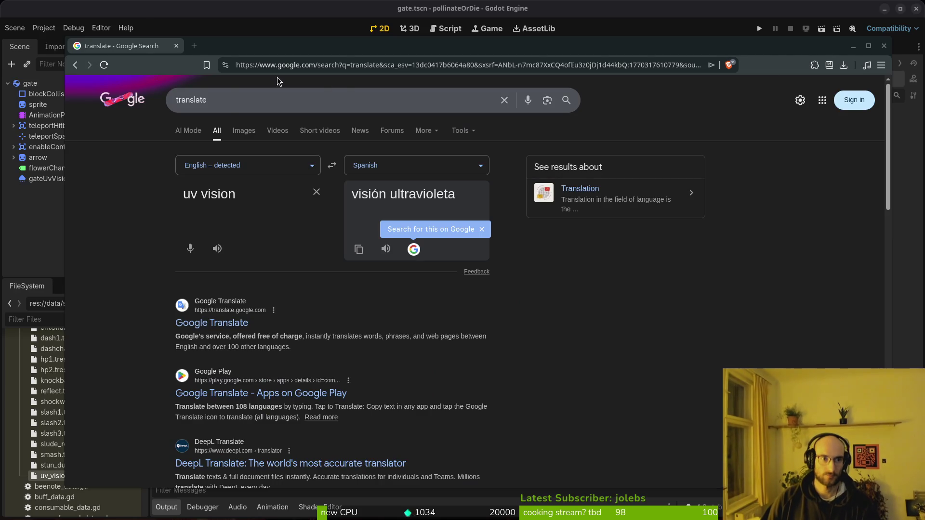
{"action": "left_click", "coordinate": [67, 5]}
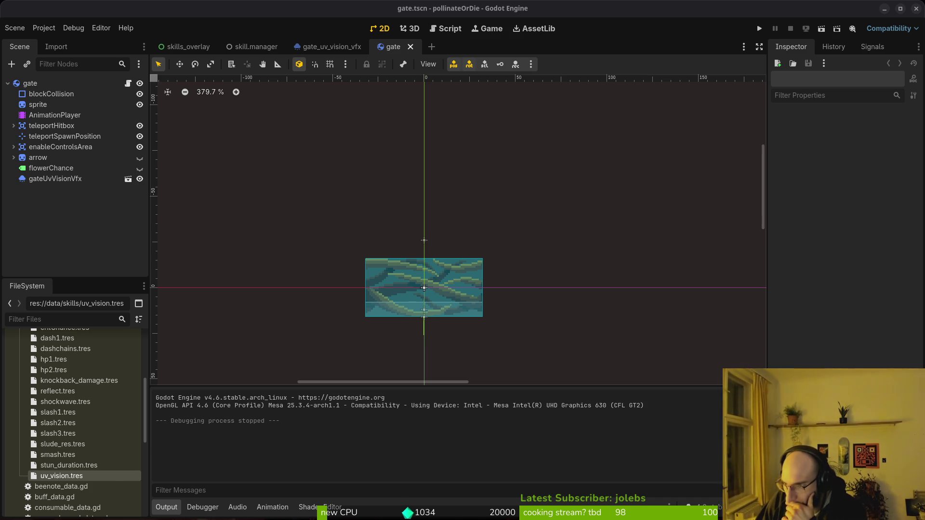
- In the v6 translations sheet, select row 28's French and Russian cells, then Spanish Música (C5)
{"action": "key", "text": "alt+Tab"}
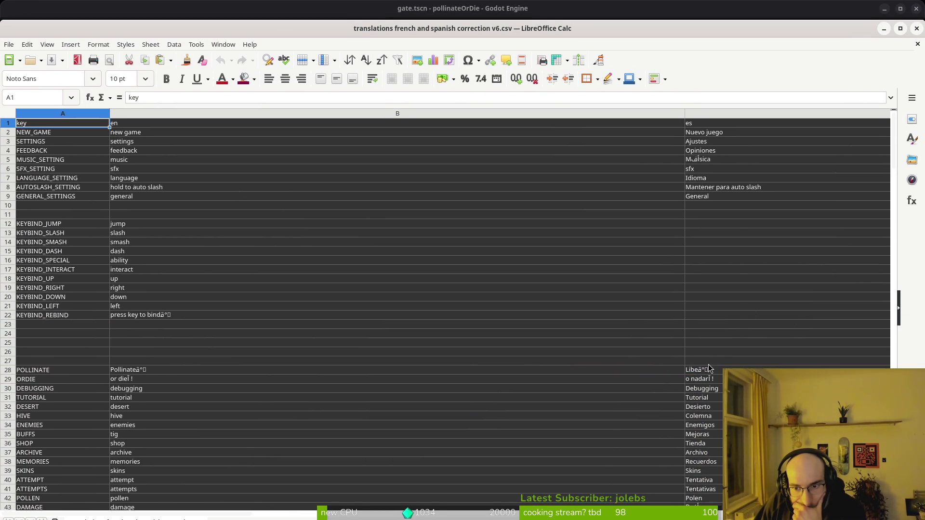
{"action": "left_click_drag", "start_coordinate": [710, 370], "coordinate": [891, 370]}
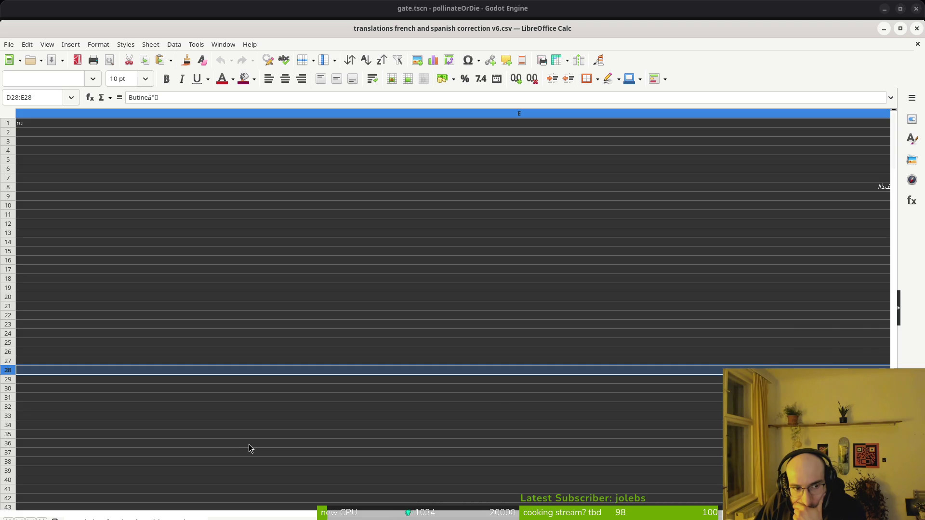
{"action": "scroll", "coordinate": [597, 436], "scroll_direction": "left", "scroll_amount": 2}
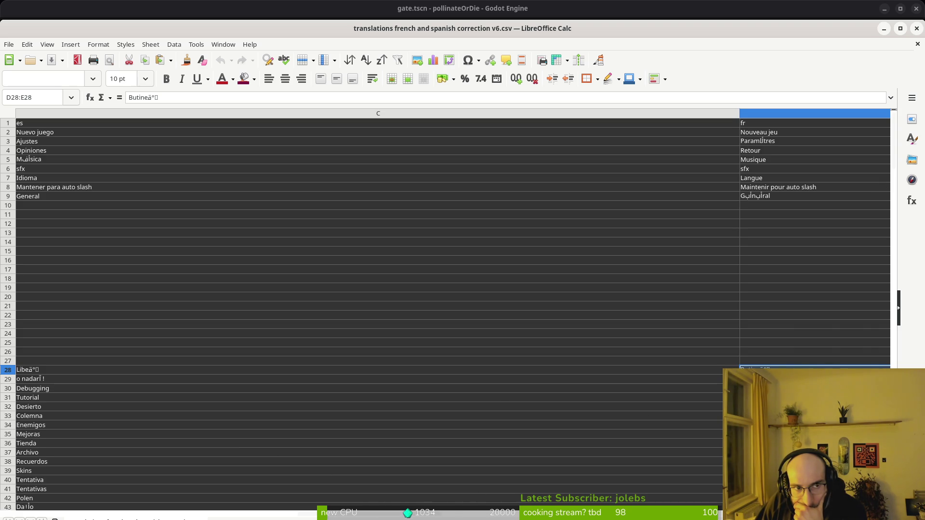
{"action": "left_click", "coordinate": [32, 162]}
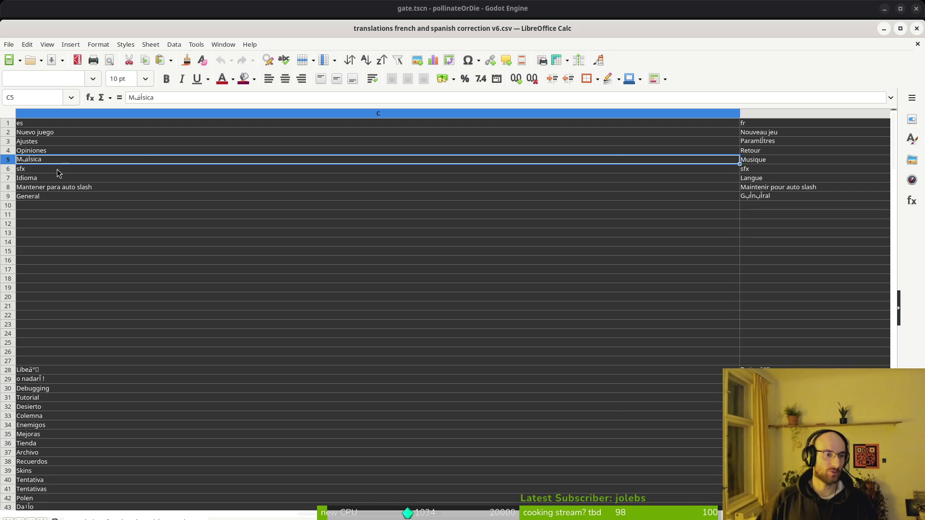
- Check the Spanish settings labels Opiniones, Música and sfx in C4–C6 against English B4
{"action": "scroll", "coordinate": [57, 169], "scroll_direction": "left", "scroll_amount": 3}
{"action": "left_click", "coordinate": [182, 153]}
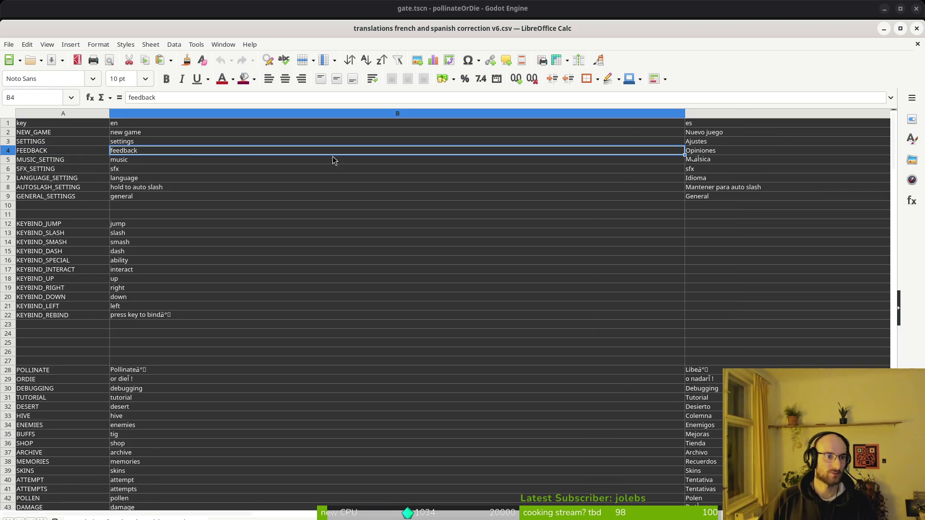
{"action": "left_click", "coordinate": [688, 169]}
{"action": "left_click", "coordinate": [83, 153]}
{"action": "left_click", "coordinate": [33, 160]}
{"action": "left_click", "coordinate": [40, 169]}
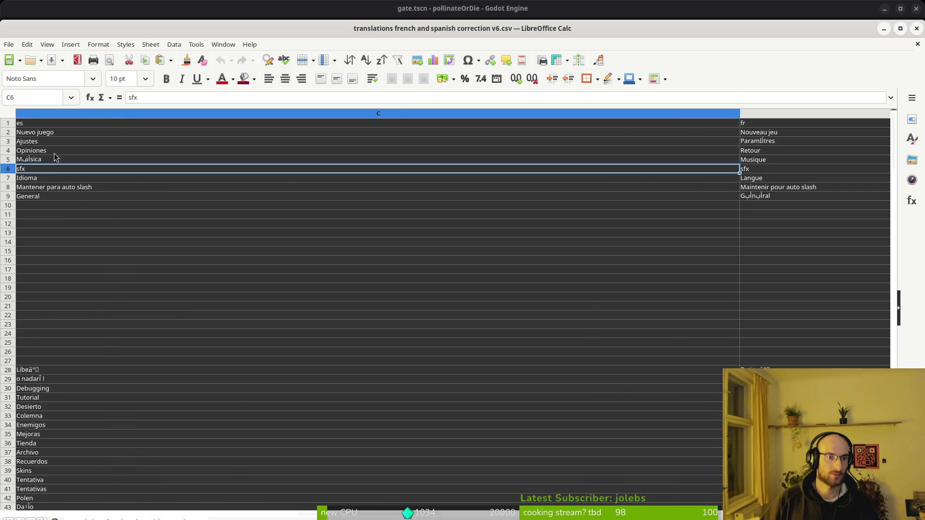
{"action": "left_click", "coordinate": [35, 160]}
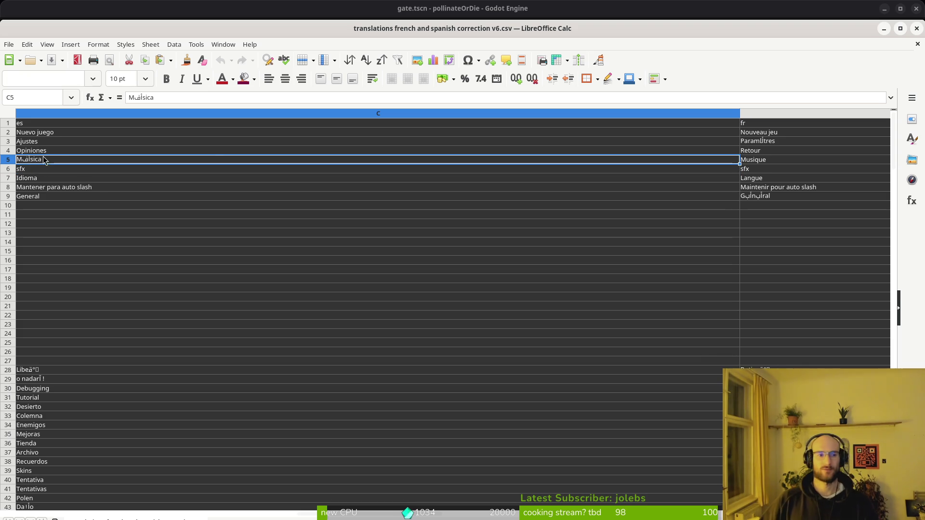
{"action": "key", "text": "alt+Tab"}
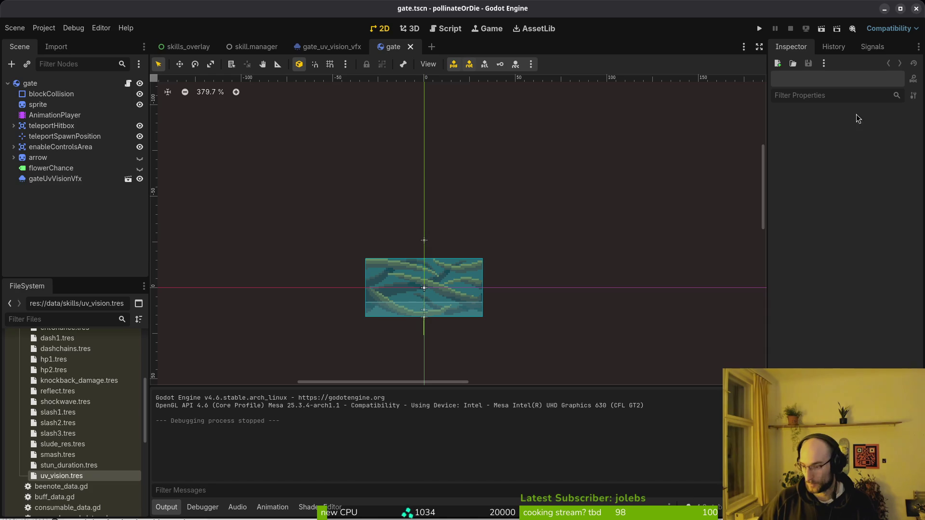
{"action": "left_click", "coordinate": [760, 29]}
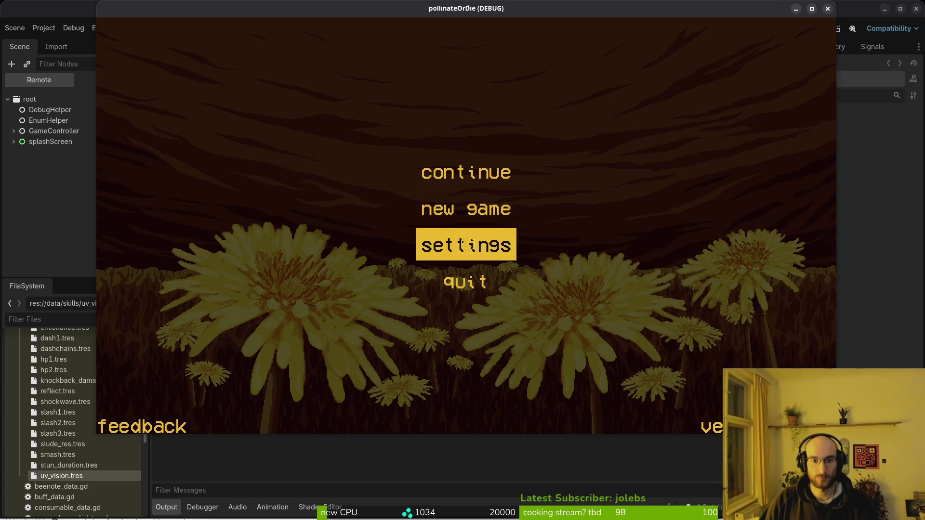
{"action": "left_click", "coordinate": [467, 244]}
{"action": "left_click", "coordinate": [665, 122]}
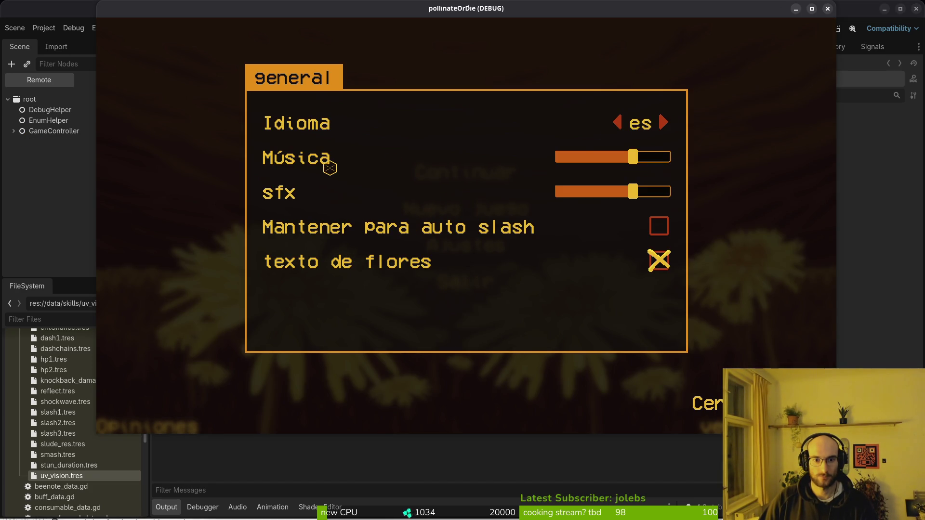
{"action": "left_click", "coordinate": [665, 123]}
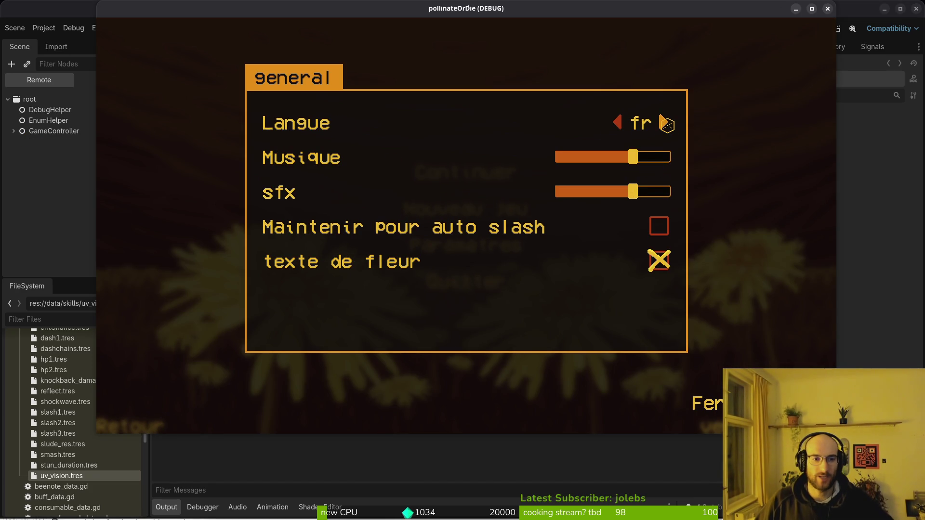
{"action": "left_click", "coordinate": [664, 124]}
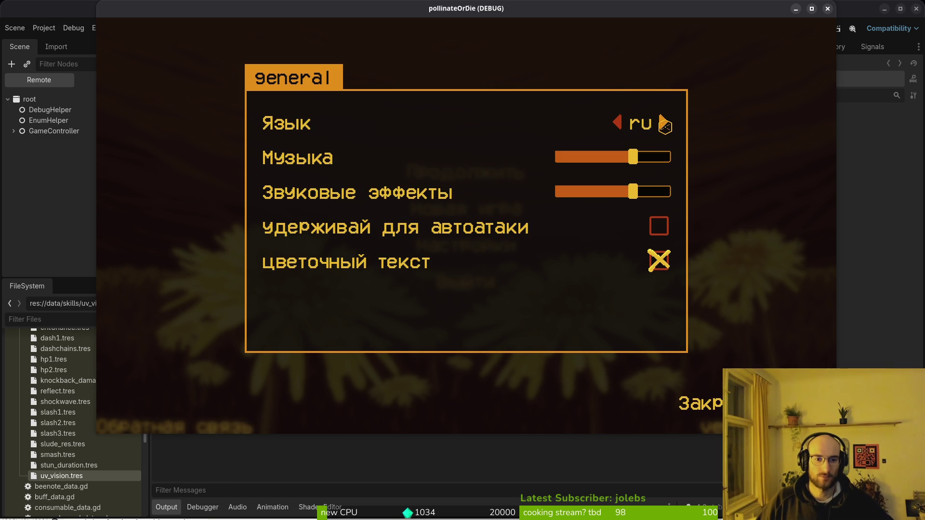
{"action": "left_click", "coordinate": [665, 124]}
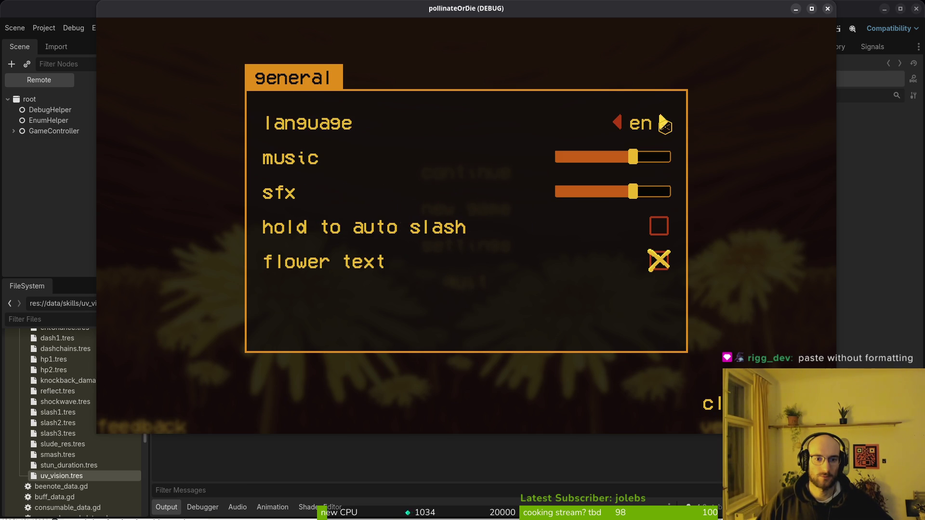
{"action": "left_click", "coordinate": [664, 123]}
{"action": "left_click", "coordinate": [665, 123]}
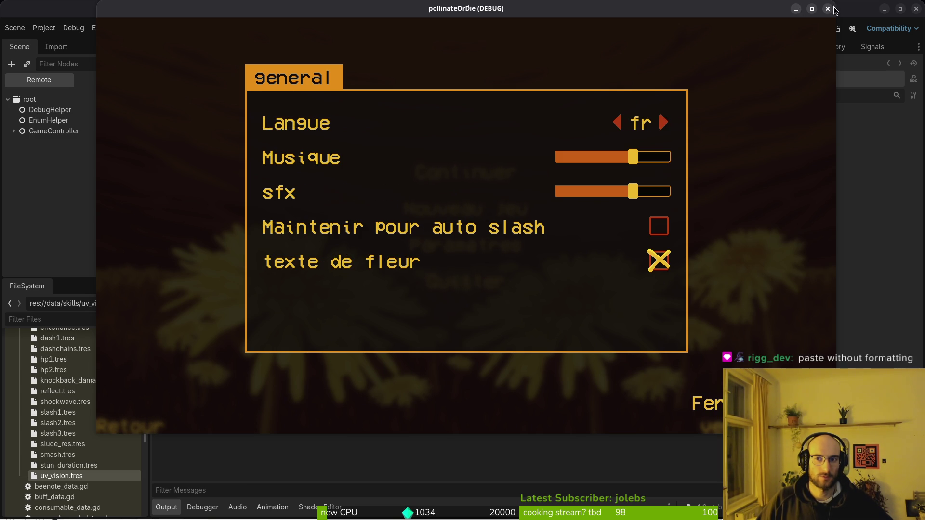
{"action": "left_click", "coordinate": [827, 8]}
{"action": "key", "text": "super"}
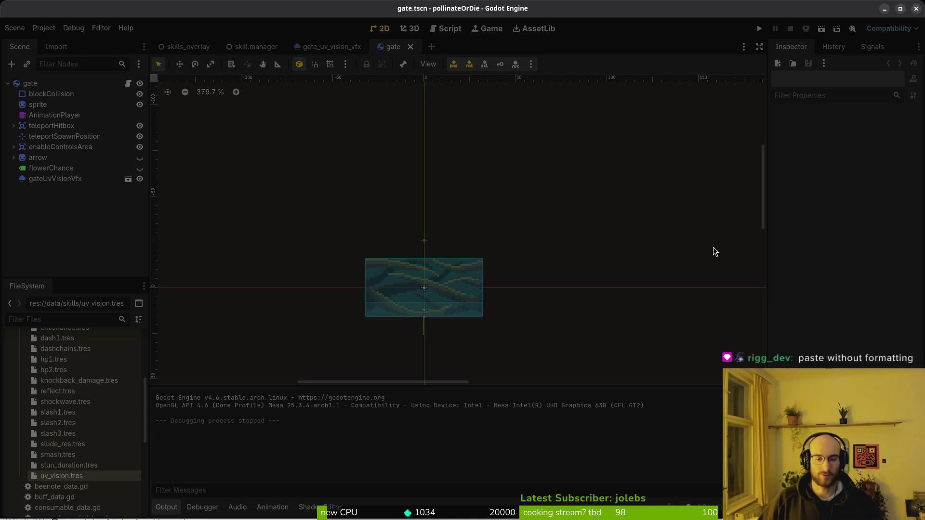
- Launch vim in the terminal, find 'trans' with Telescope, and open docs/translations.csv
{"action": "key", "text": "Return"}
{"action": "type", "text": "vim"}
{"action": "key", "text": "Return"}
{"action": "type", "text": "trans"}
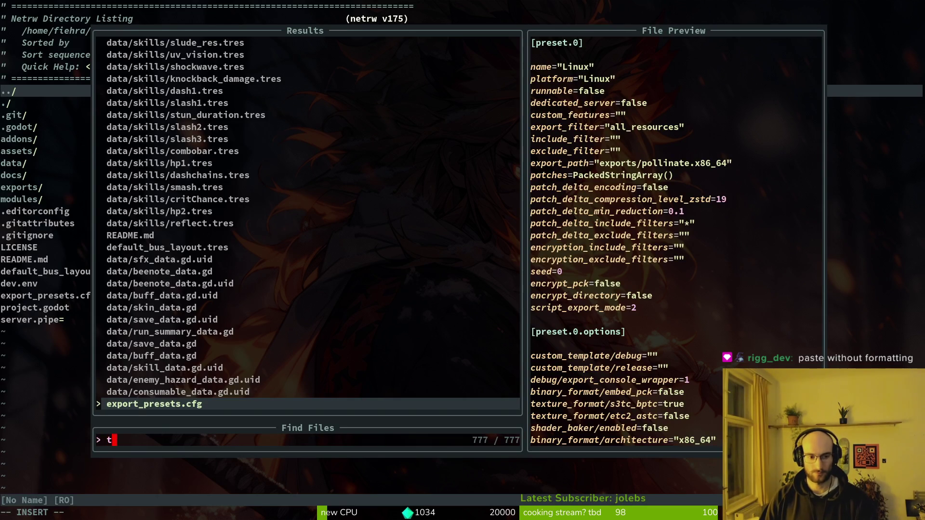
{"action": "key", "text": "Return"}
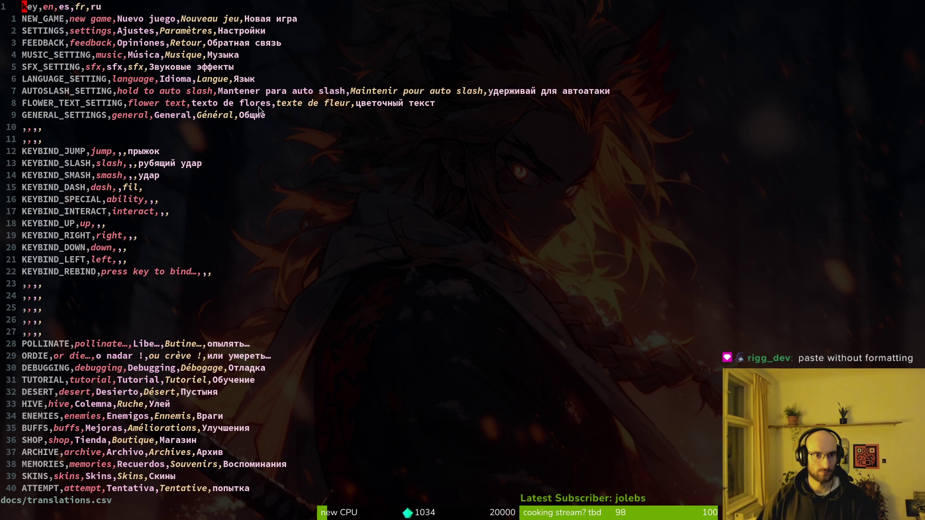
{"action": "scroll", "coordinate": [289, 356], "scroll_direction": "down", "scroll_amount": 7}
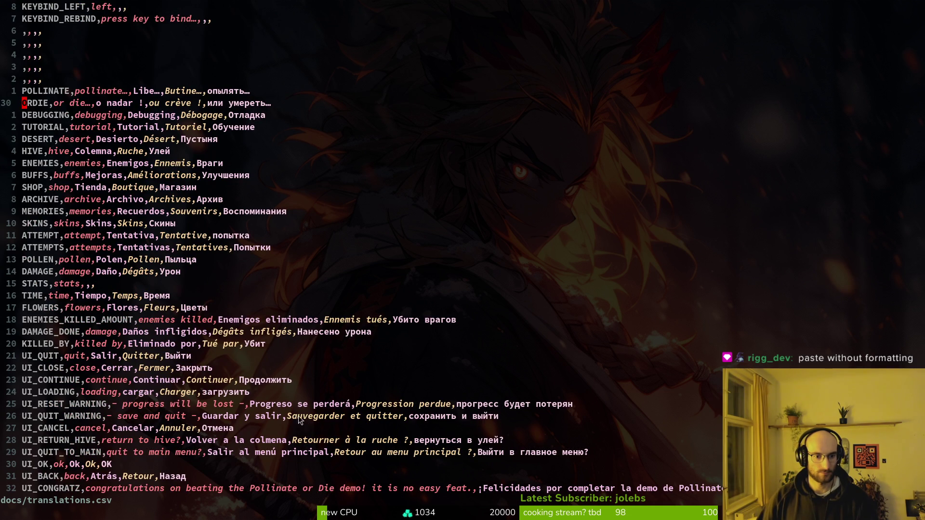
{"action": "key", "text": "alt+Tab"}
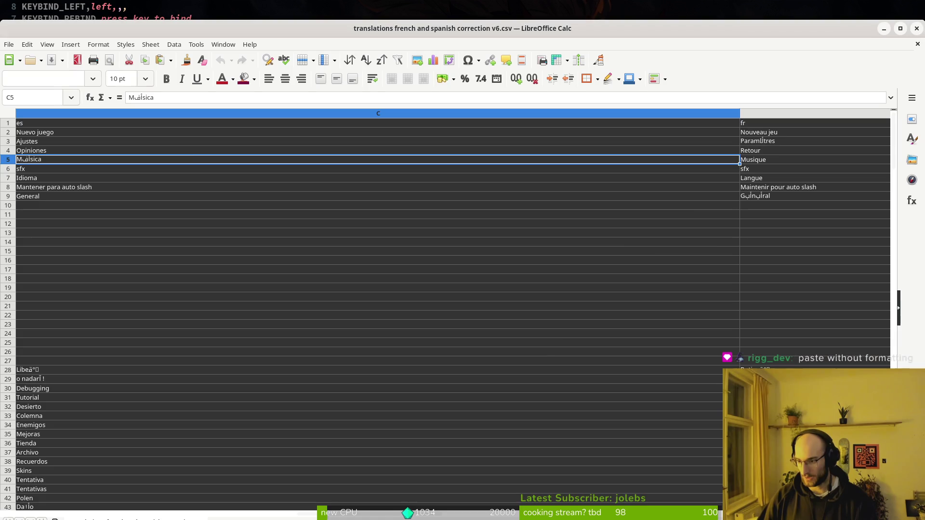
{"action": "left_click", "coordinate": [781, 189]}
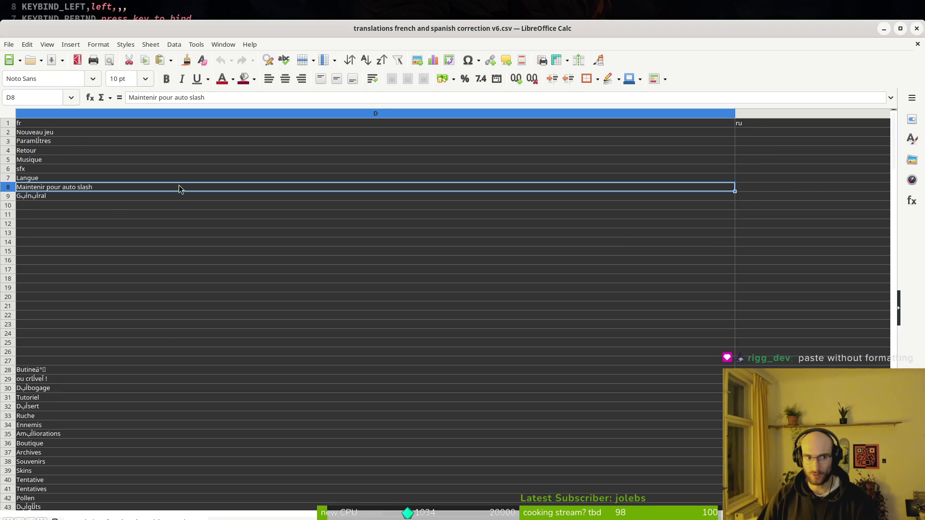
{"action": "left_click", "coordinate": [51, 198]}
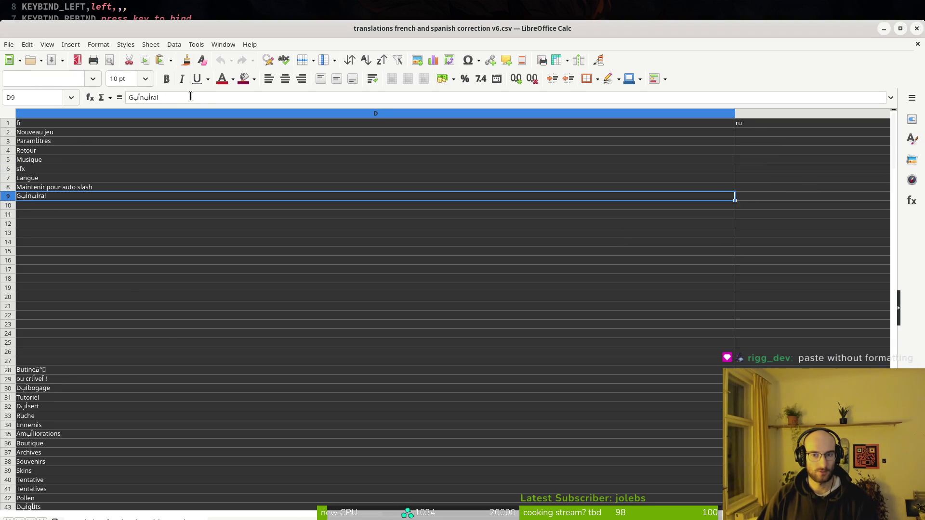
{"action": "type", "text": "Maintenir pour auto slash"}
{"action": "key", "text": "ctrl+w"}
{"action": "key", "text": "Escape"}
{"action": "key", "text": "ctrl+z"}
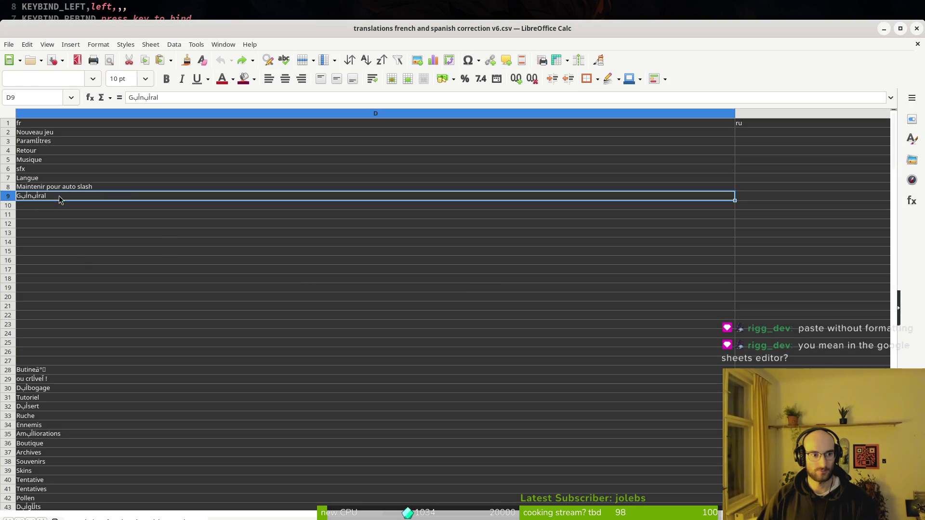
{"action": "key", "text": "Escape"}
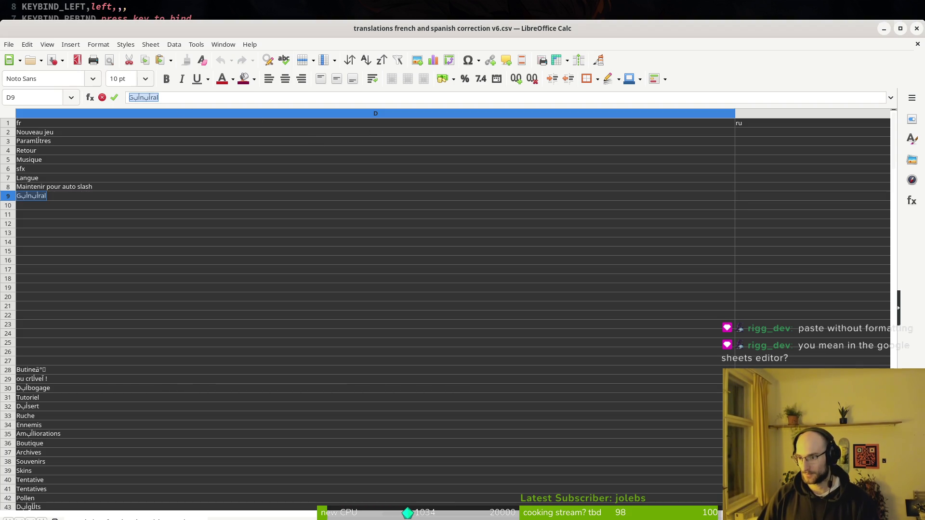
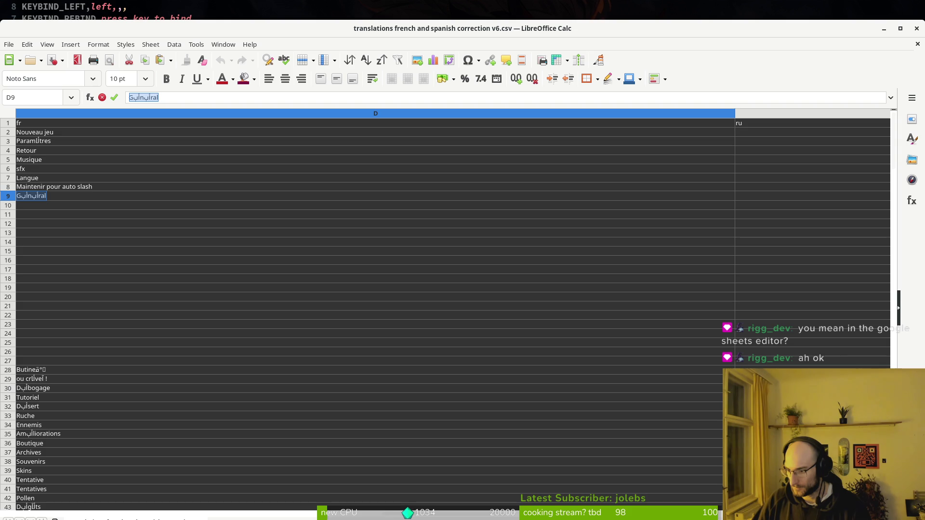
- Cancel and undo the D9 edit, then select the entire sheet starting from D7
{"action": "key", "text": "Escape"}
{"action": "key", "text": "ctrl+z"}
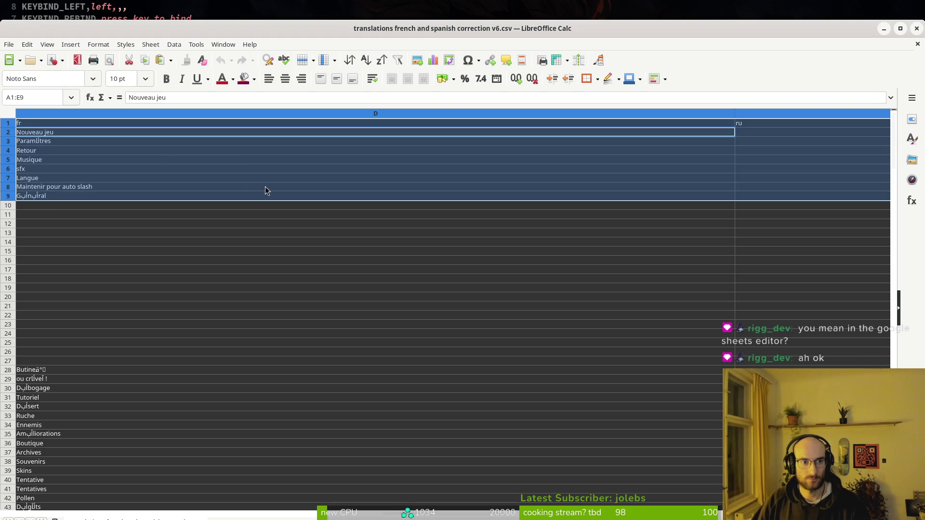
{"action": "left_click", "coordinate": [50, 178]}
{"action": "key", "text": "ctrl+a"}
{"action": "key", "text": "ctrl+a"}
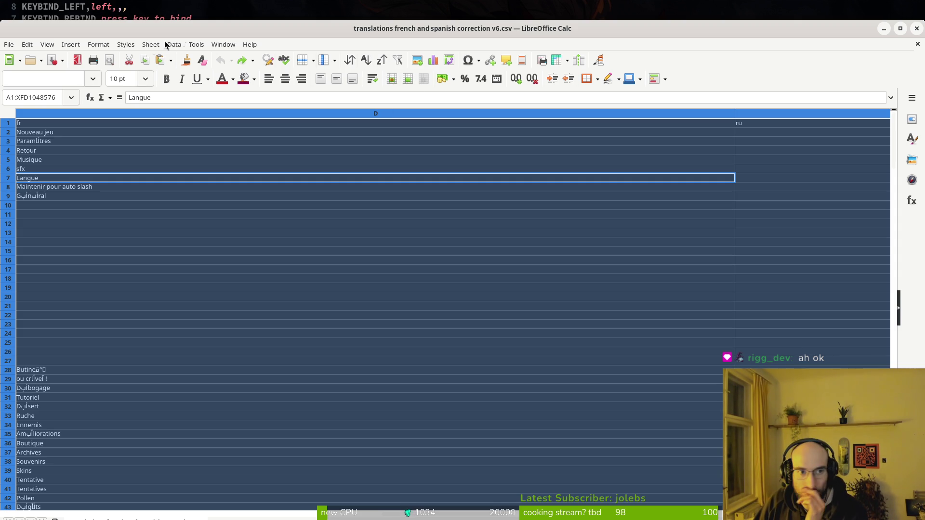
{"action": "left_click", "coordinate": [101, 45]}
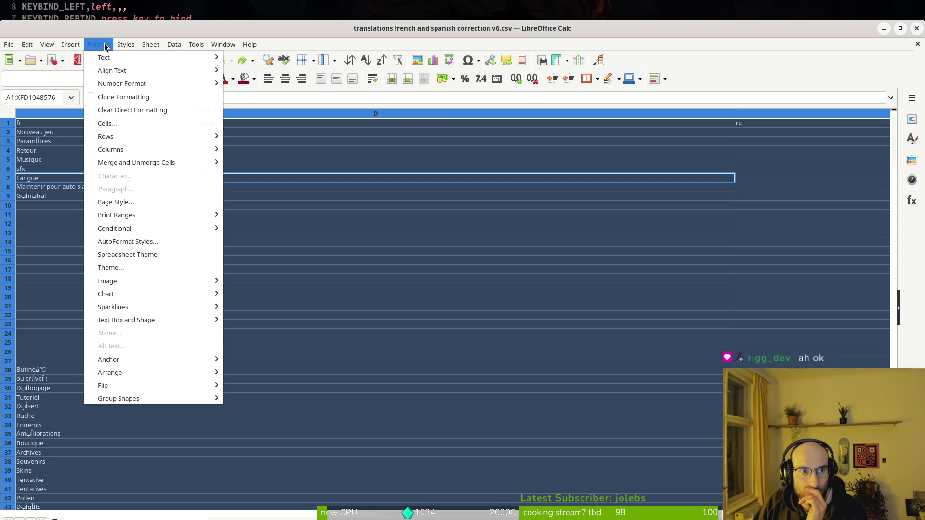
{"action": "left_click", "coordinate": [135, 126]}
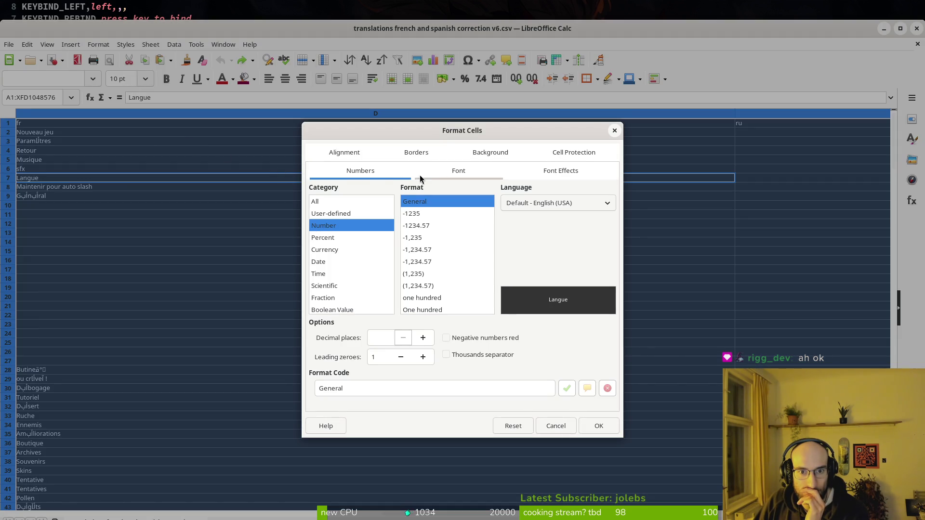
{"action": "left_click", "coordinate": [420, 173]}
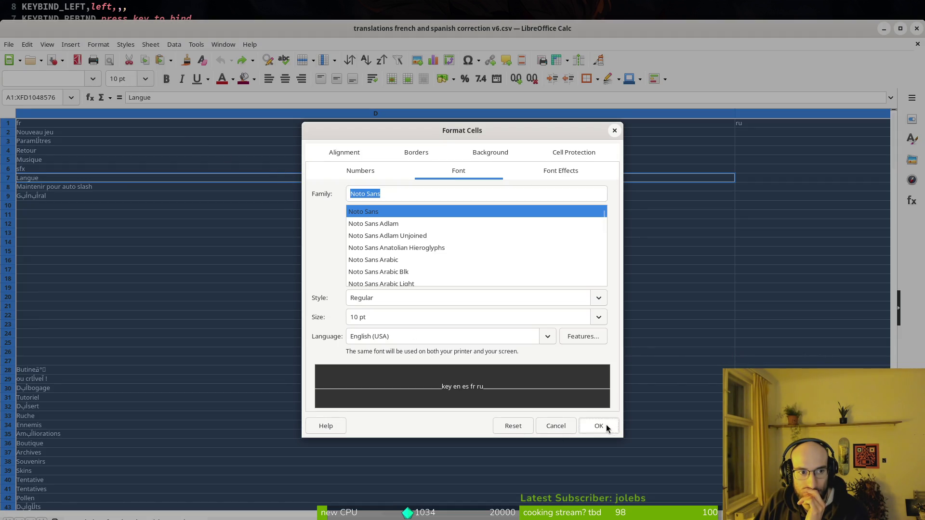
{"action": "left_click", "coordinate": [603, 425]}
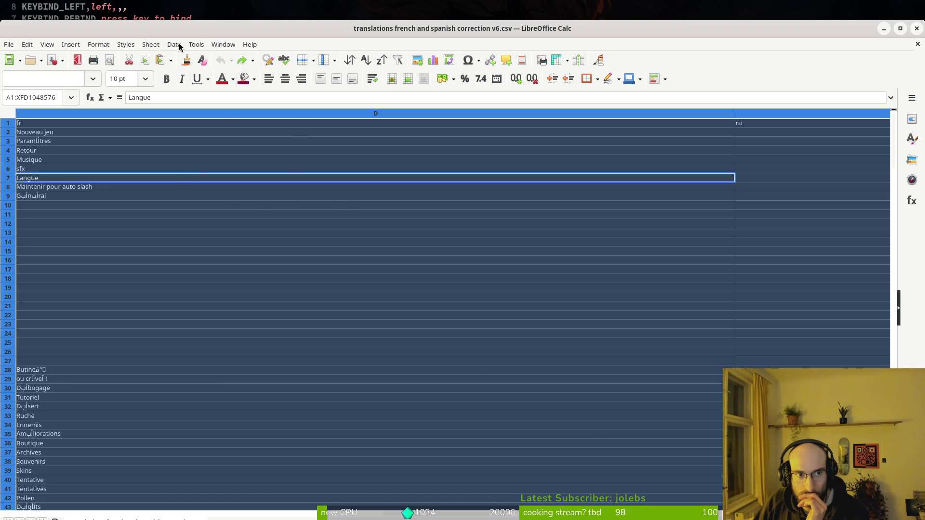
{"action": "left_click", "coordinate": [98, 46]}
{"action": "left_click", "coordinate": [413, 231]}
{"action": "key", "text": "ctrl+1"}
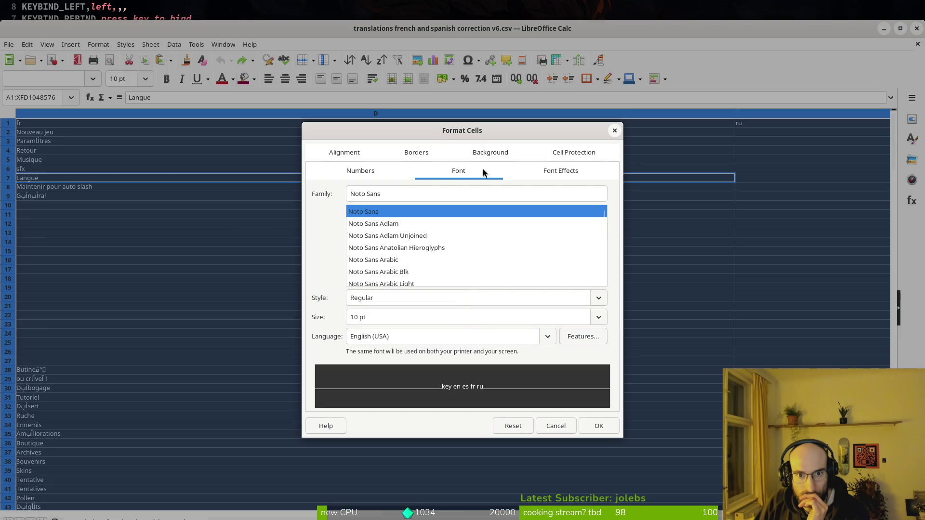
{"action": "left_click", "coordinate": [547, 337]}
{"action": "left_click", "coordinate": [547, 340]}
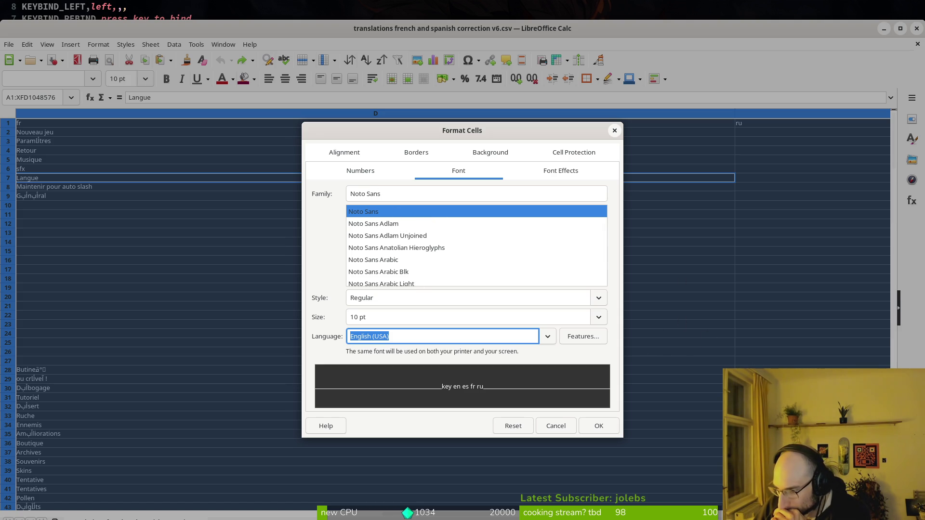
{"action": "scroll", "coordinate": [422, 254], "scroll_direction": "up", "scroll_amount": 1}
{"action": "scroll", "coordinate": [416, 251], "scroll_direction": "up", "scroll_amount": 5}
{"action": "left_click", "coordinate": [399, 197]}
{"action": "type", "text": "liber"}
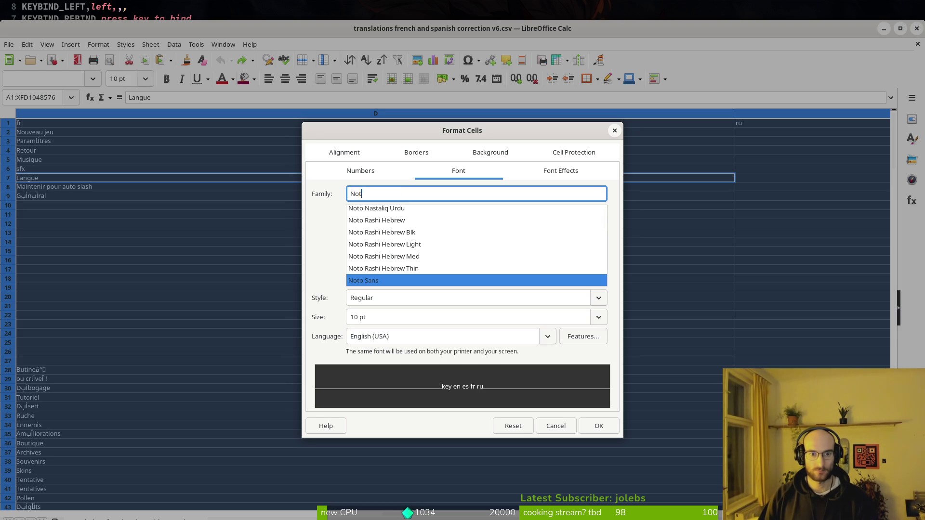
{"action": "key", "text": "Return"}
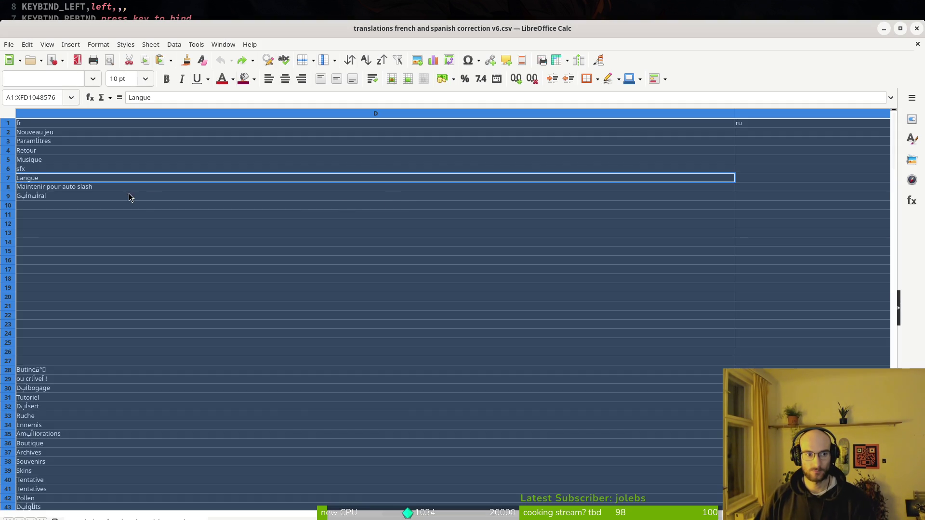
{"action": "left_click", "coordinate": [59, 195]}
{"action": "key", "text": "ctrl+s"}
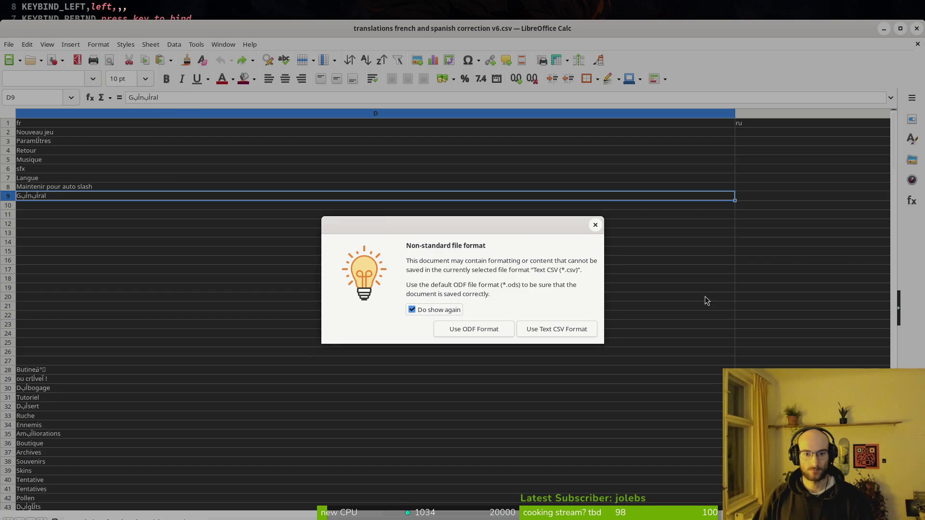
{"action": "key", "text": "Return"}
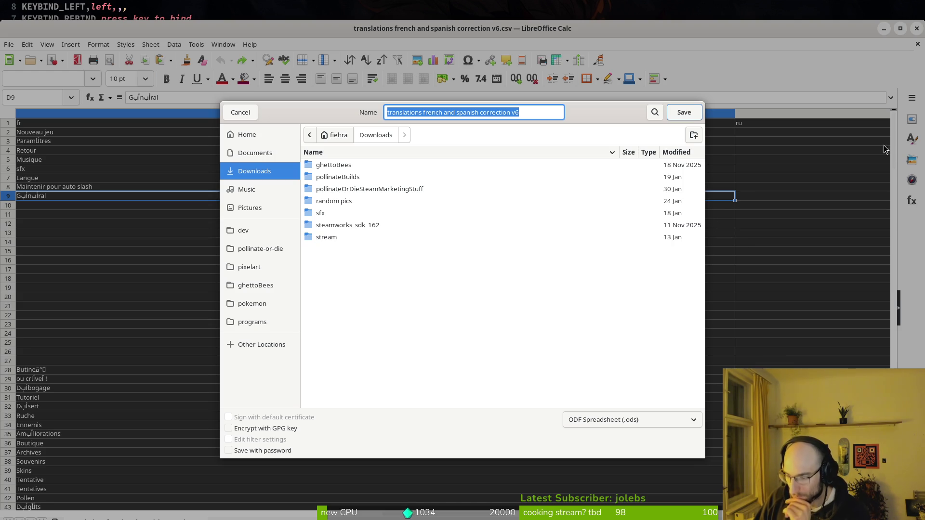
{"action": "left_click", "coordinate": [236, 114]}
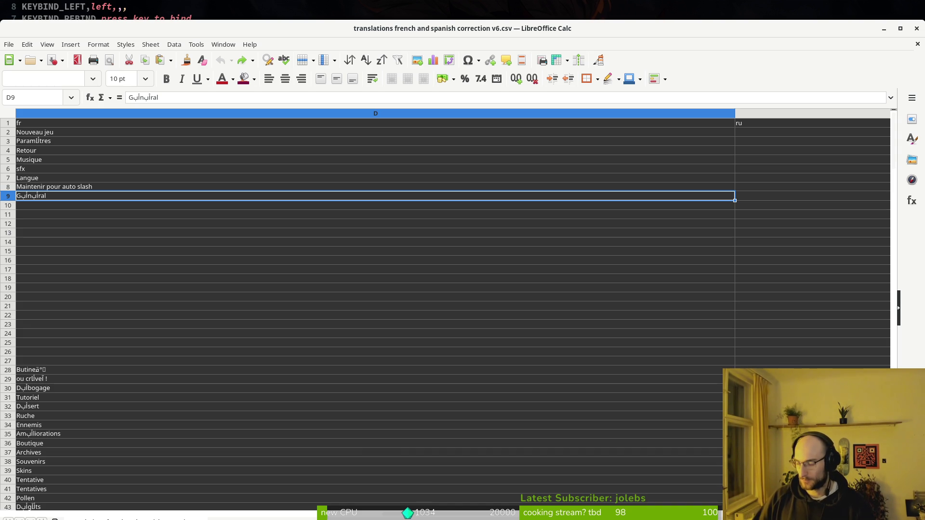
{"action": "key", "text": "alt+Tab"}
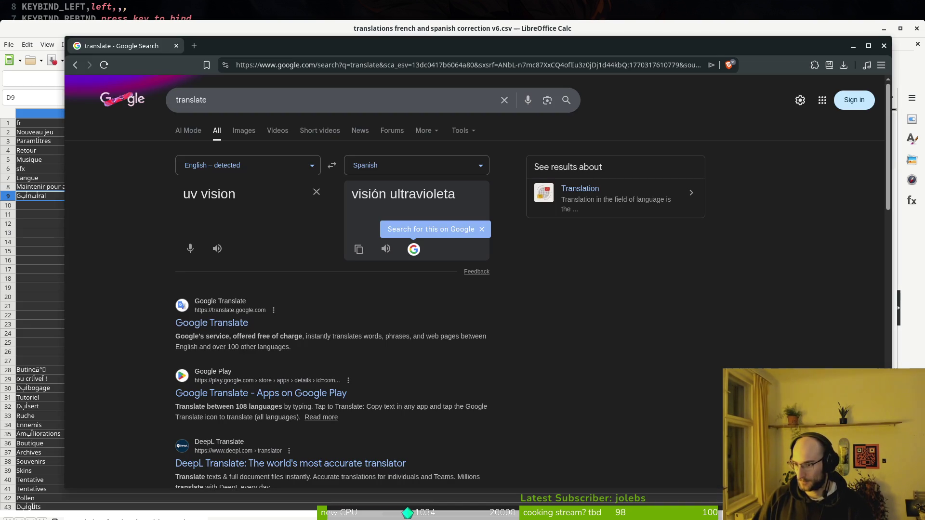
{"action": "left_click_drag", "start_coordinate": [449, 195], "coordinate": [337, 199]}
{"action": "key", "text": "ctrl+c"}
{"action": "left_click", "coordinate": [31, 258]}
{"action": "key", "text": "ctrl+v"}
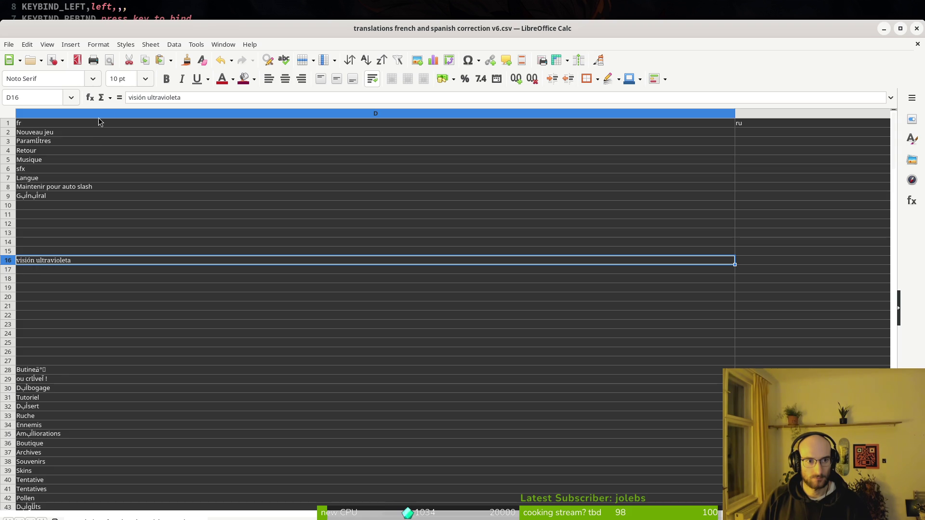
{"action": "key", "text": "ctrl+z"}
{"action": "left_click", "coordinate": [48, 197]}
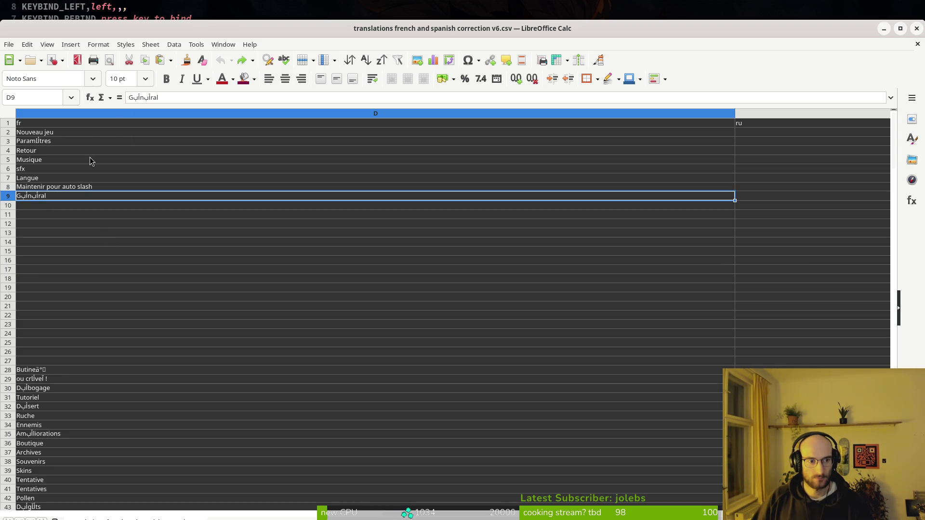
{"action": "left_click", "coordinate": [164, 97]}
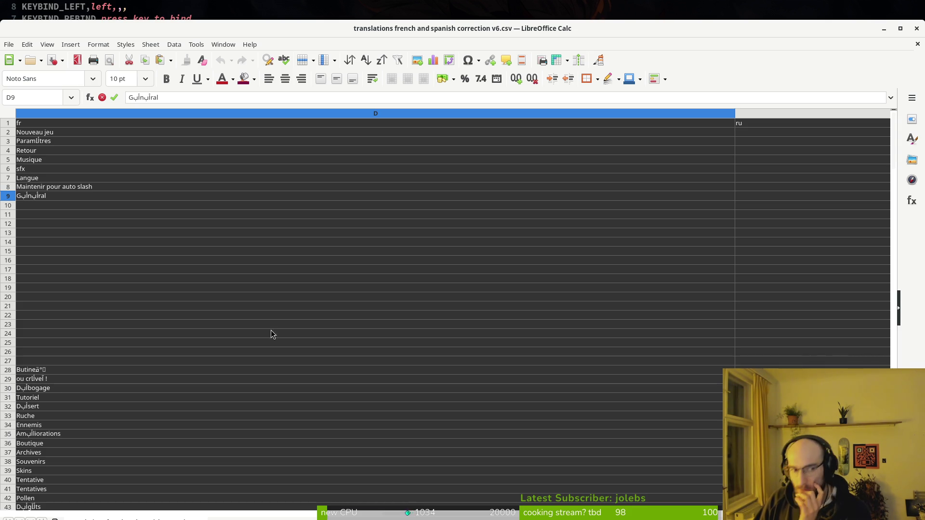
{"action": "key", "text": "Up"}
{"action": "key", "text": "Up"}
{"action": "left_click", "coordinate": [97, 197]}
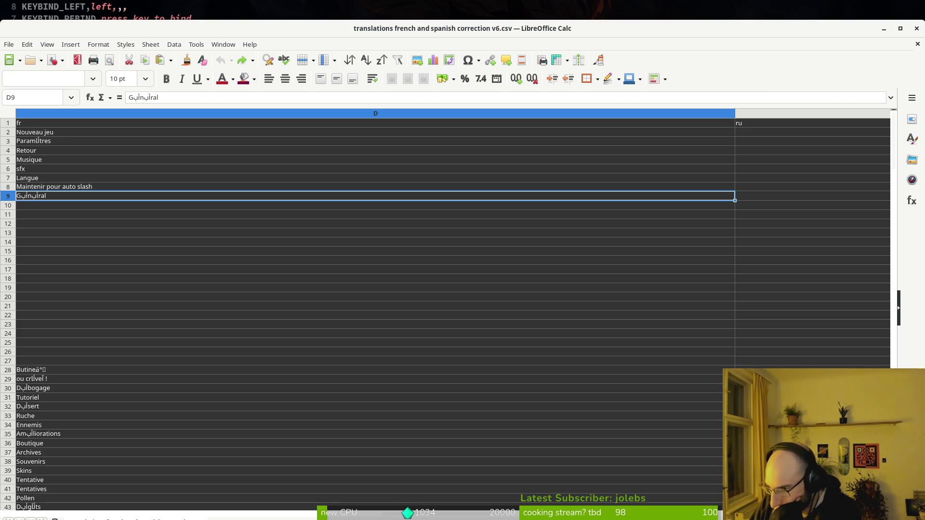
{"action": "left_click", "coordinate": [109, 45]}
{"action": "left_click", "coordinate": [109, 45]}
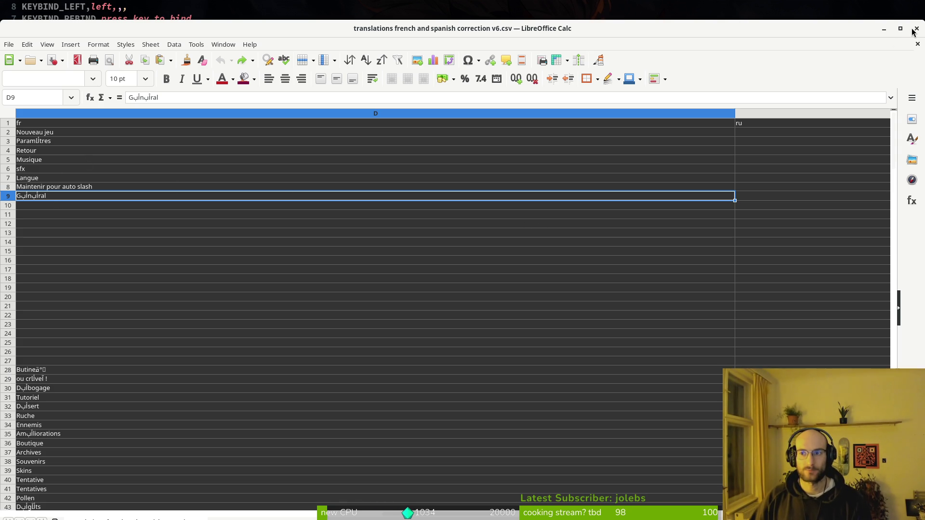
- Close the current spreadsheet without saving changes
{"action": "left_click", "coordinate": [9, 45]}
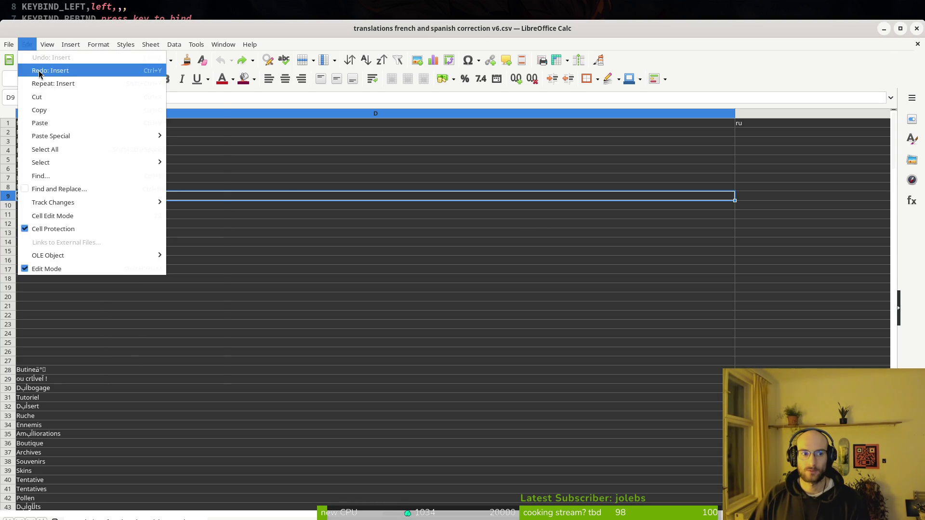
{"action": "left_click", "coordinate": [98, 44]}
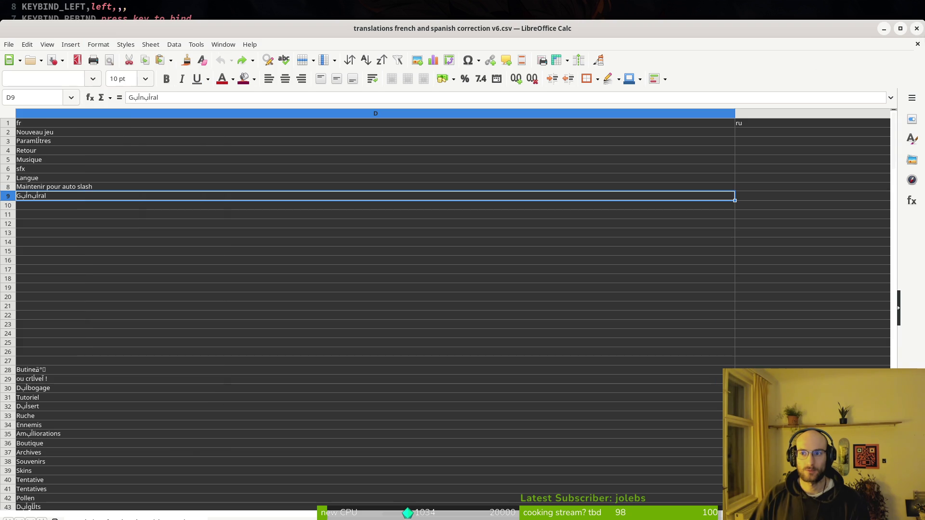
{"action": "left_click", "coordinate": [917, 29]}
{"action": "left_click", "coordinate": [394, 312]}
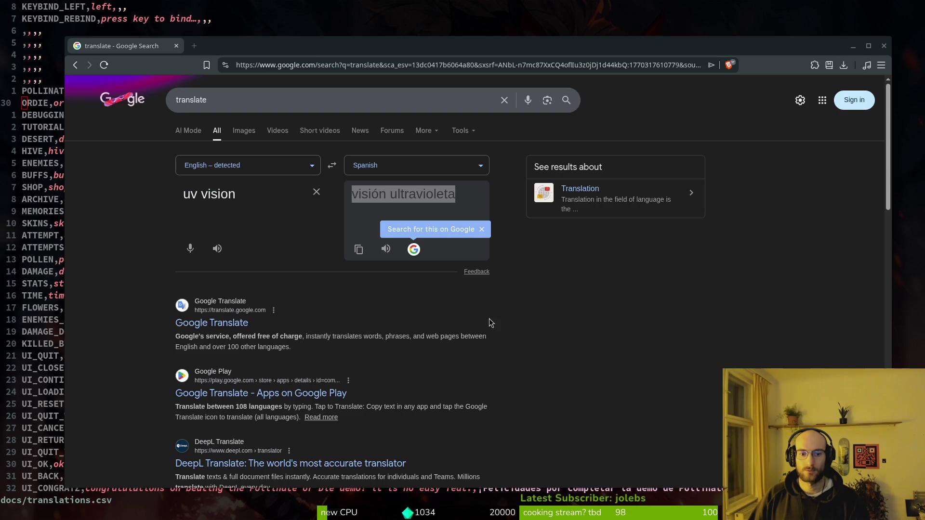
- Reopen translations.csv from the docs folder, importing it with the Unicode (UTF-8) character set
{"action": "key", "text": "super"}
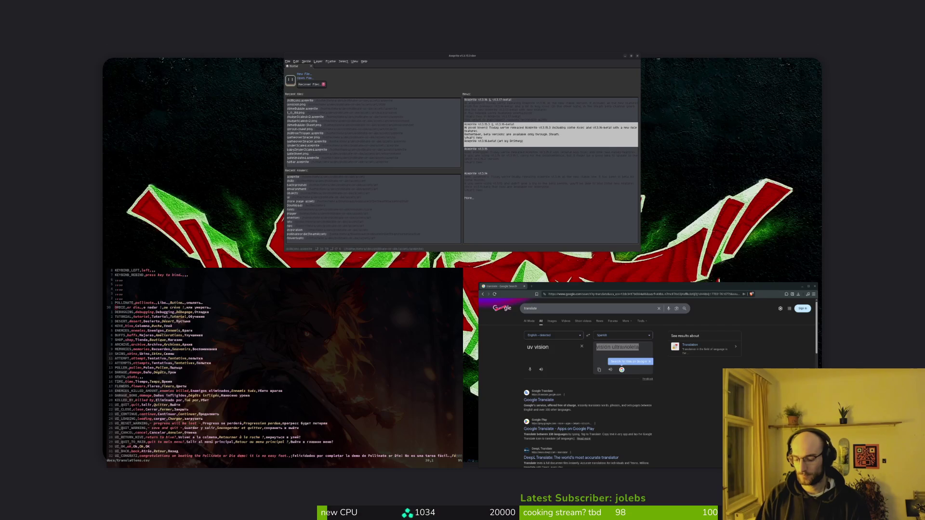
{"action": "key", "text": "super"}
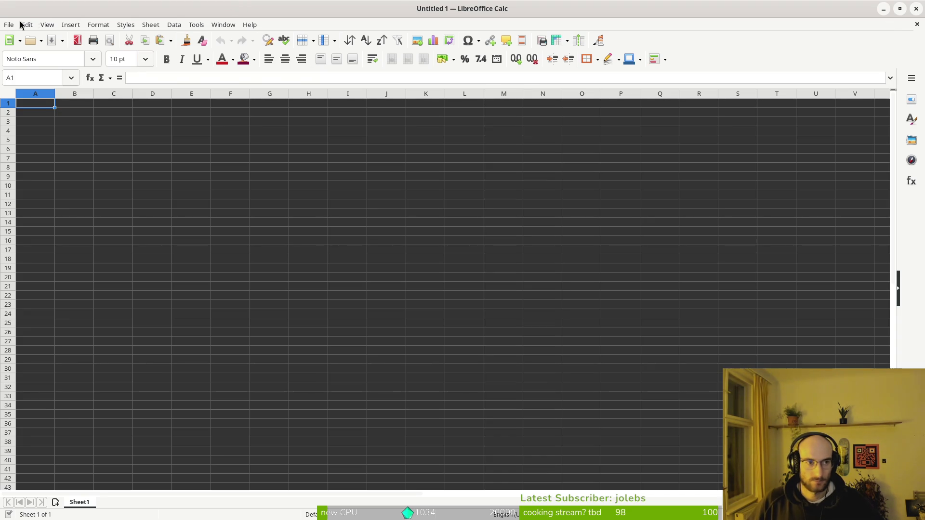
{"action": "left_click", "coordinate": [20, 25]}
{"action": "left_click", "coordinate": [28, 49]}
{"action": "left_click", "coordinate": [361, 193]}
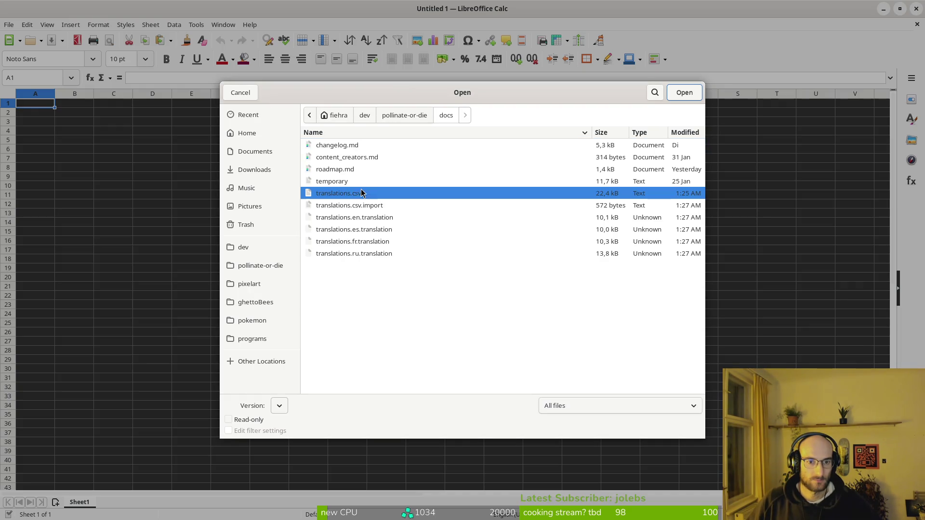
{"action": "left_click", "coordinate": [692, 94]}
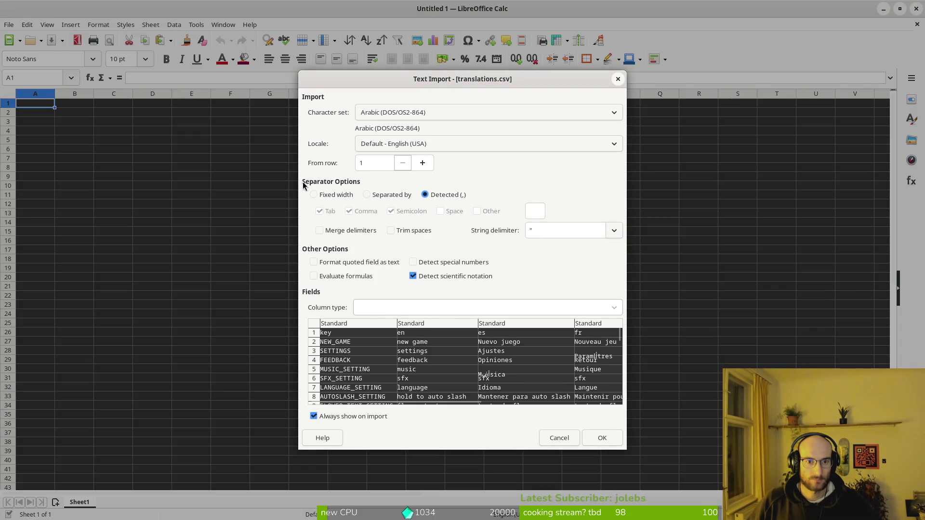
{"action": "left_click", "coordinate": [385, 114]}
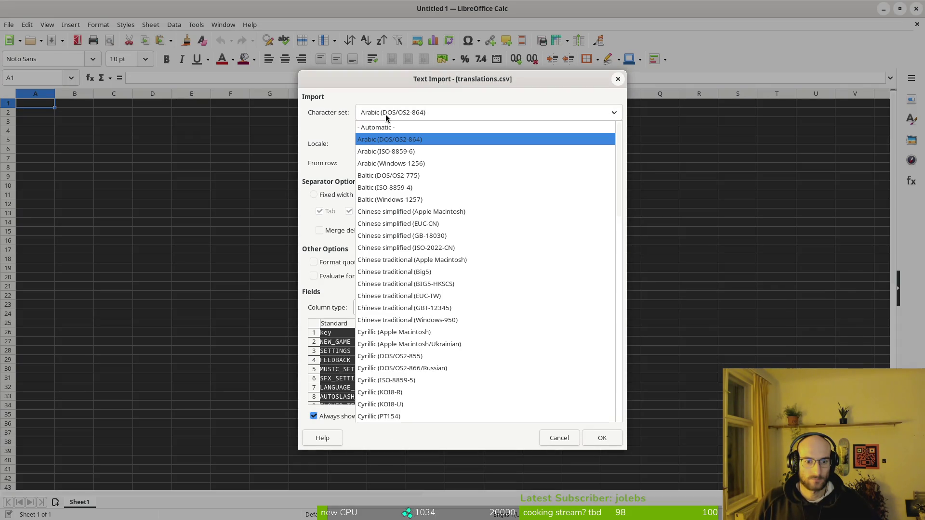
{"action": "key", "text": "u"}
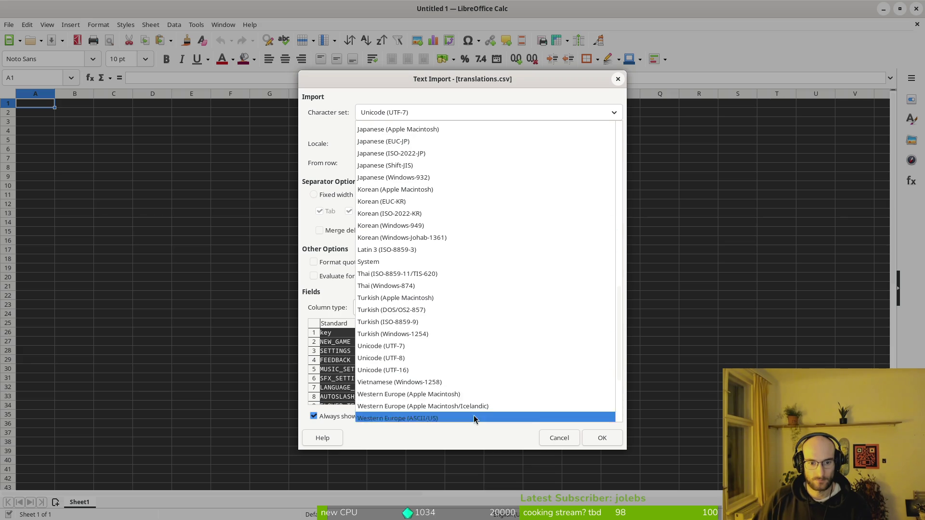
{"action": "left_click", "coordinate": [419, 363]}
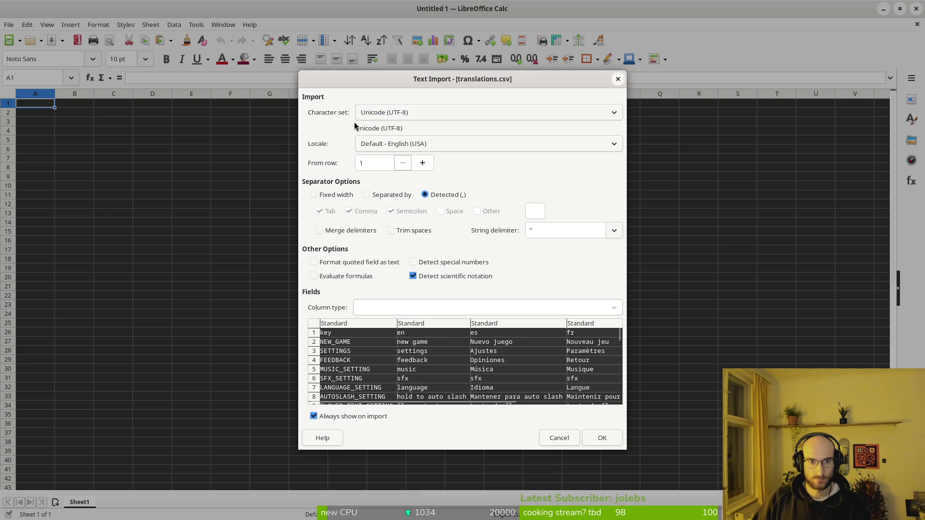
{"action": "left_click", "coordinate": [593, 439]}
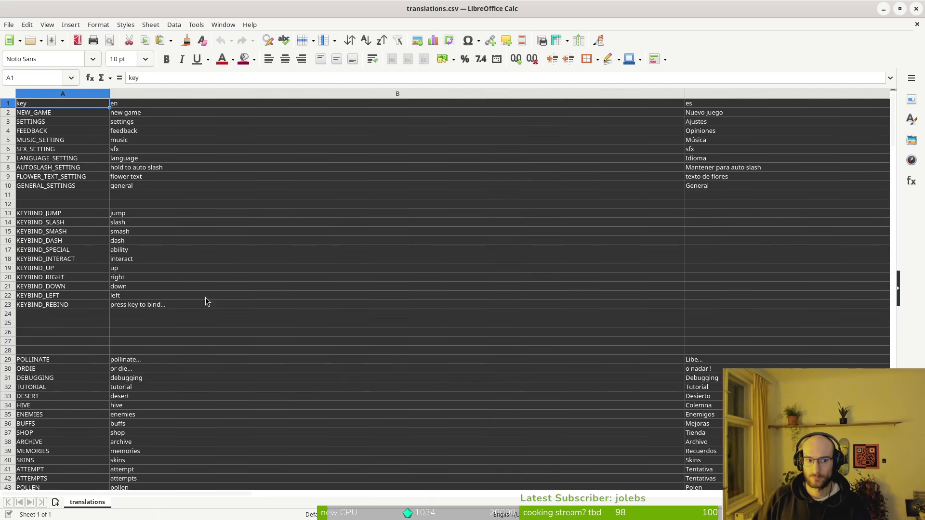
- Look up the Spanish for 'uv vision' in the browser, then bring the Spanish column for rows 183–184 into view
{"action": "scroll", "coordinate": [741, 346], "scroll_direction": "down", "scroll_amount": 4}
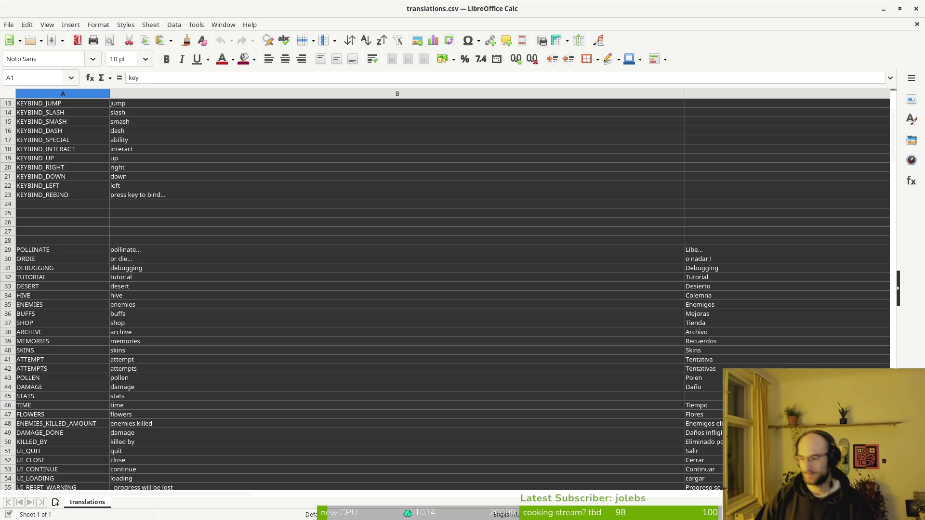
{"action": "key", "text": "alt+Tab"}
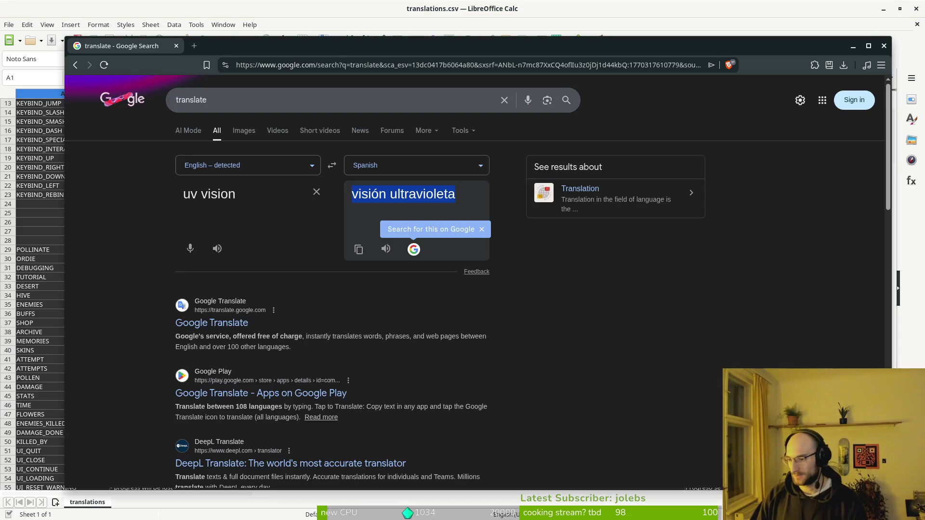
{"action": "key", "text": "alt+Tab"}
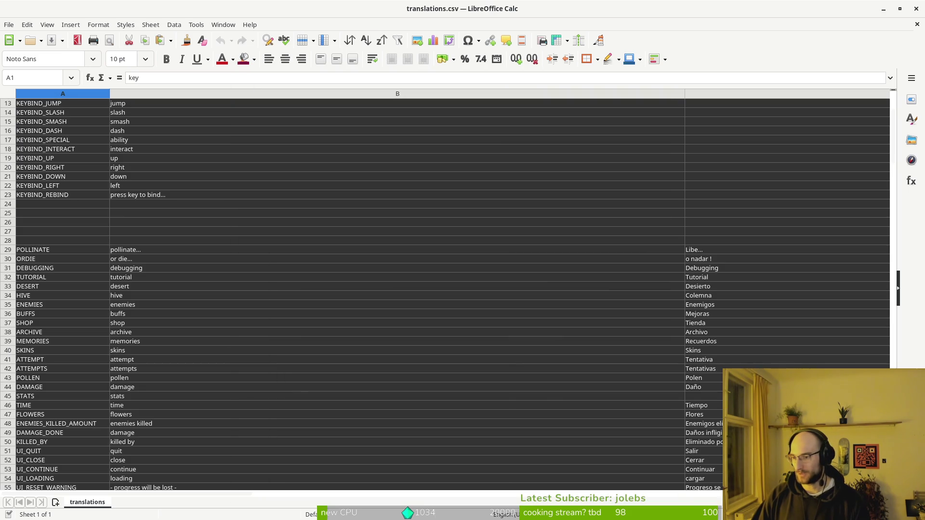
{"action": "key", "text": "alt+Tab"}
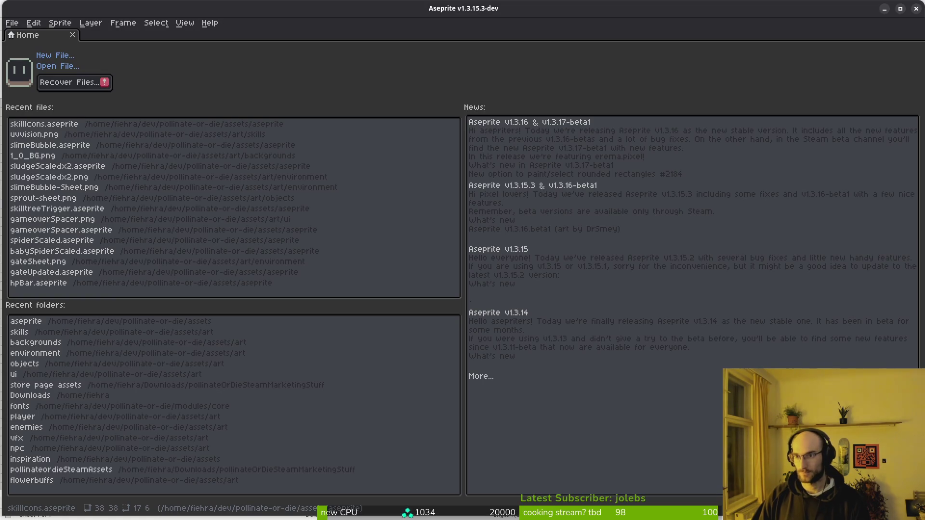
{"action": "key", "text": "alt+Tab"}
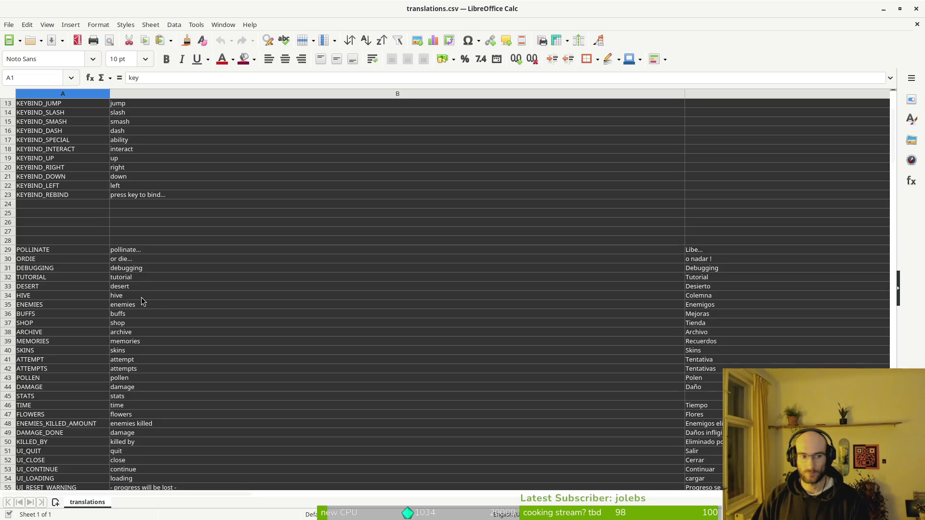
{"action": "scroll", "coordinate": [160, 259], "scroll_direction": "down", "scroll_amount": 10}
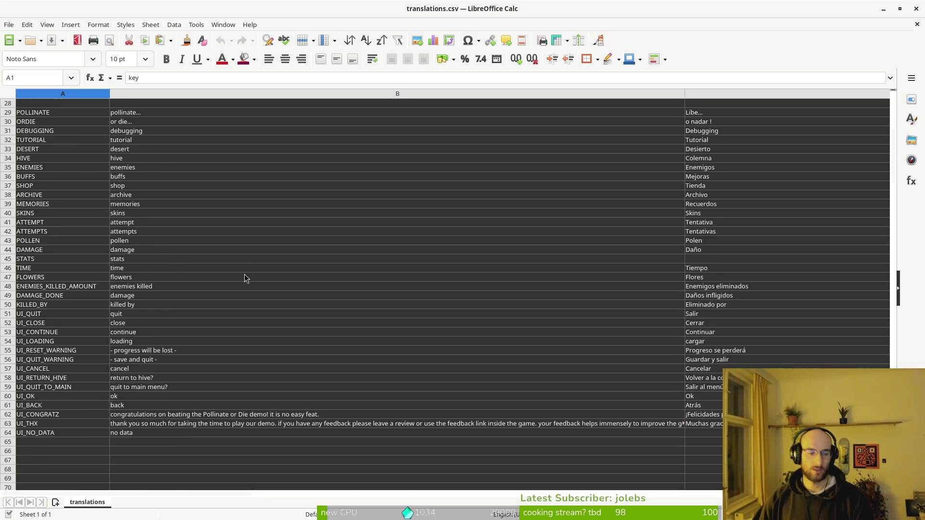
{"action": "scroll", "coordinate": [606, 295], "scroll_direction": "down", "scroll_amount": 4}
{"action": "scroll", "coordinate": [338, 280], "scroll_direction": "up", "scroll_amount": 6}
{"action": "scroll", "coordinate": [95, 264], "scroll_direction": "down", "scroll_amount": 15}
{"action": "scroll", "coordinate": [190, 260], "scroll_direction": "down", "scroll_amount": 20}
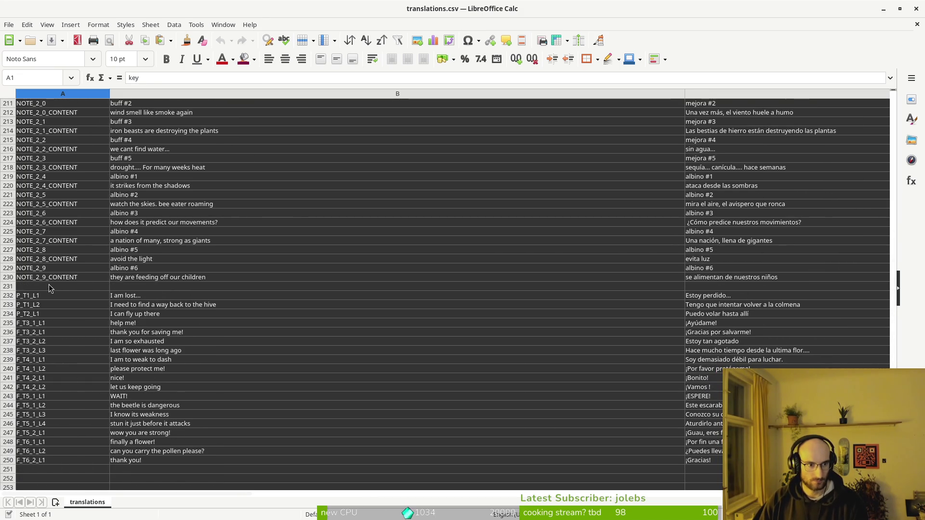
{"action": "scroll", "coordinate": [101, 272], "scroll_direction": "up", "scroll_amount": 14}
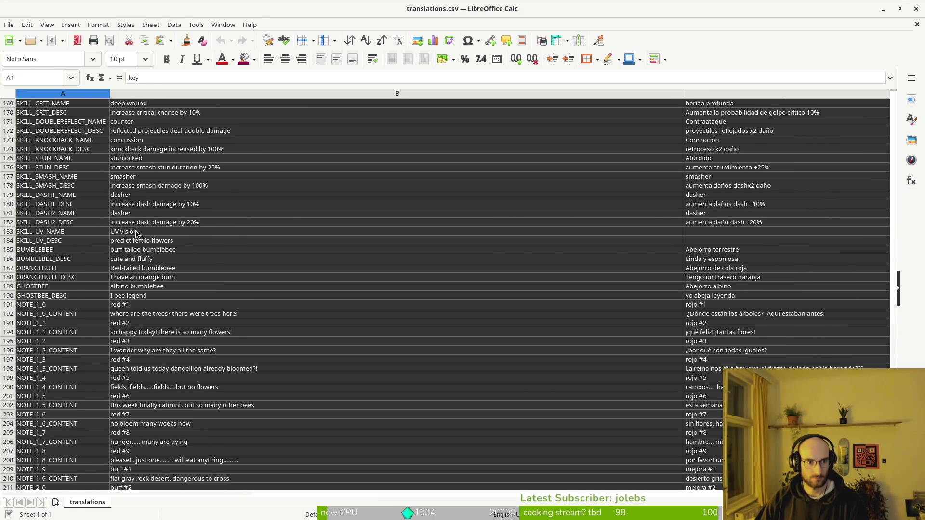
{"action": "left_click", "coordinate": [736, 223]}
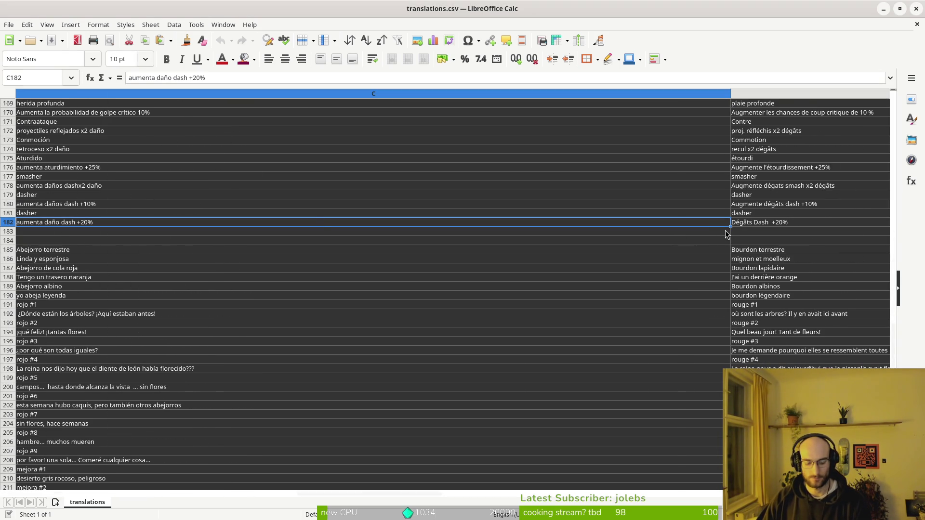
- Paste 'visión ultravioleta' into C183 and make column C narrower
{"action": "key", "text": "ctrl+shift+v"}
{"action": "key", "text": "Escape"}
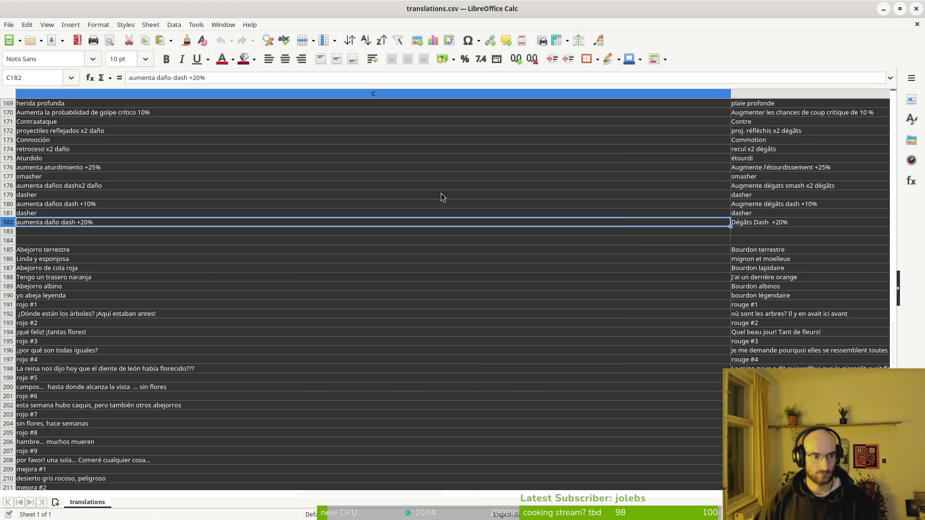
{"action": "scroll", "coordinate": [193, 243], "scroll_direction": "left", "scroll_amount": 5}
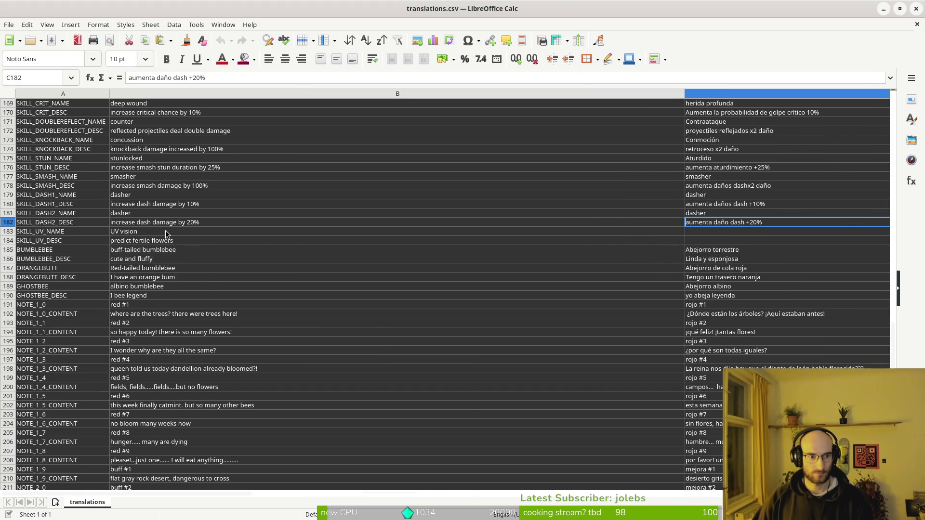
{"action": "left_click", "coordinate": [723, 231]}
{"action": "type", "text": "visión ultravioleta"}
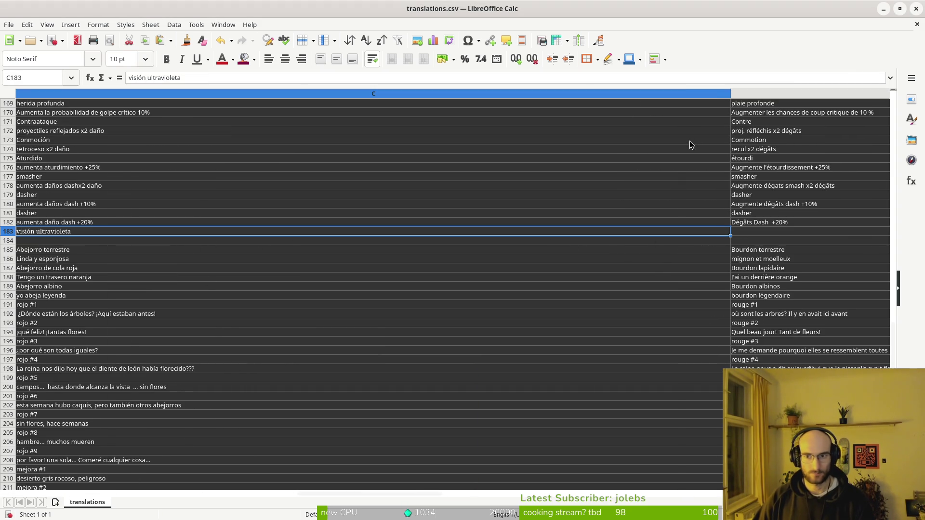
{"action": "left_click_drag", "start_coordinate": [731, 93], "coordinate": [288, 130]}
{"action": "left_click", "coordinate": [64, 244]}
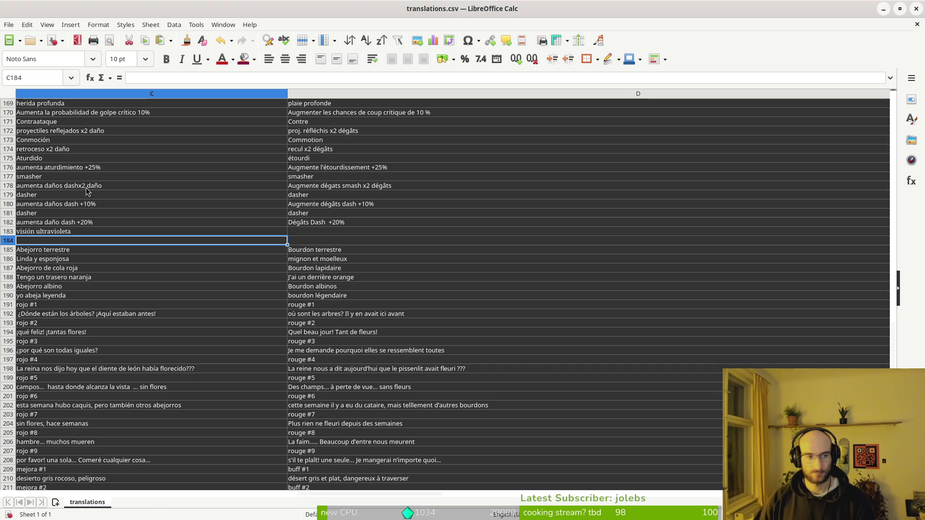
{"action": "key", "text": "Up"}
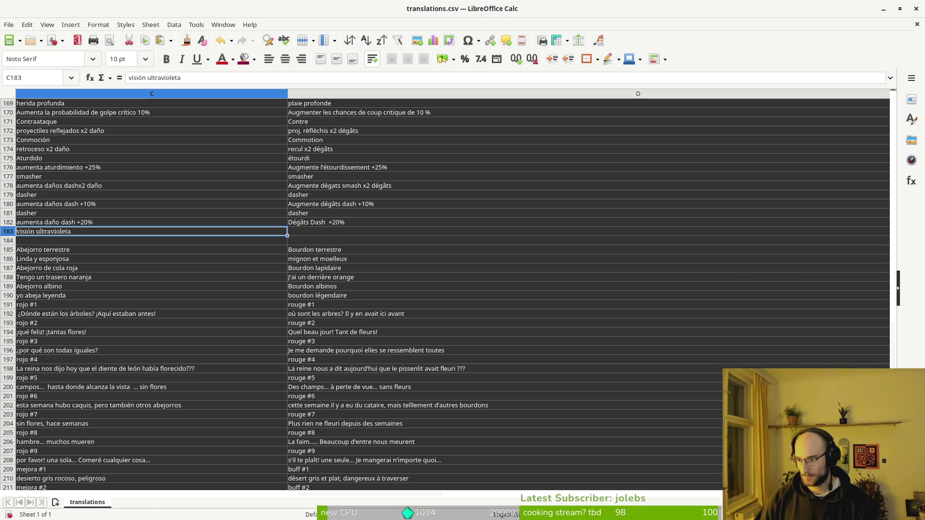
- Paste 'predecir flores en flor' into the Spanish description cell C184
{"action": "left_click", "coordinate": [53, 241]}
{"action": "type", "text": "predecir flores fértiles"}
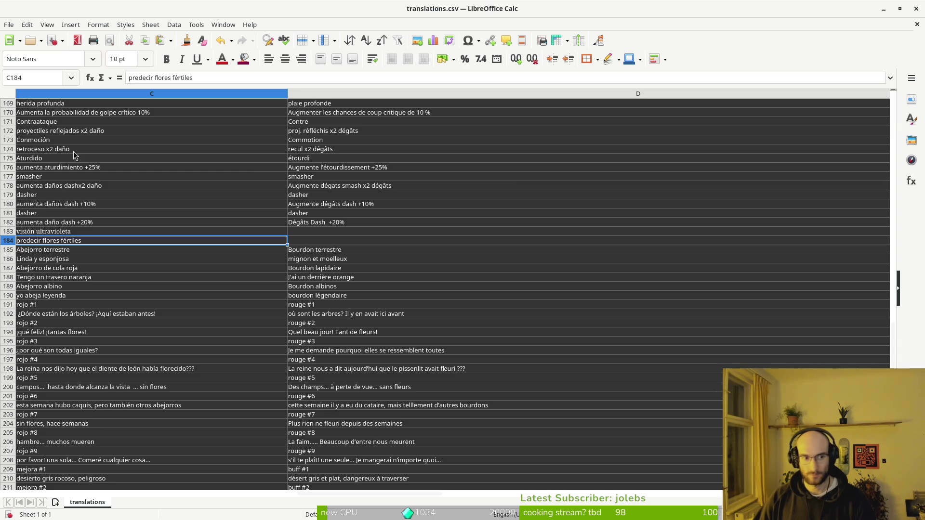
{"action": "left_click", "coordinate": [70, 242]}
{"action": "type", "text": "predecir flores en flor"}
- Attempt to save the sheet, then cancel the Save As dialog
{"action": "key", "text": "ctrl+s"}
{"action": "left_click", "coordinate": [476, 309]}
{"action": "key", "text": "Escape"}
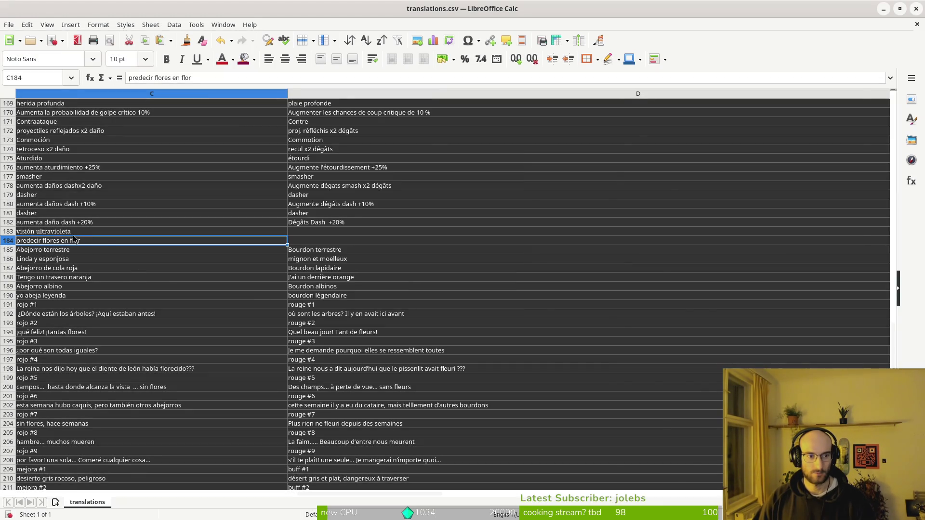
{"action": "scroll", "coordinate": [112, 238], "scroll_direction": "left", "scroll_amount": 1}
{"action": "left_click", "coordinate": [67, 243]}
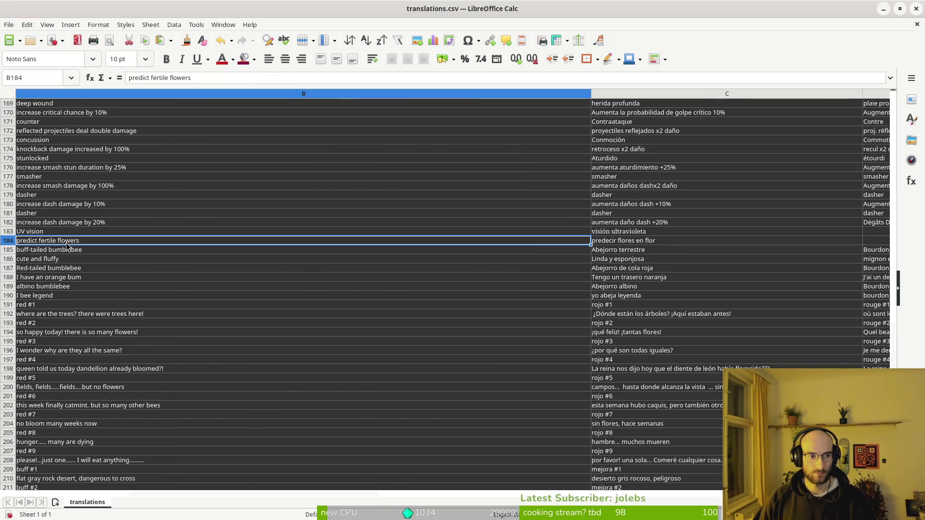
- Change the English description in B184 to 'predict bloom chance' and copy it
{"action": "type", "text": "predict blooming flower"}
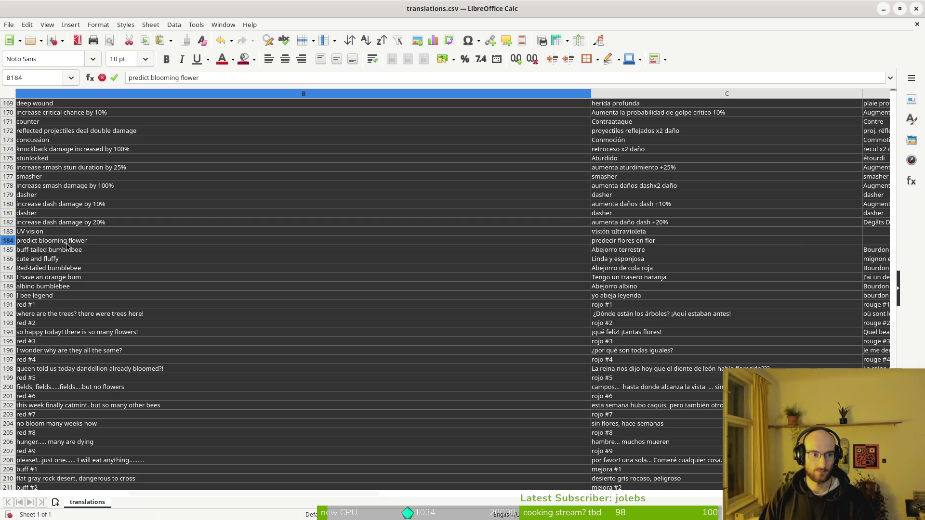
{"action": "key", "text": "BackSpace"}
{"action": "key", "text": "BackSpace"}
{"action": "key", "text": "BackSpace"}
{"action": "type", "text": "hance"}
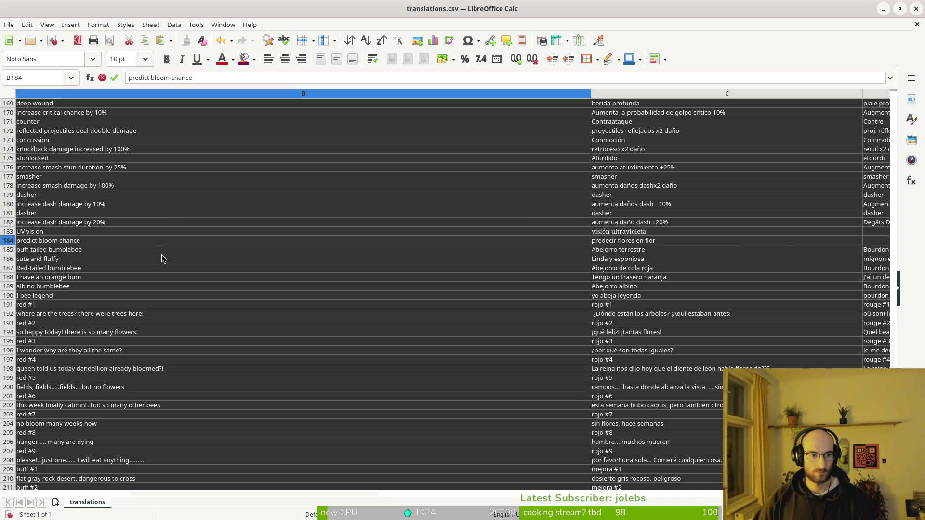
{"action": "left_click", "coordinate": [96, 251]}
{"action": "left_click", "coordinate": [94, 240]}
{"action": "key", "text": "ctrl+c"}
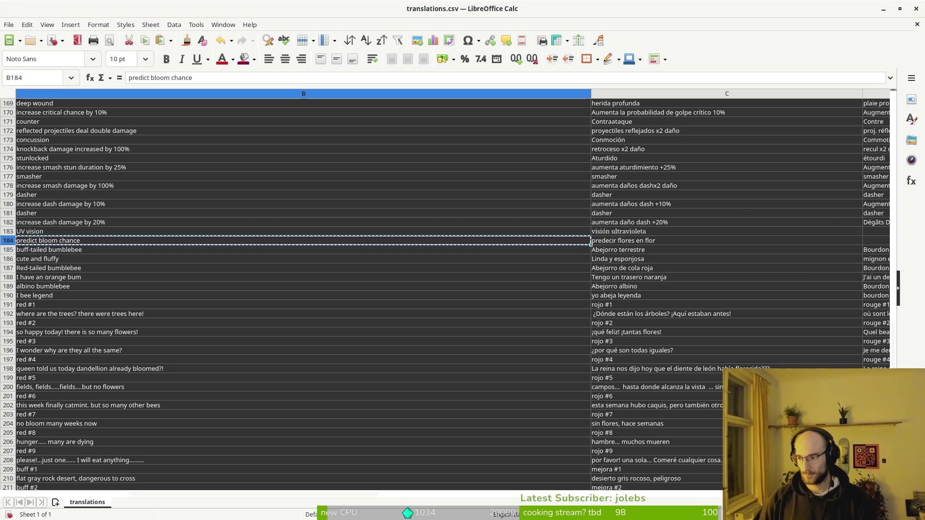
- Paste 'predecir la probabilidad de floración' into C184 and 'prédire les chances de floraison' into D184, cancelling Save As
{"action": "left_click", "coordinate": [603, 241]}
{"action": "key", "text": "ctrl+v"}
{"action": "key", "text": "ctrl+s"}
{"action": "key", "text": "shift+Tab"}
{"action": "key", "text": "Return"}
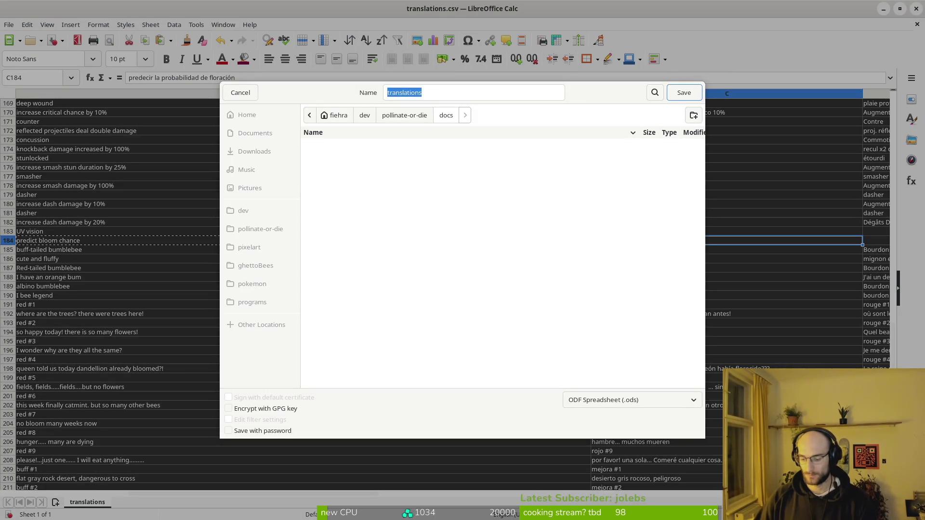
{"action": "left_click", "coordinate": [243, 92]}
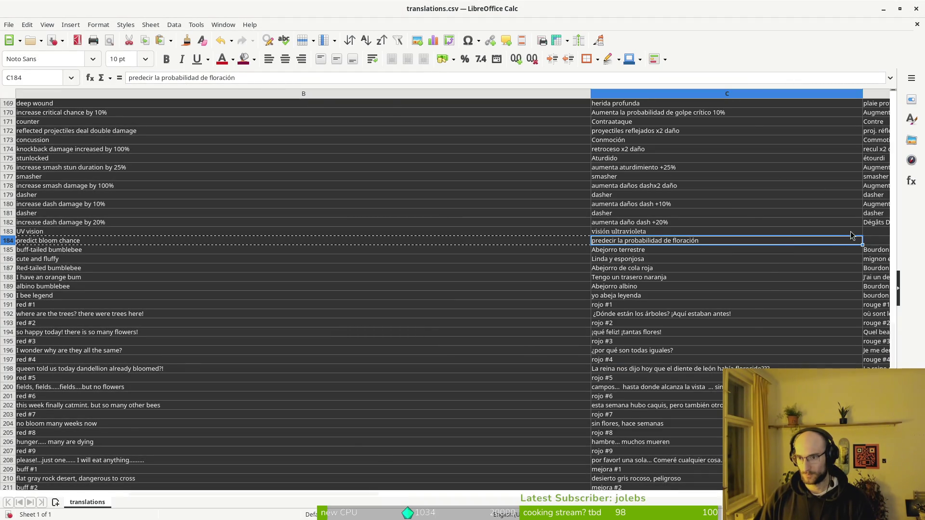
{"action": "left_click", "coordinate": [873, 243]}
{"action": "key", "text": "ctrl+v"}
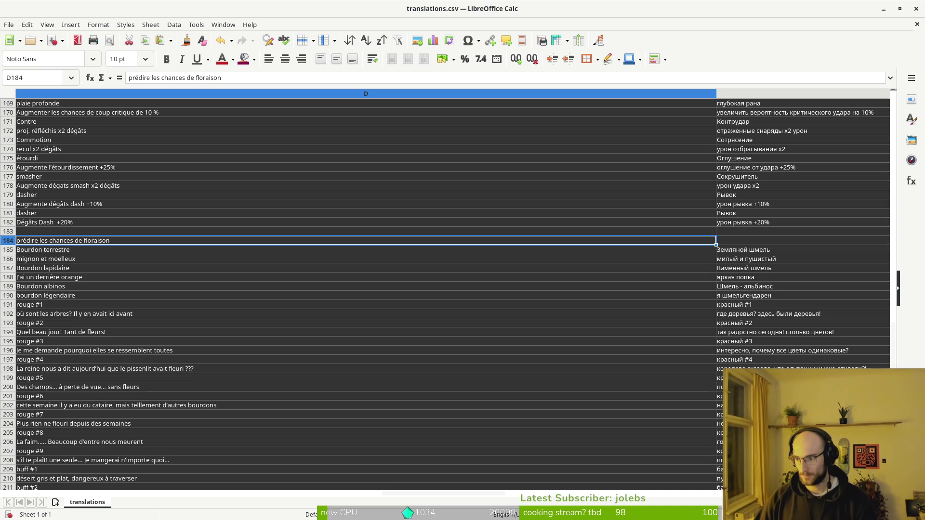
- Paste the Russian 'ультрафиолетовое зрение' into E183 and dismiss the save prompt
{"action": "left_click", "coordinate": [50, 232]}
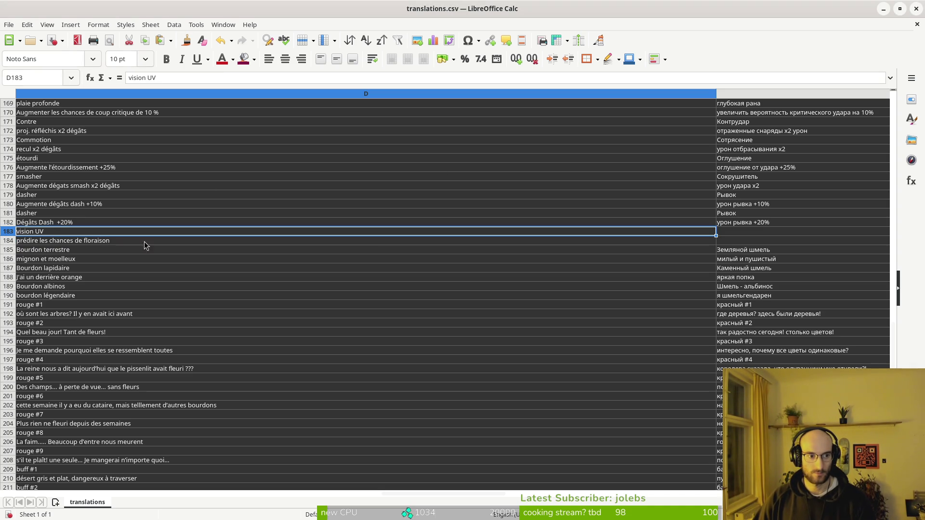
{"action": "left_click", "coordinate": [738, 232]}
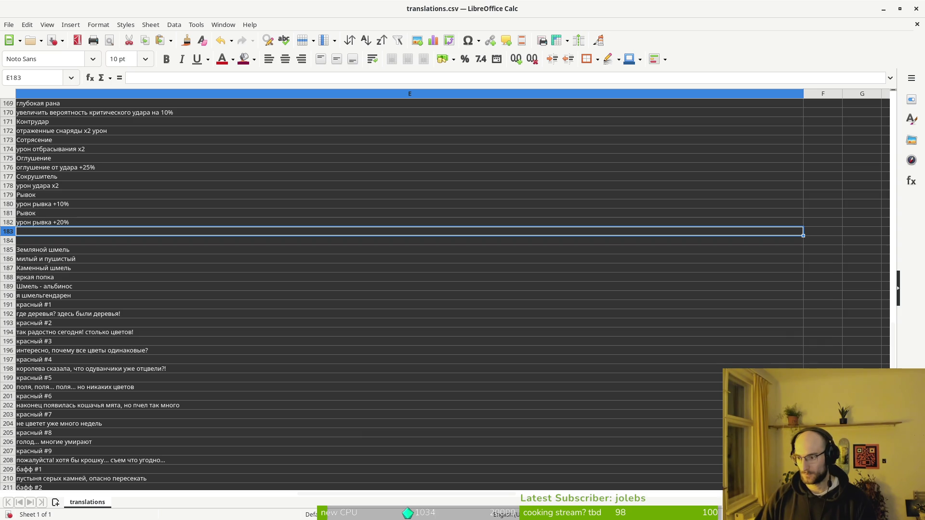
{"action": "key", "text": "ctrl+v"}
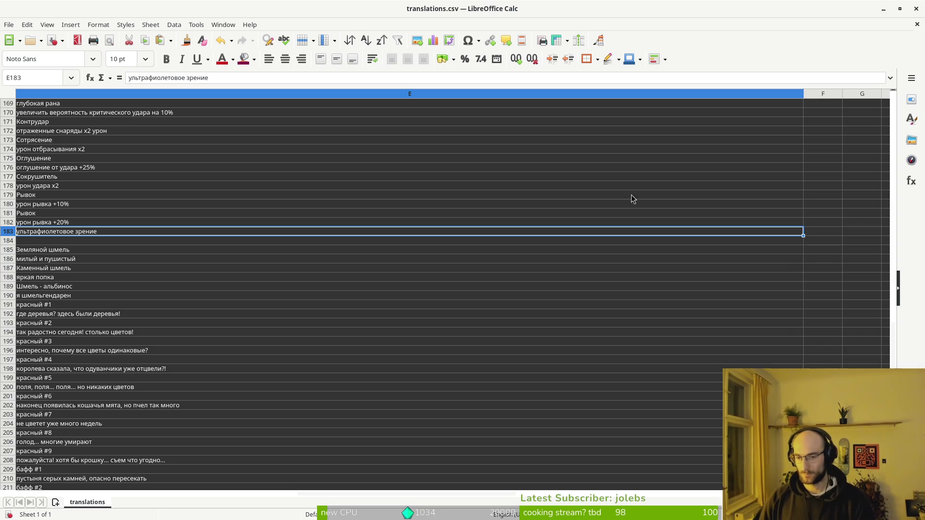
{"action": "scroll", "coordinate": [84, 221], "scroll_direction": "up", "scroll_amount": 9}
{"action": "scroll", "coordinate": [167, 331], "scroll_direction": "down", "scroll_amount": 7}
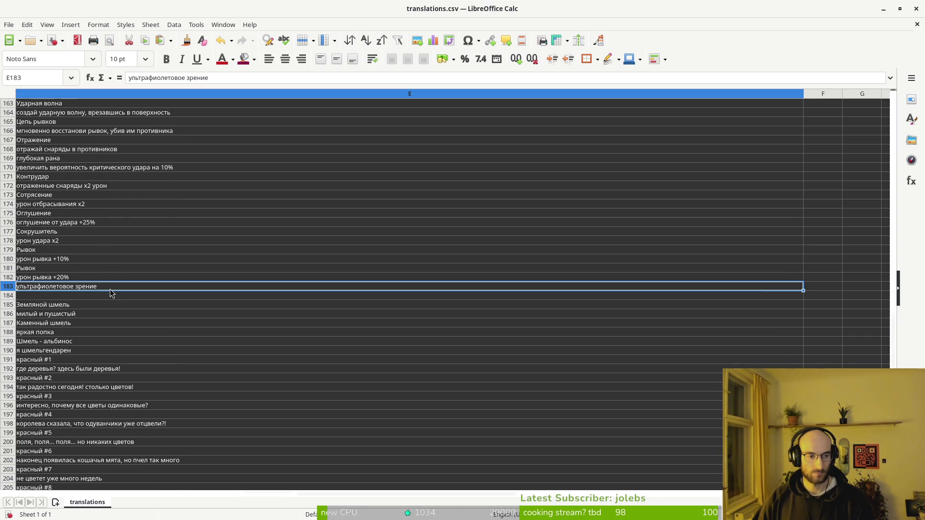
{"action": "key", "text": "ctrl+v"}
{"action": "key", "text": "ctrl+w"}
{"action": "left_click", "coordinate": [384, 291]}
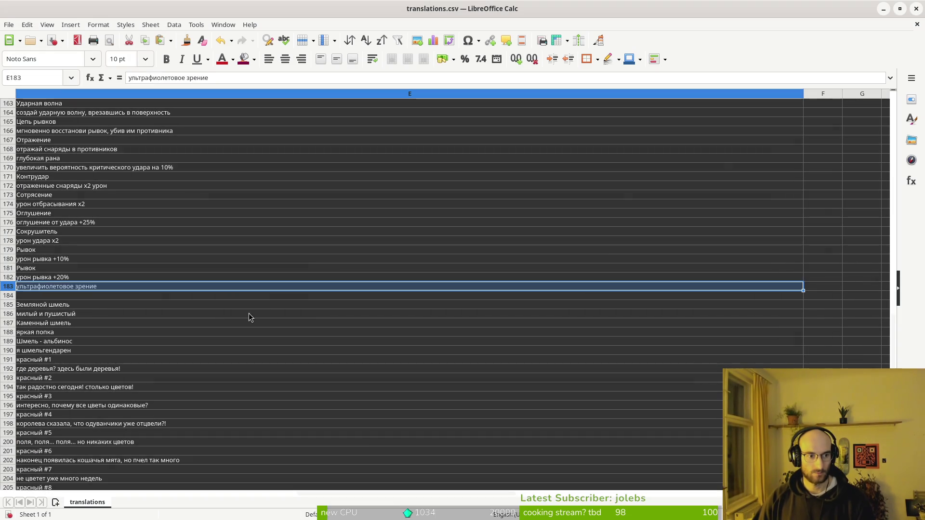
{"action": "scroll", "coordinate": [113, 295], "scroll_direction": "left", "scroll_amount": 3}
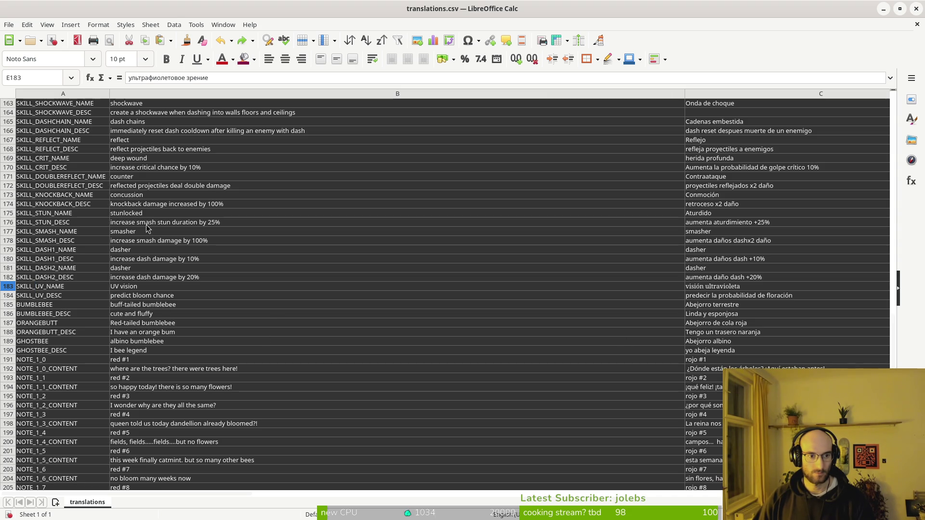
- Paste the Russian translation of 'predict bloom chance' into E184
{"action": "left_click", "coordinate": [147, 297]}
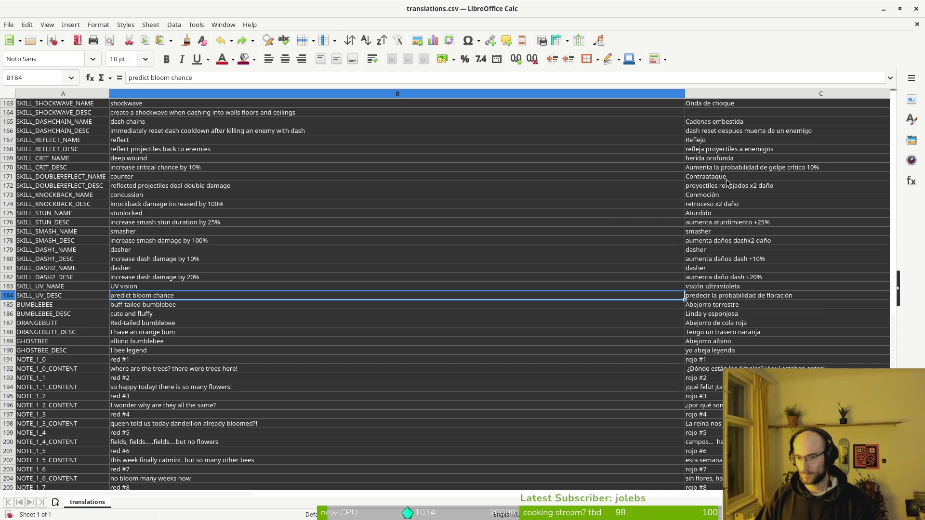
{"action": "scroll", "coordinate": [725, 298], "scroll_direction": "right", "scroll_amount": 3}
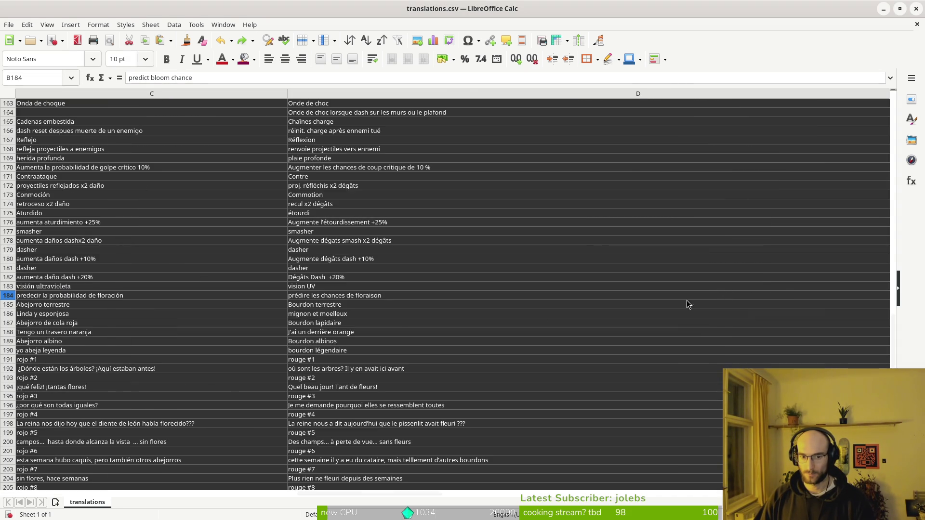
{"action": "left_click", "coordinate": [749, 296]}
{"action": "key", "text": "ctrl+v"}
- Set cell C183's font to Noto Sans
{"action": "key", "text": "Left"}
{"action": "key", "text": "Left"}
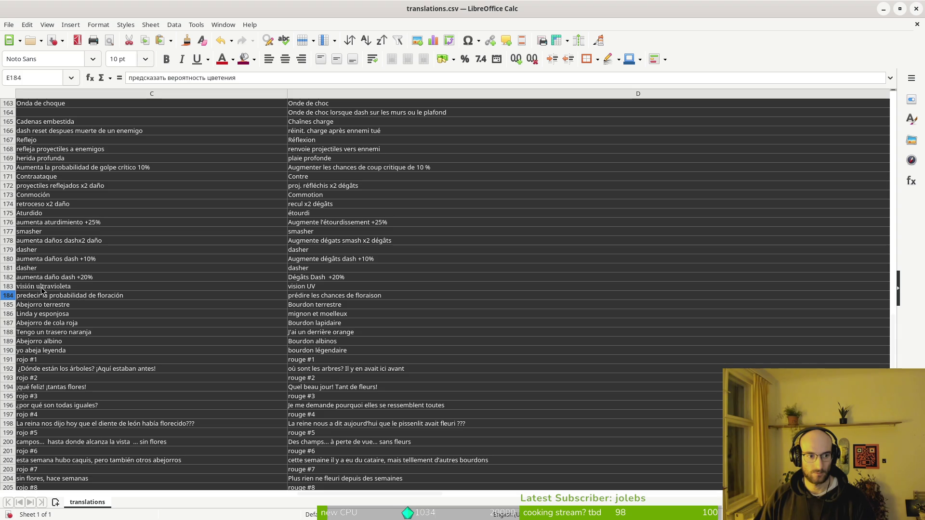
{"action": "key", "text": "Up"}
{"action": "left_click", "coordinate": [48, 59]}
{"action": "key", "text": "ctrl+a"}
{"action": "type", "text": "Noto Sans"}
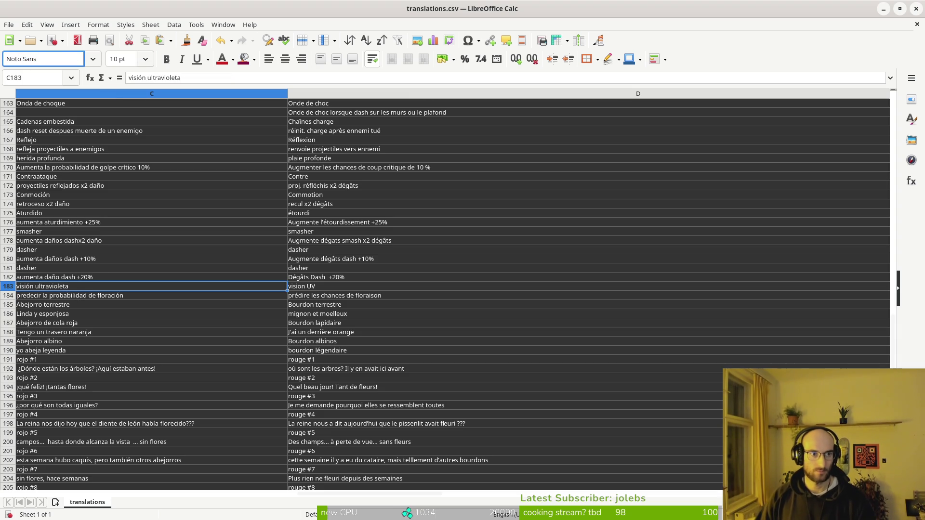
{"action": "key", "text": "Return"}
- Save translations.csv, keeping the Text CSV format
{"action": "left_click", "coordinate": [94, 258]}
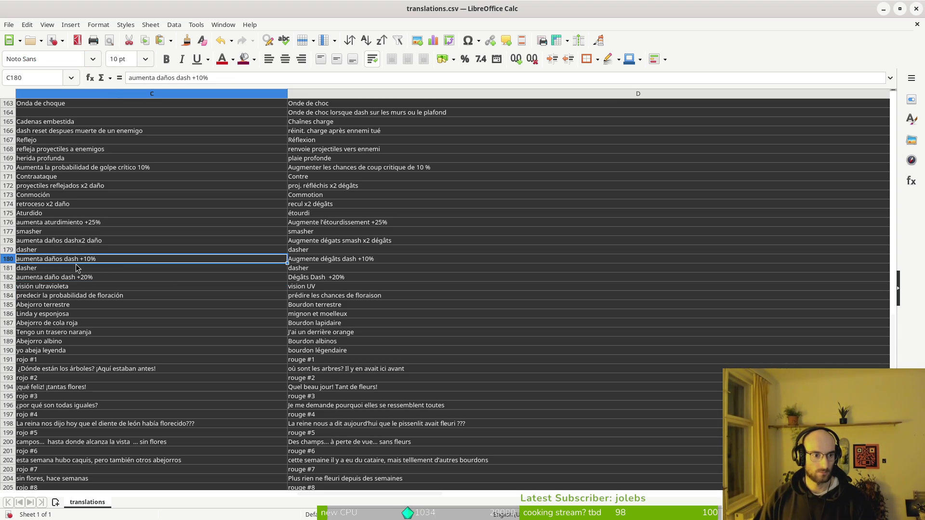
{"action": "key", "text": "ctrl+s"}
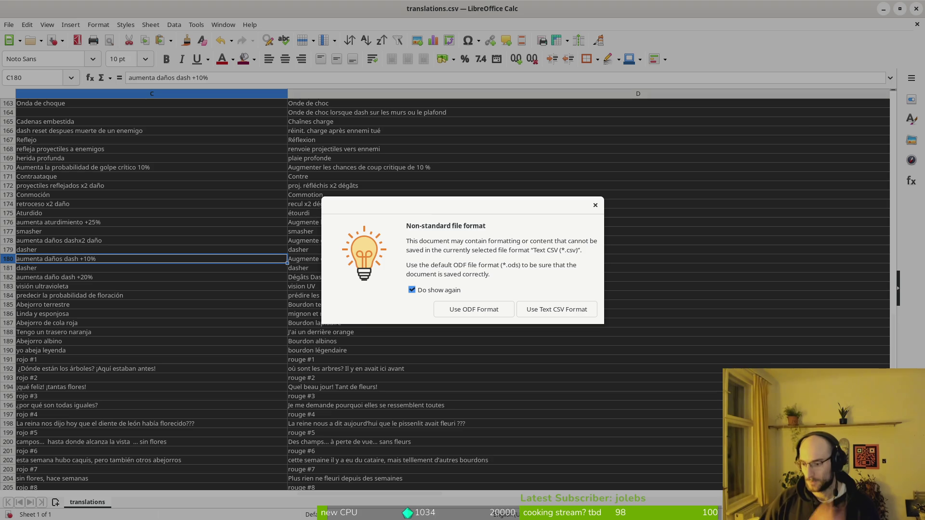
{"action": "left_click", "coordinate": [550, 311]}
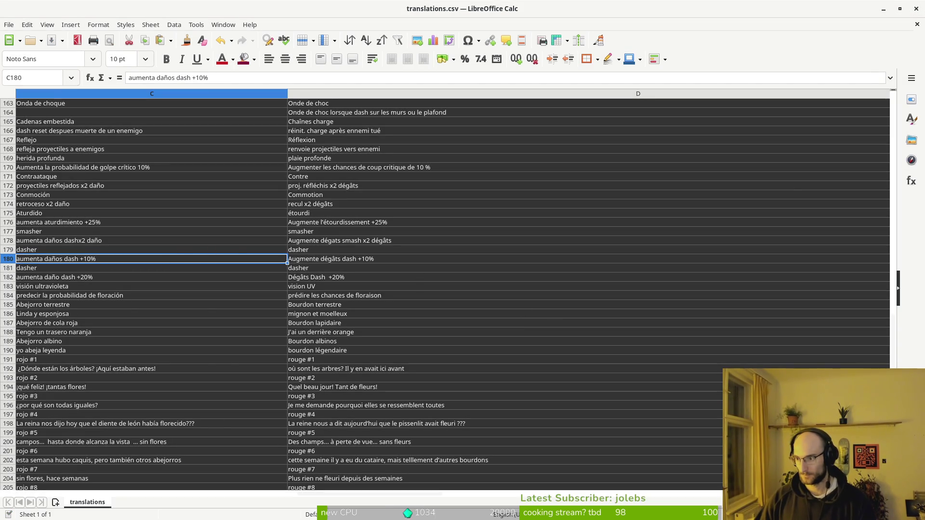
{"action": "key", "text": "alt+Tab"}
{"action": "key", "text": "super"}
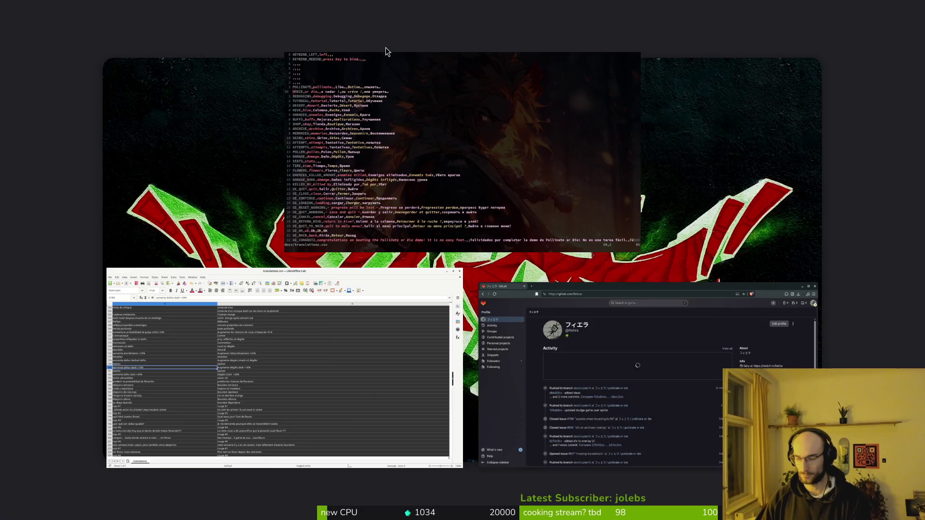
- Bring the GitLab browser forward and open the pollinate or die project's Issues list
{"action": "key", "text": "super"}
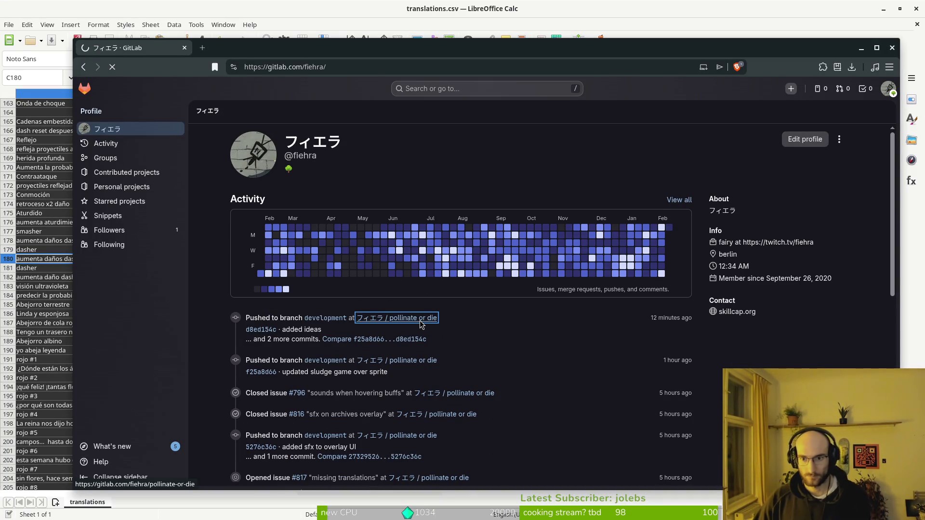
{"action": "key", "text": "super"}
{"action": "key", "text": "super"}
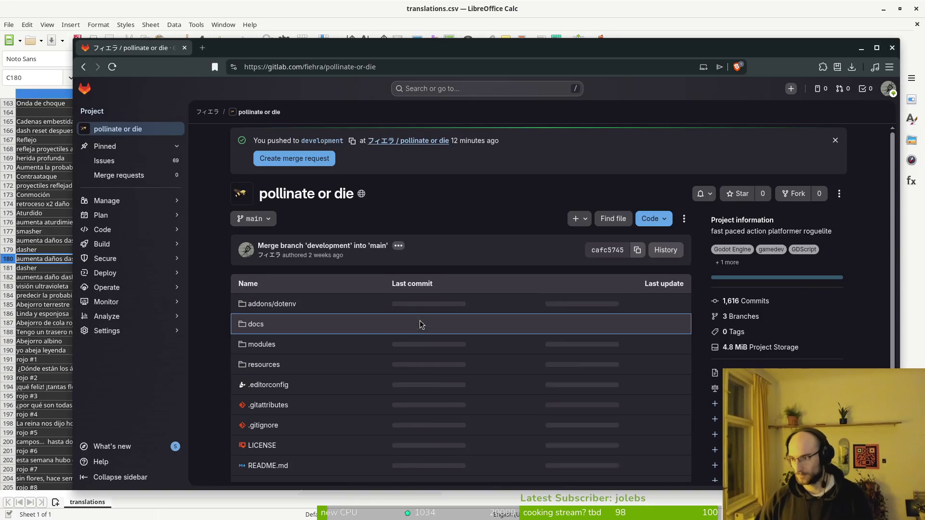
{"action": "left_click", "coordinate": [104, 160]}
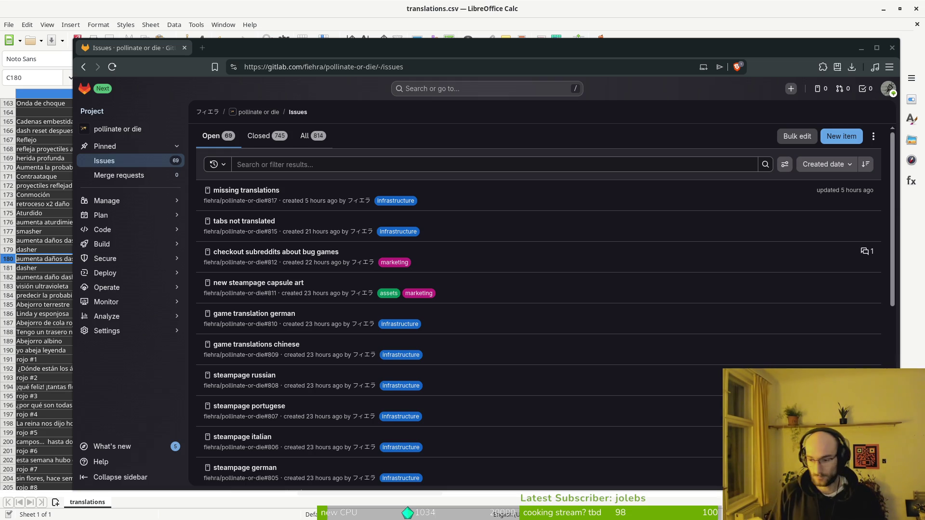
- On the next page of issues, open 'doors matter? unclear which to take' in a new tab
{"action": "scroll", "coordinate": [450, 302], "scroll_direction": "down", "scroll_amount": 7}
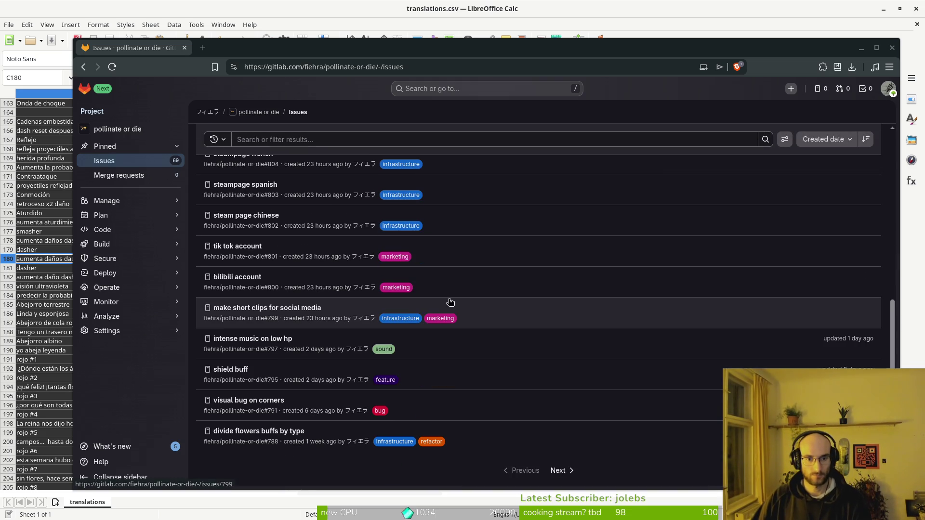
{"action": "left_click", "coordinate": [559, 471]}
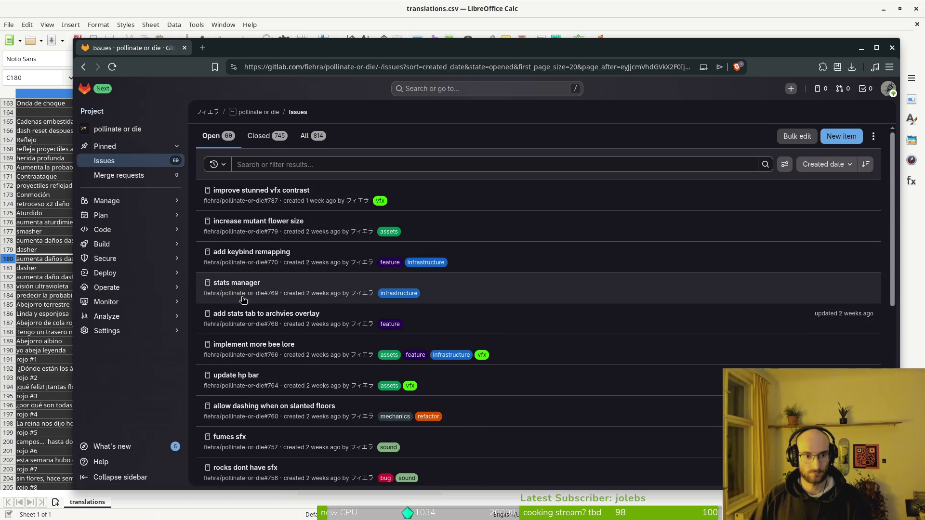
{"action": "scroll", "coordinate": [244, 381], "scroll_direction": "down", "scroll_amount": 3}
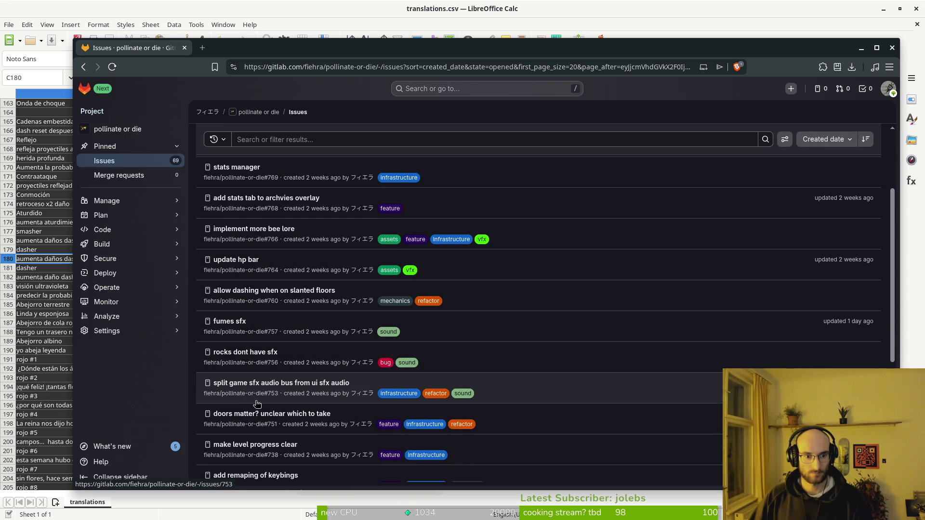
{"action": "right_click", "coordinate": [292, 416]}
{"action": "left_click", "coordinate": [332, 246]}
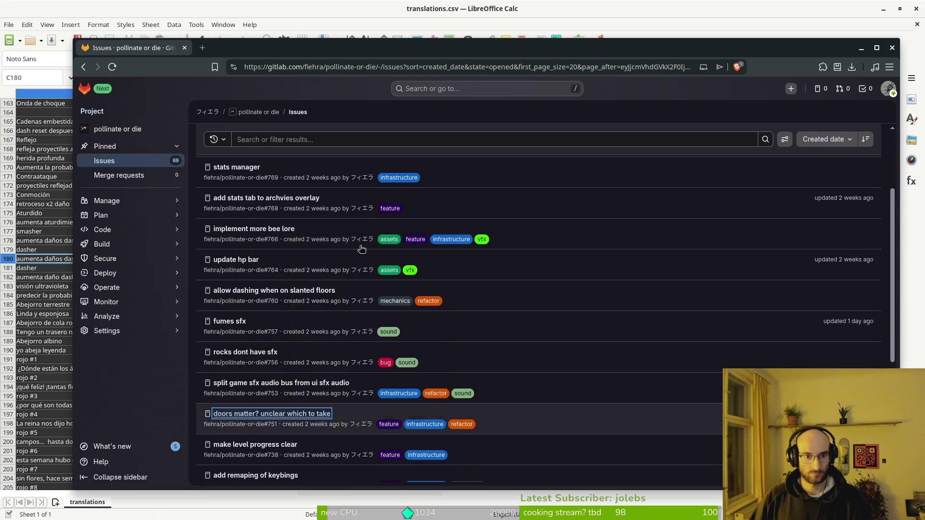
- Page further back and open the 'flower bloom vfx' issue in a new tab
{"action": "scroll", "coordinate": [268, 307], "scroll_direction": "down", "scroll_amount": 4}
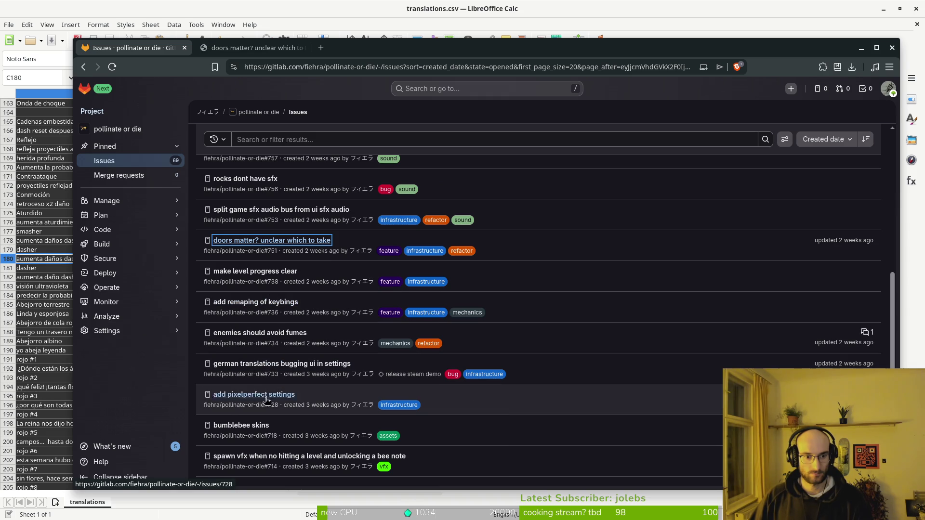
{"action": "scroll", "coordinate": [294, 349], "scroll_direction": "down", "scroll_amount": 2}
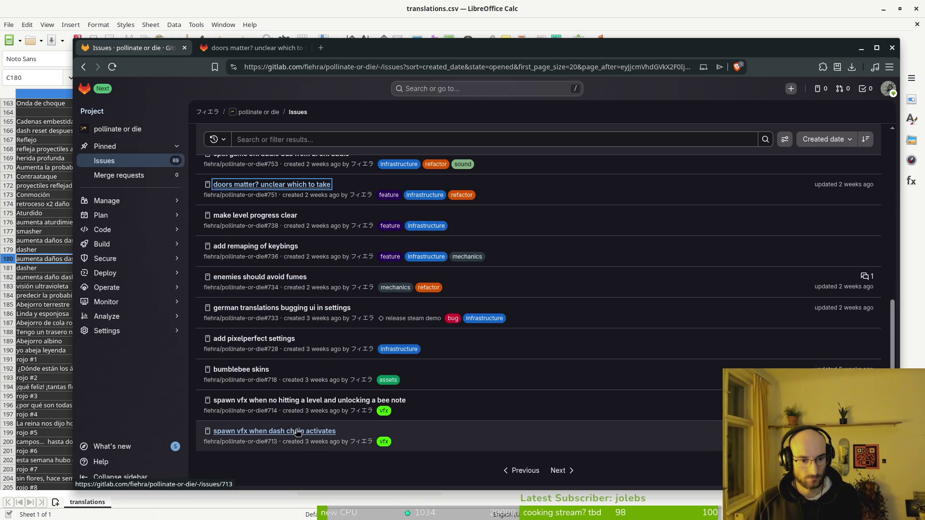
{"action": "left_click", "coordinate": [523, 471]}
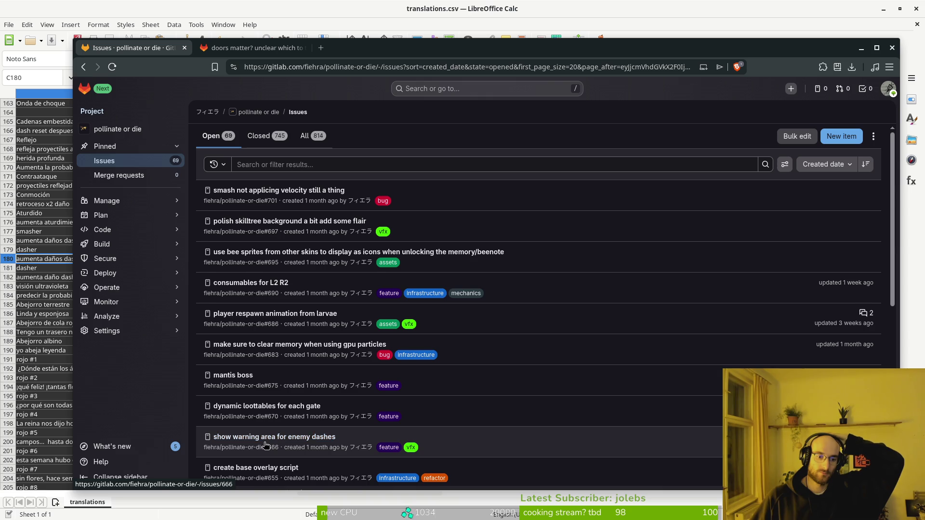
{"action": "scroll", "coordinate": [266, 445], "scroll_direction": "down", "scroll_amount": 2}
{"action": "scroll", "coordinate": [296, 445], "scroll_direction": "down", "scroll_amount": 2}
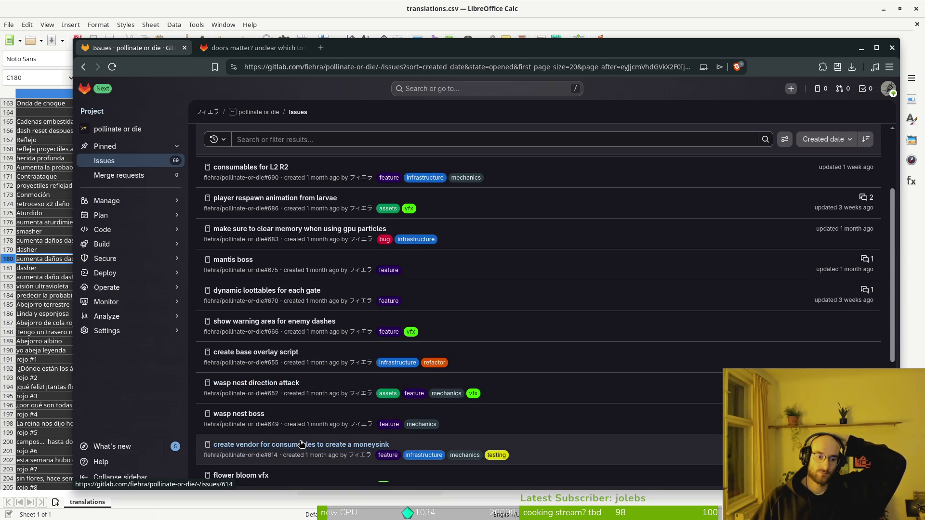
{"action": "scroll", "coordinate": [318, 421], "scroll_direction": "down", "scroll_amount": 2}
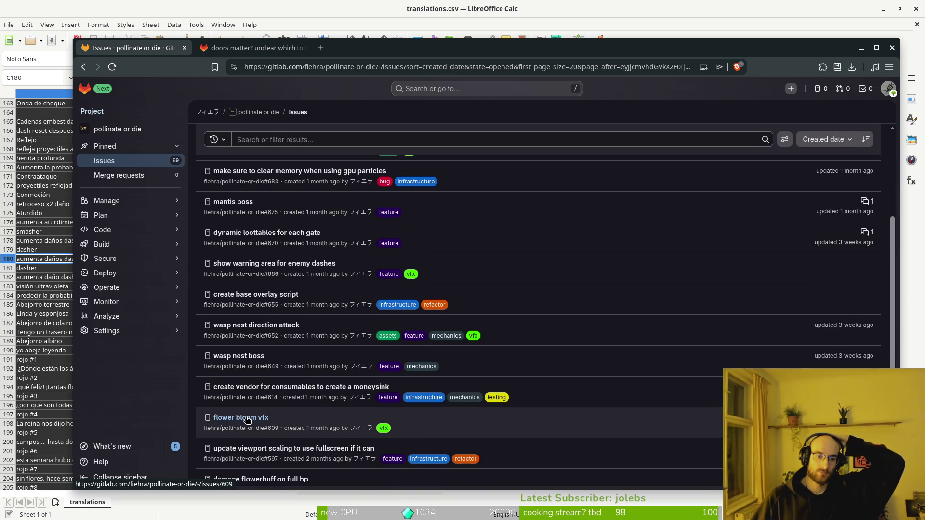
{"action": "scroll", "coordinate": [364, 427], "scroll_direction": "down", "scroll_amount": 2}
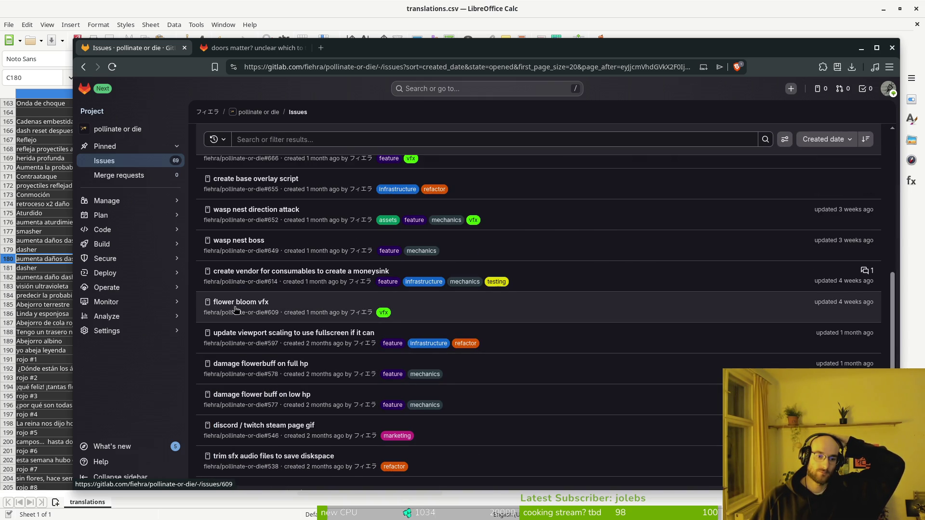
{"action": "right_click", "coordinate": [237, 306]}
{"action": "key", "text": "Escape"}
{"action": "right_click", "coordinate": [266, 309]}
{"action": "left_click", "coordinate": [289, 315]}
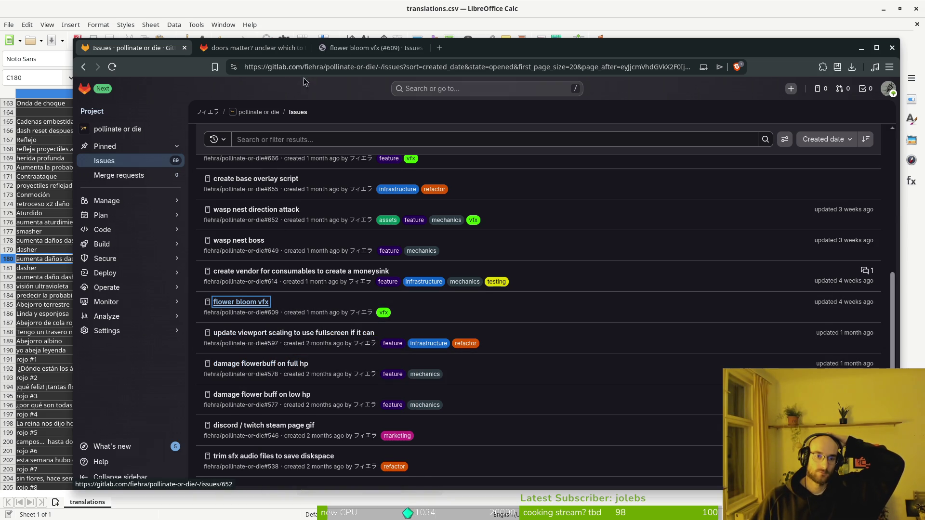
- Review issue #609 flower bloom vfx, then return to the issues list tab
{"action": "left_click", "coordinate": [374, 49]}
{"action": "scroll", "coordinate": [420, 218], "scroll_direction": "down", "scroll_amount": 2}
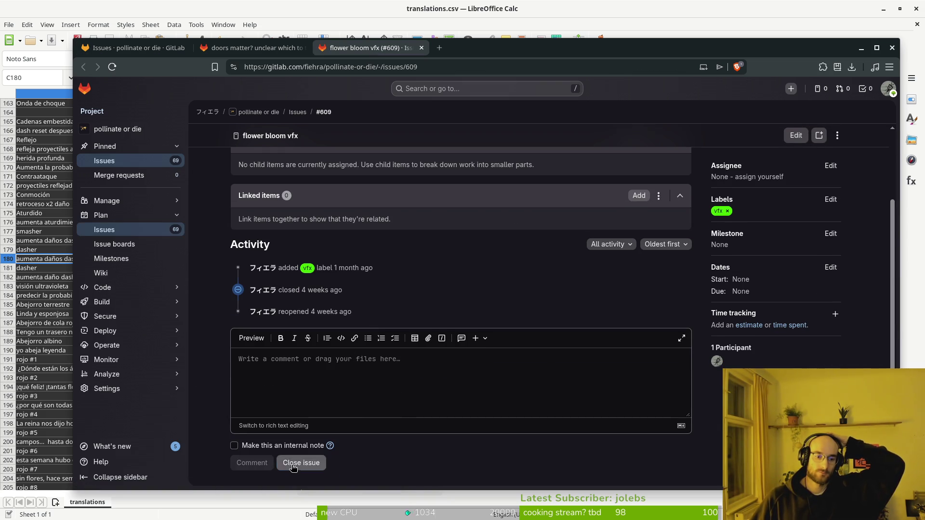
{"action": "left_click", "coordinate": [164, 41]}
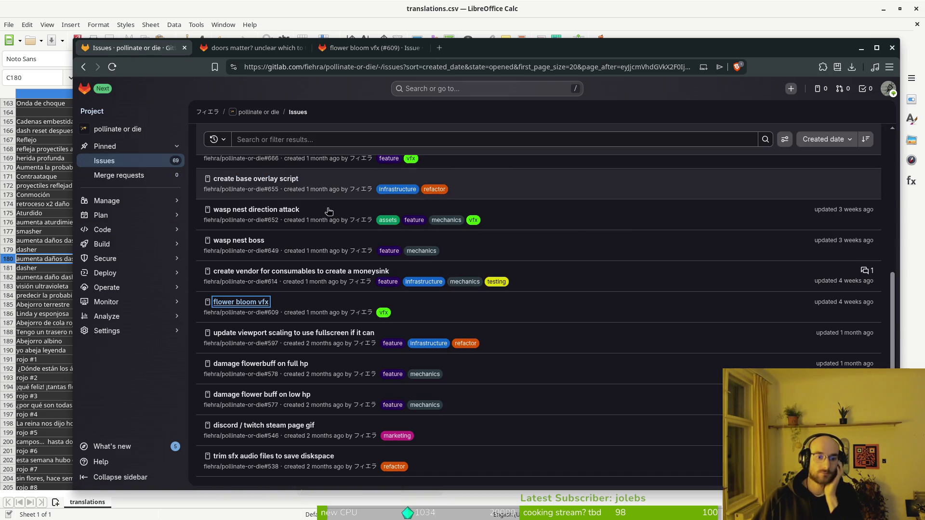
{"action": "scroll", "coordinate": [338, 352], "scroll_direction": "down", "scroll_amount": 1}
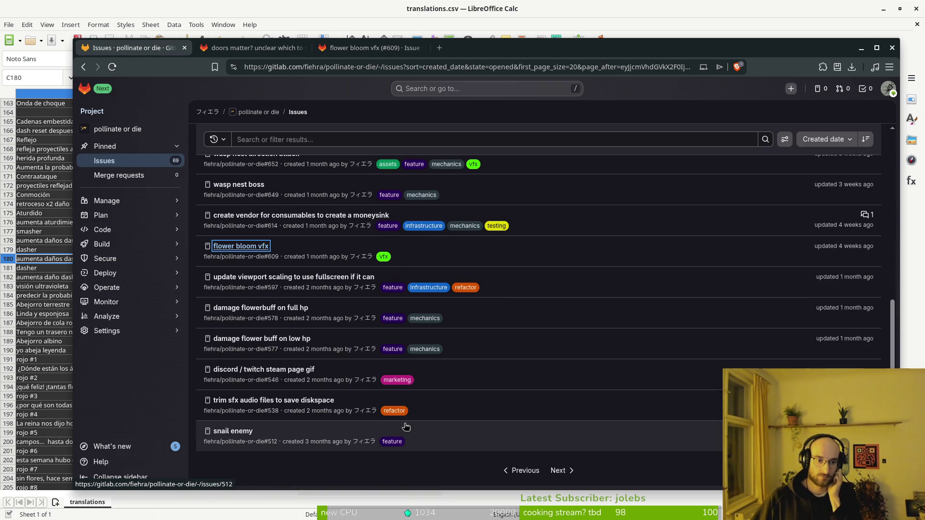
{"action": "key", "text": "super+2"}
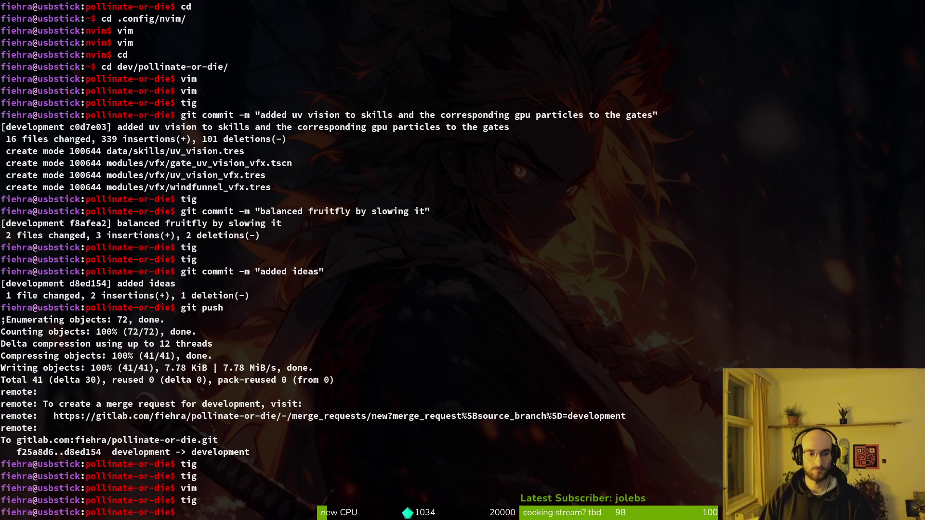
- Open pollinateOrDie from the Project Manager and run it to the hive screen
{"action": "double_click", "coordinate": [471, 122]}
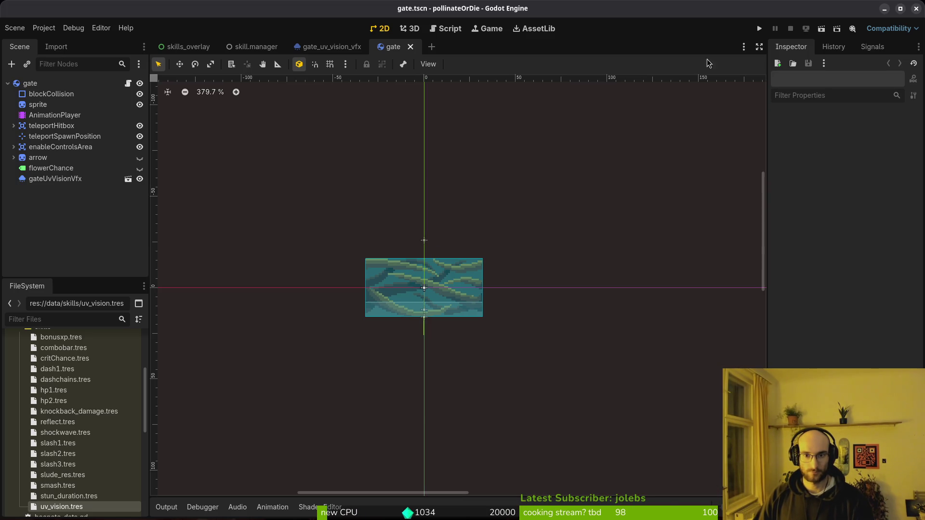
{"action": "left_click", "coordinate": [760, 29]}
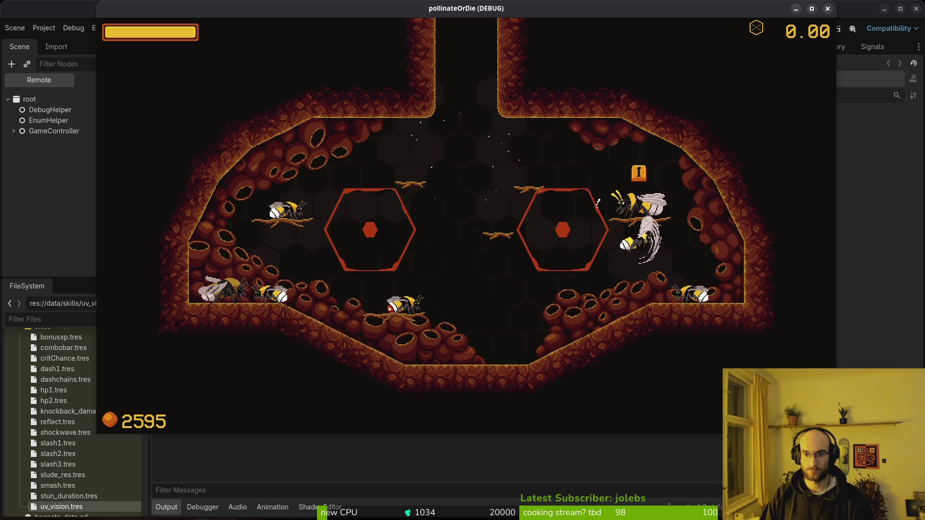
- Play the game and browse the skill tree to UV vision, checking it reads 'predict bloom chance'
{"action": "key", "text": "i"}
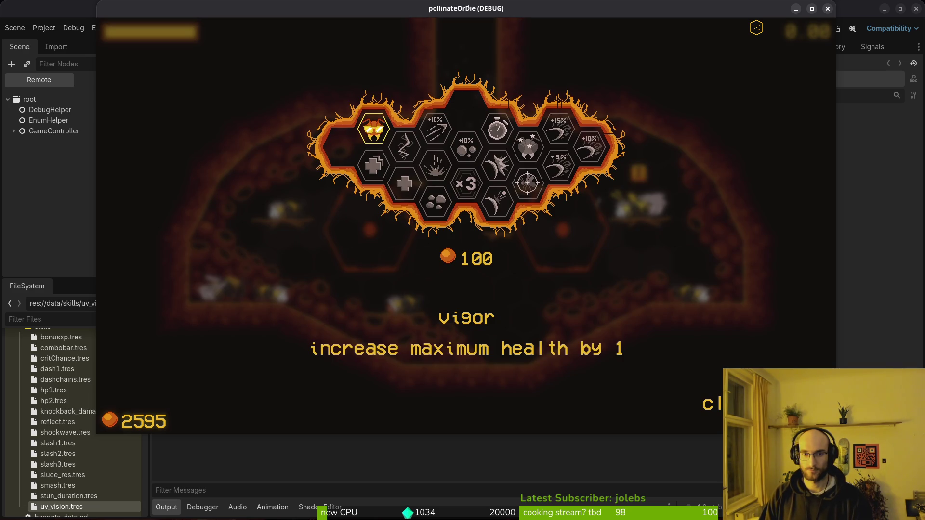
{"action": "key", "text": "Right"}
{"action": "key", "text": "Up"}
{"action": "key", "text": "Left"}
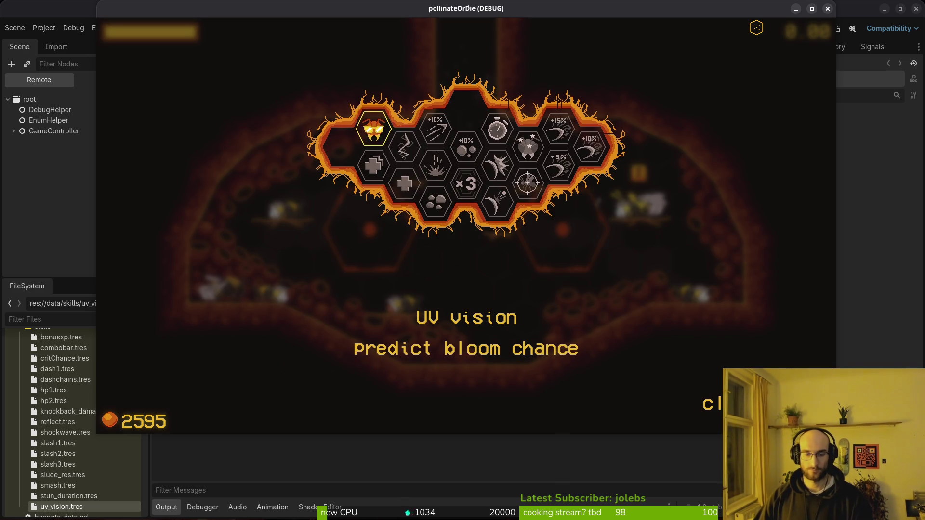
{"action": "key", "text": "Down"}
{"action": "key", "text": "Up"}
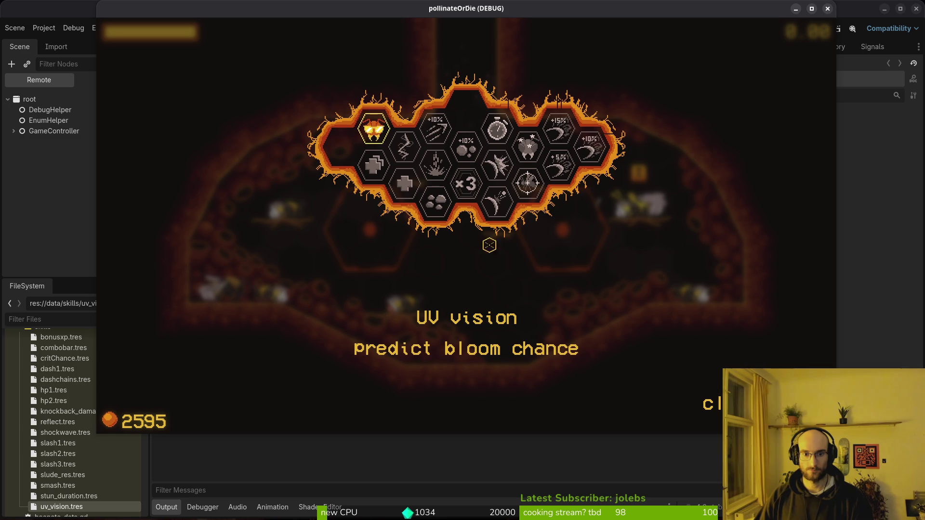
{"action": "key", "text": "Down"}
{"action": "key", "text": "Up"}
{"action": "key", "text": "Right"}
{"action": "key", "text": "Left"}
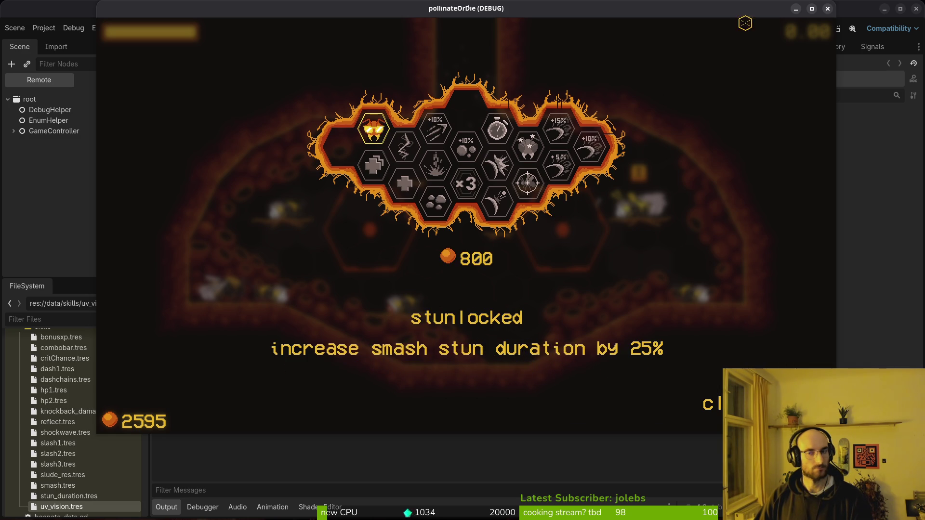
{"action": "left_click", "coordinate": [828, 10]}
- Delete every file in the project's user data folder and close the file manager
{"action": "left_click", "coordinate": [44, 27]}
{"action": "left_click", "coordinate": [80, 123]}
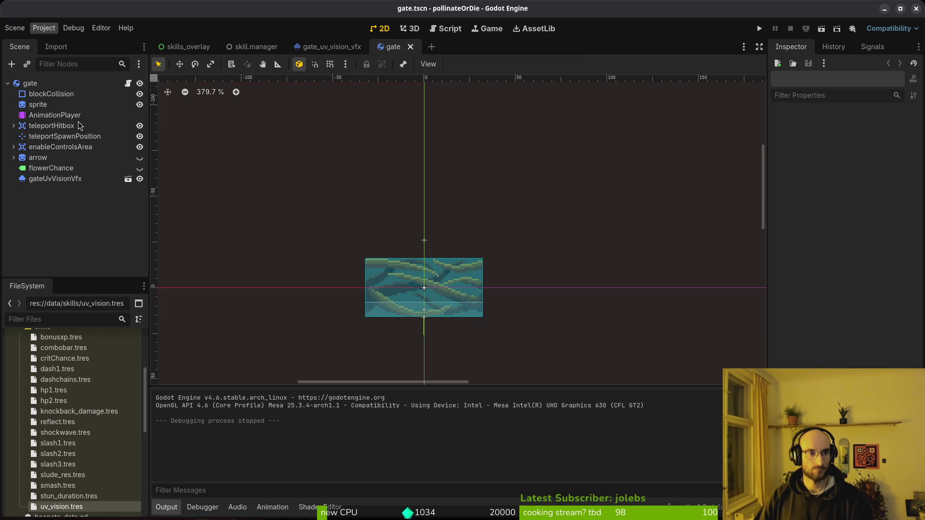
{"action": "key", "text": "ctrl+a"}
{"action": "key", "text": "Delete"}
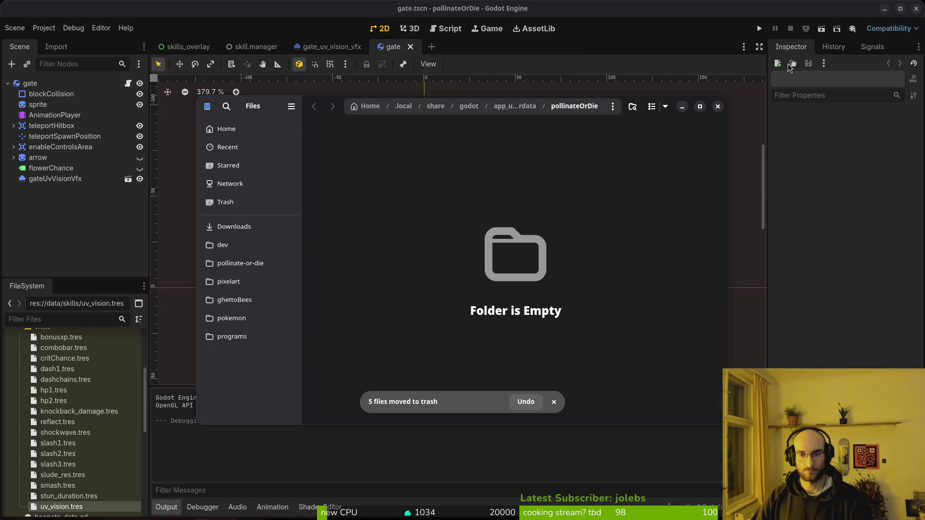
{"action": "left_click", "coordinate": [721, 110]}
- Rerun the game with a new save, recheck UV vision in the skill tree, then stop it
{"action": "left_click", "coordinate": [760, 28]}
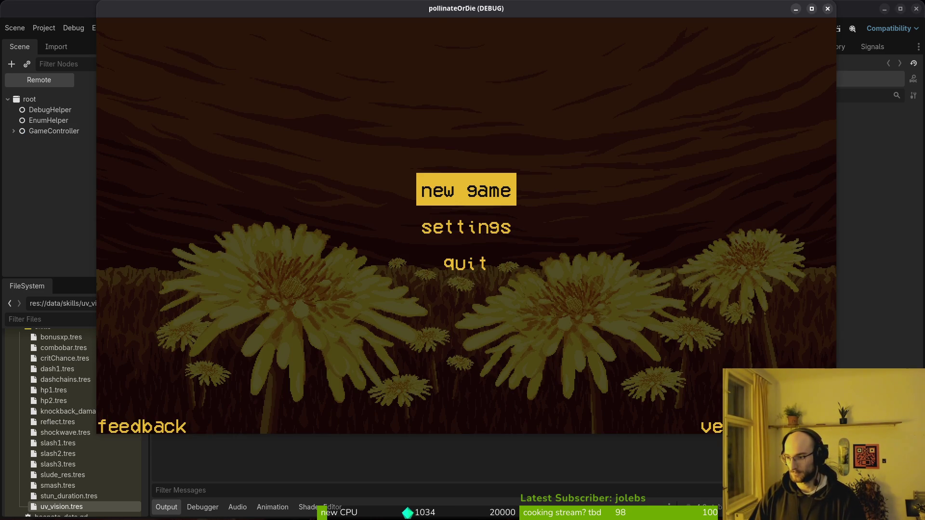
{"action": "key", "text": "Return"}
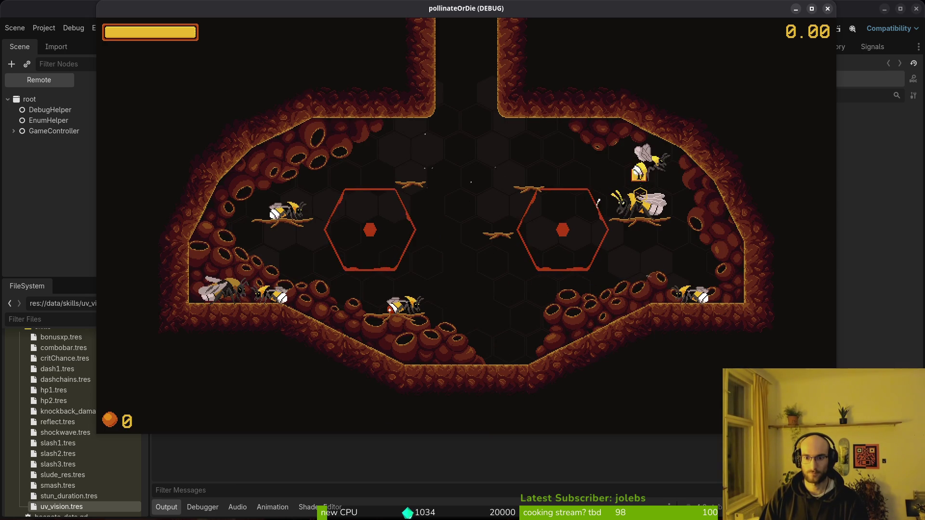
{"action": "key", "text": "e"}
{"action": "key", "text": "a"}
{"action": "key", "text": "w"}
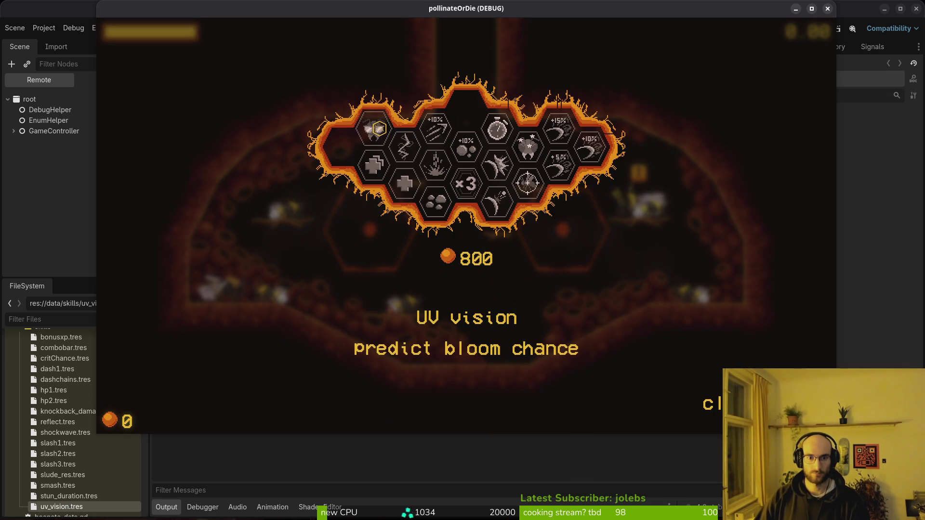
{"action": "key", "text": "e"}
{"action": "left_click", "coordinate": [827, 9]}
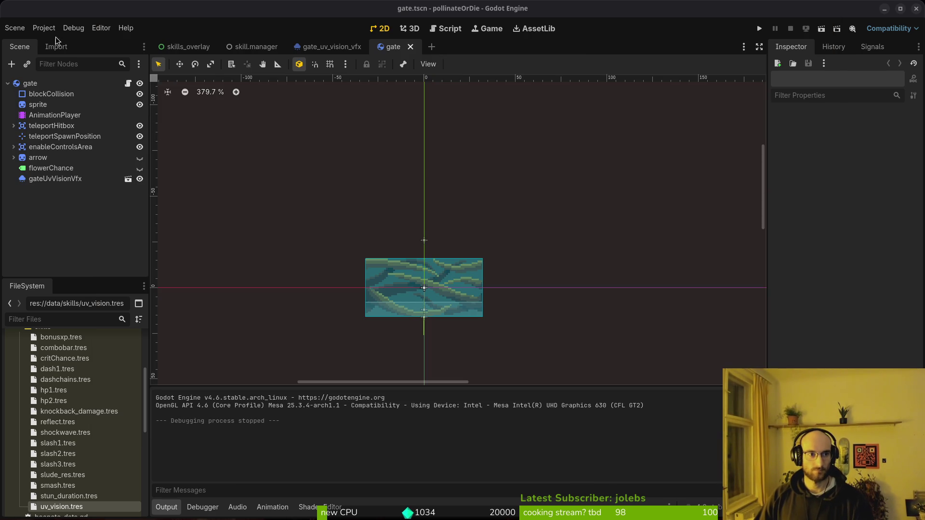
- Trash logs, savefile.tres and shader_cache from the pollinateOrDie user data folder and close Files
{"action": "left_click", "coordinate": [46, 28]}
{"action": "left_click", "coordinate": [96, 120]}
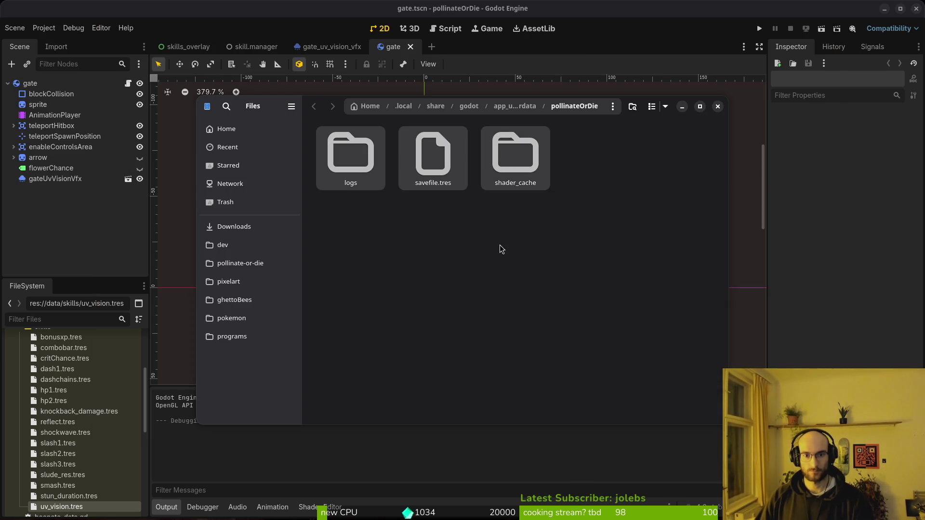
{"action": "key", "text": "Delete"}
{"action": "left_click", "coordinate": [718, 107]}
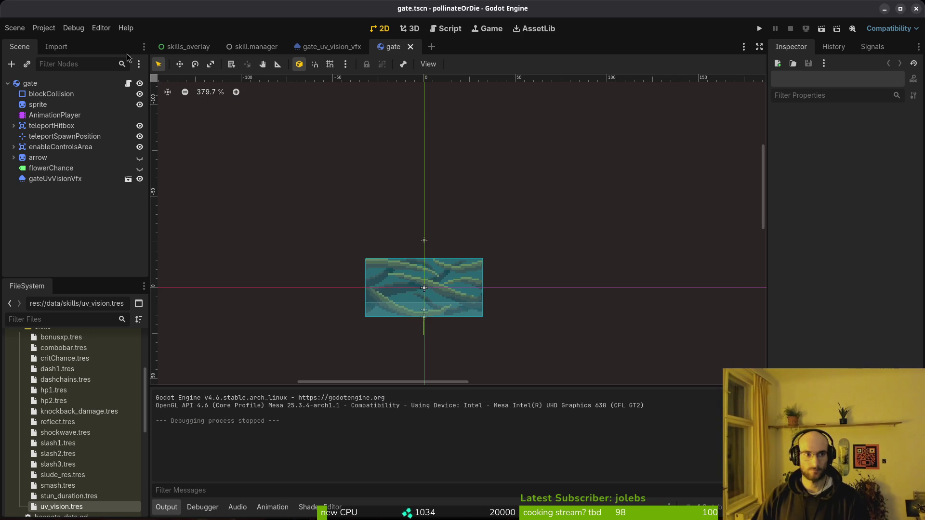
{"action": "left_click", "coordinate": [44, 28]}
{"action": "key", "text": "Escape"}
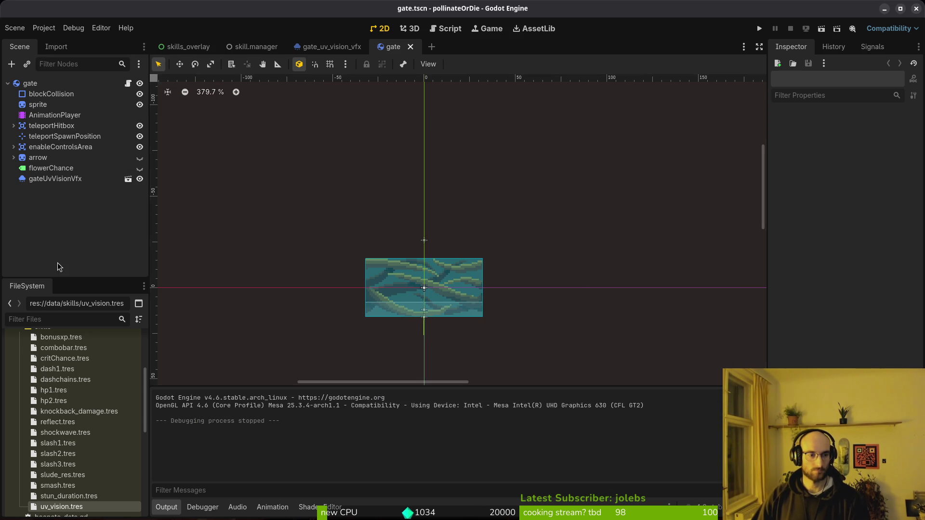
{"action": "key", "text": "super+2"}
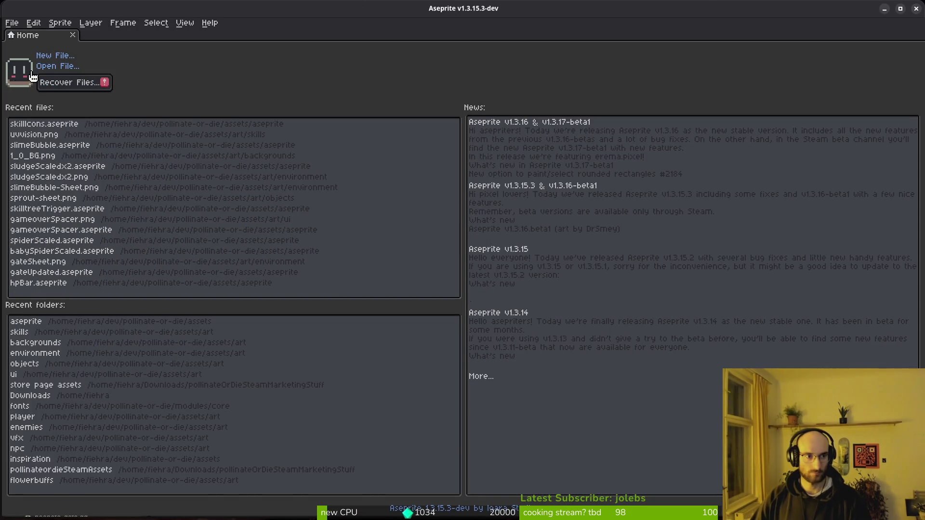
- Open hpBar.aseprite from the assets/aseprite folder
{"action": "left_click", "coordinate": [53, 68]}
{"action": "left_click", "coordinate": [47, 44]}
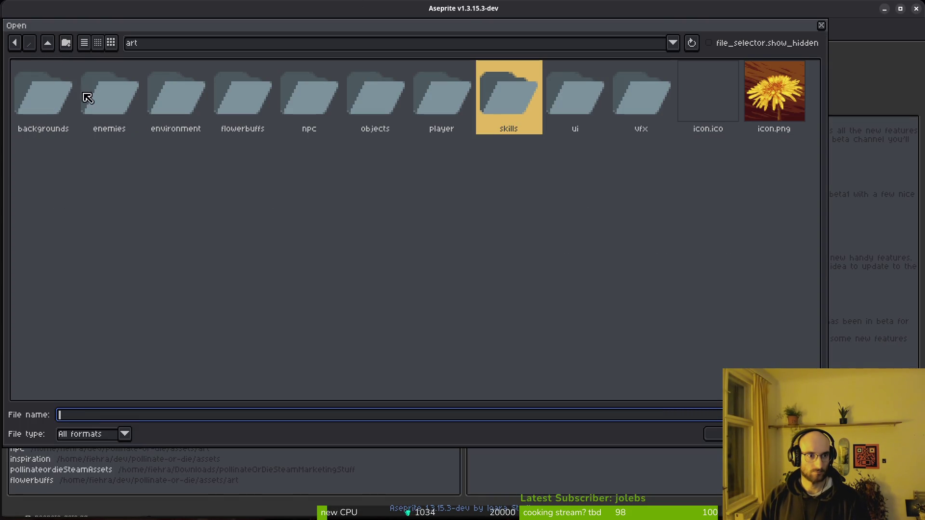
{"action": "left_click", "coordinate": [48, 43]}
{"action": "left_click", "coordinate": [113, 94]}
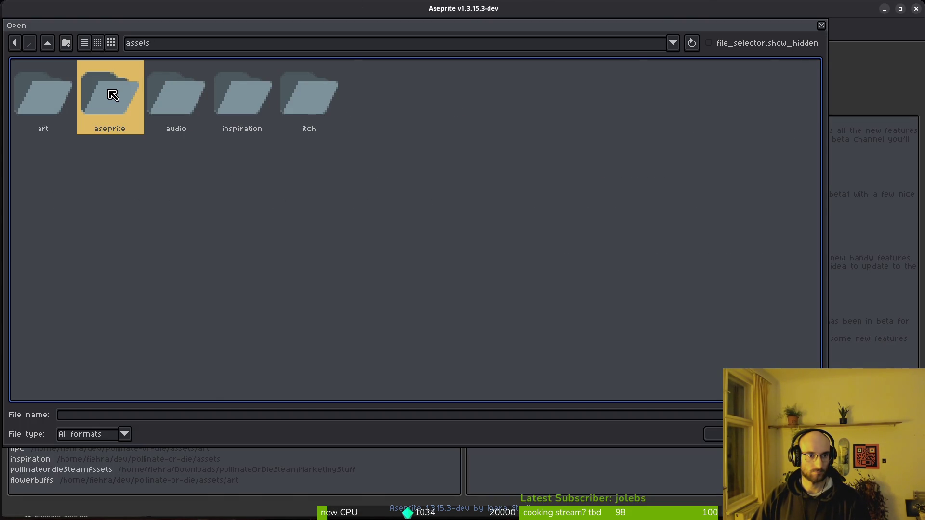
{"action": "double_click", "coordinate": [113, 94]}
{"action": "scroll", "coordinate": [550, 239], "scroll_direction": "down", "scroll_amount": 15}
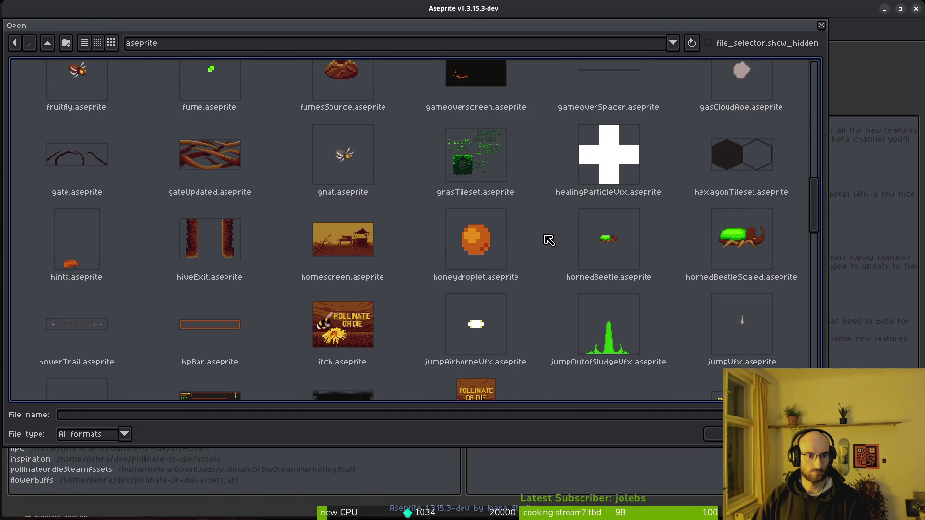
{"action": "double_click", "coordinate": [213, 324]}
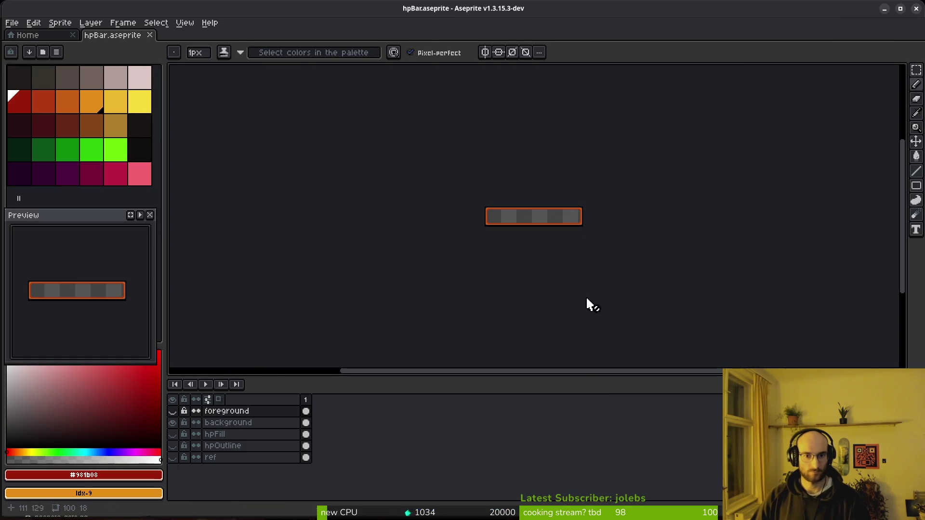
- On the background layer, magic-wand select the inner red ring and delete it
{"action": "scroll", "coordinate": [496, 246], "scroll_direction": "right", "scroll_amount": 2}
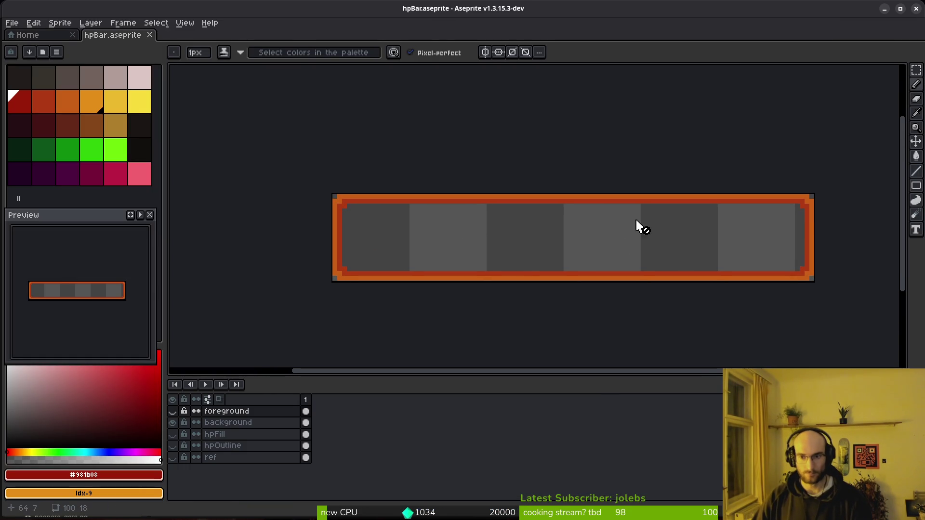
{"action": "key", "text": "e"}
{"action": "scroll", "coordinate": [772, 231], "scroll_direction": "up", "scroll_amount": 2}
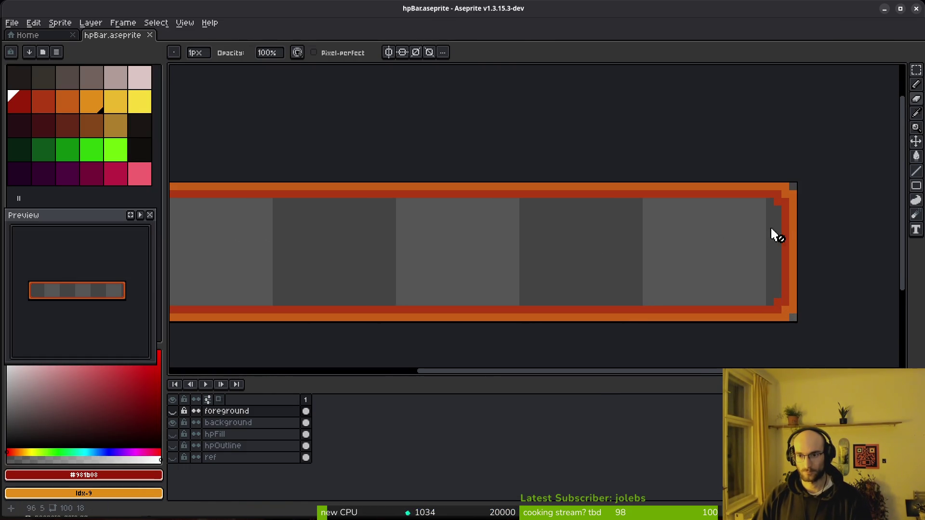
{"action": "scroll", "coordinate": [578, 289], "scroll_direction": "down", "scroll_amount": 2}
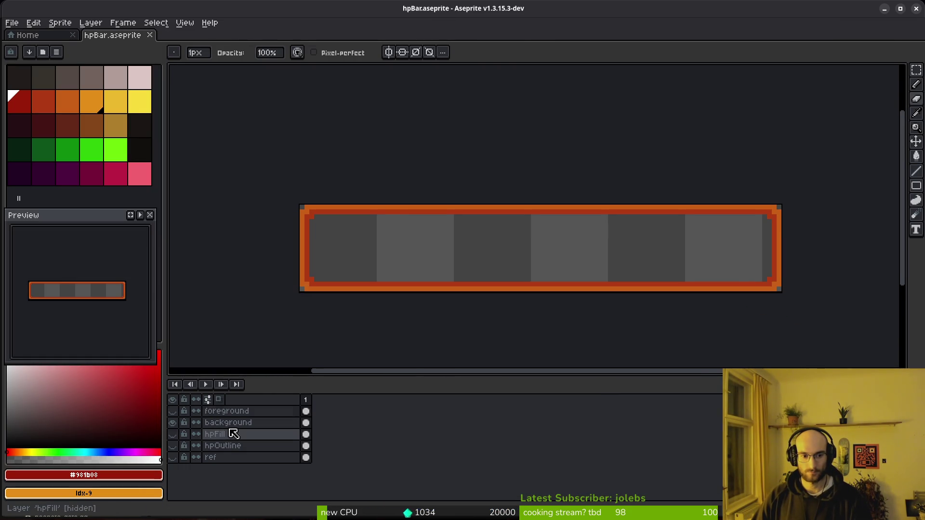
{"action": "left_click", "coordinate": [248, 424]}
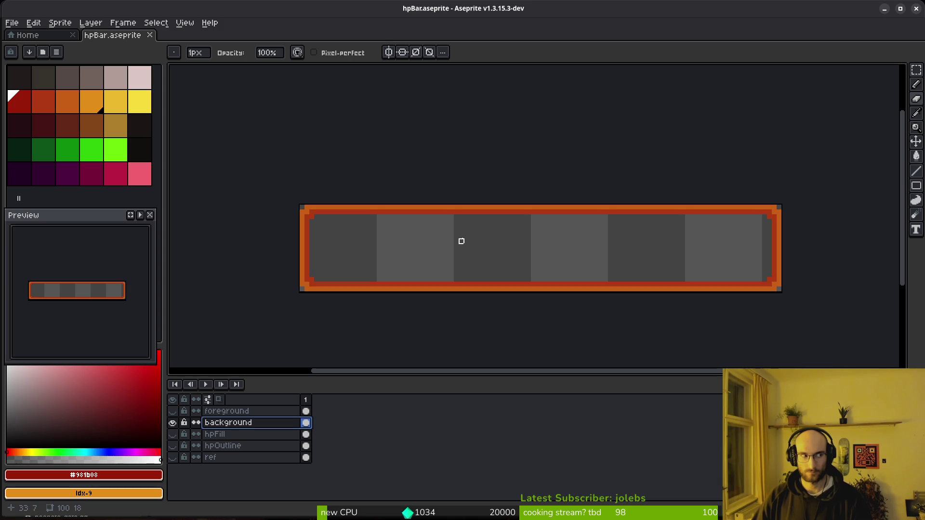
{"action": "key", "text": "w"}
{"action": "left_click", "coordinate": [360, 212]}
{"action": "key", "text": "Delete"}
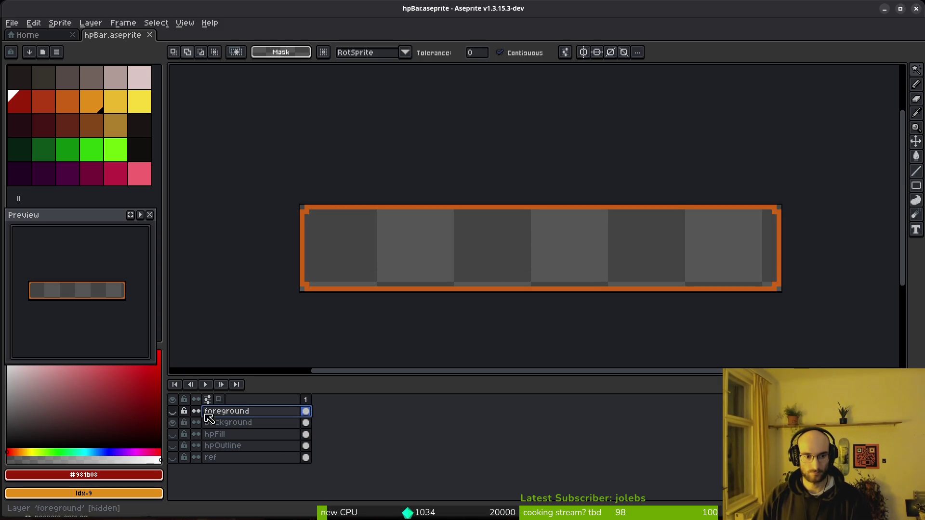
- Show the foreground layer and nudge the bar's top, right, left and bottom sections outward one pixel
{"action": "left_click", "coordinate": [174, 411]}
{"action": "key", "text": "m"}
{"action": "mouse_move", "coordinate": [272, 183]}
{"action": "left_mouse_down"}
{"action": "mouse_move", "coordinate": [792, 250]}
{"action": "mouse_move", "coordinate": [798, 261]}
{"action": "mouse_move", "coordinate": [788, 262]}
{"action": "left_mouse_up"}
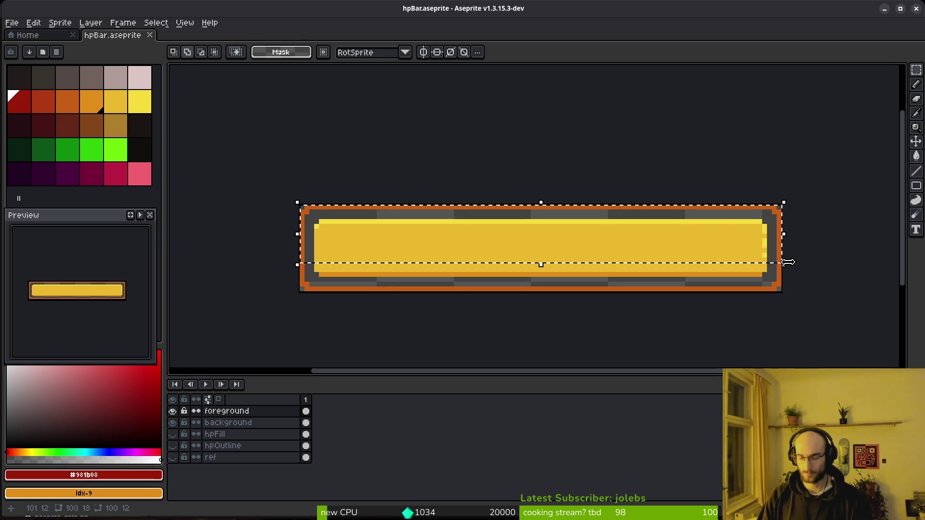
{"action": "key", "text": "Up"}
{"action": "key", "text": "ctrl+d"}
{"action": "left_click_drag", "start_coordinate": [702, 202], "coordinate": [861, 341]}
{"action": "key", "text": "Right"}
{"action": "key", "text": "ctrl+d"}
{"action": "left_click_drag", "start_coordinate": [292, 200], "coordinate": [428, 334]}
{"action": "key", "text": "Left"}
{"action": "key", "text": "ctrl+d"}
{"action": "mouse_move", "coordinate": [312, 260]}
{"action": "left_mouse_down"}
{"action": "mouse_move", "coordinate": [782, 299]}
{"action": "mouse_move", "coordinate": [855, 323]}
{"action": "left_mouse_up"}
{"action": "key", "text": "Down"}
{"action": "key", "text": "ctrl+d"}
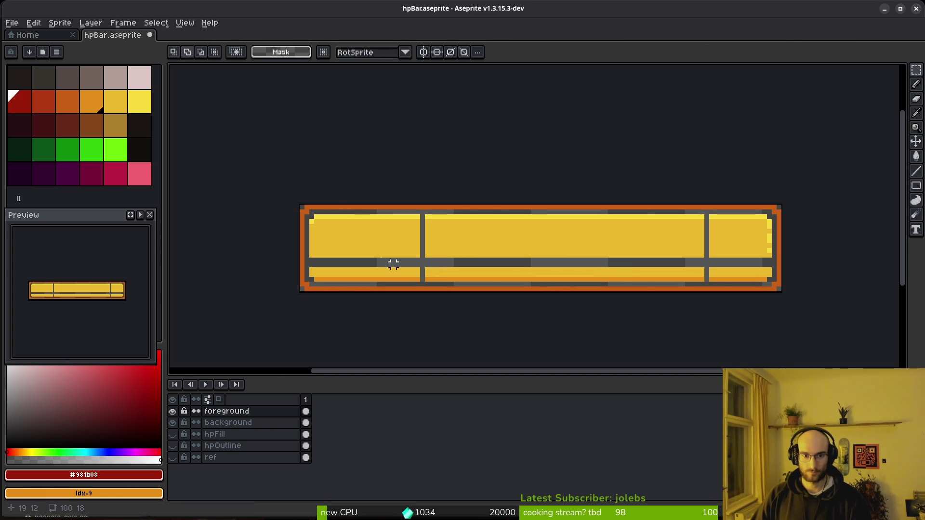
- Pencil the dark divider's top and end pixels in the bar's light yellow
{"action": "scroll", "coordinate": [393, 264], "scroll_direction": "up", "scroll_amount": 3}
{"action": "key", "text": "b"}
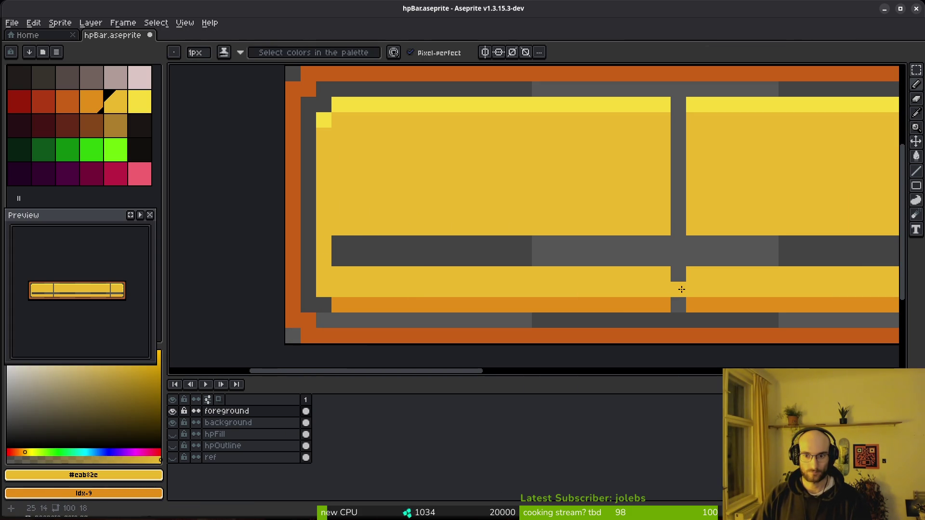
{"action": "left_click_drag", "start_coordinate": [684, 109], "coordinate": [680, 121]}
{"action": "left_click", "coordinate": [673, 106], "text": "alt"}
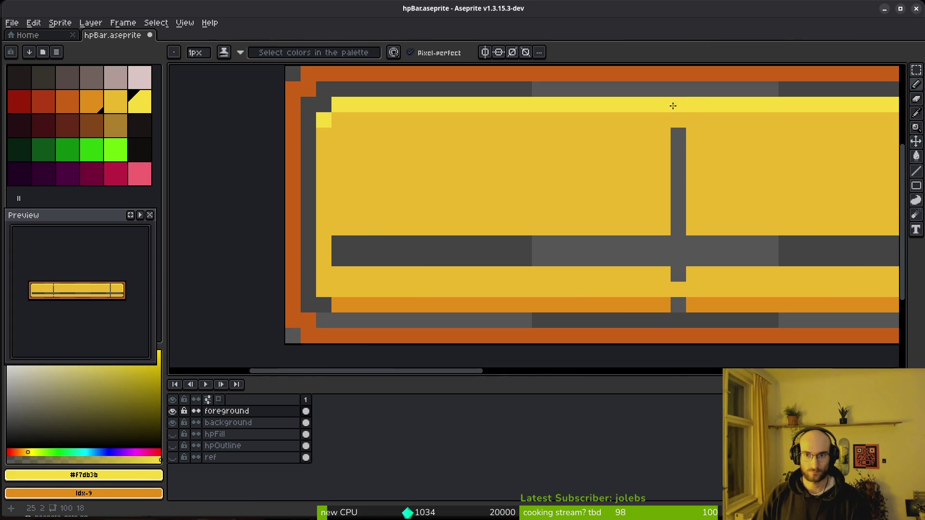
{"action": "scroll", "coordinate": [741, 158], "scroll_direction": "down", "scroll_amount": 3}
{"action": "scroll", "coordinate": [684, 221], "scroll_direction": "up", "scroll_amount": 4}
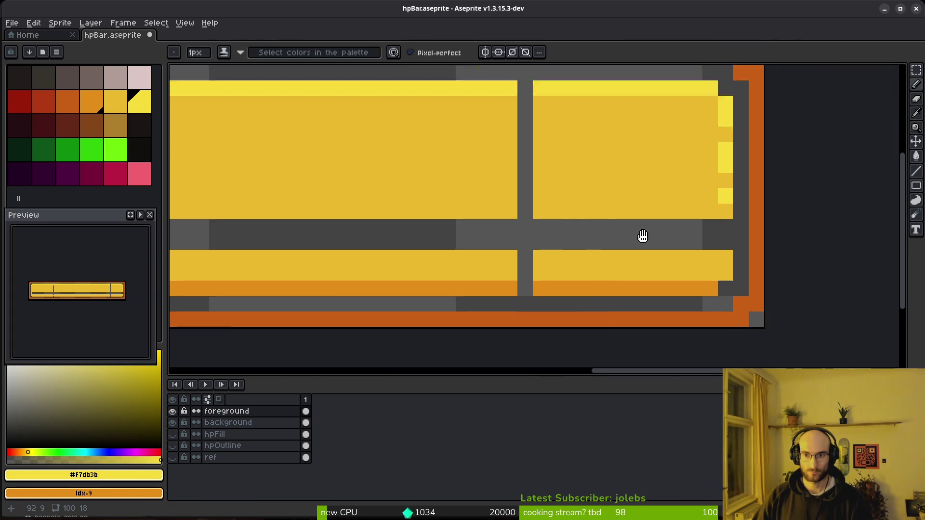
{"action": "left_click", "coordinate": [659, 266], "text": "alt"}
{"action": "left_click", "coordinate": [711, 307]}
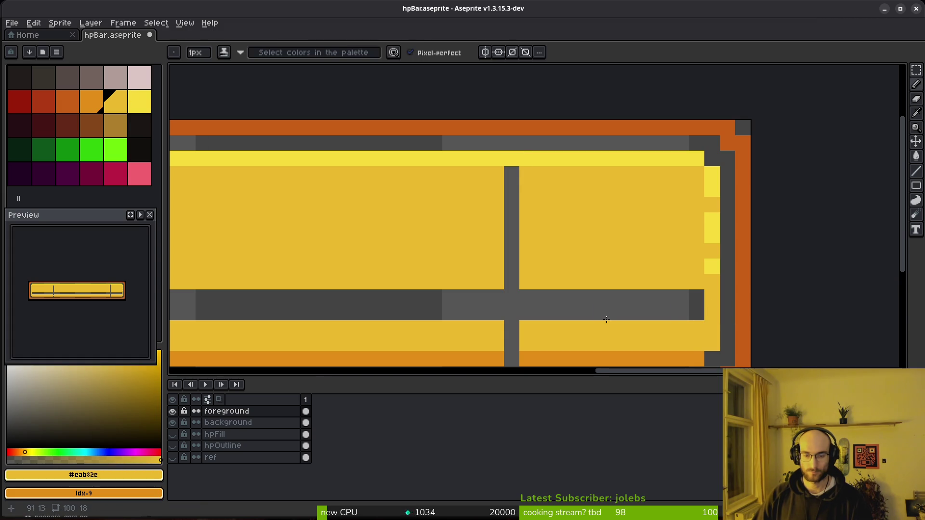
{"action": "scroll", "coordinate": [606, 319], "scroll_direction": "down", "scroll_amount": 2}
- Bucket-fill the dark grey divider lines with the bar's yellow and save the sprite
{"action": "left_click", "coordinate": [533, 271], "text": "alt"}
{"action": "scroll", "coordinate": [568, 259], "scroll_direction": "down", "scroll_amount": 3}
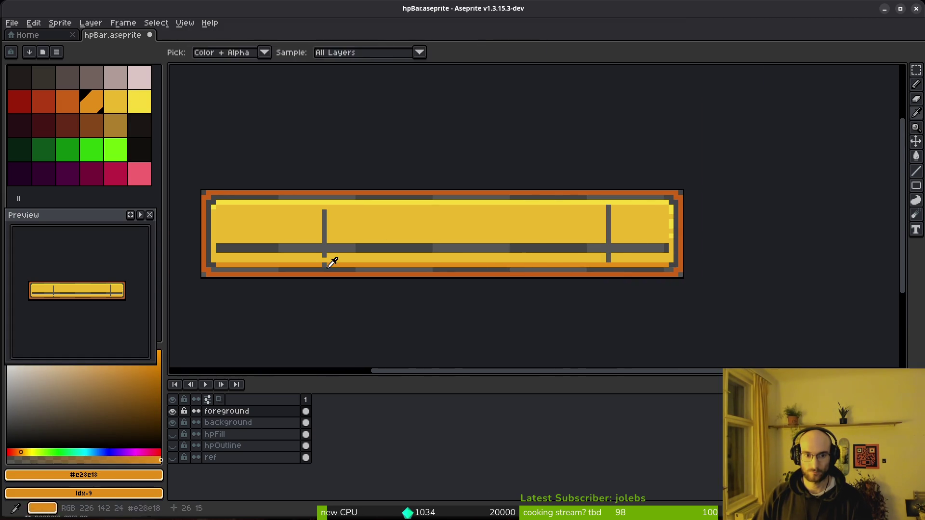
{"action": "scroll", "coordinate": [333, 262], "scroll_direction": "up", "scroll_amount": 3}
{"action": "left_click", "coordinate": [371, 169], "text": "alt"}
{"action": "left_click", "coordinate": [351, 217]}
{"action": "scroll", "coordinate": [458, 241], "scroll_direction": "down", "scroll_amount": 3}
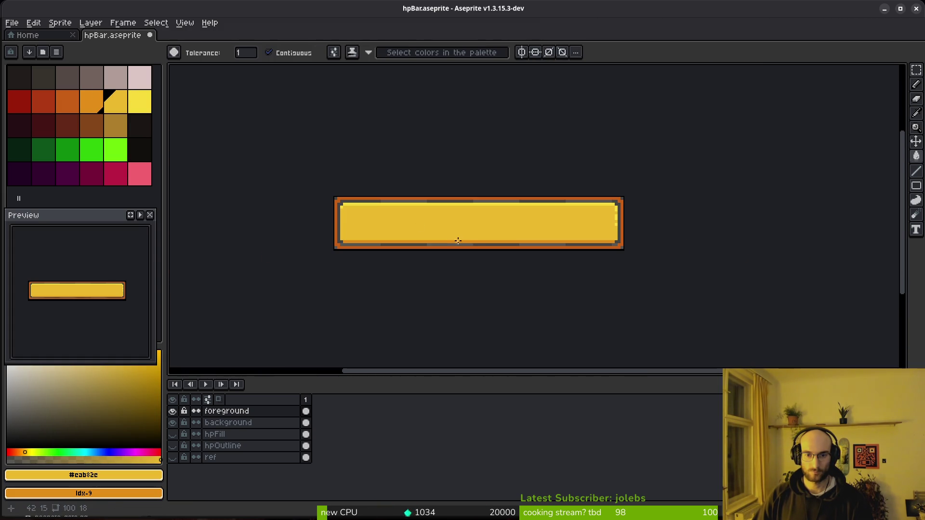
{"action": "scroll", "coordinate": [487, 233], "scroll_direction": "down", "scroll_amount": 1}
{"action": "key", "text": "ctrl+s"}
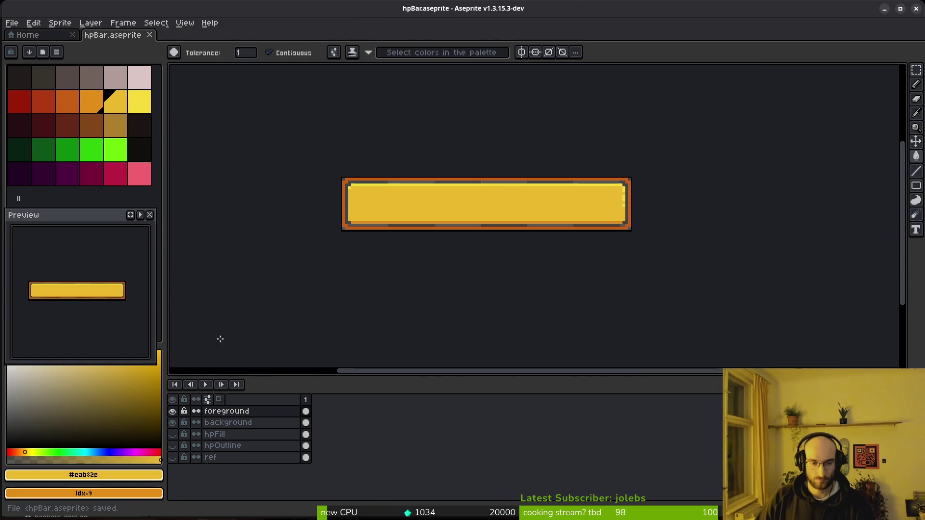
- Hide the background layer's orange outline so only the foreground stays visible
{"action": "left_click", "coordinate": [173, 411]}
{"action": "left_click", "coordinate": [173, 411]}
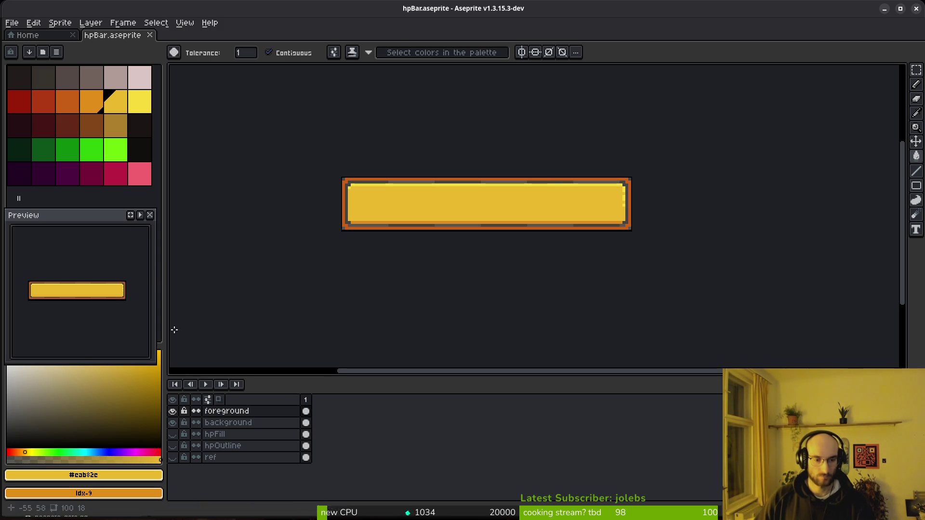
{"action": "left_click", "coordinate": [172, 423]}
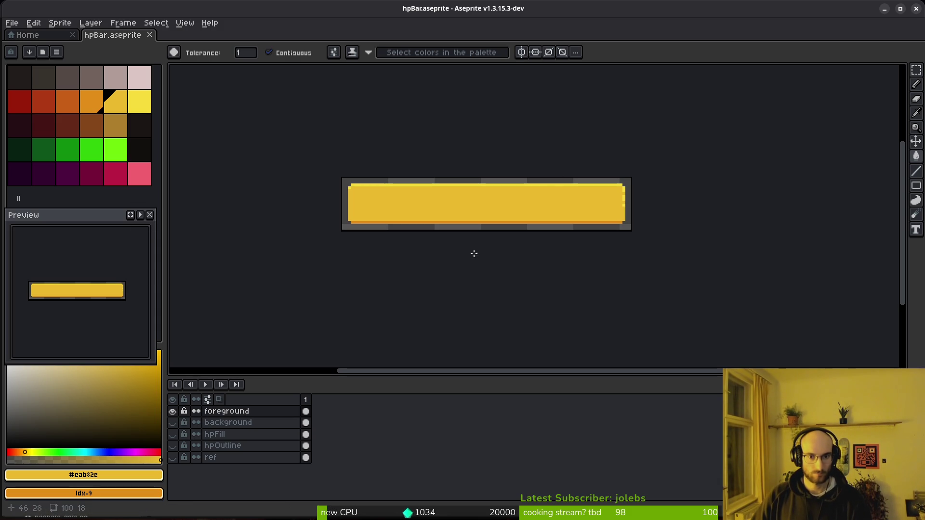
{"action": "key", "text": "ctrl+alt+shift+s"}
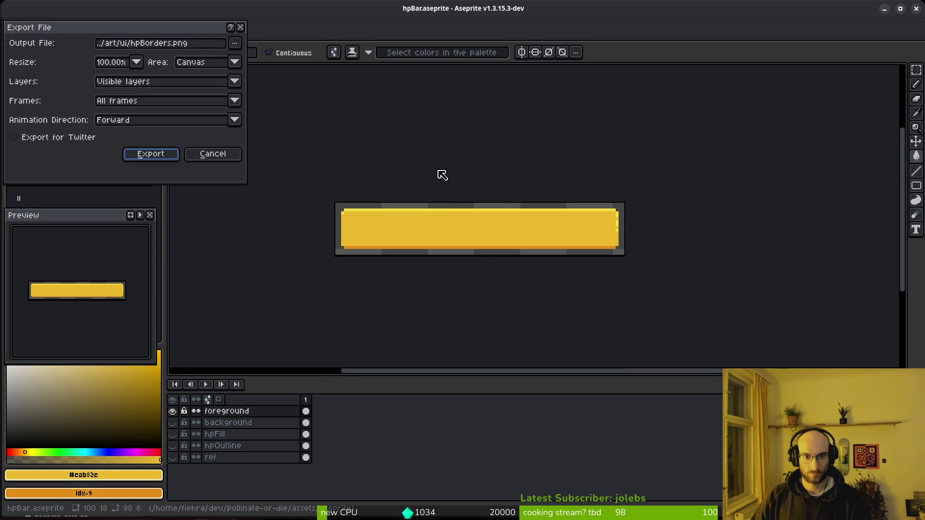
- Export the yellow fill over hpFill.png in the ui folder, confirming the overwrite
{"action": "left_click", "coordinate": [236, 47]}
{"action": "left_click", "coordinate": [251, 57]}
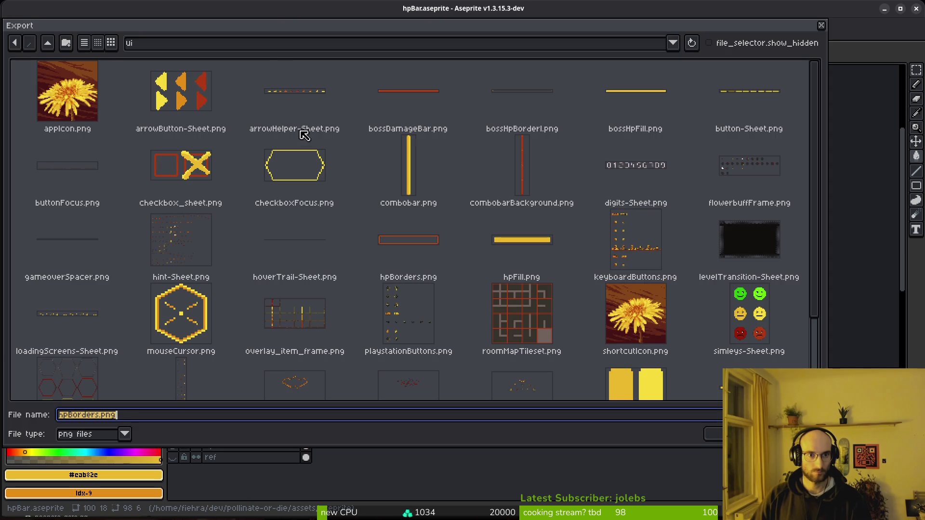
{"action": "left_click", "coordinate": [409, 252]}
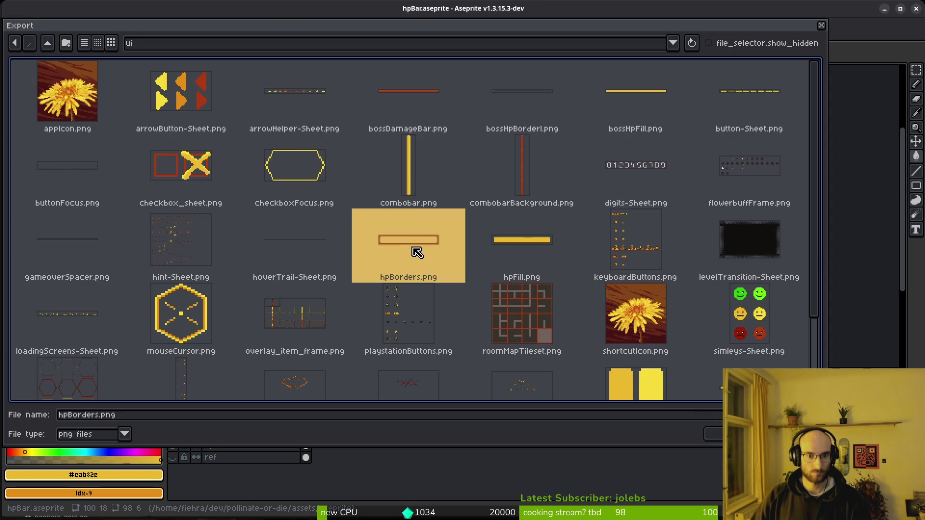
{"action": "left_click", "coordinate": [519, 245]}
{"action": "left_click", "coordinate": [712, 434]}
{"action": "left_click", "coordinate": [395, 289]}
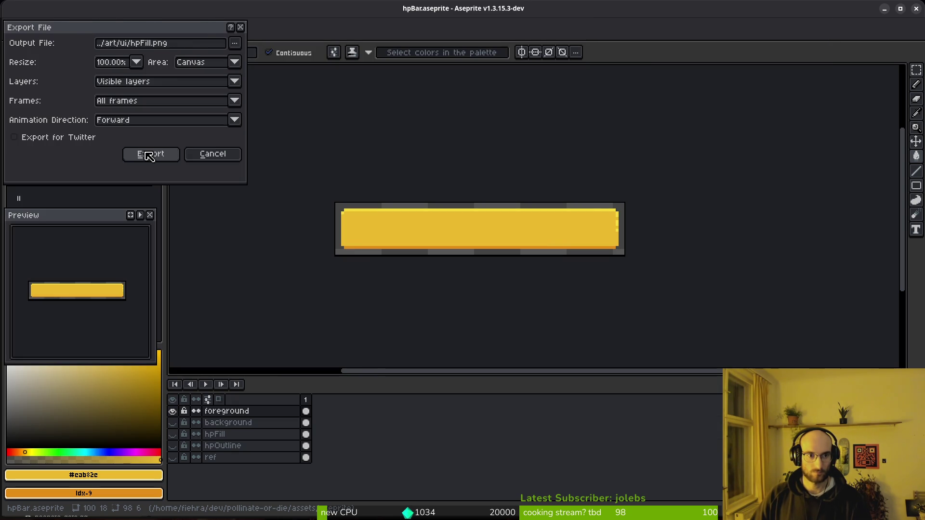
{"action": "left_click", "coordinate": [147, 153]}
{"action": "left_click", "coordinate": [426, 330]}
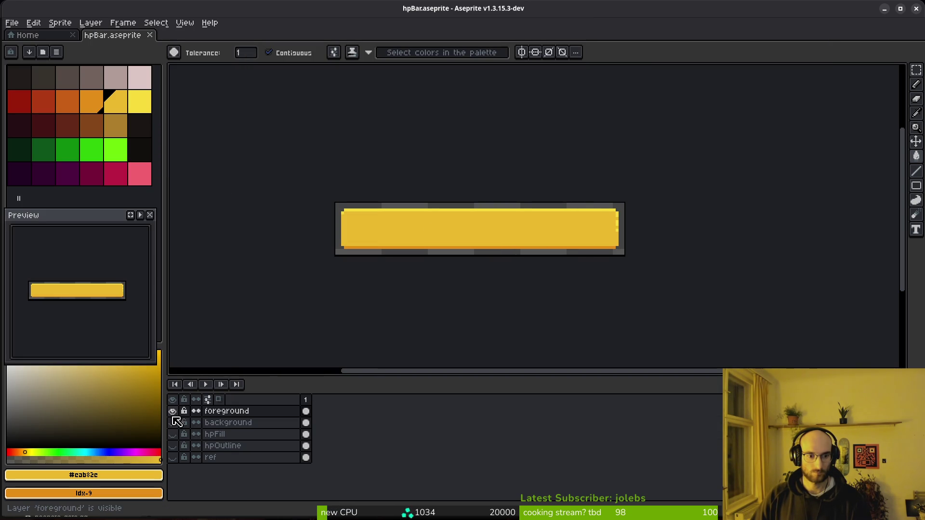
- Swap layer visibility and export the orange border over hpBorders.png, confirming the overwrite
{"action": "left_click", "coordinate": [173, 411]}
{"action": "left_click", "coordinate": [172, 422]}
{"action": "key", "text": "ctrl+alt+shift+s"}
{"action": "left_click", "coordinate": [236, 44]}
{"action": "left_click", "coordinate": [294, 56]}
{"action": "left_click", "coordinate": [417, 251]}
{"action": "left_click", "coordinate": [712, 433]}
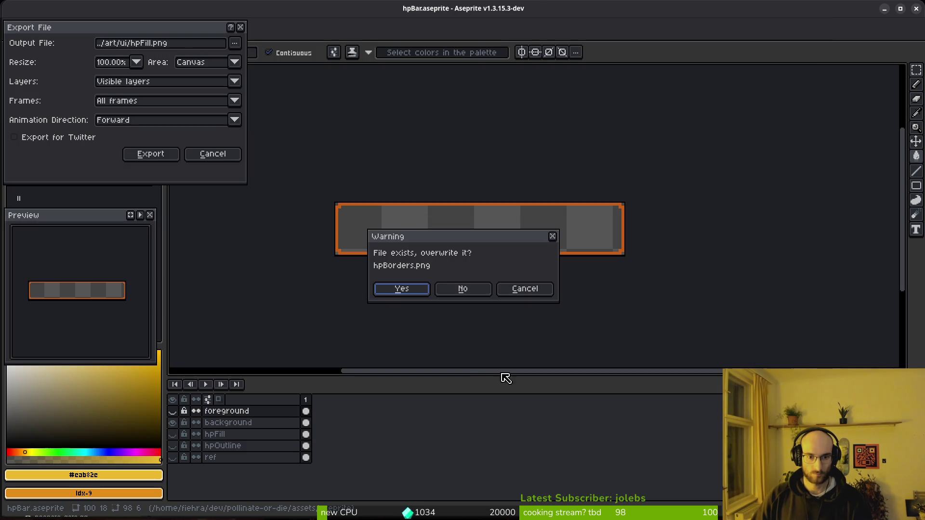
{"action": "left_click", "coordinate": [407, 289]}
{"action": "left_click", "coordinate": [154, 156]}
{"action": "left_click", "coordinate": [446, 321]}
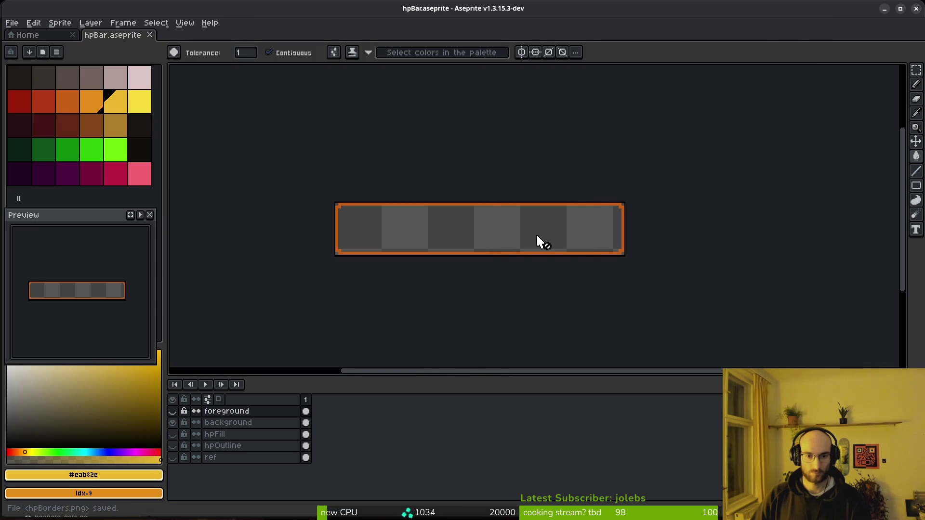
{"action": "key", "text": "alt+Tab"}
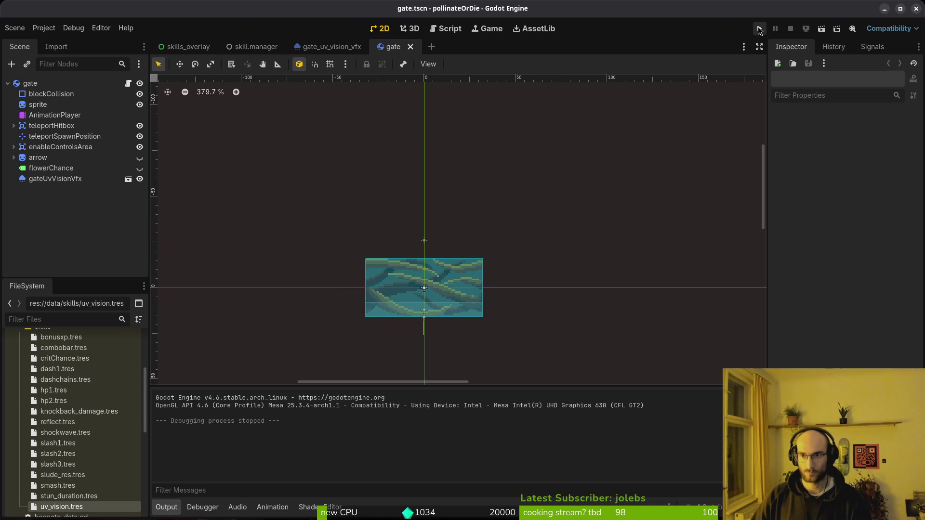
{"action": "left_click", "coordinate": [760, 28]}
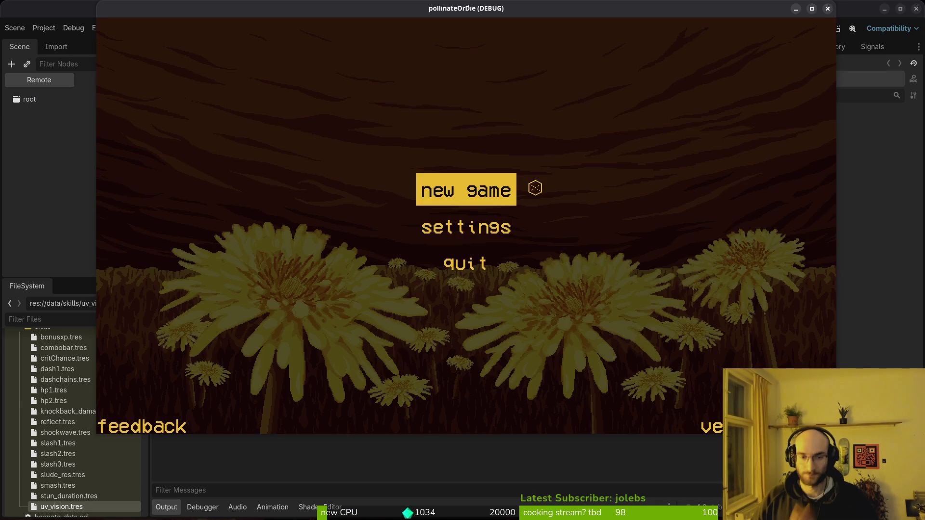
{"action": "left_click", "coordinate": [467, 200]}
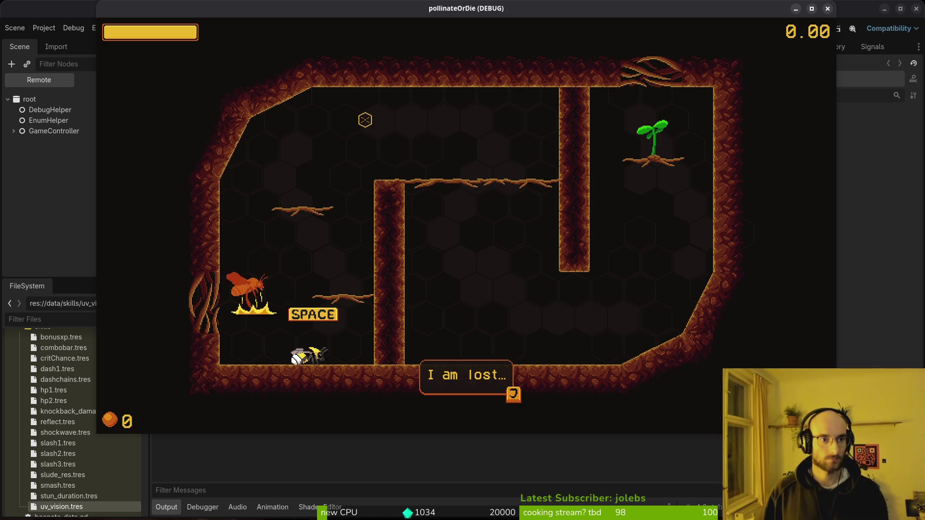
{"action": "key", "text": "F8"}
{"action": "key", "text": "ctrl+s"}
{"action": "left_click", "coordinate": [44, 27]}
{"action": "left_click", "coordinate": [91, 120]}
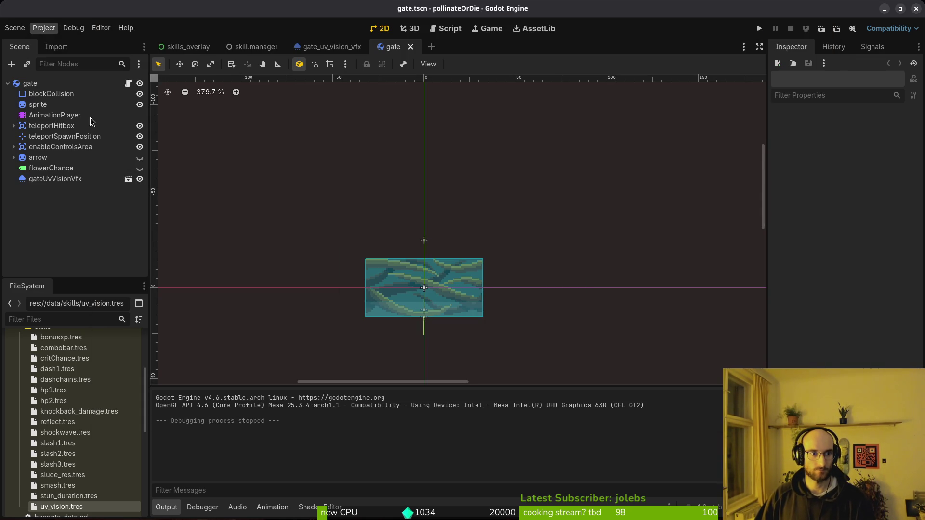
- Trash the user data folder's logs and shader_cache, then close the skill.manager and skills_overlay scene tabs
{"action": "key", "text": "ctrl+a"}
{"action": "key", "text": "Delete"}
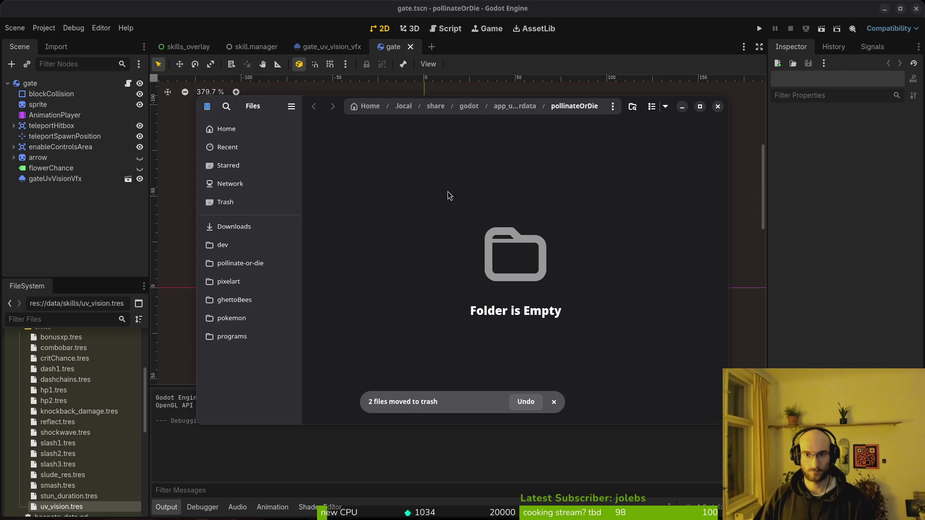
{"action": "left_click", "coordinate": [717, 107]}
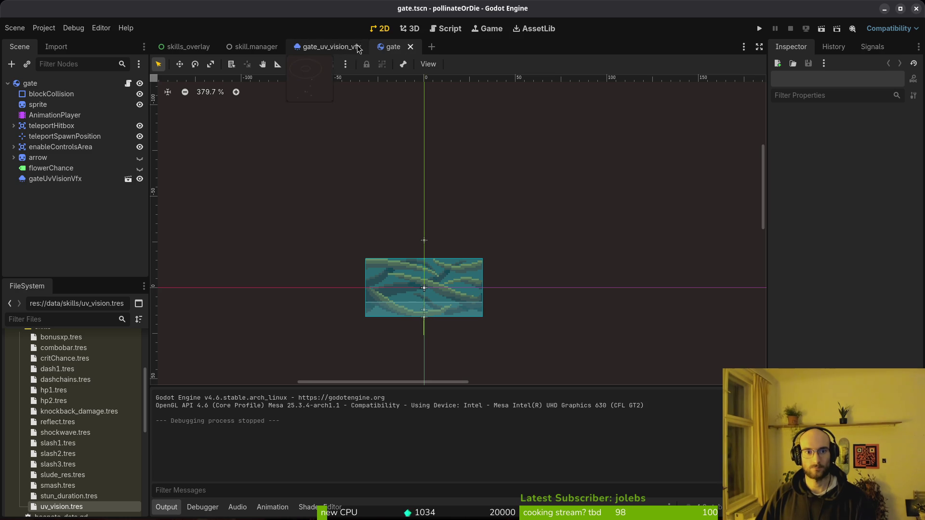
{"action": "left_click", "coordinate": [345, 43]}
{"action": "middle_click", "coordinate": [256, 47]}
{"action": "middle_click", "coordinate": [189, 46]}
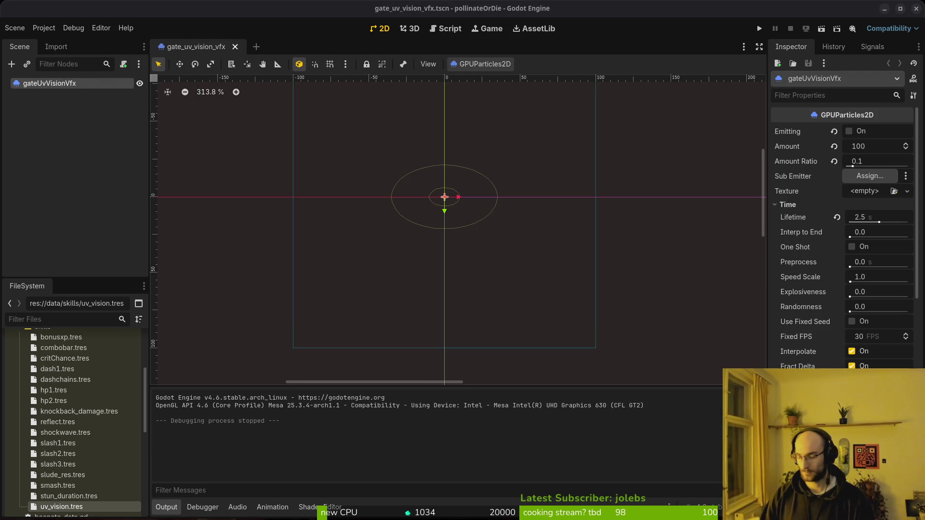
- Launch vim in the terminal and open debug.helper.gd through the fuzzy finder
{"action": "key", "text": "alt+Tab"}
{"action": "type", "text": "vim"}
{"action": "key", "text": "Return"}
{"action": "key", "text": "ctrl+p"}
{"action": "type", "text": "deb"}
{"action": "key", "text": "Return"}
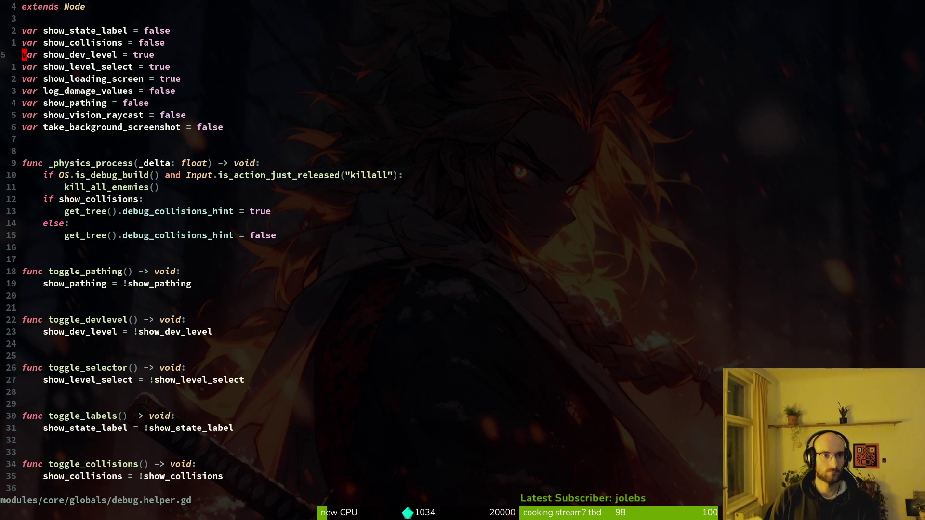
- Change show_dev_level and show_level_select to false in debug.helper.gd, then save and quit
{"action": "type", "text": "ciwfalse"}
{"action": "key", "text": "Escape"}
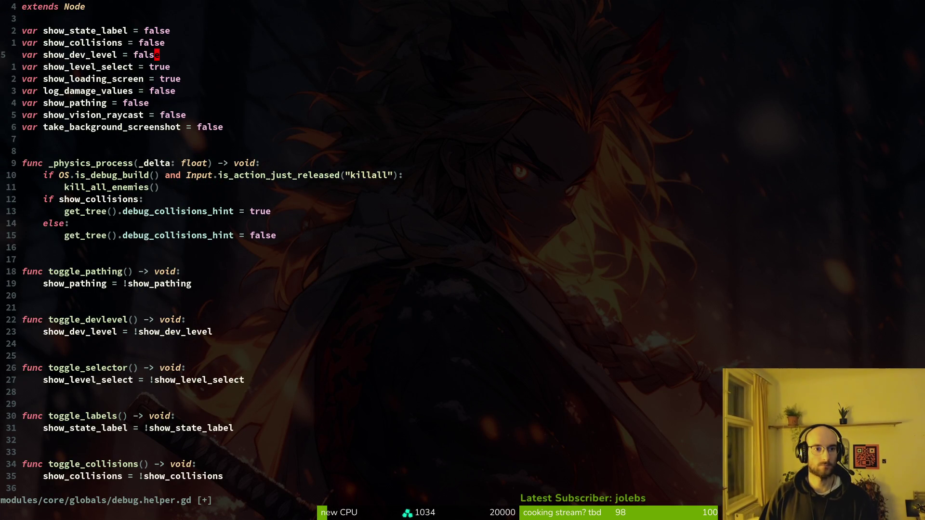
{"action": "type", "text": "ciwfalse"}
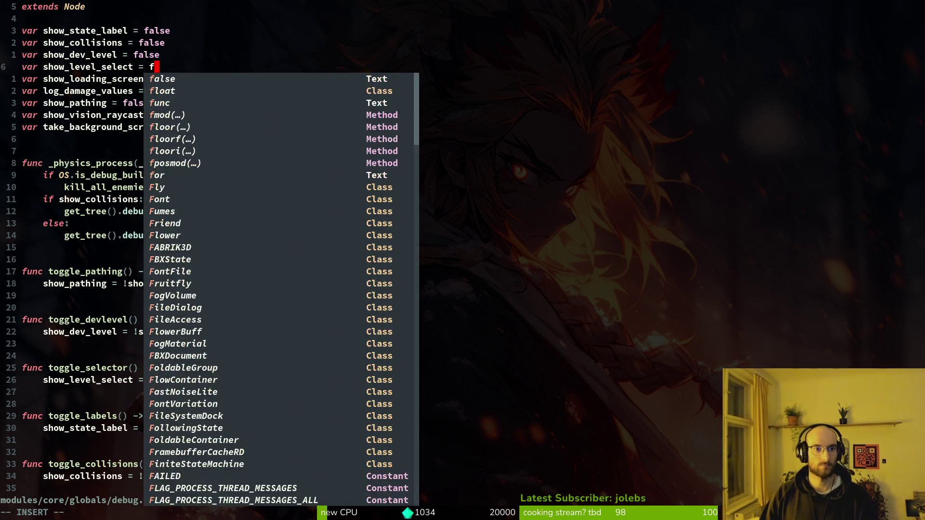
{"action": "key", "text": "Escape"}
{"action": "type", "text": ":w"}
{"action": "key", "text": "Return"}
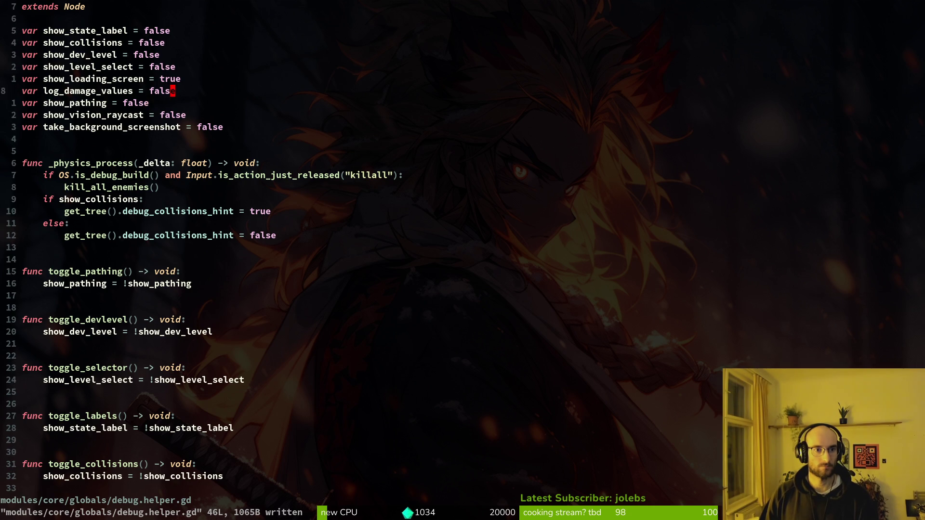
{"action": "type", "text": ":"}
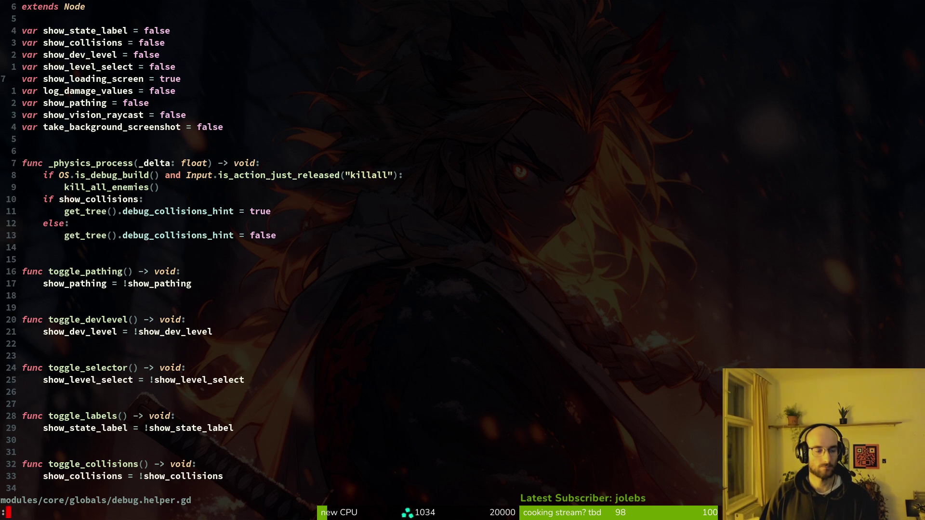
{"action": "key", "text": "Return"}
{"action": "type", "text": "tig"}
{"action": "key", "text": "Return"}
- Stage the remaining translation files in tig and commit them as 'updated translations for uv vision'
{"action": "key", "text": "s"}
{"action": "key", "text": "Down"}
{"action": "key", "text": "Down"}
{"action": "key", "text": "Down"}
{"action": "key", "text": "Down"}
{"action": "key", "text": "Down"}
{"action": "key", "text": "Down"}
{"action": "key", "text": "Down"}
{"action": "key", "text": "u"}
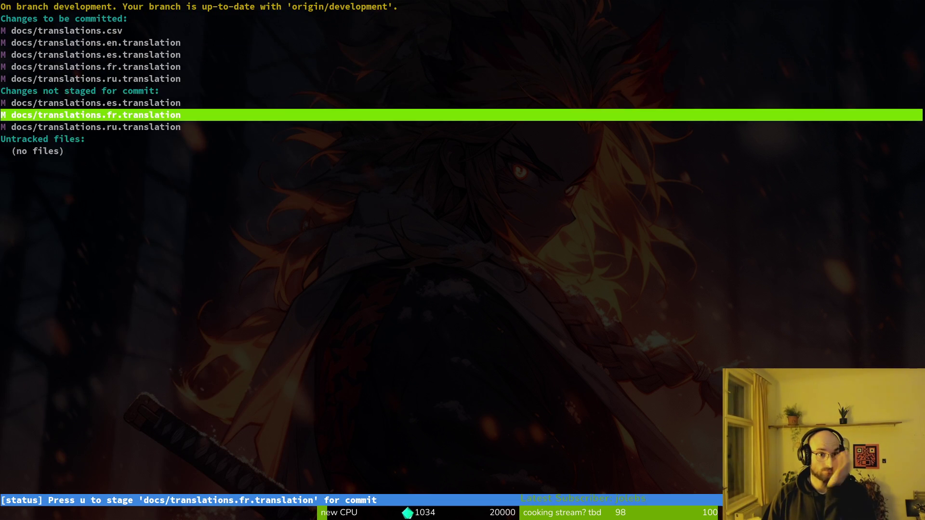
{"action": "key", "text": "u"}
{"action": "key", "text": "u"}
{"action": "type", "text": "uqgit commit -m \"updat"}
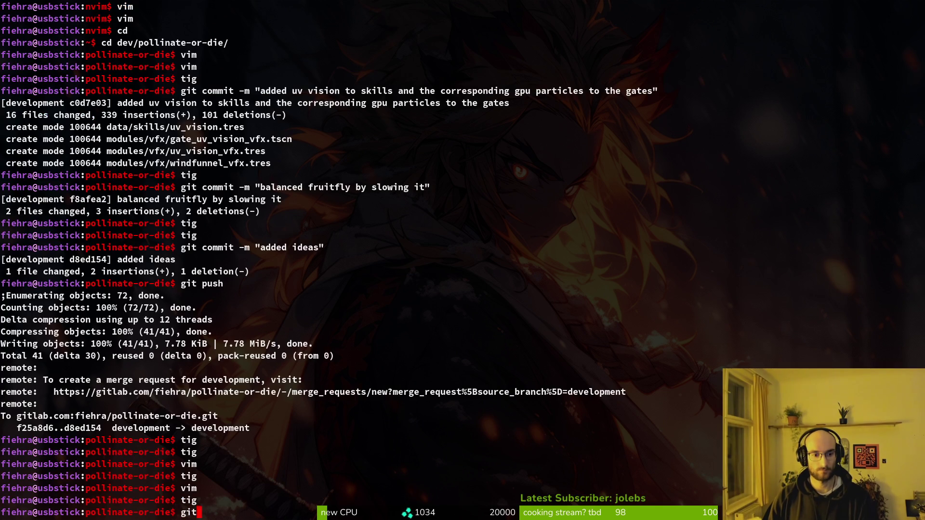
{"action": "type", "text": "ed tra"}
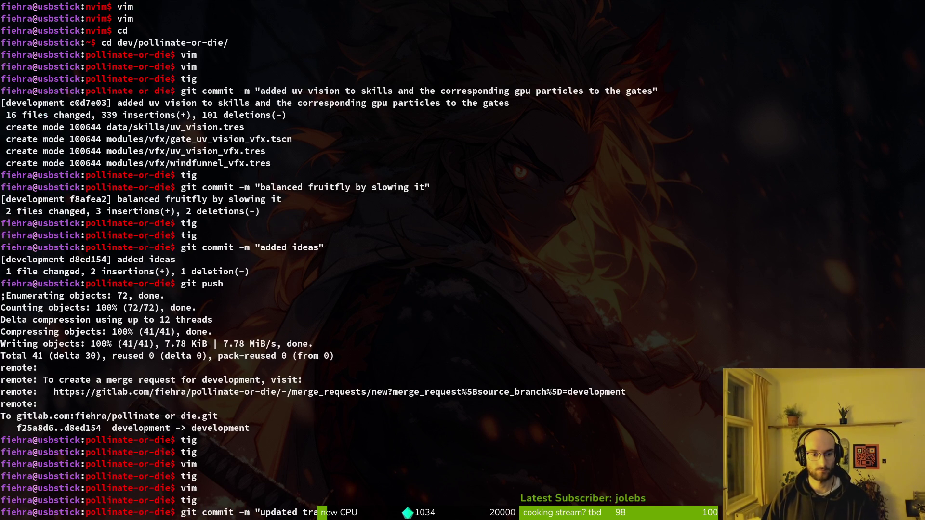
{"action": "type", "text": "nslations for  vision\""}
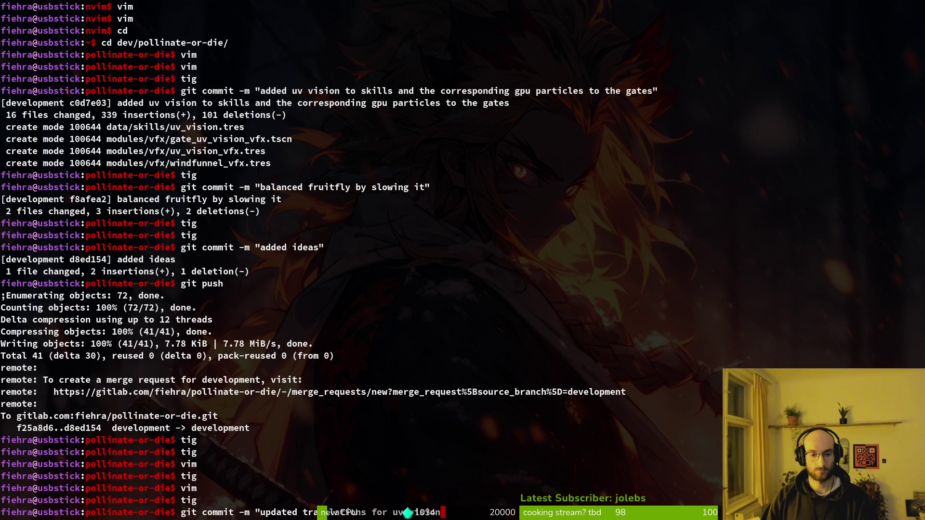
{"action": "key", "text": "Return"}
- Push the commit to the development branch and clear the terminal
{"action": "type", "text": "it push"}
{"action": "key", "text": "Return"}
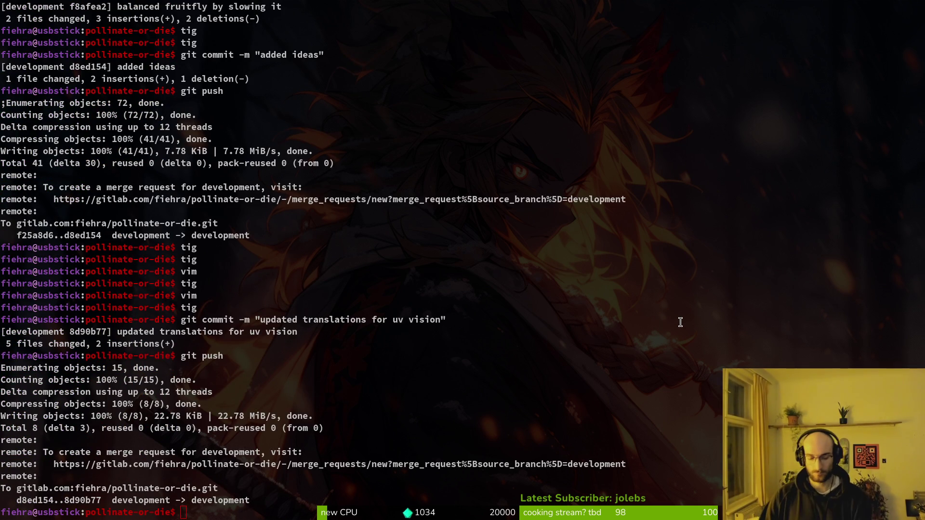
{"action": "key", "text": "ctrl+l"}
{"action": "type", "text": "v ."}
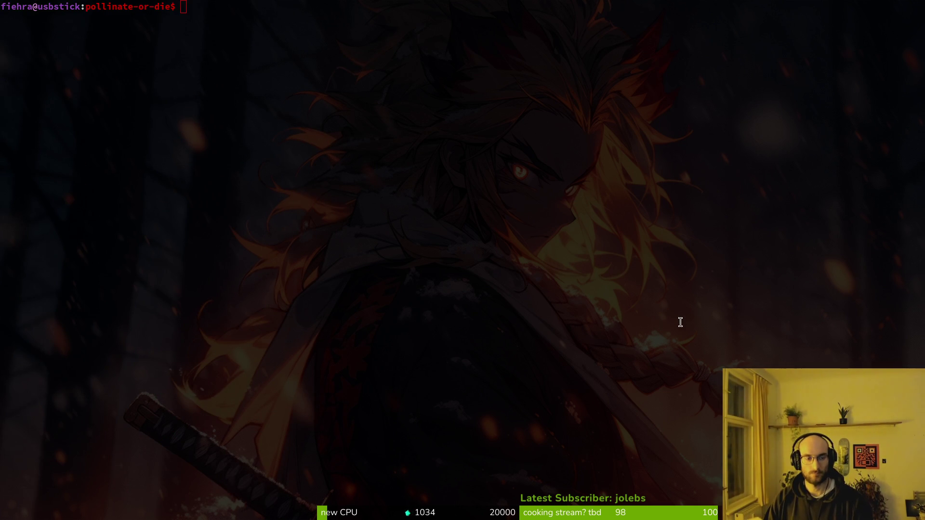
{"action": "key", "text": "Return"}
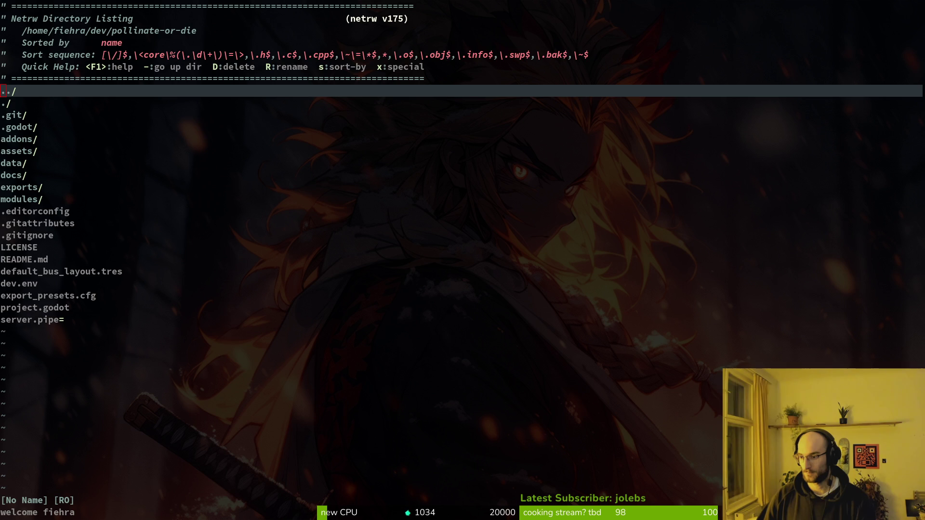
- Set Application > Config > Version to 0.31 in Godot's Project Settings
{"action": "key", "text": "alt+Tab"}
{"action": "left_click", "coordinate": [41, 27]}
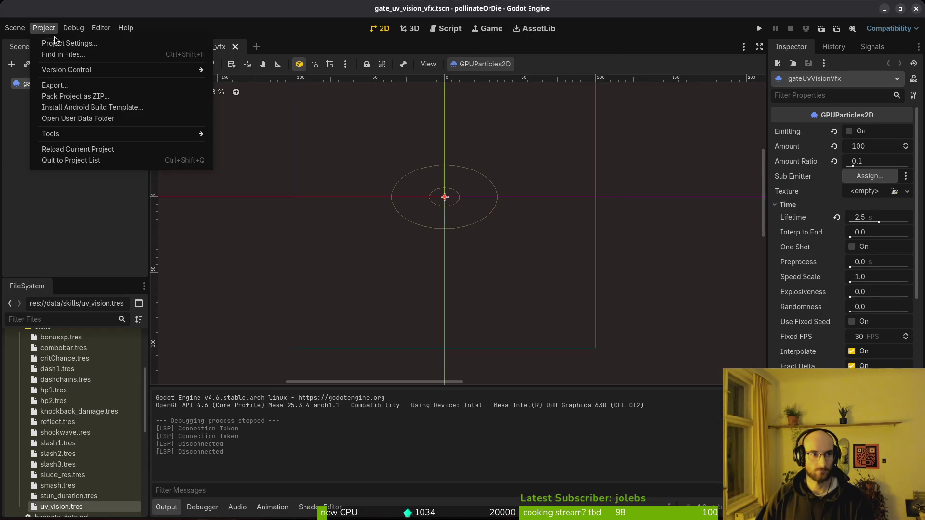
{"action": "left_click", "coordinate": [55, 42]}
{"action": "left_click", "coordinate": [410, 212]}
{"action": "key", "text": "BackSpace"}
{"action": "key", "text": "Return"}
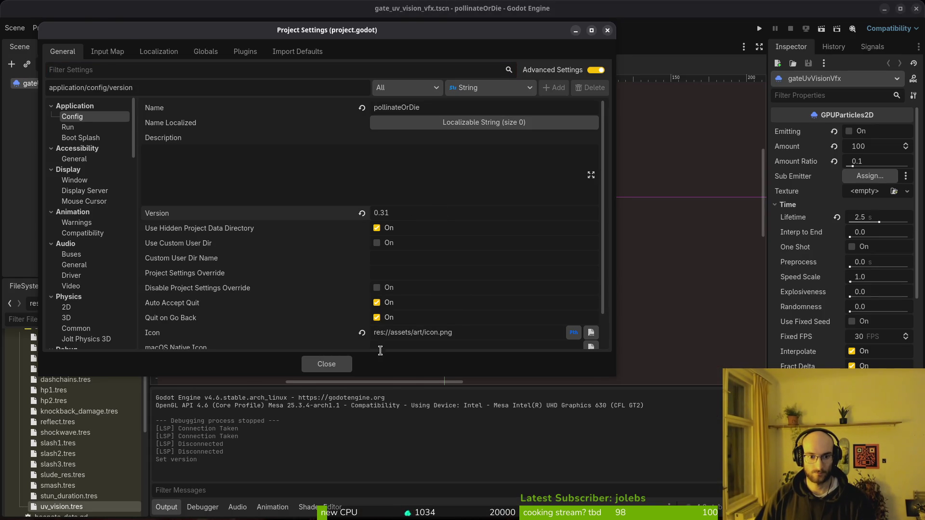
{"action": "left_click", "coordinate": [327, 364]}
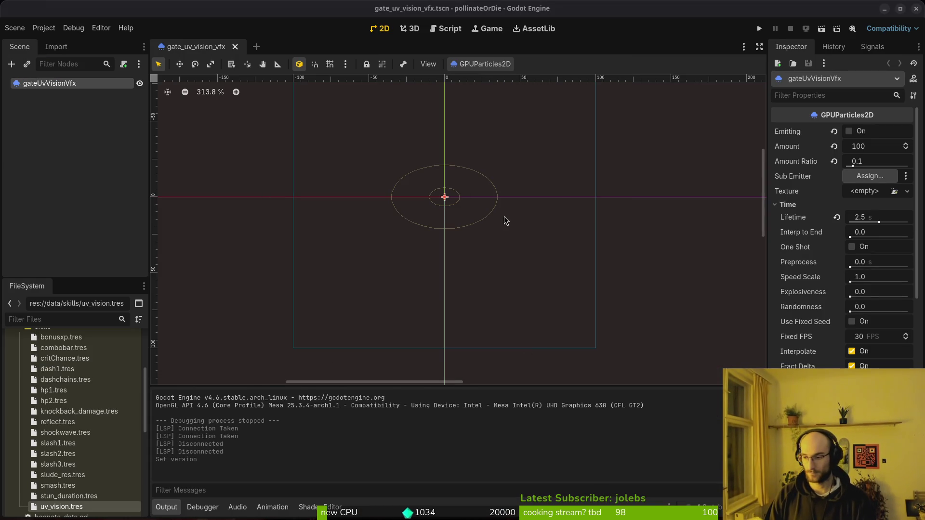
{"action": "key", "text": "super+2"}
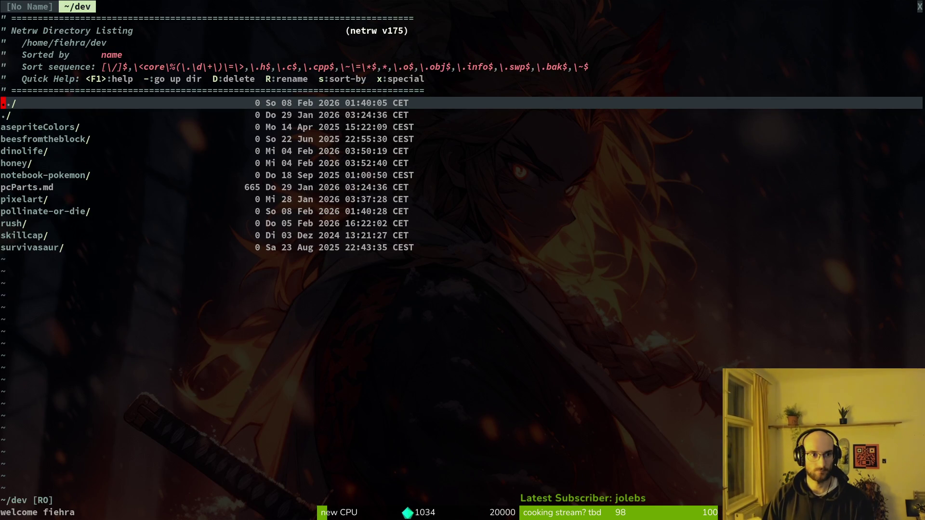
- Close Vim's command-line history window and enter the pollinate-or-die folder in netrw
{"action": "key", "text": "q"}
{"action": "key", "text": "colon"}
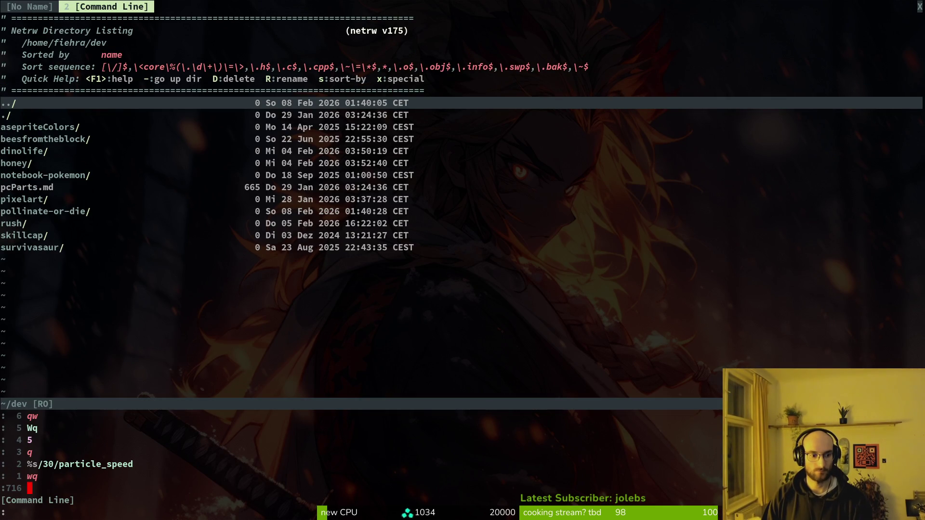
{"action": "key", "text": "q"}
{"action": "key", "text": "colon"}
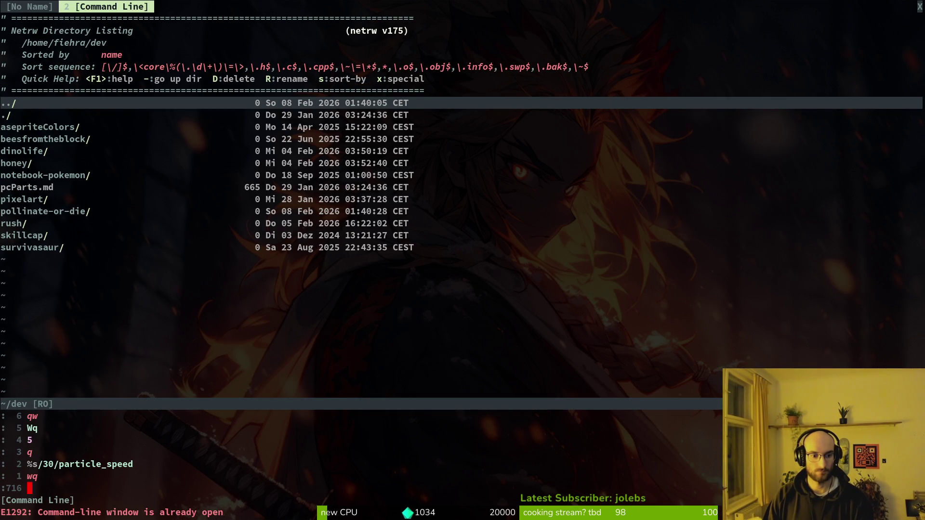
{"action": "type", "text": ":q"}
{"action": "key", "text": "Return"}
{"action": "left_click", "coordinate": [44, 211]}
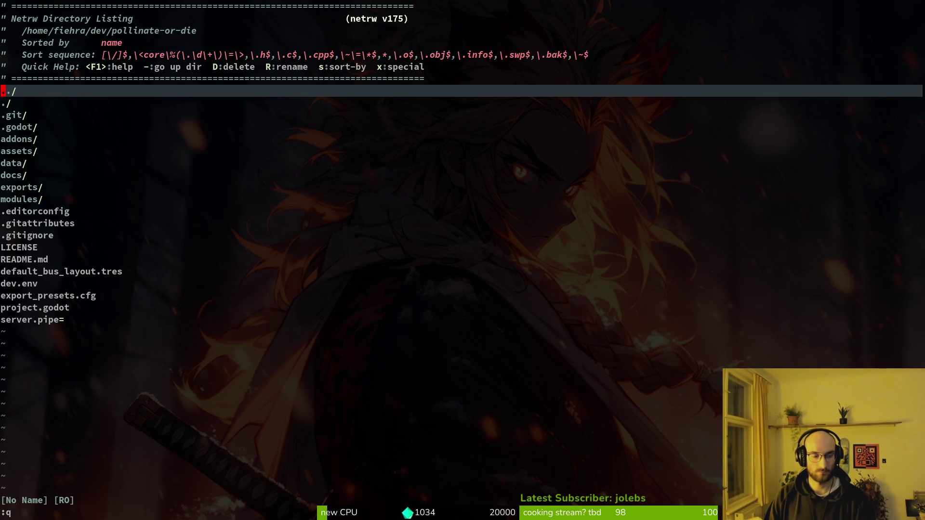
- Check the repository in tig from the shell, relaunch vim, and bring the GitLab browser forward
{"action": "key", "text": "Return"}
{"action": "type", "text": "tig"}
{"action": "key", "text": "Return"}
{"action": "key", "text": "Down"}
{"action": "type", "text": "qgitco m"}
{"action": "key", "text": "BackSpace"}
{"action": "key", "text": "BackSpace"}
{"action": "key", "text": "BackSpace"}
{"action": "type", "text": "co"}
{"action": "key", "text": "BackSpace"}
{"action": "key", "text": "BackSpace"}
{"action": "key", "text": "BackSpace"}
{"action": "key", "text": "BackSpace"}
{"action": "key", "text": "BackSpace"}
{"action": "key", "text": "BackSpace"}
{"action": "type", "text": "vim"}
{"action": "key", "text": "Return"}
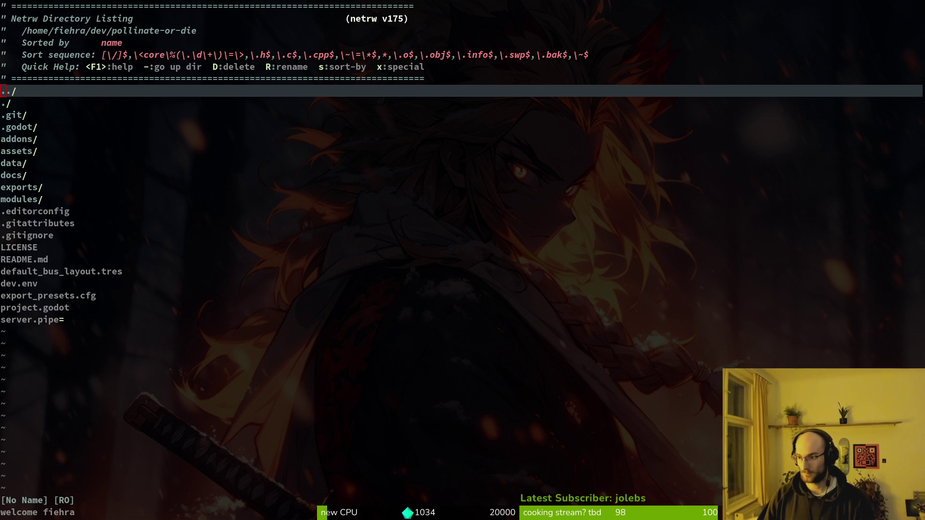
{"action": "key", "text": "super+b"}
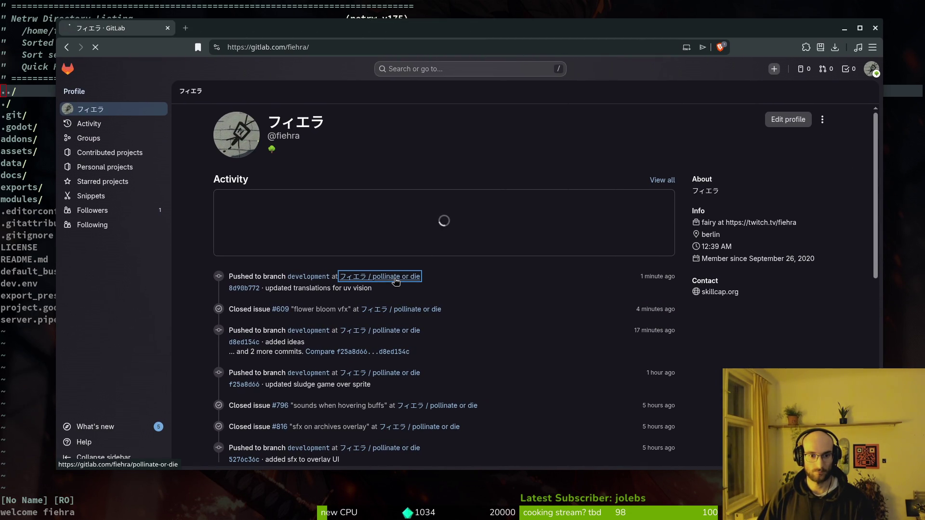
- Open the pollinate or die project's commit history on the development branch
{"action": "left_click", "coordinate": [396, 278]}
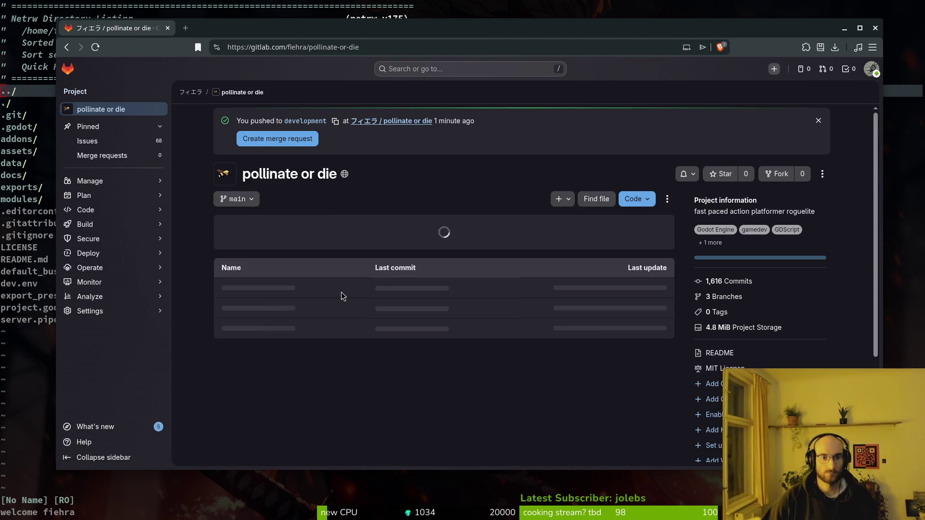
{"action": "left_click", "coordinate": [251, 199]}
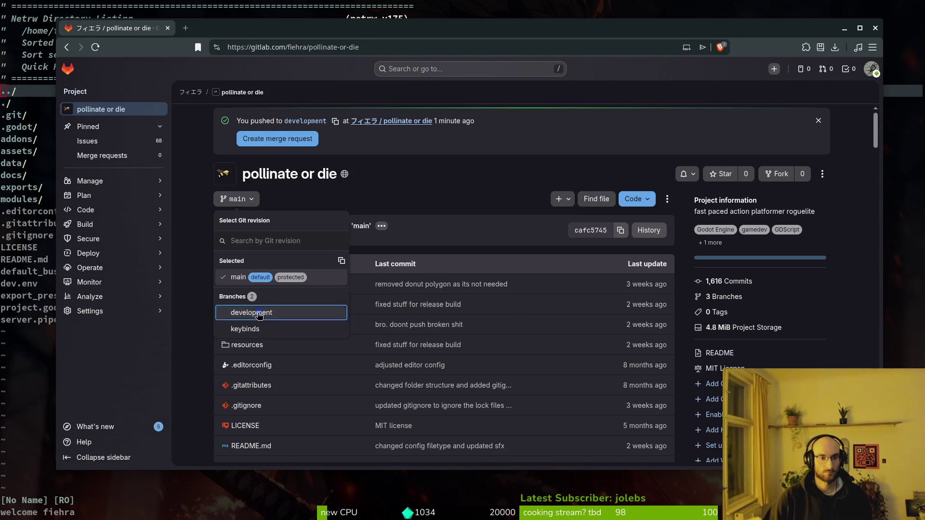
{"action": "left_click", "coordinate": [250, 310]}
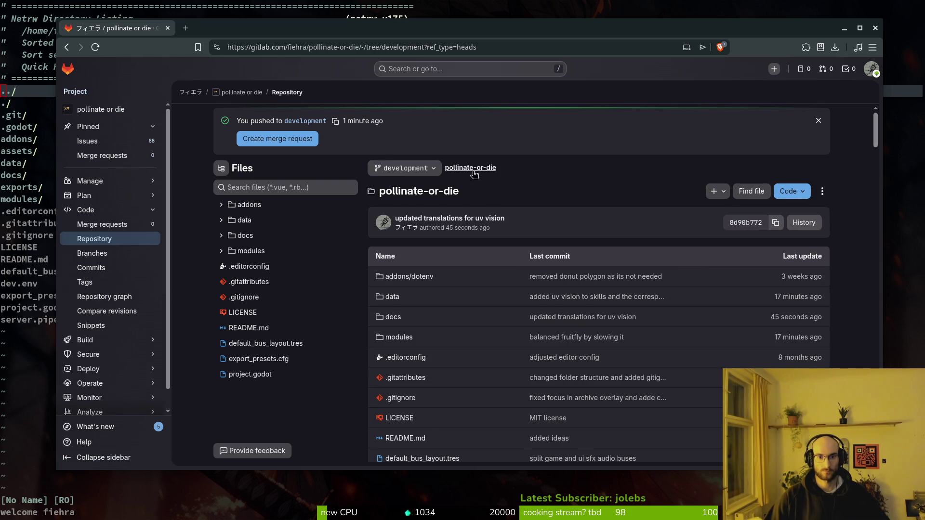
{"action": "left_click", "coordinate": [804, 224]}
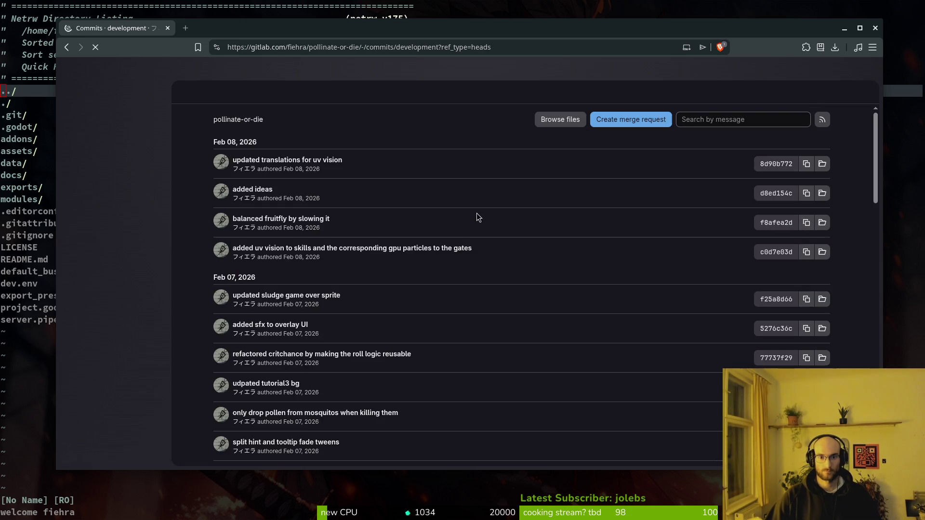
- Search the commits for 0.30, clear that search, and look for '30' within the page
{"action": "scroll", "coordinate": [201, 285], "scroll_direction": "down", "scroll_amount": 10}
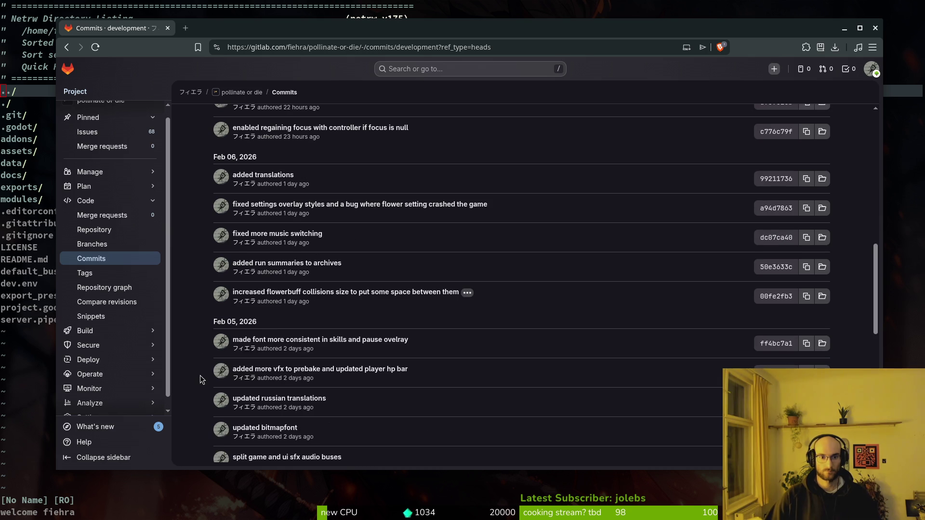
{"action": "type", "text": "0"}
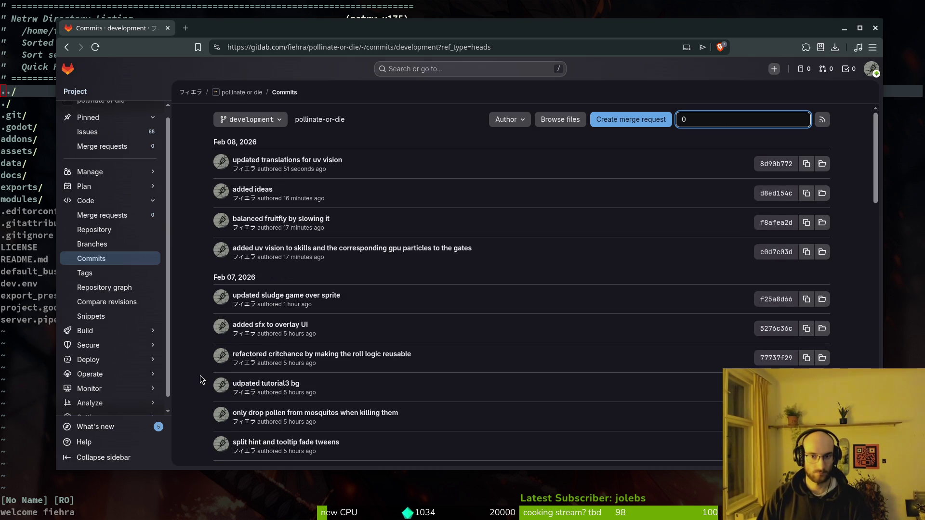
{"action": "type", "text": ".30"}
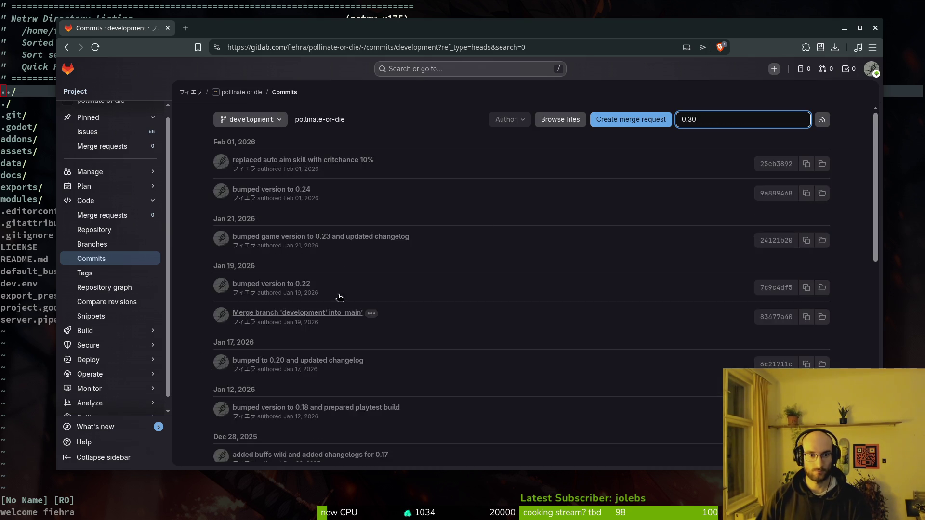
{"action": "left_click", "coordinate": [601, 170]}
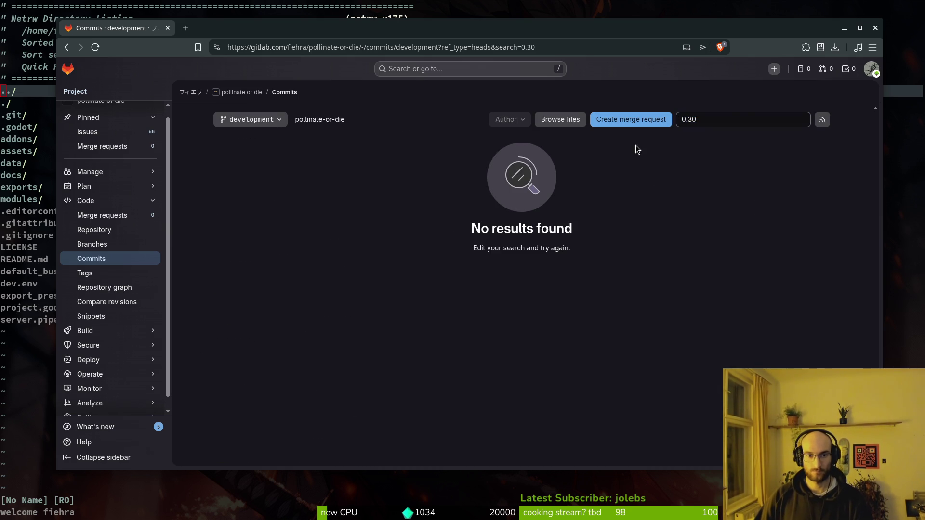
{"action": "left_click", "coordinate": [721, 118]}
{"action": "key", "text": "BackSpace"}
{"action": "key", "text": "BackSpace"}
{"action": "key", "text": "BackSpace"}
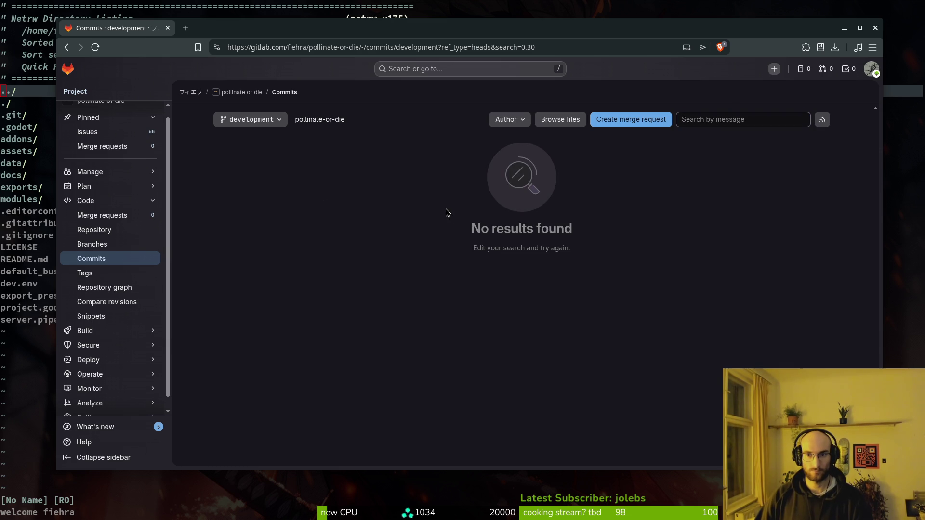
{"action": "key", "text": "ctrl+f"}
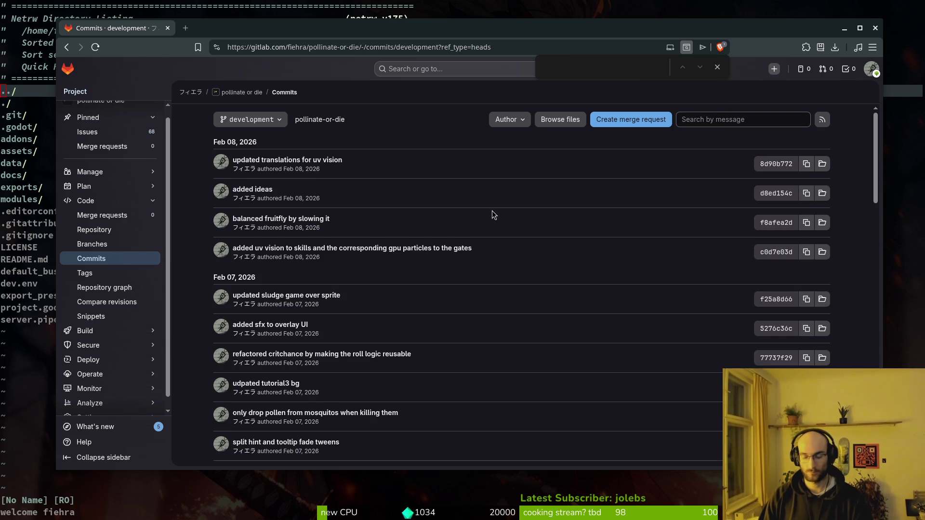
{"action": "type", "text": "30"}
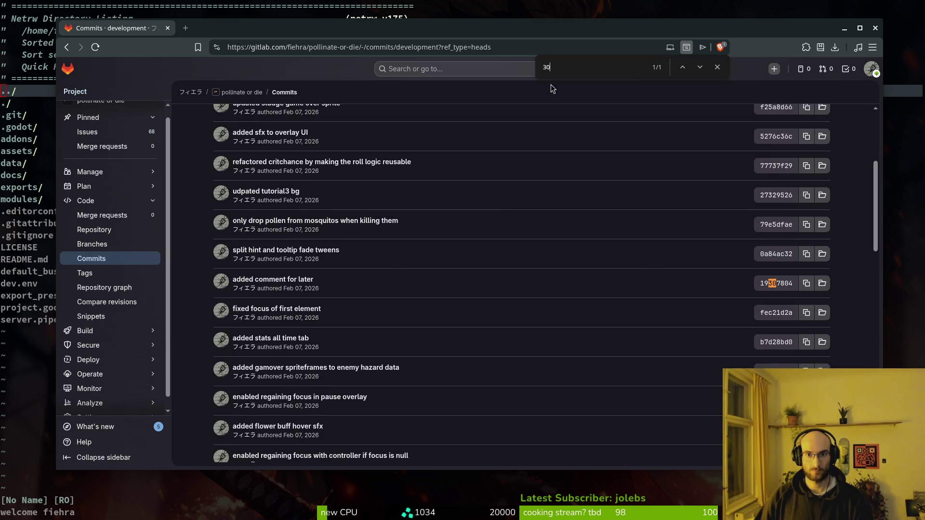
{"action": "key", "text": "Escape"}
{"action": "scroll", "coordinate": [403, 288], "scroll_direction": "up", "scroll_amount": 5}
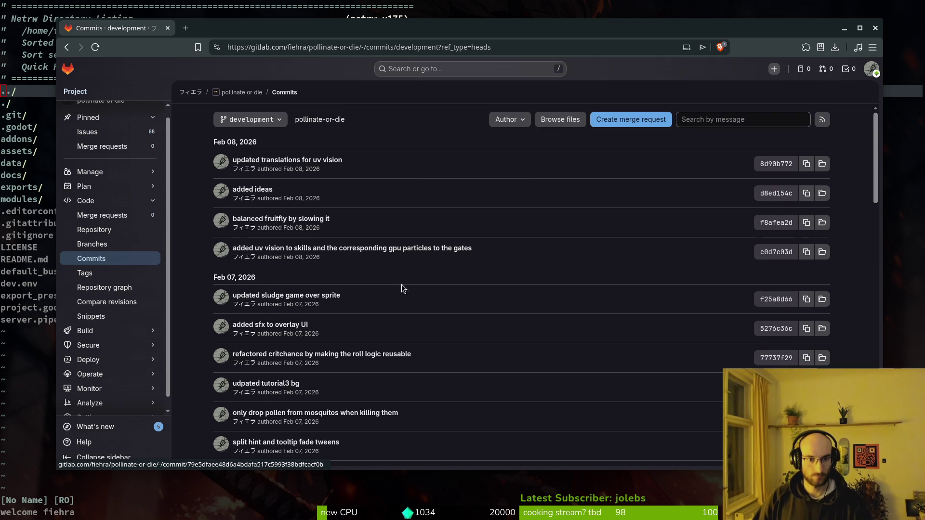
{"action": "scroll", "coordinate": [381, 302], "scroll_direction": "down", "scroll_amount": 15}
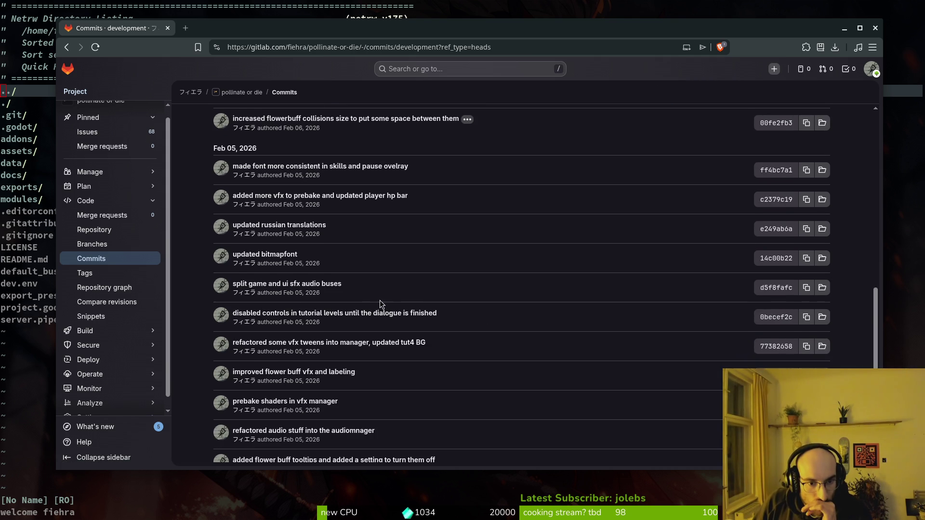
{"action": "scroll", "coordinate": [382, 305], "scroll_direction": "down", "scroll_amount": 6}
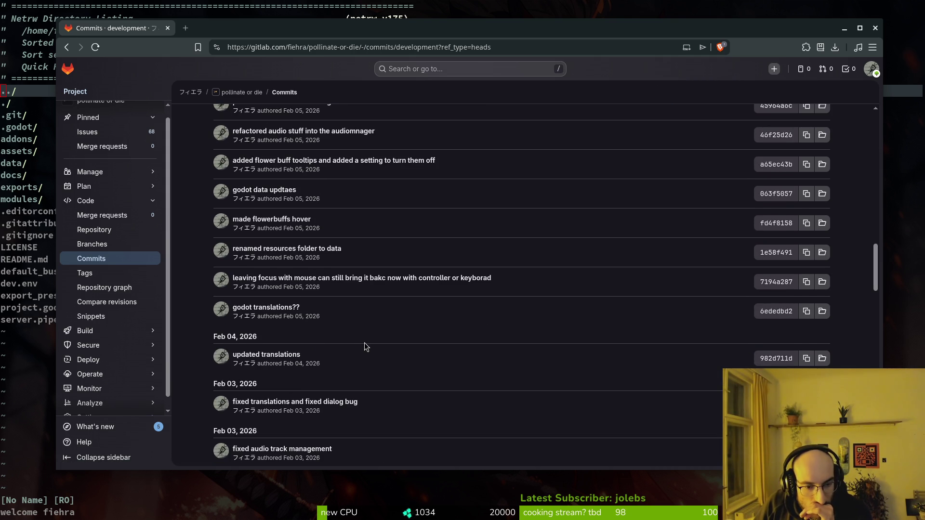
{"action": "scroll", "coordinate": [364, 344], "scroll_direction": "down", "scroll_amount": 5}
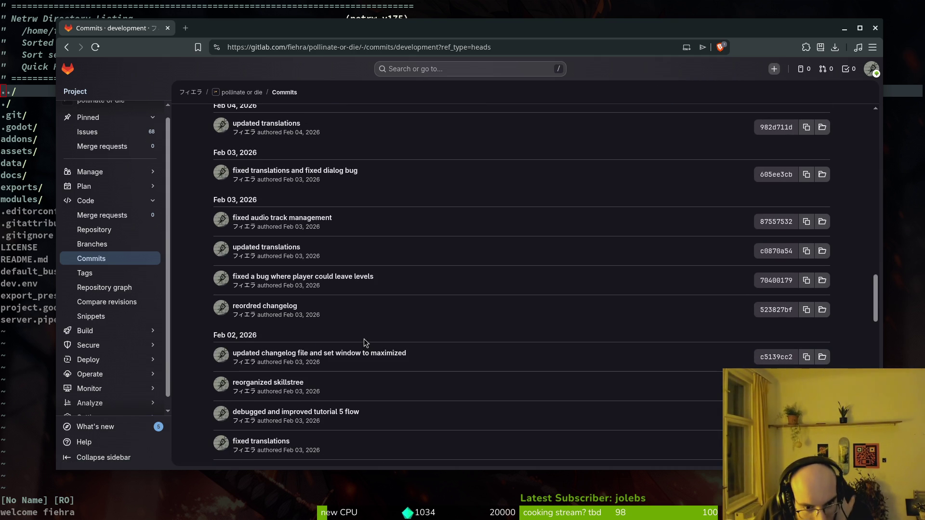
{"action": "scroll", "coordinate": [363, 339], "scroll_direction": "down", "scroll_amount": 4}
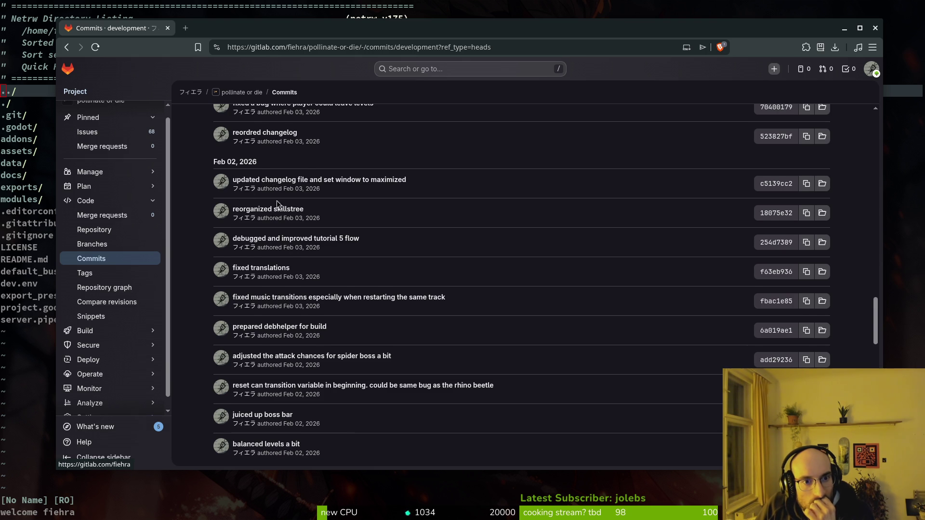
{"action": "scroll", "coordinate": [391, 222], "scroll_direction": "up", "scroll_amount": 2}
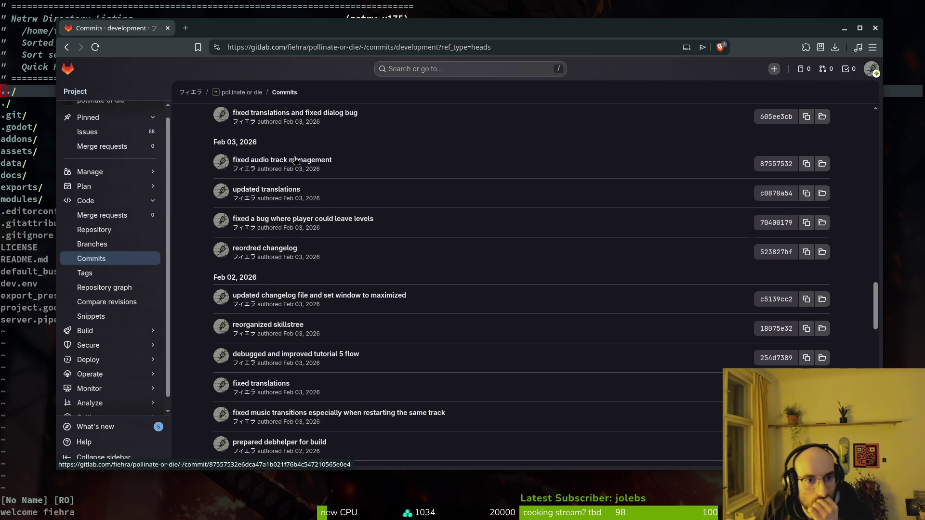
{"action": "scroll", "coordinate": [389, 261], "scroll_direction": "up", "scroll_amount": 1}
{"action": "scroll", "coordinate": [318, 226], "scroll_direction": "up", "scroll_amount": 1}
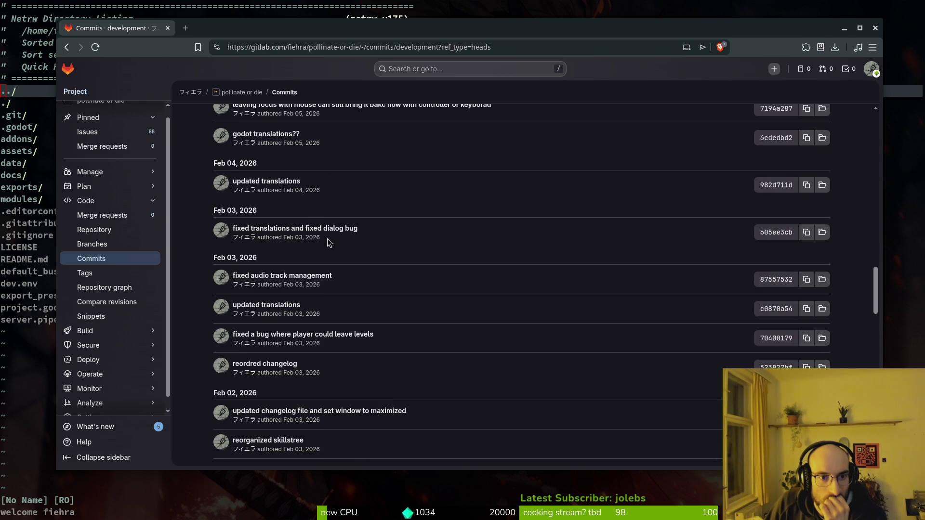
{"action": "scroll", "coordinate": [297, 200], "scroll_direction": "up", "scroll_amount": 2}
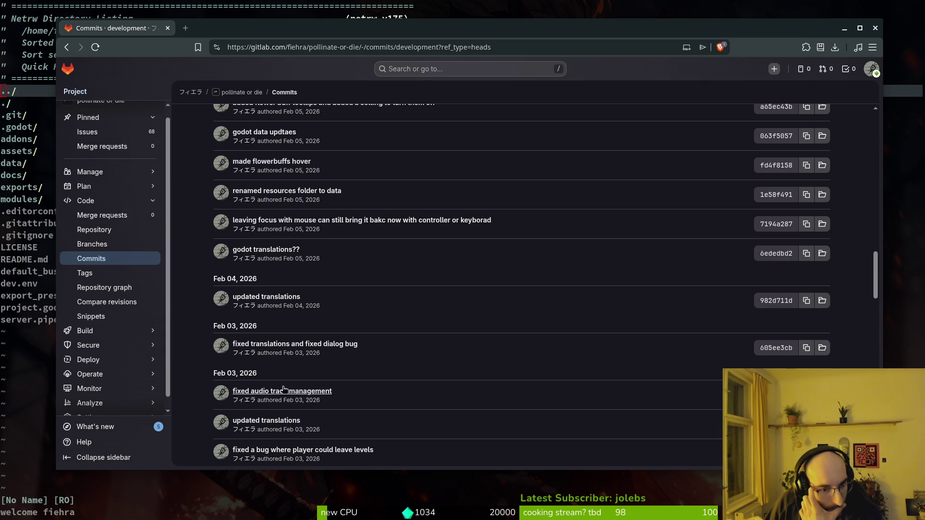
{"action": "scroll", "coordinate": [301, 373], "scroll_direction": "down", "scroll_amount": 2}
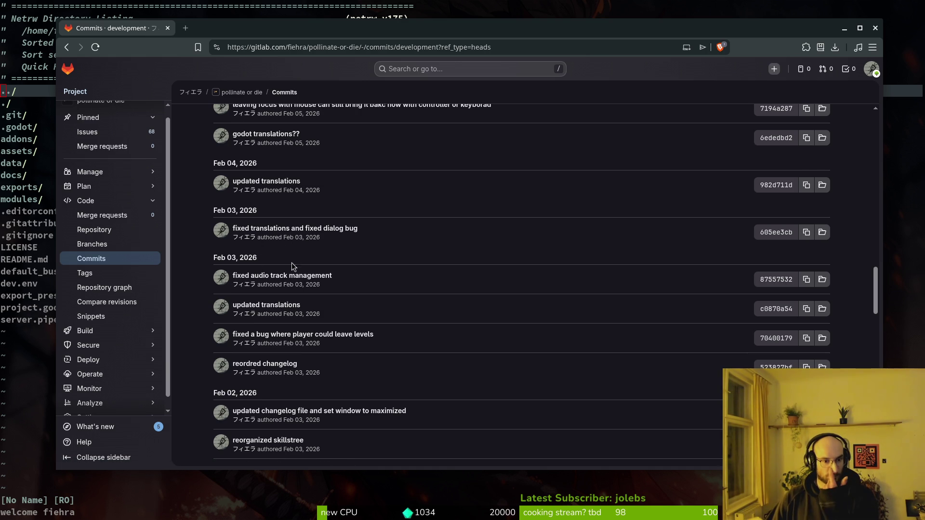
{"action": "scroll", "coordinate": [323, 307], "scroll_direction": "up", "scroll_amount": 6}
{"action": "scroll", "coordinate": [323, 307], "scroll_direction": "up", "scroll_amount": 3}
{"action": "scroll", "coordinate": [322, 308], "scroll_direction": "down", "scroll_amount": 5}
{"action": "scroll", "coordinate": [321, 313], "scroll_direction": "down", "scroll_amount": 4}
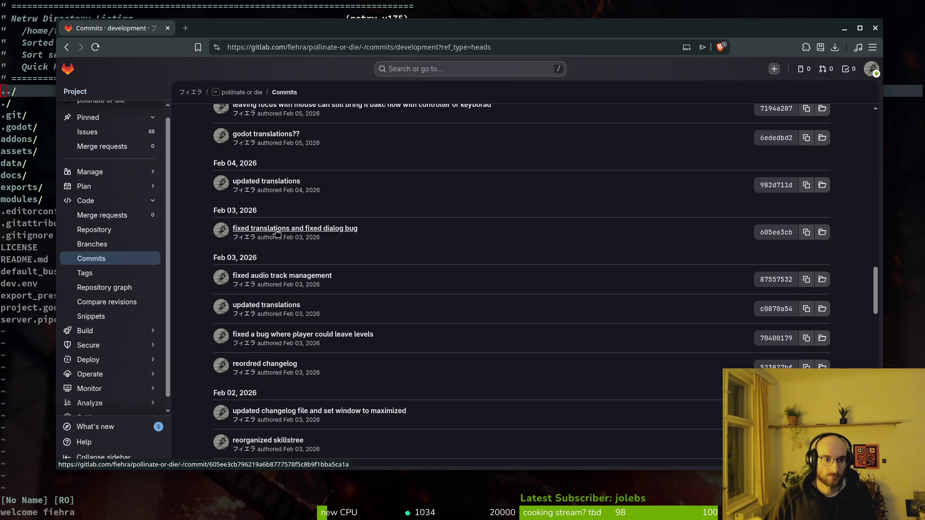
- Open docs/changelog.md in the editor through the project file finder
{"action": "left_click", "coordinate": [24, 262]}
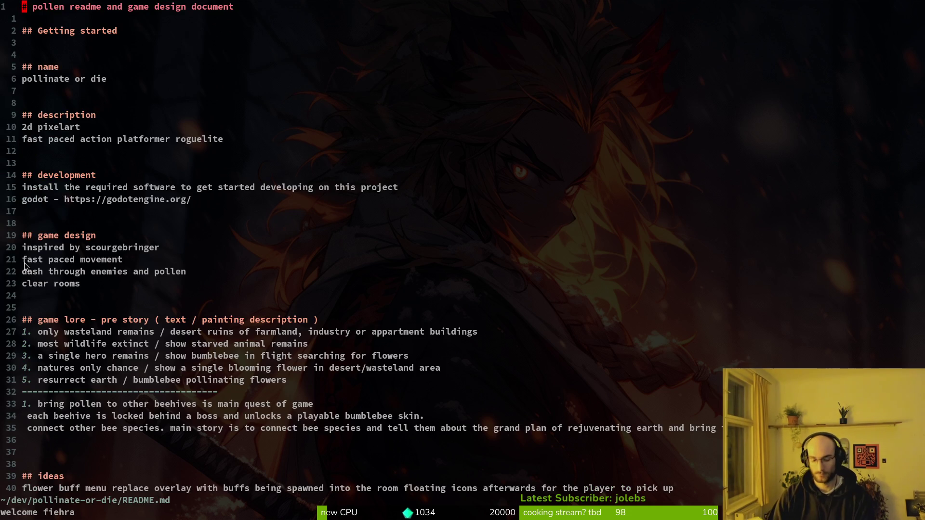
{"action": "key", "text": "space"}
{"action": "key", "text": "f"}
{"action": "key", "text": "f"}
{"action": "type", "text": "changlog"}
{"action": "key", "text": "Return"}
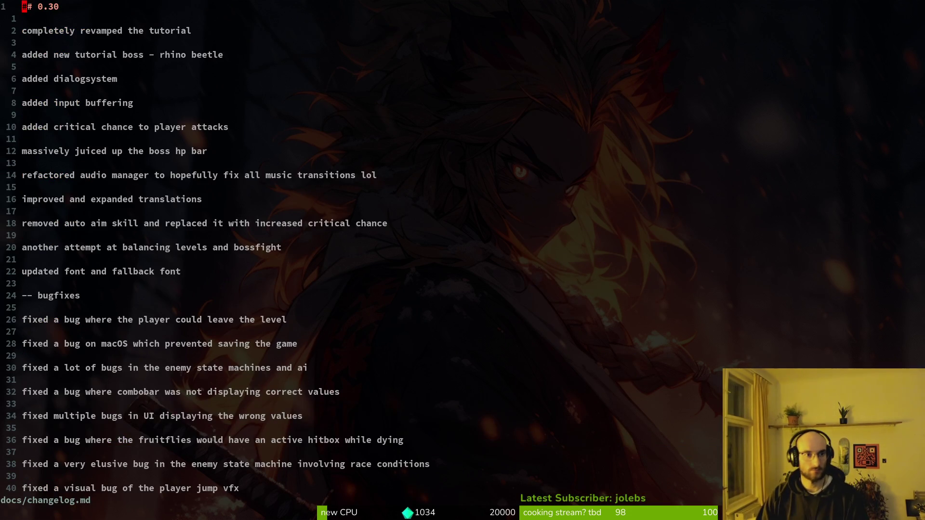
- Duplicate the 0.30 heading as a level-two heading and change its version to 0.31
{"action": "key", "text": "y"}
{"action": "key", "text": "y"}
{"action": "key", "text": "P"}
{"action": "key", "text": "ctrl+v"}
{"action": "key", "text": "j"}
{"action": "key", "text": "I"}
{"action": "key", "text": "#"}
{"action": "key", "text": "Escape"}
{"action": "left_click", "coordinate": [45, 6]}
{"action": "type", "text": "s1"}
{"action": "key", "text": "Escape"}
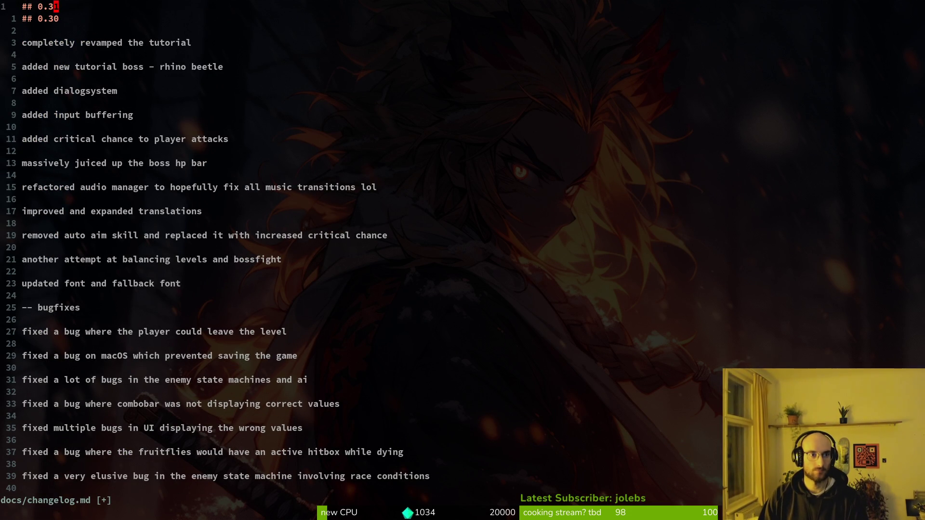
- Add blank lines below the ## 0.31 heading and save the changelog
{"action": "key", "text": "o"}
{"action": "key", "text": "Return"}
{"action": "key", "text": "Return"}
{"action": "key", "text": "Return"}
{"action": "key", "text": "Escape"}
{"action": "type", "text": "k:w"}
{"action": "key", "text": "Return"}
{"action": "key", "text": "k"}
- Open the audio track commit from the GitLab commit list in a new tab
{"action": "key", "text": "alt+Tab"}
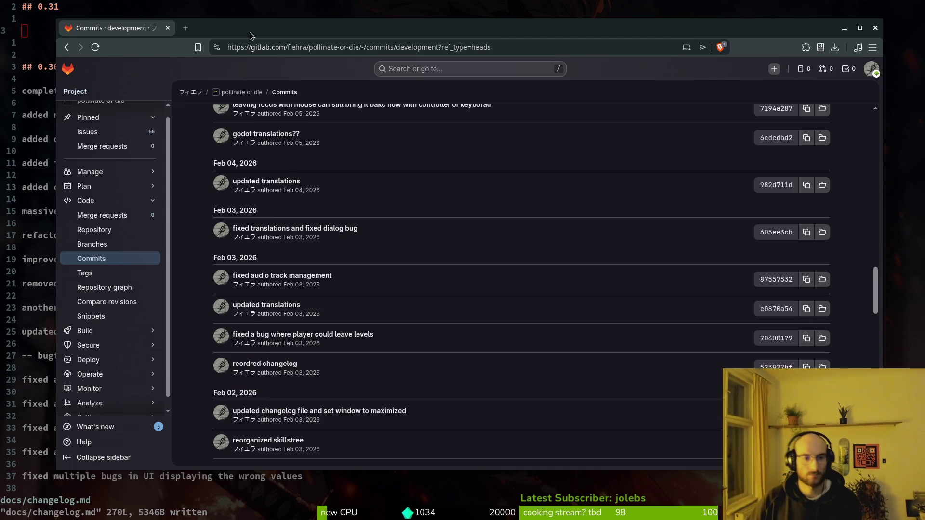
{"action": "middle_click", "coordinate": [300, 282]}
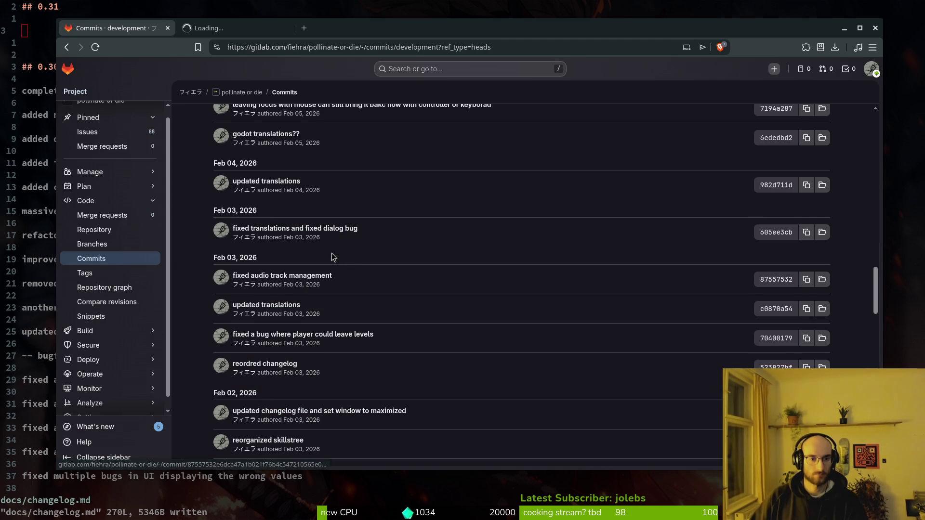
{"action": "scroll", "coordinate": [327, 262], "scroll_direction": "up", "scroll_amount": 2}
{"action": "scroll", "coordinate": [327, 260], "scroll_direction": "up", "scroll_amount": 2}
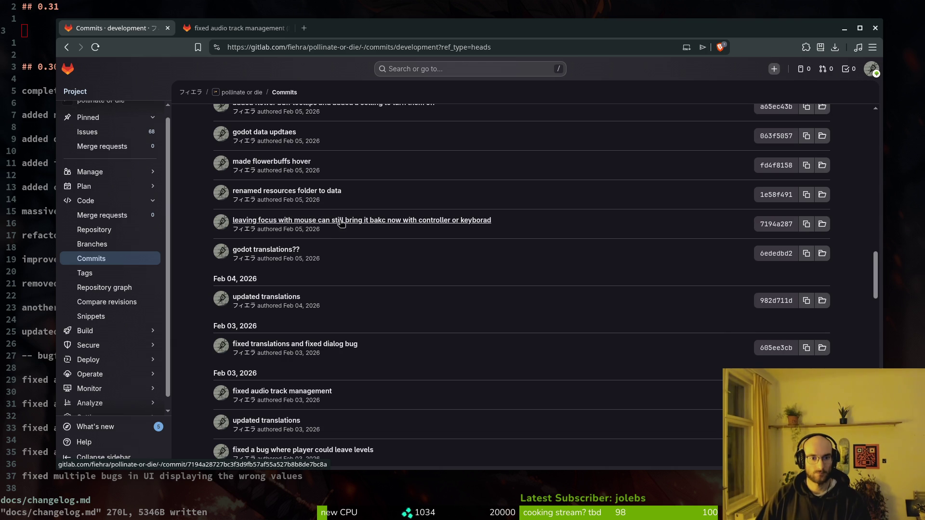
- Add the 0.31 entry about fixing controller focus not being regained after leaving with the mouse
{"action": "left_click", "coordinate": [48, 32]}
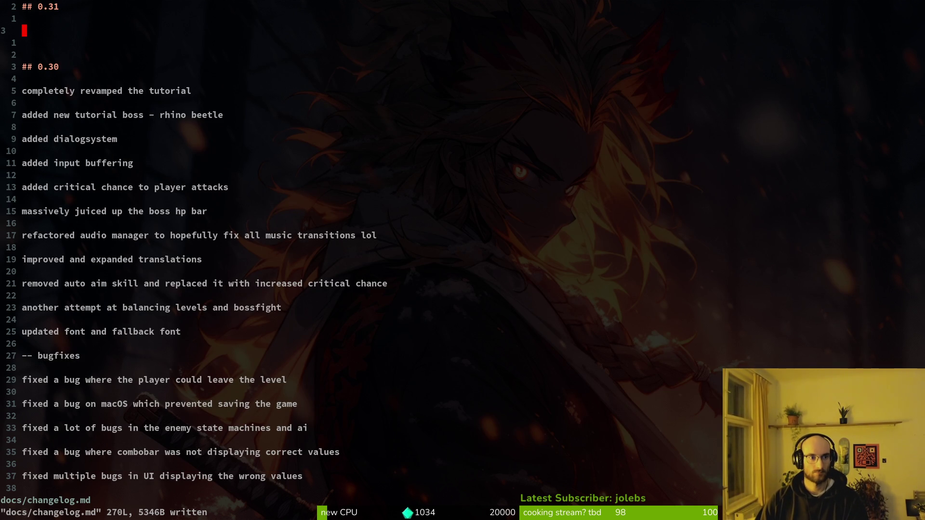
{"action": "key", "text": "k"}
{"action": "key", "text": "i"}
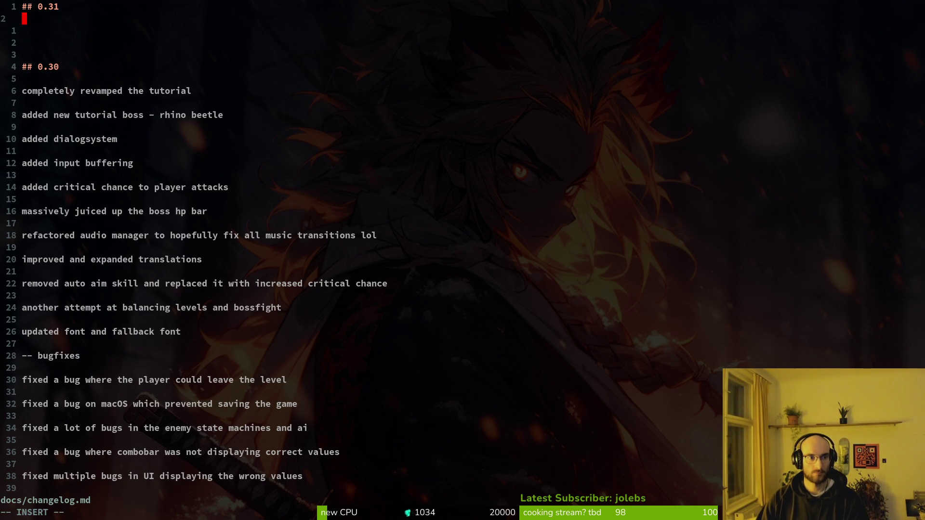
{"action": "key", "text": "Return"}
{"action": "type", "text": "fixed a bug when leaev"}
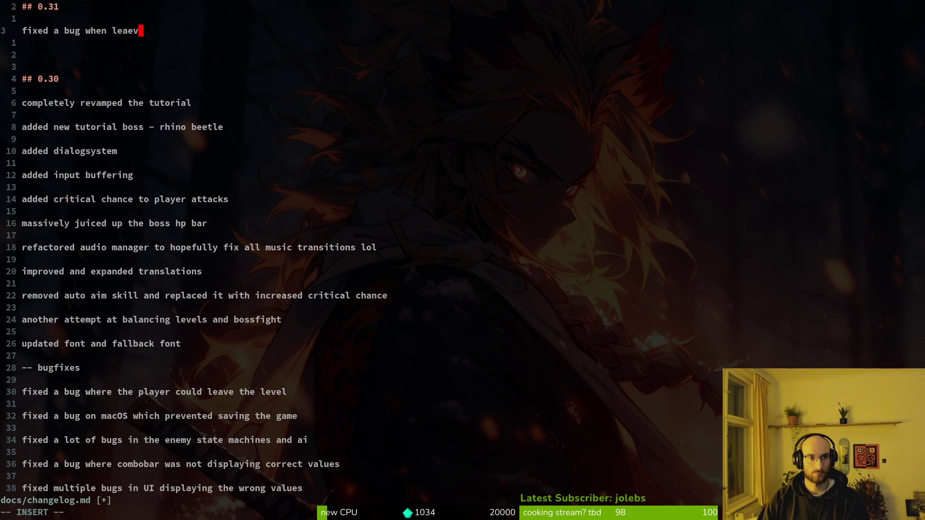
{"action": "key", "text": "BackSpace"}
{"action": "key", "text": "BackSpace"}
{"action": "type", "text": "ving focus with the mouse m"}
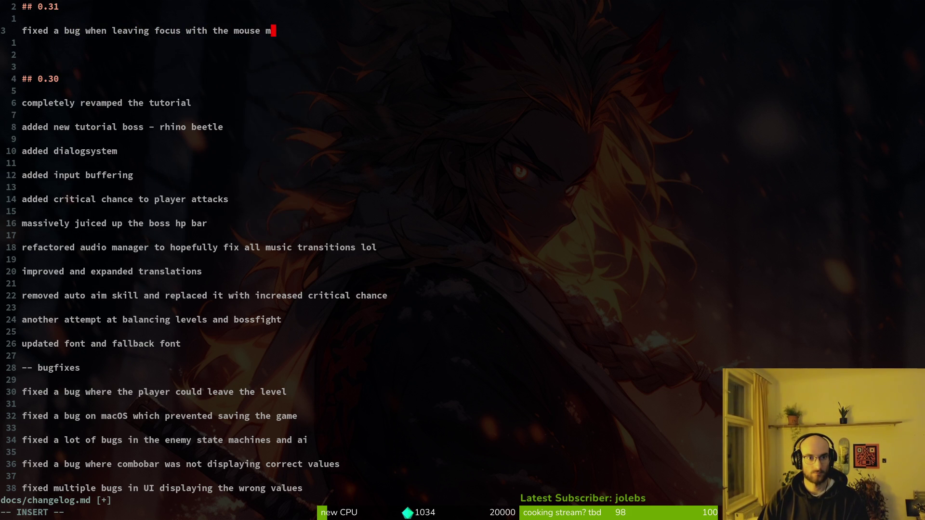
{"action": "key", "text": "BackSpace"}
{"action": "type", "text": "prevent"}
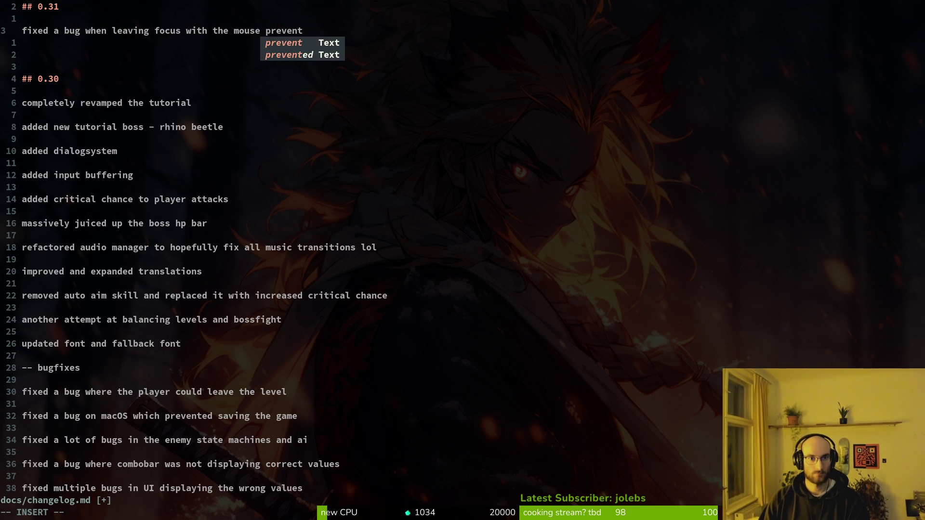
{"action": "type", "text": "ed the re"}
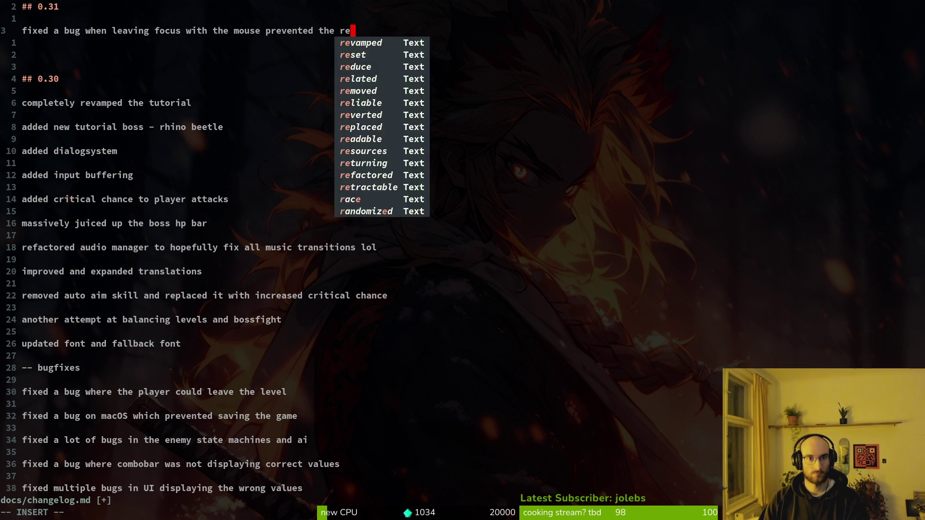
{"action": "type", "text": "gain it with control"}
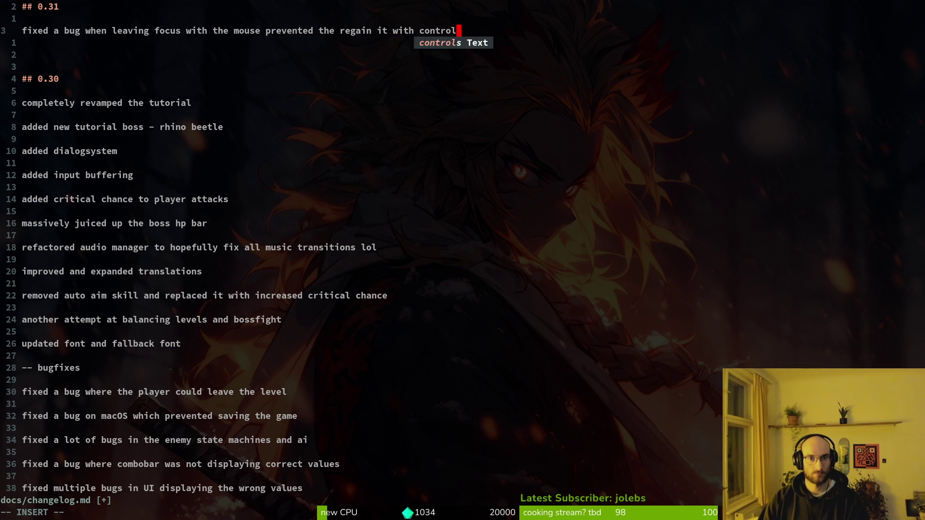
{"action": "type", "text": "ler"}
{"action": "key", "text": "Return"}
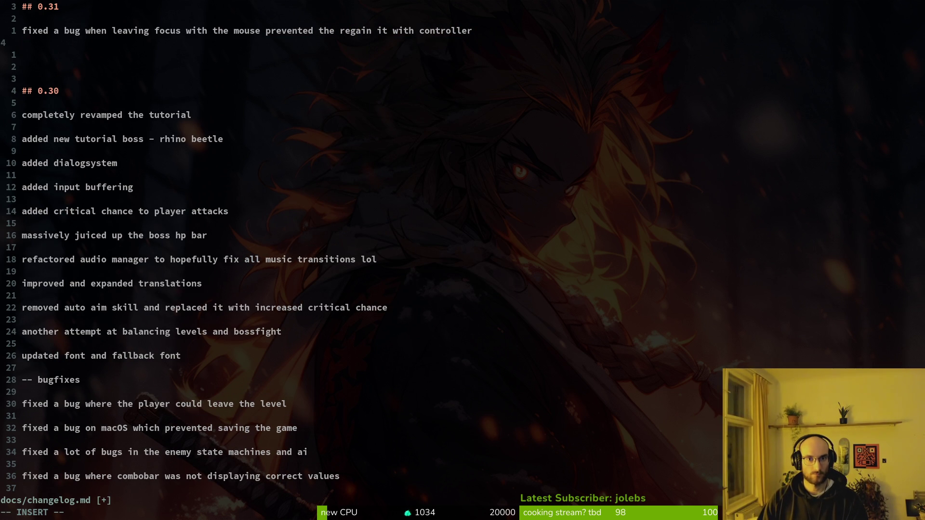
{"action": "key", "text": "BackSpace"}
{"action": "type", "text": "or ke"}
{"action": "key", "text": "BackSpace"}
{"action": "key", "text": "BackSpace"}
{"action": "key", "text": "BackSpace"}
{"action": "key", "text": "Return"}
- Add the entry about optional tooltips when hovering over flowerbuffs, checking the commit list first
{"action": "key", "text": "alt+Tab"}
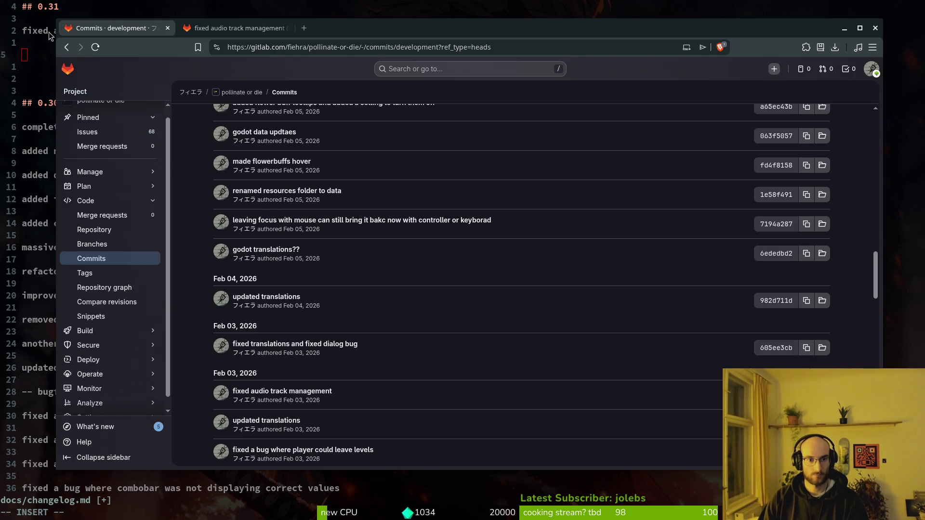
{"action": "scroll", "coordinate": [410, 254], "scroll_direction": "up", "scroll_amount": 4}
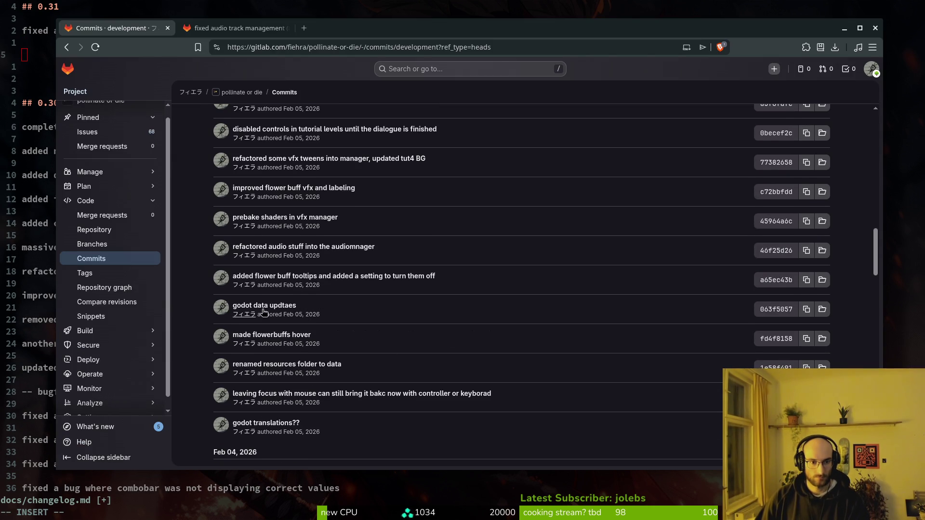
{"action": "key", "text": "alt+Tab"}
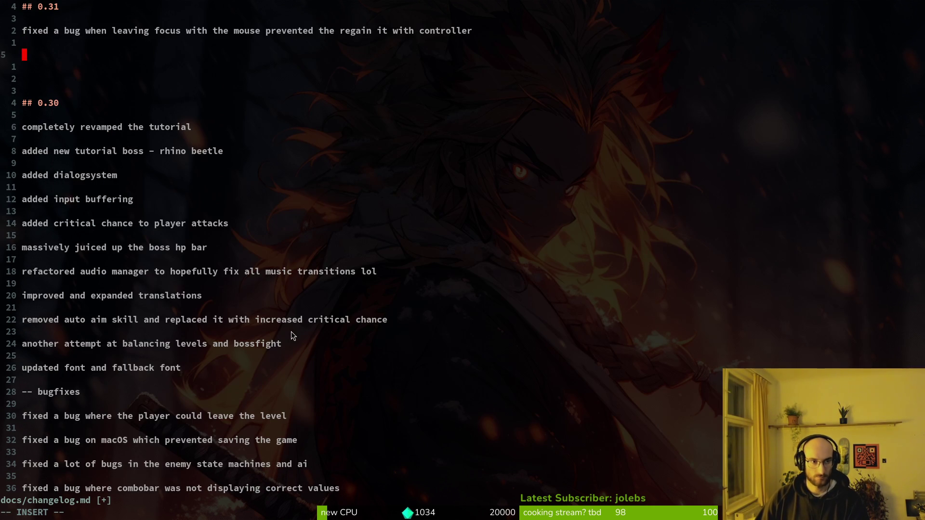
{"action": "type", "text": "display"}
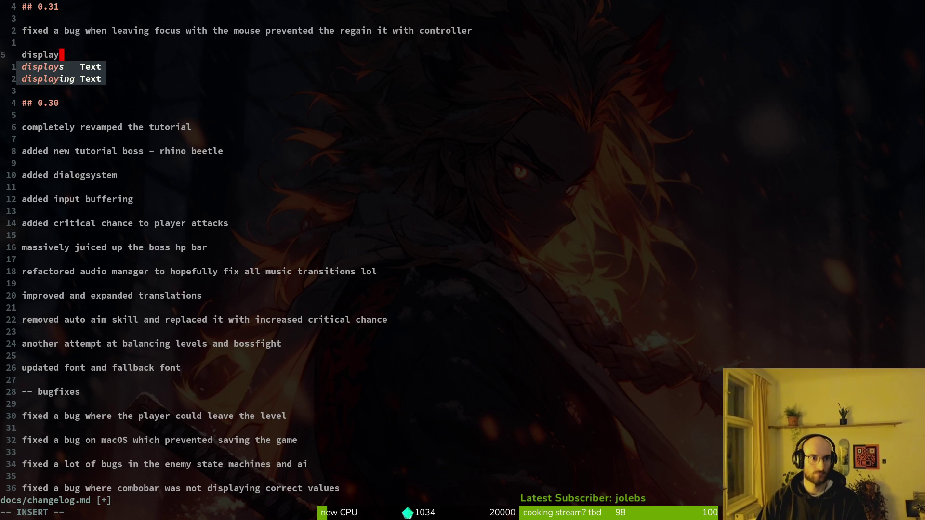
{"action": "type", "text": " flow"}
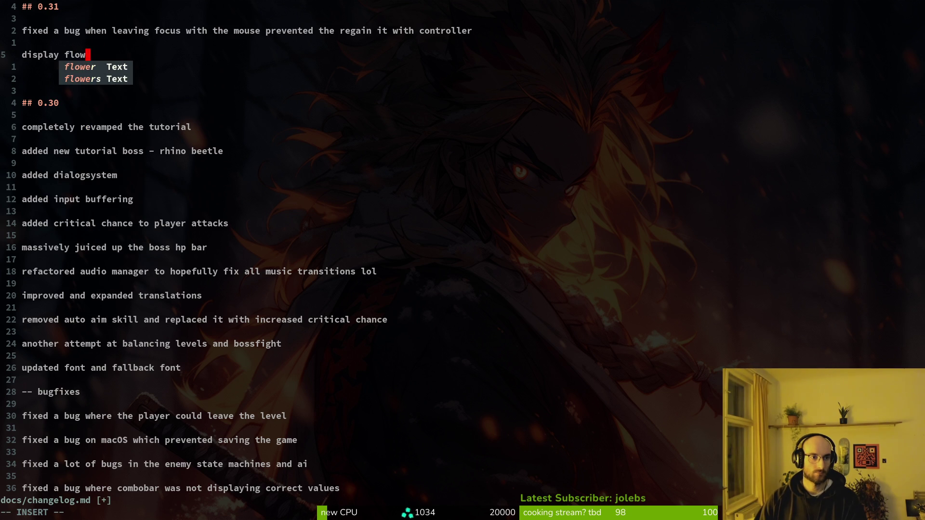
{"action": "key", "text": "BackSpace"}
{"action": "key", "text": "BackSpace"}
{"action": "key", "text": "BackSpace"}
{"action": "type", "text": "added tool"}
{"action": "key", "text": "BackSpace"}
{"action": "key", "text": "BackSpace"}
{"action": "key", "text": "BackSpace"}
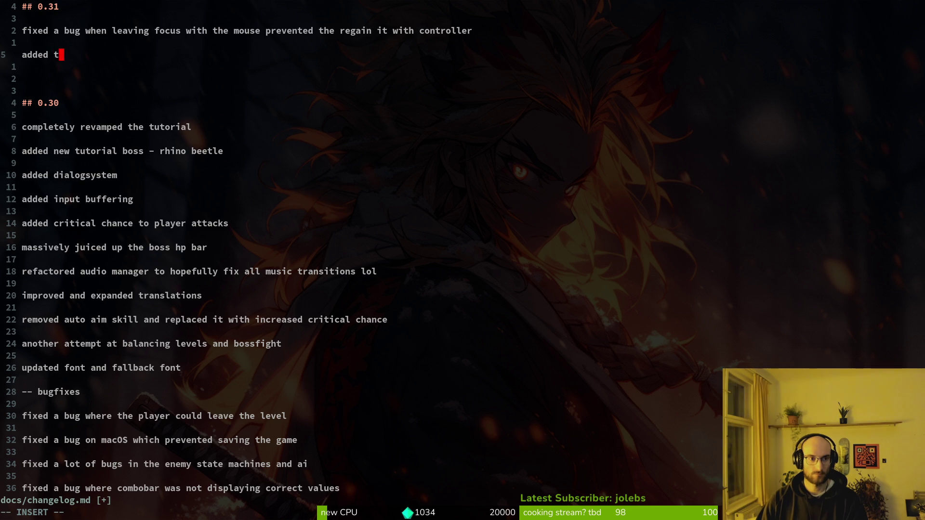
{"action": "key", "text": "BackSpace"}
{"action": "type", "text": "id"}
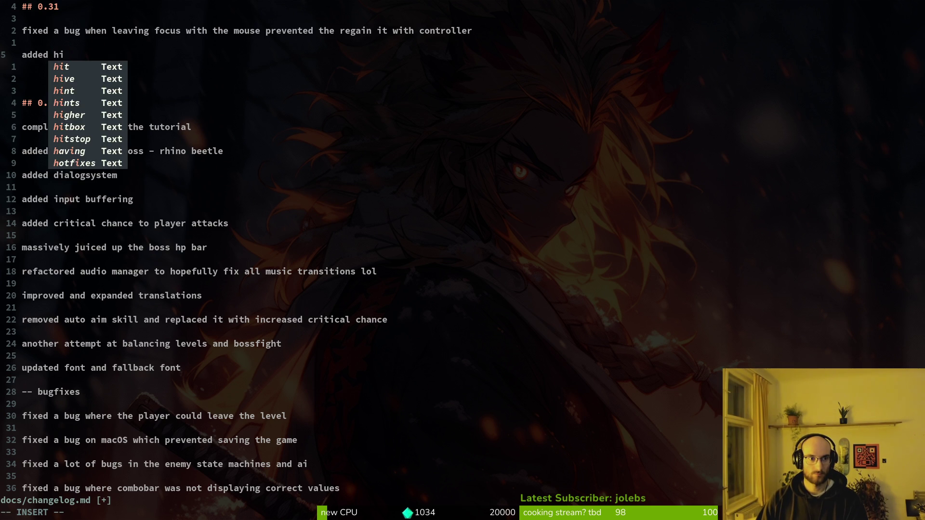
{"action": "key", "text": "BackSpace"}
{"action": "key", "text": "BackSpace"}
{"action": "key", "text": "BackSpace"}
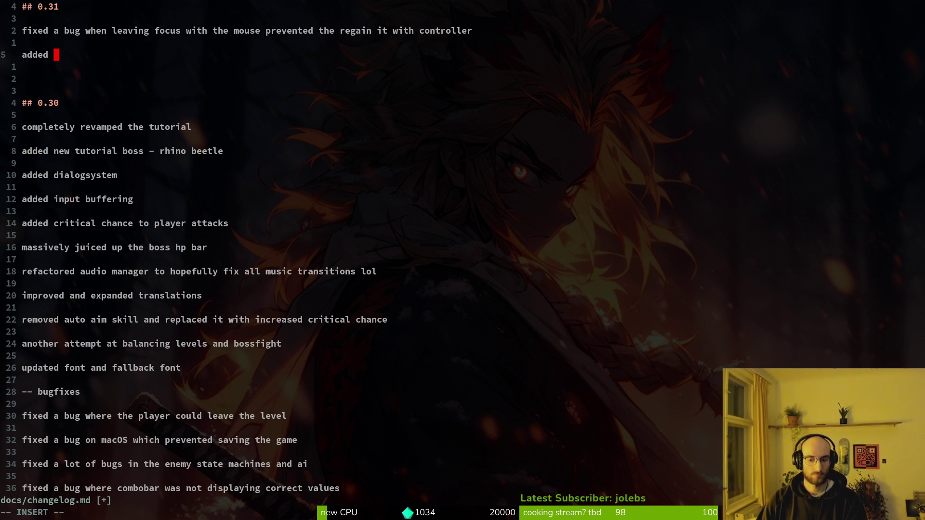
{"action": "type", "text": "tooltup"}
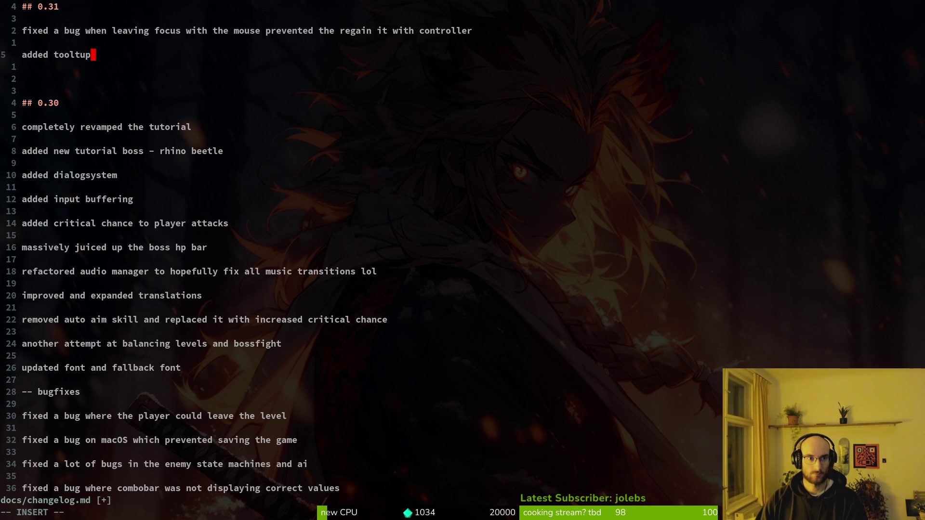
{"action": "key", "text": "ctrl+w"}
{"action": "type", "text": "t"}
{"action": "key", "text": "BackSpace"}
{"action": "type", "text": "option"}
{"action": "type", "text": "tooltips to flower bu"}
{"action": "key", "text": "BackSpace"}
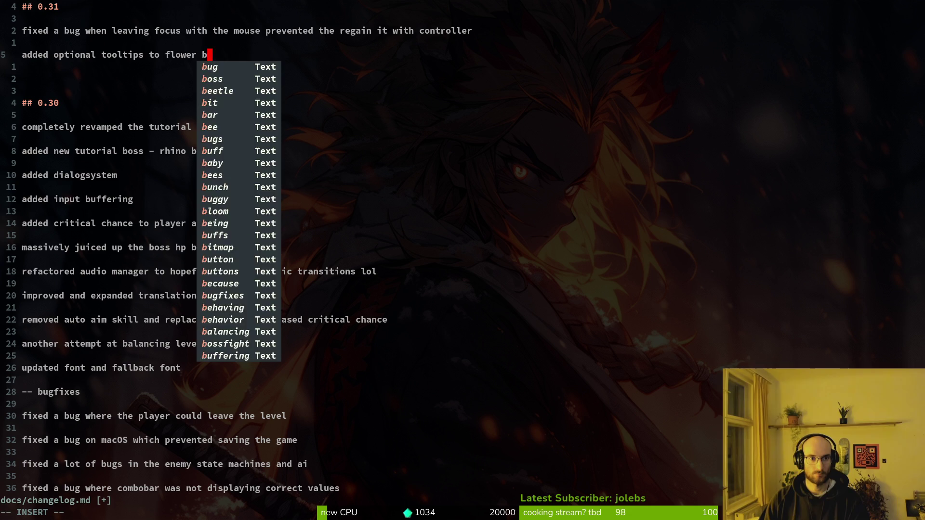
{"action": "key", "text": "BackSpace"}
{"action": "key", "text": "BackSpace"}
{"action": "type", "text": "buf"}
{"action": "key", "text": "BackSpace"}
{"action": "key", "text": "BackSpace"}
{"action": "key", "text": "BackSpace"}
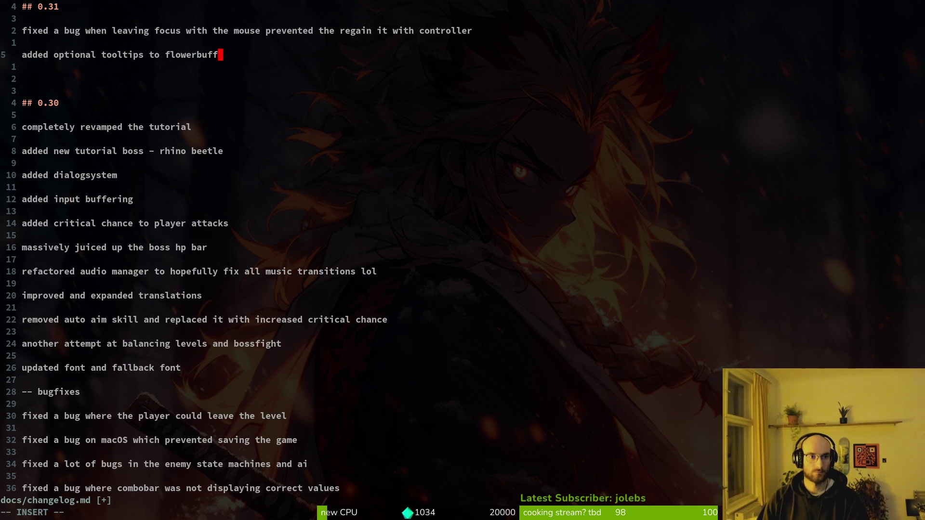
{"action": "type", "text": "when hoverin"}
{"action": "type", "text": "g over flower"}
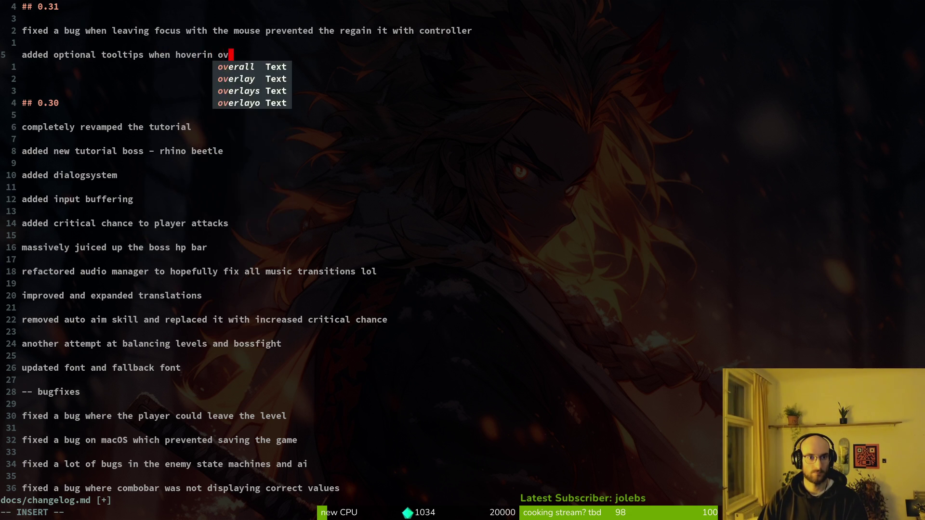
{"action": "type", "text": "buffs"}
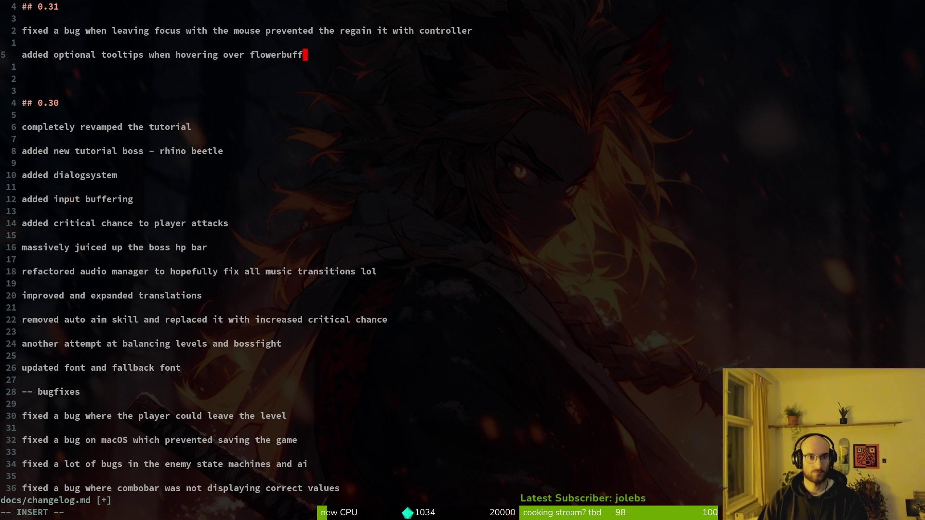
{"action": "key", "text": "Return"}
{"action": "key", "text": "Return"}
{"action": "key", "text": "alt+Tab"}
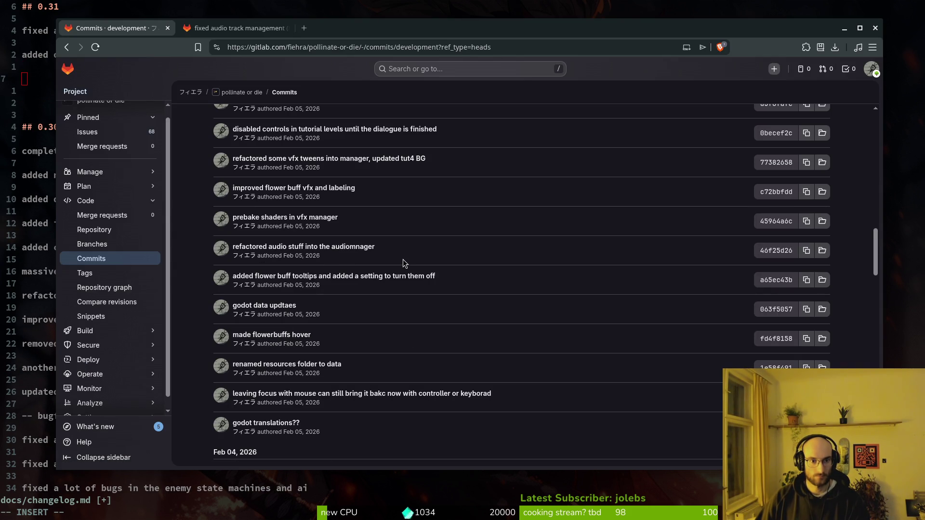
- Review the newer GitLab commits, then save the changelog with :w
{"action": "scroll", "coordinate": [404, 263], "scroll_direction": "up", "scroll_amount": 2}
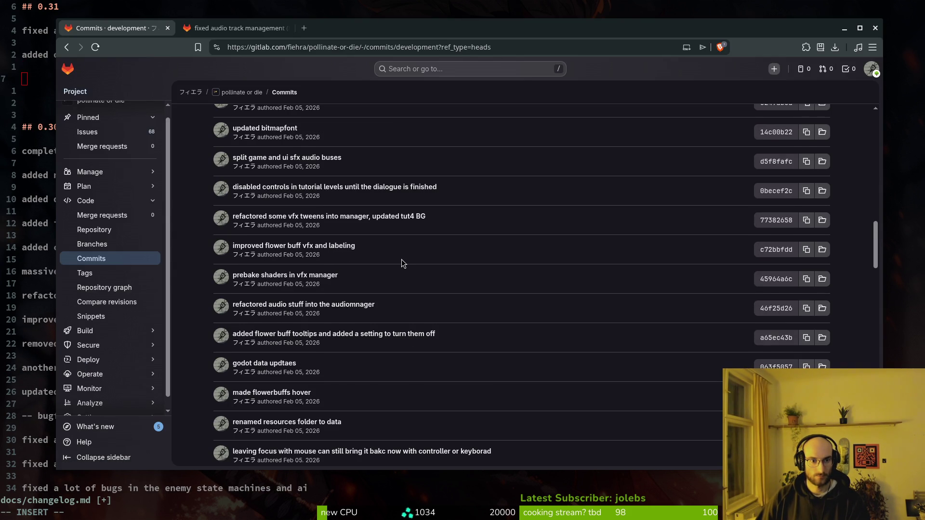
{"action": "scroll", "coordinate": [396, 273], "scroll_direction": "up", "scroll_amount": 2}
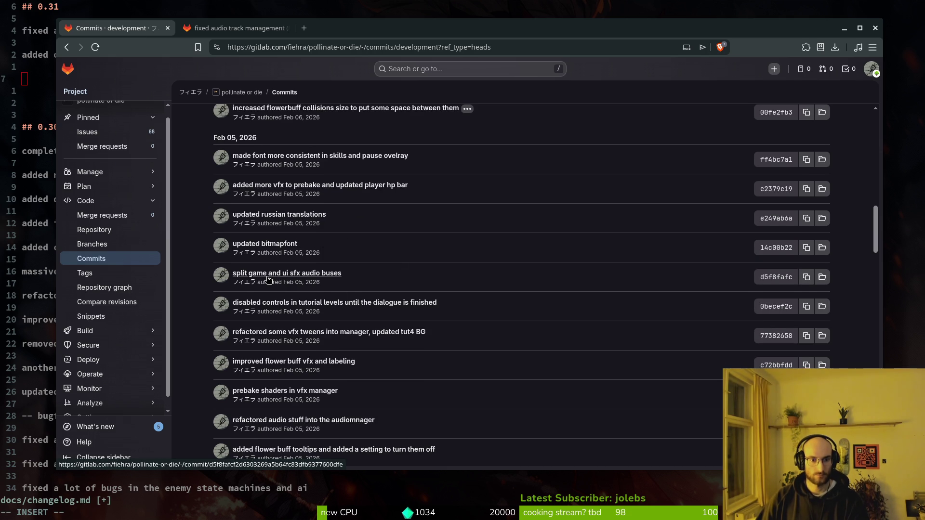
{"action": "key", "text": "alt+Tab"}
{"action": "left_click", "coordinate": [168, 128]}
{"action": "key", "text": "Escape"}
{"action": "type", "text": ":w"}
{"action": "key", "text": "Return"}
{"action": "key", "text": "alt+Tab"}
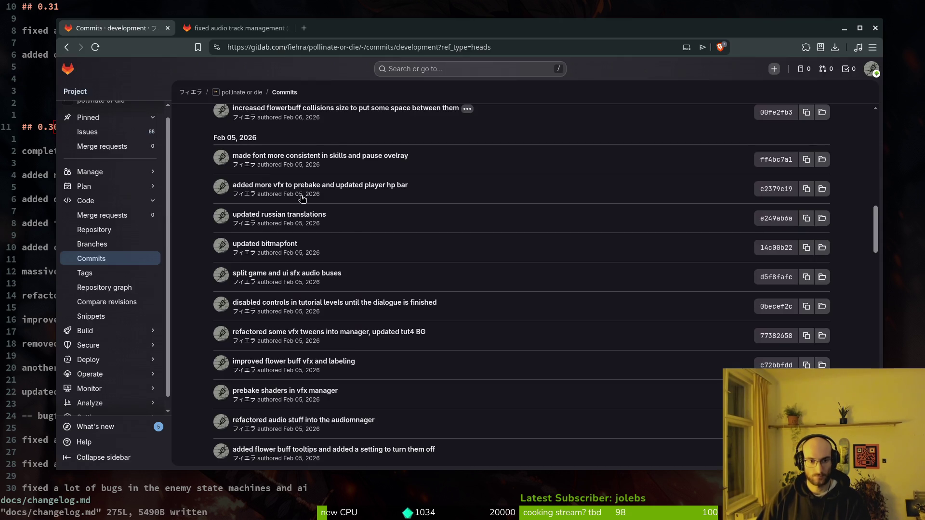
{"action": "key", "text": "alt+Tab"}
- Briefly search files for 'tuto', scroll further up the GitLab commits, and return to the changelog
{"action": "key", "text": "space"}
{"action": "key", "text": "f"}
{"action": "key", "text": "f"}
{"action": "type", "text": "tuto"}
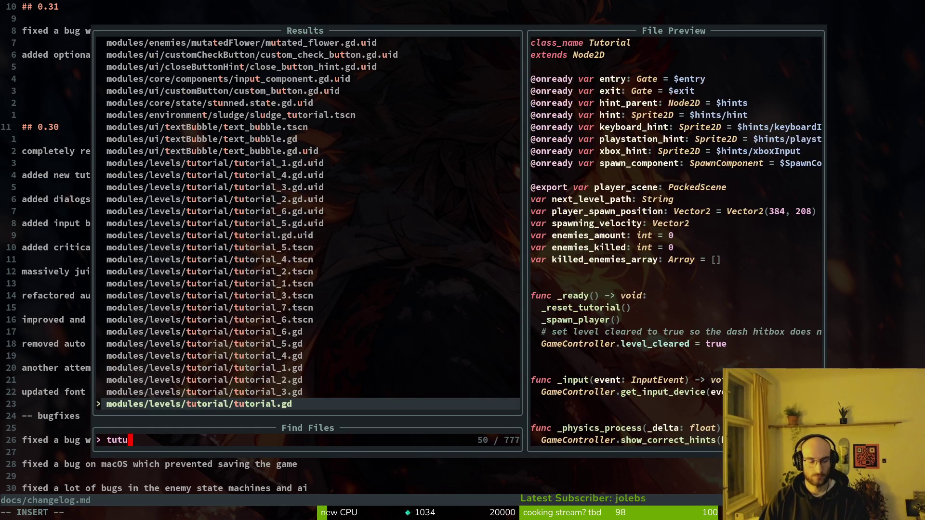
{"action": "key", "text": "alt+Tab"}
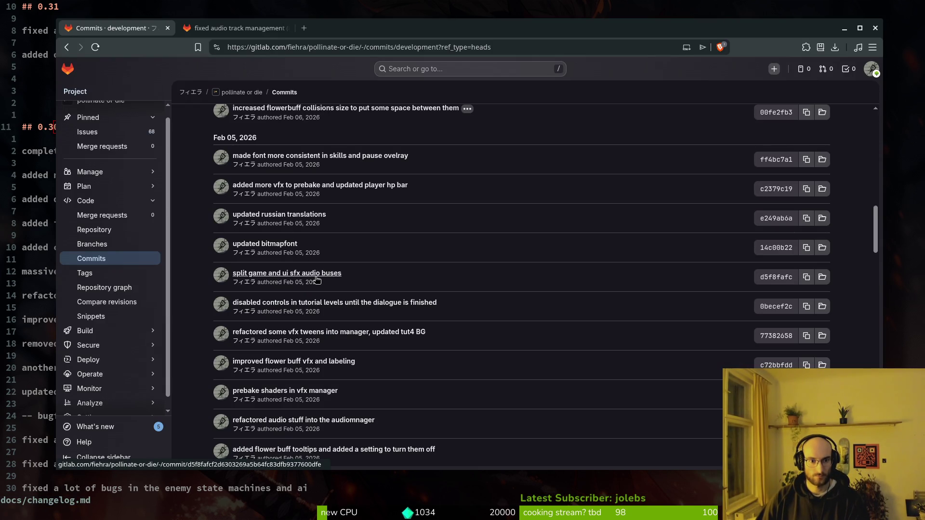
{"action": "scroll", "coordinate": [284, 243], "scroll_direction": "up", "scroll_amount": 2}
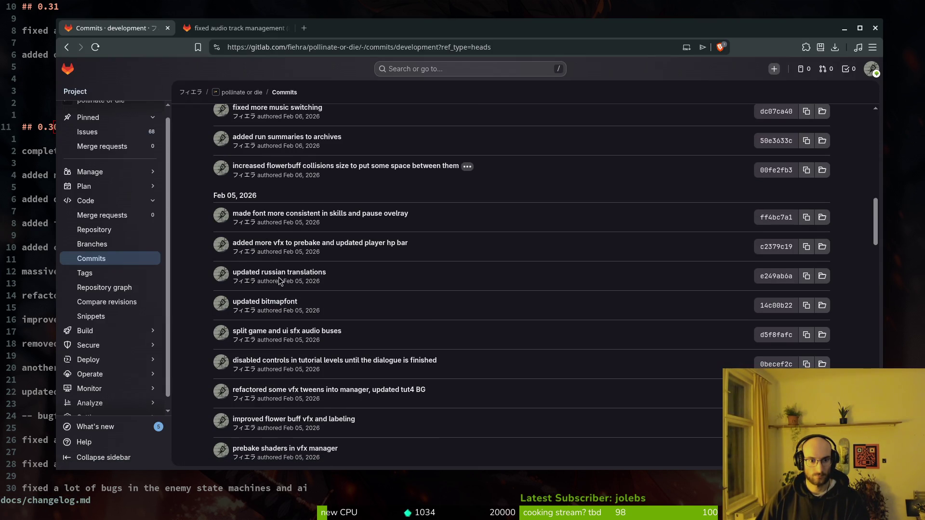
{"action": "scroll", "coordinate": [299, 249], "scroll_direction": "up", "scroll_amount": 2}
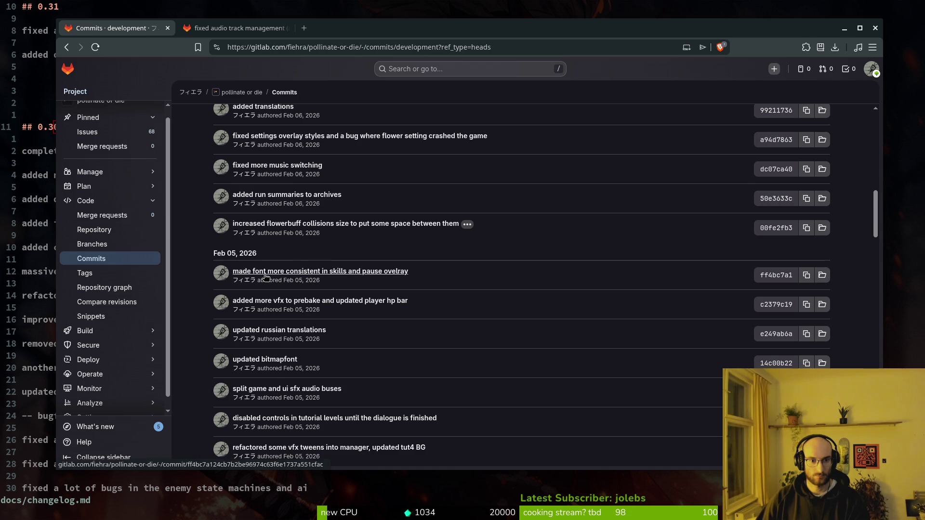
{"action": "scroll", "coordinate": [297, 278], "scroll_direction": "up", "scroll_amount": 2}
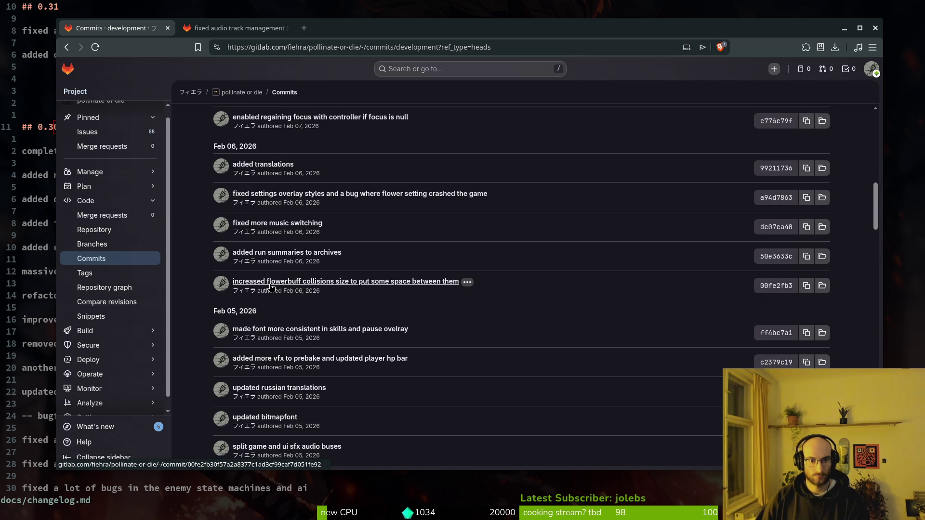
{"action": "scroll", "coordinate": [270, 255], "scroll_direction": "up", "scroll_amount": 2}
{"action": "key", "text": "alt+Tab"}
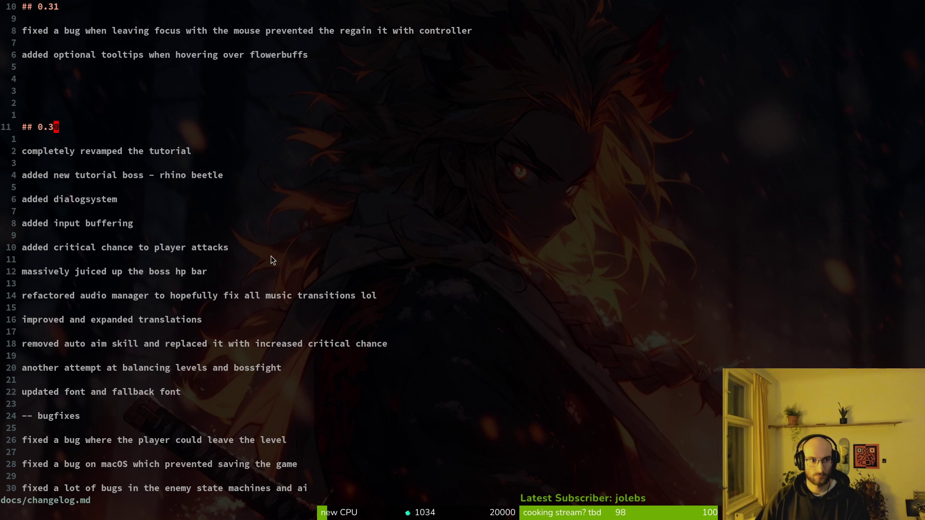
- Add 'added run summaries and stats to archives' under 0.31, then check newer GitLab commits
{"action": "key", "text": "k"}
{"action": "key", "text": "k"}
{"action": "key", "text": "k"}
{"action": "type", "text": "oadded run"}
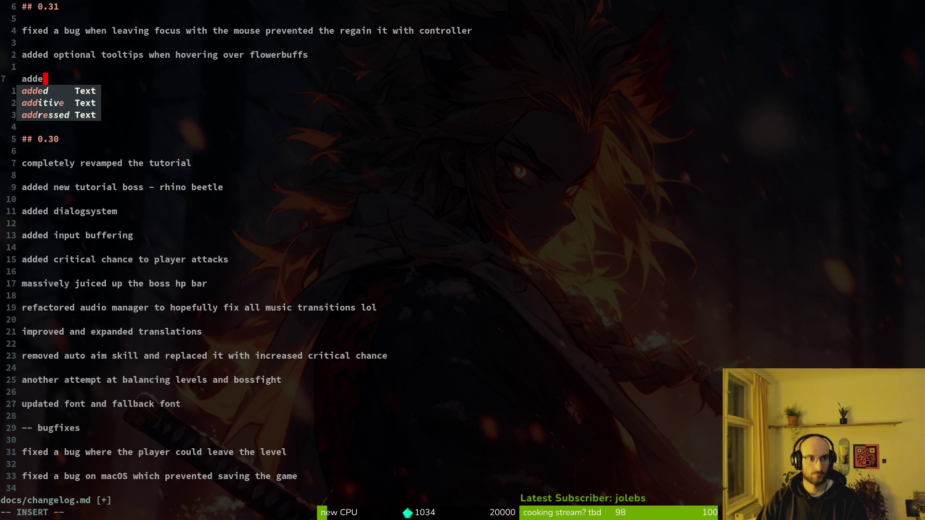
{"action": "type", "text": " summaries and "}
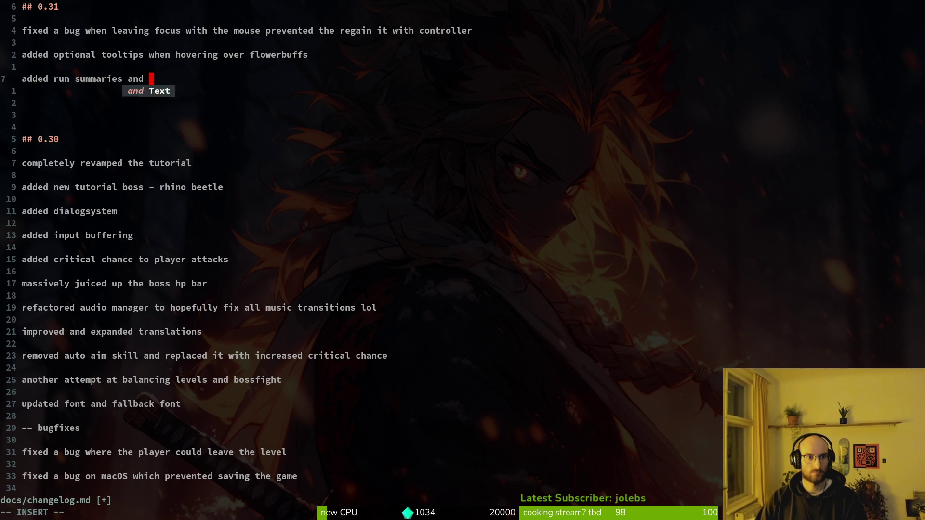
{"action": "type", "text": "stat"}
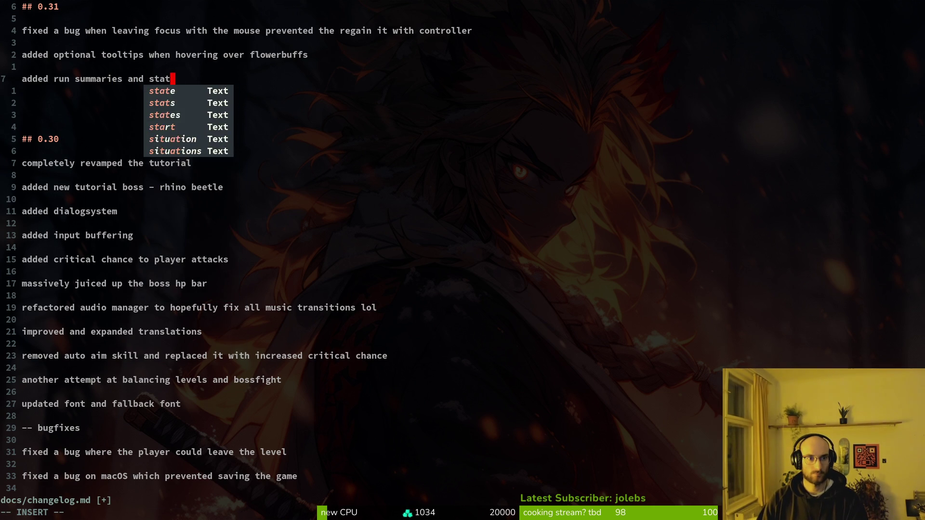
{"action": "type", "text": "s to archives"}
{"action": "key", "text": "Return"}
{"action": "key", "text": "Return"}
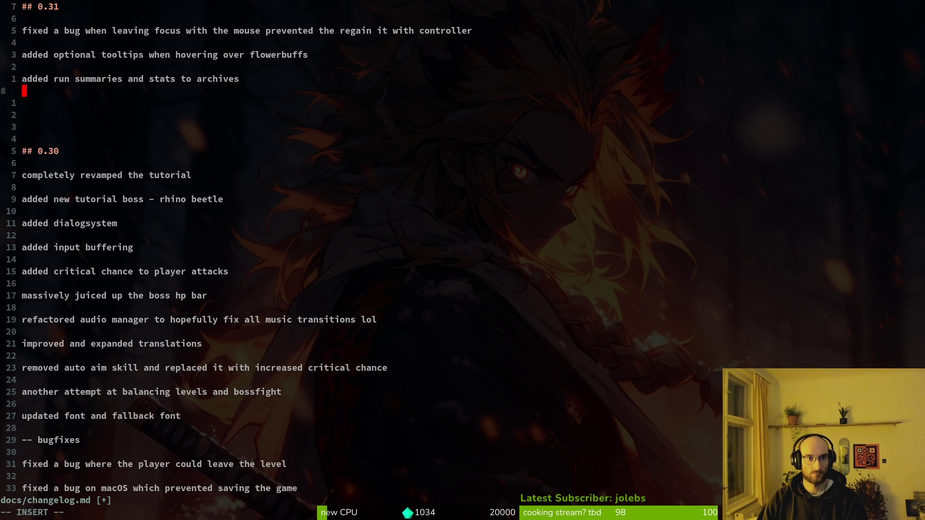
{"action": "key", "text": "alt+Tab"}
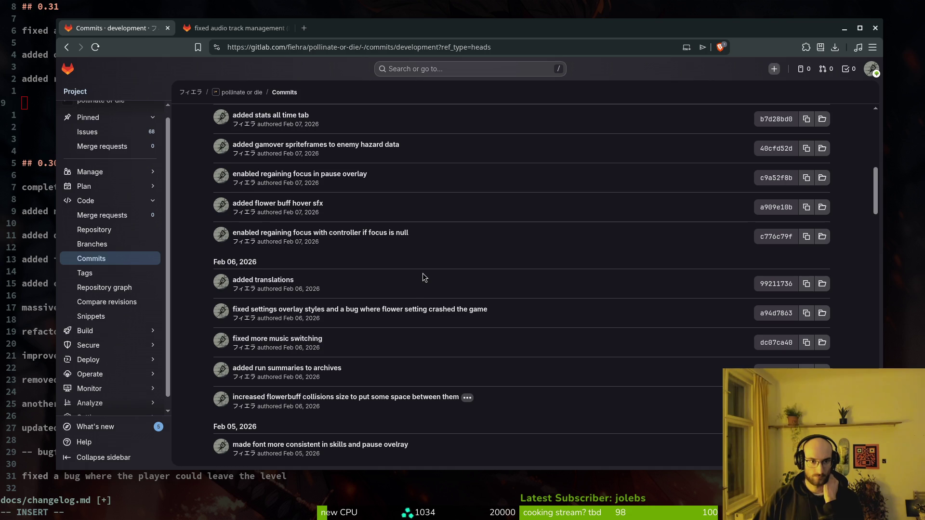
{"action": "scroll", "coordinate": [412, 286], "scroll_direction": "up", "scroll_amount": 3}
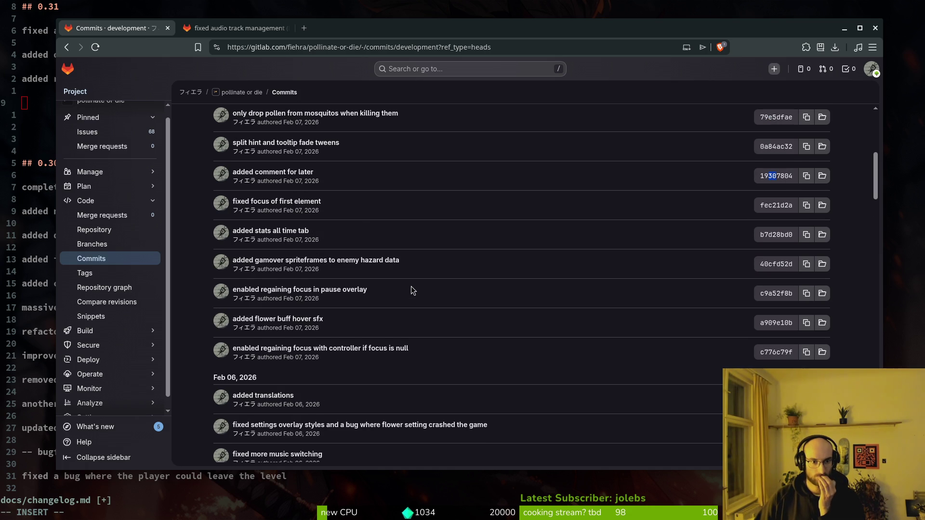
{"action": "scroll", "coordinate": [412, 287], "scroll_direction": "up", "scroll_amount": 3}
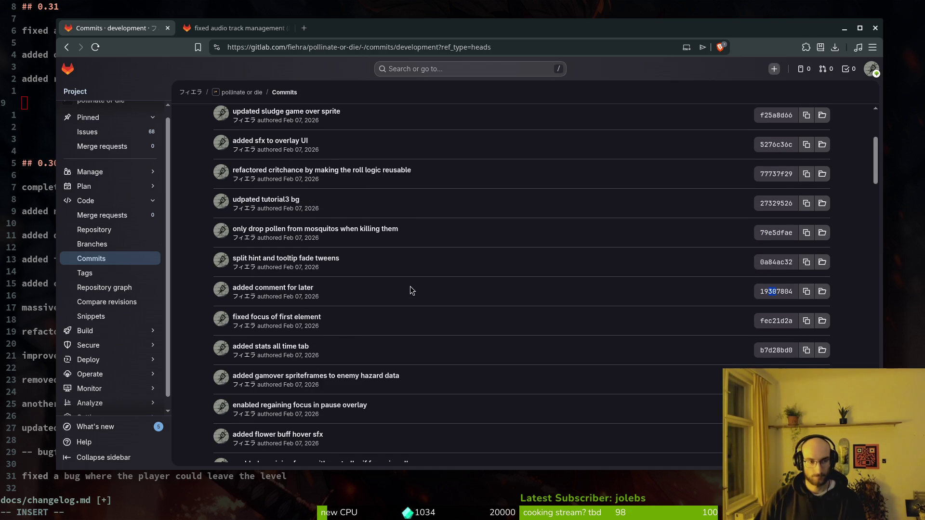
{"action": "key", "text": "alt+Tab"}
- Add entries 'improved game over spritesheets' and 'added new skill: UV vision'
{"action": "type", "text": "improved game over sprite"}
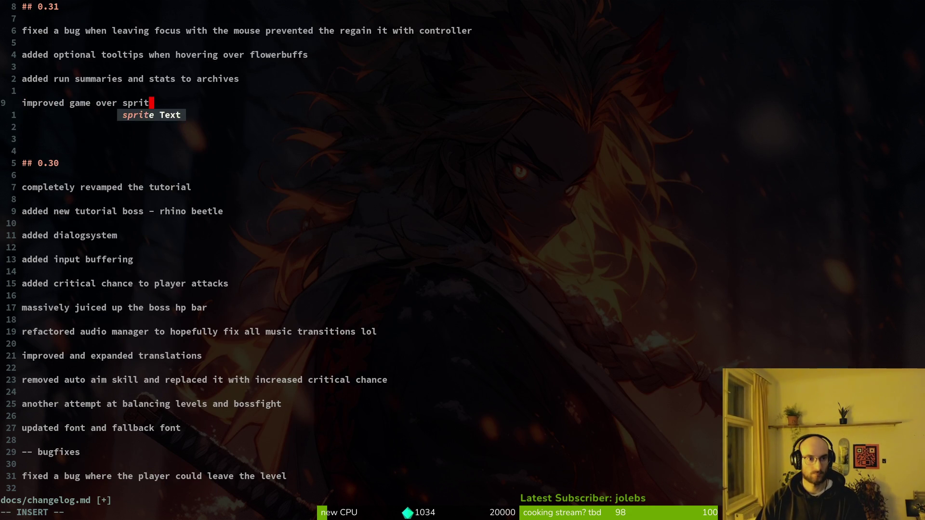
{"action": "type", "text": "sheets"}
{"action": "key", "text": "Return"}
{"action": "key", "text": "Return"}
{"action": "type", "text": "added new skill"}
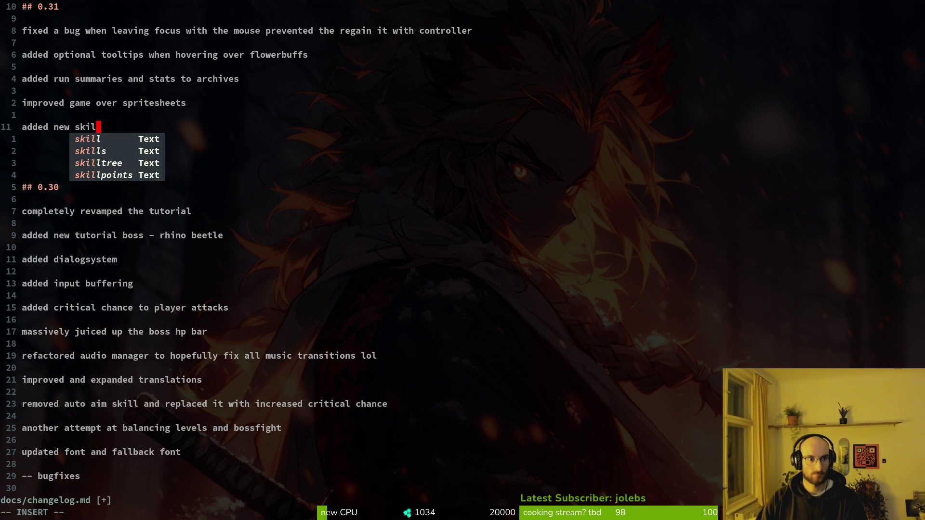
{"action": "key", "text": "BackSpace"}
{"action": "type", "text": ": UV vision"}
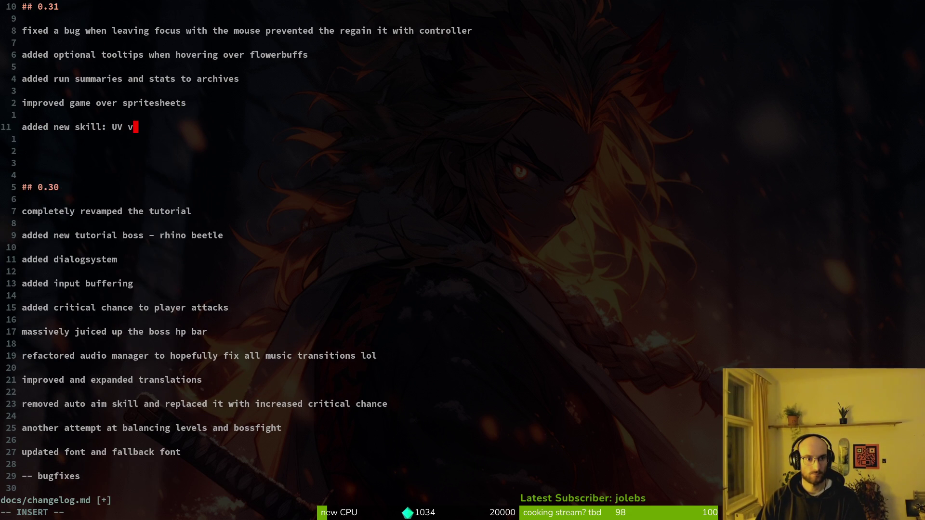
{"action": "key", "text": "Return"}
{"action": "key", "text": "Return"}
- Add 'added dynamic bloom chance for flowers in connection with uv vision skill'
{"action": "key", "text": "super+s"}
{"action": "key", "text": "super+s"}
{"action": "type", "text": "a"}
{"action": "key", "text": "BackSpace"}
{"action": "type", "text": "adde"}
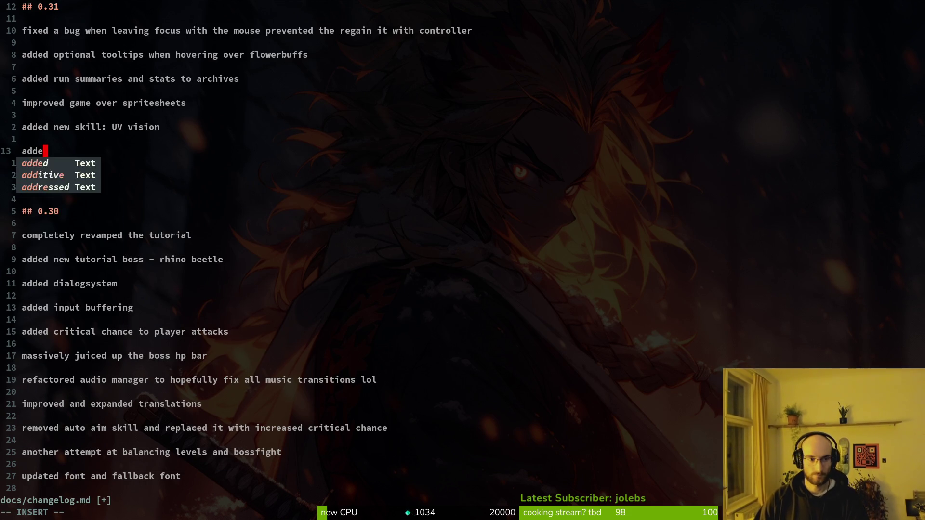
{"action": "type", "text": "d dynamic chance "}
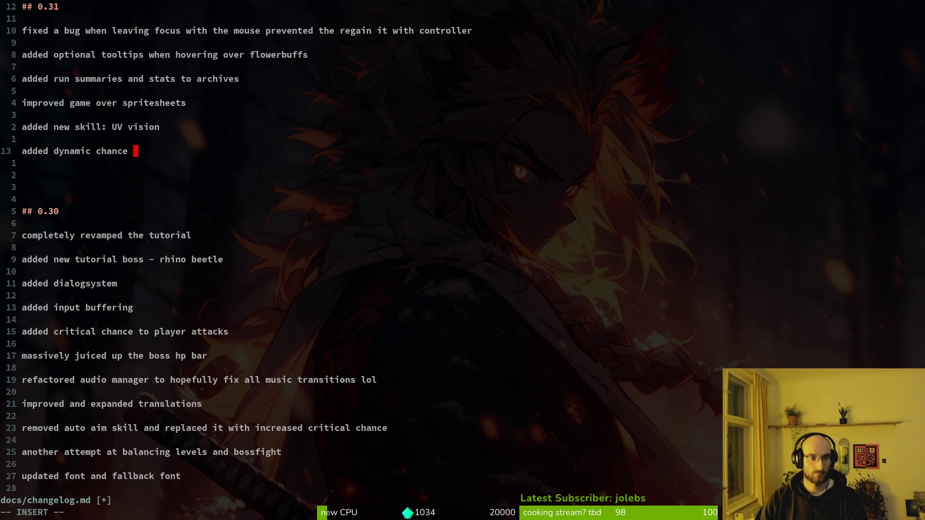
{"action": "key", "text": "BackSpace"}
{"action": "key", "text": "BackSpace"}
{"action": "key", "text": "BackSpace"}
{"action": "key", "text": "BackSpace"}
{"action": "key", "text": "BackSpace"}
{"action": "key", "text": "BackSpace"}
{"action": "key", "text": "BackSpace"}
{"action": "type", "text": "bloom "}
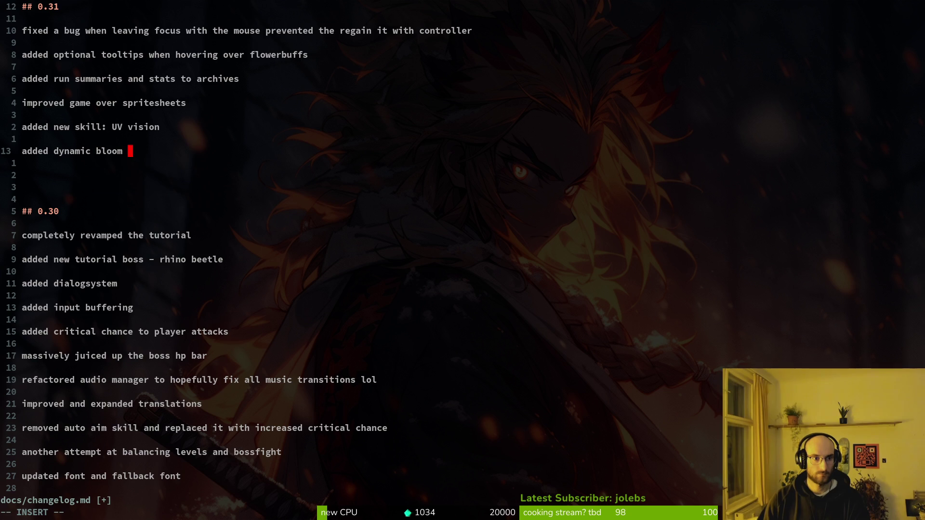
{"action": "type", "text": "chance for flowers "}
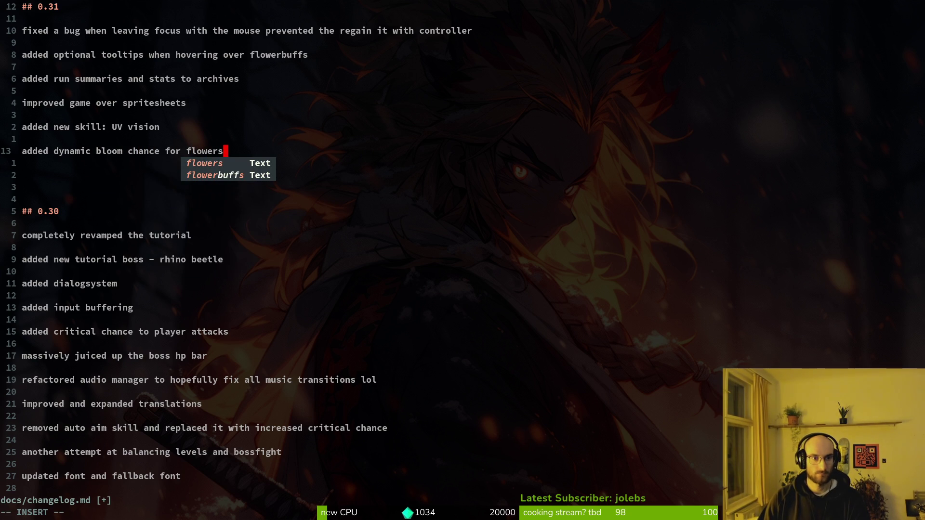
{"action": "type", "text": "in connection with uv vision skill"}
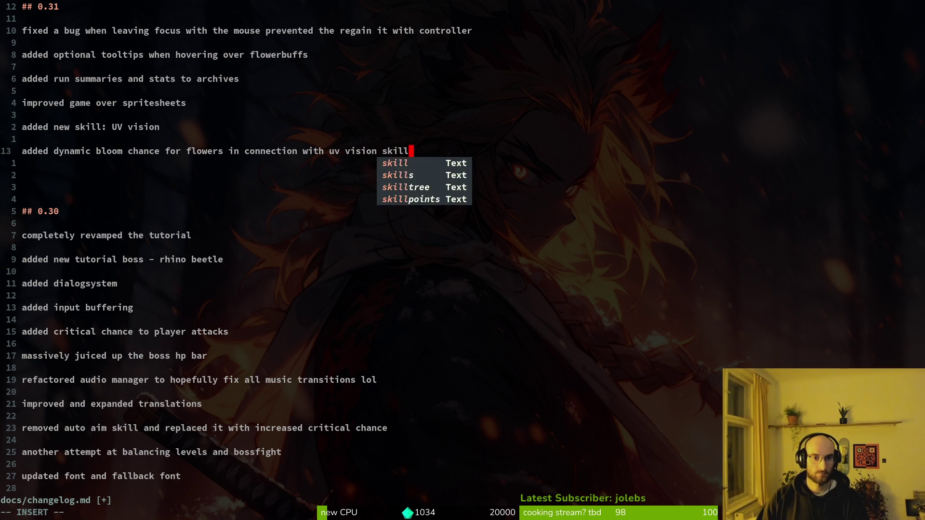
{"action": "key", "text": "Return"}
{"action": "key", "text": "Return"}
{"action": "key", "text": "alt+Tab"}
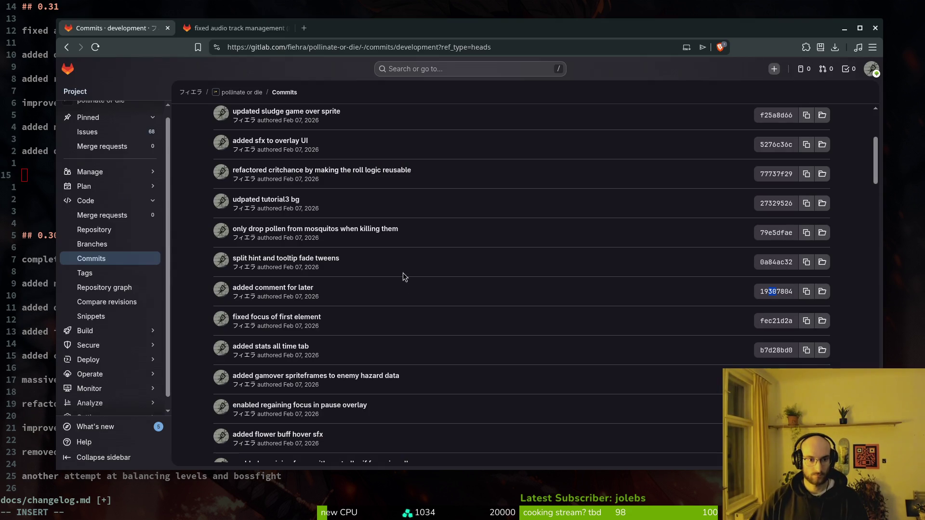
{"action": "scroll", "coordinate": [421, 277], "scroll_direction": "up", "scroll_amount": 2}
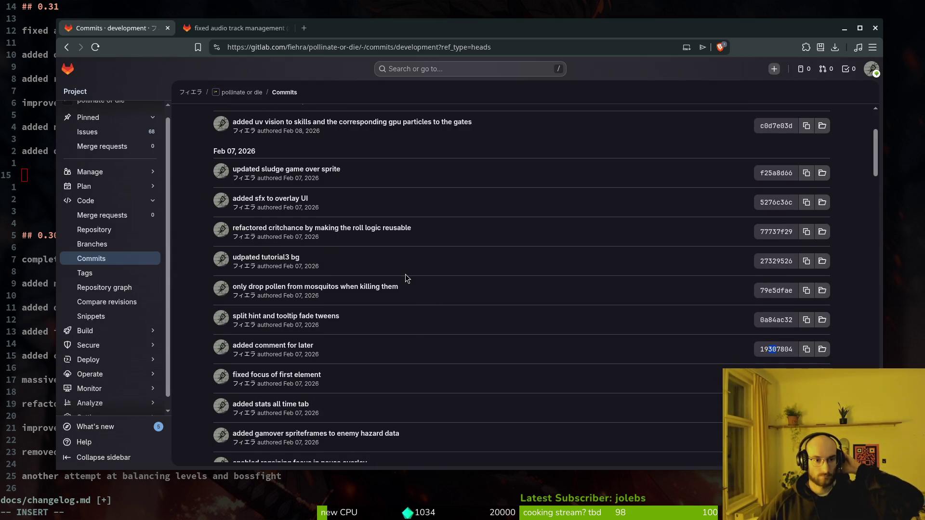
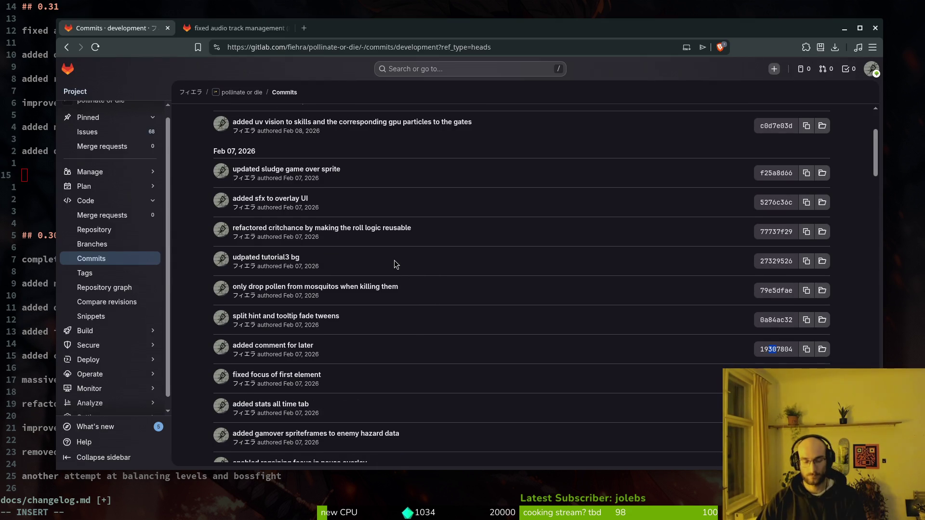
- Add the changelog entry 'mosquitos only drop pollen now if killed by the player'
{"action": "key", "text": "alt+Tab"}
{"action": "type", "text": "mosq"}
{"action": "key", "text": "BackSpace"}
{"action": "type", "text": "u"}
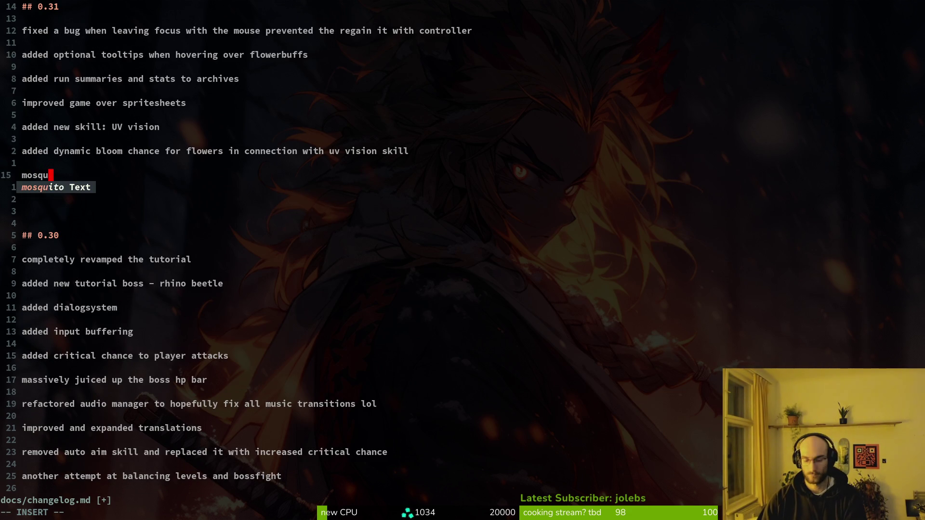
{"action": "type", "text": "itos only dr"}
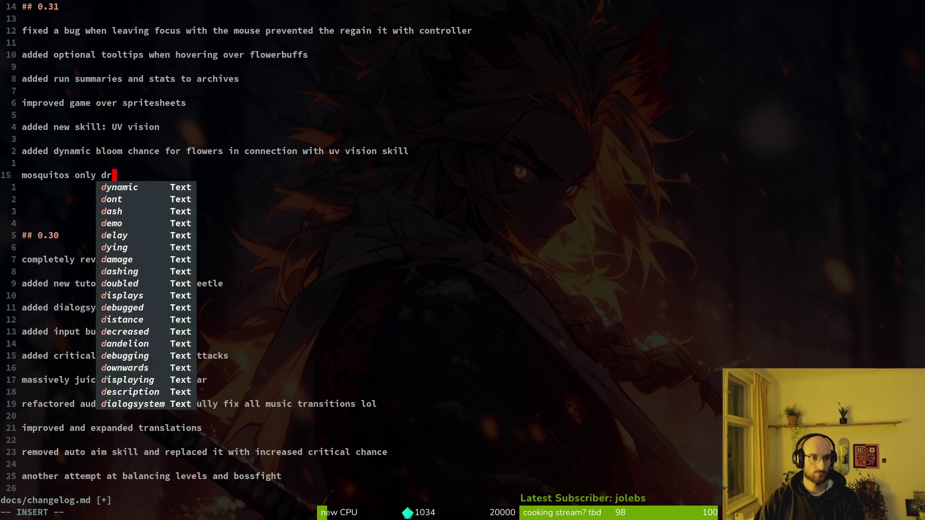
{"action": "type", "text": "op pollen now if "}
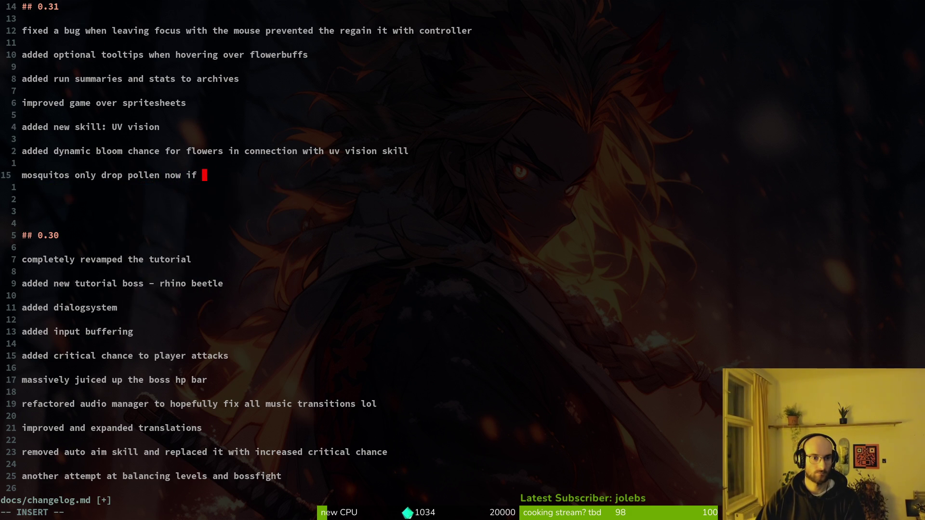
{"action": "type", "text": "killed by the player"}
{"action": "key", "text": "Return"}
{"action": "key", "text": "Return"}
- After checking the GitLab commit history, add the entry 'more balancing'
{"action": "key", "text": "alt+Tab"}
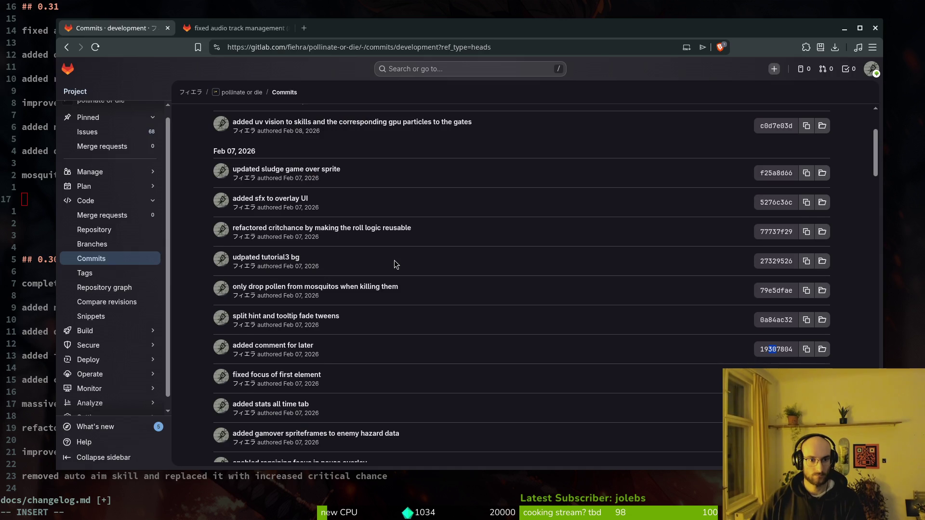
{"action": "scroll", "coordinate": [394, 260], "scroll_direction": "up", "scroll_amount": 3}
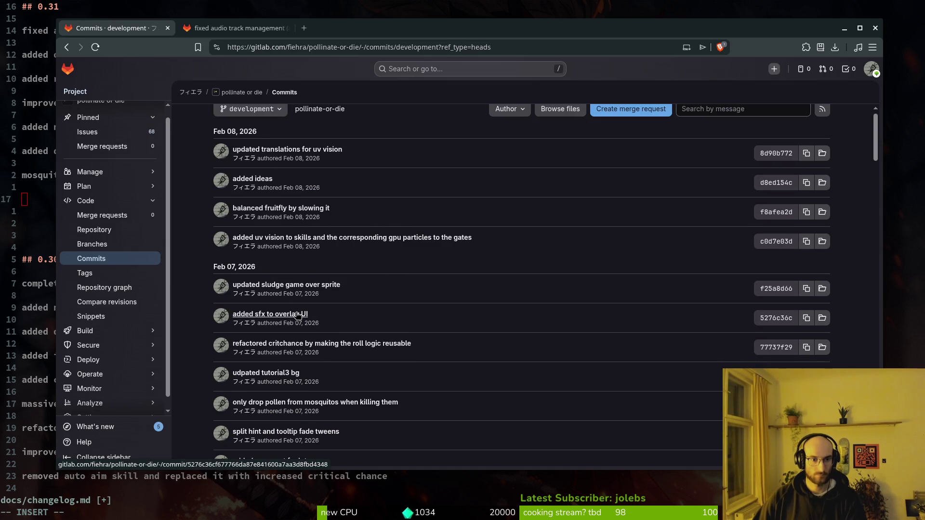
{"action": "key", "text": "alt+Tab"}
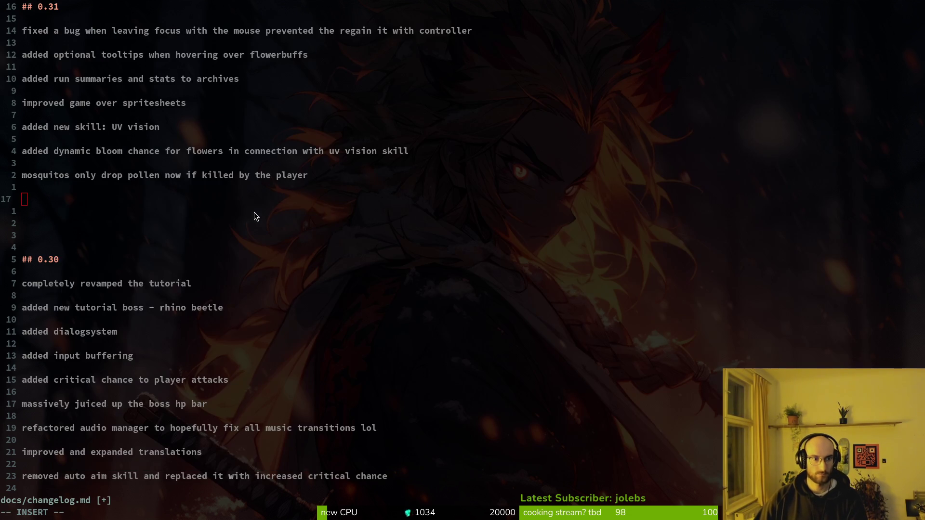
{"action": "type", "text": "more"}
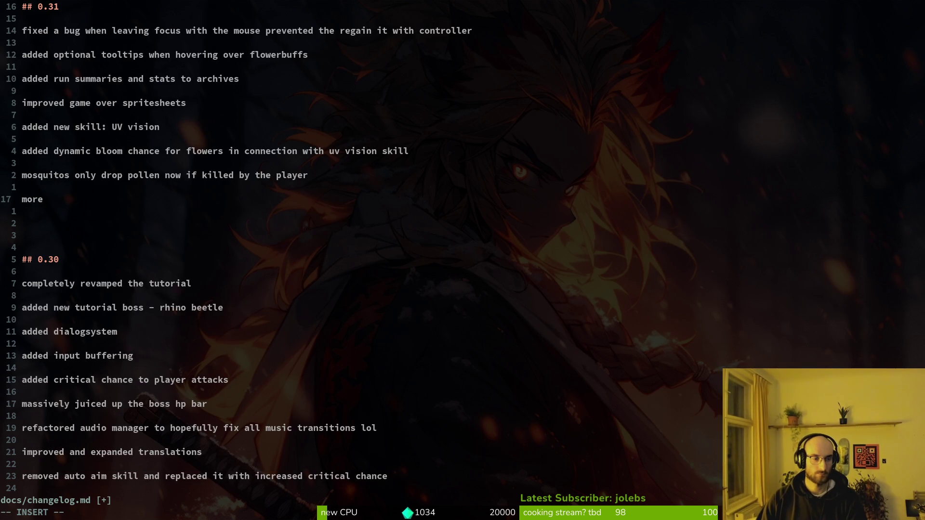
{"action": "type", "text": " balancing"}
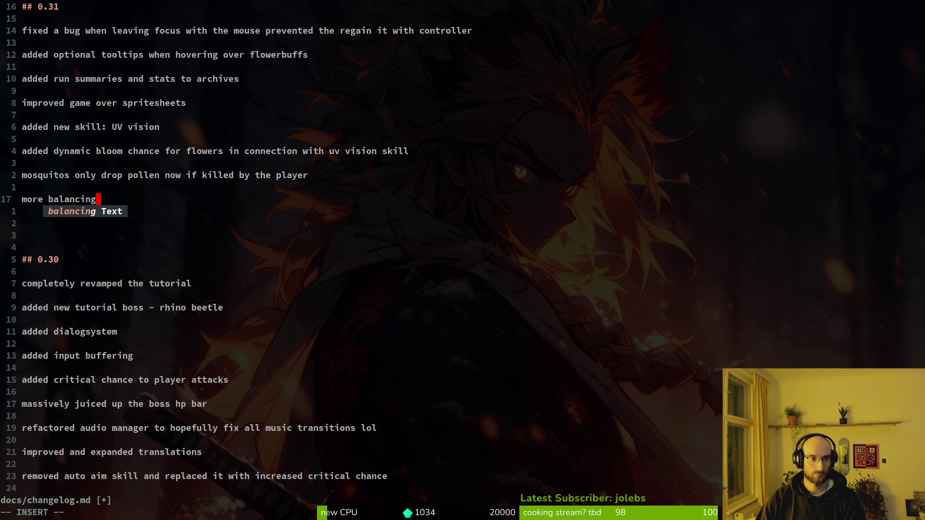
{"action": "key", "text": "Escape"}
- Delete the extra blank line above ## 0.30, then save and quit the changelog
{"action": "key", "text": "j"}
{"action": "key", "text": "d"}
{"action": "key", "text": "d"}
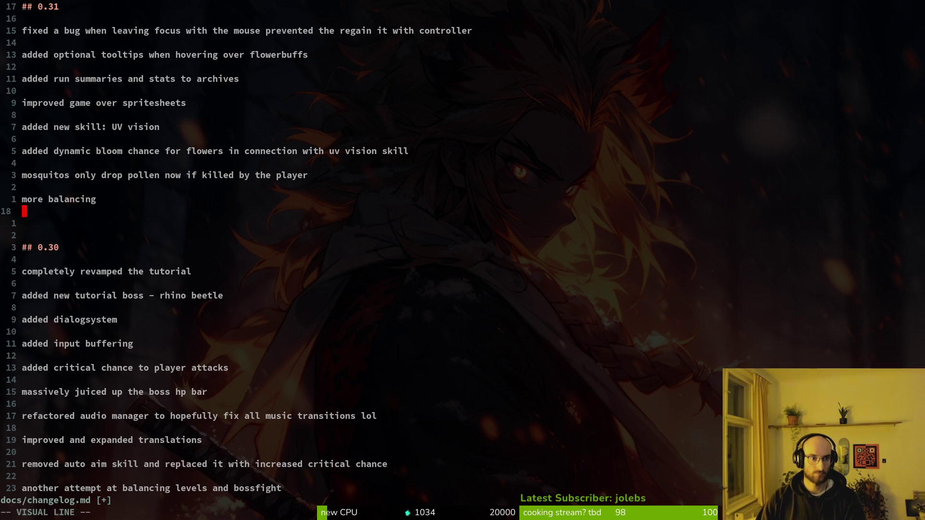
{"action": "key", "text": "d"}
{"action": "key", "text": "d"}
{"action": "type", "text": ":w"}
{"action": "key", "text": "Return"}
{"action": "type", "text": ":q"}
{"action": "key", "text": "Return"}
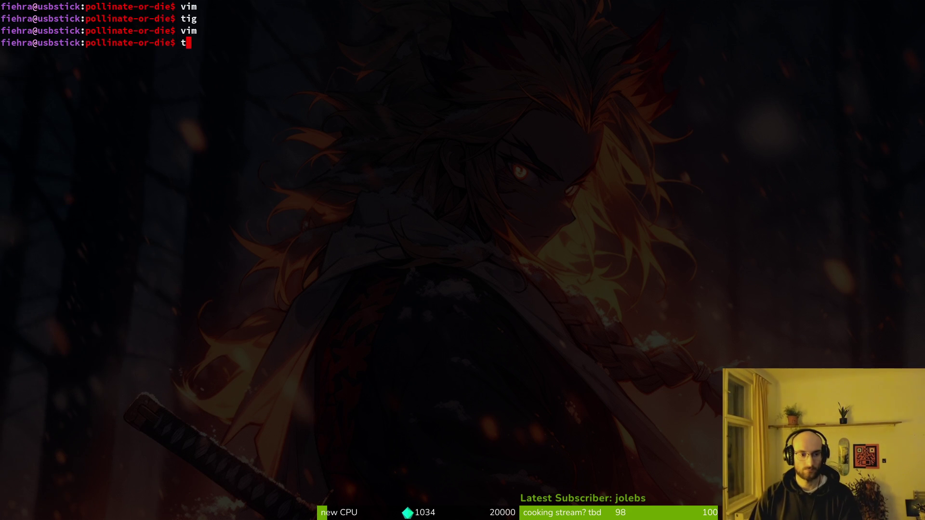
- Stage docs/changelog.md in tig status
{"action": "type", "text": "tig status"}
{"action": "key", "text": "Return"}
{"action": "key", "text": "j"}
{"action": "key", "text": "j"}
{"action": "key", "text": "j"}
- Commit with the message 'bumped version to 0.31 and wrote patchnotes'
{"action": "type", "text": "uqgit comit"}
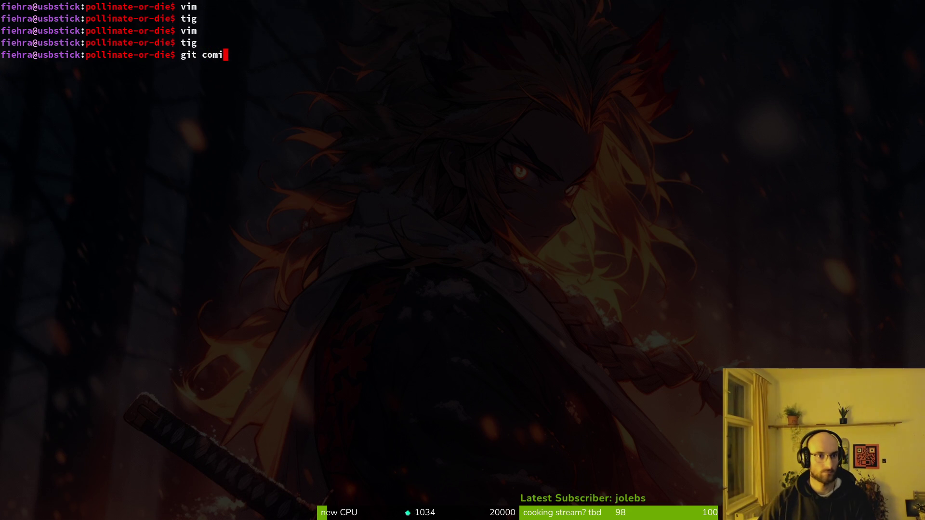
{"action": "key", "text": "BackSpace"}
{"action": "key", "text": "BackSpace"}
{"action": "type", "text": "mit ;"}
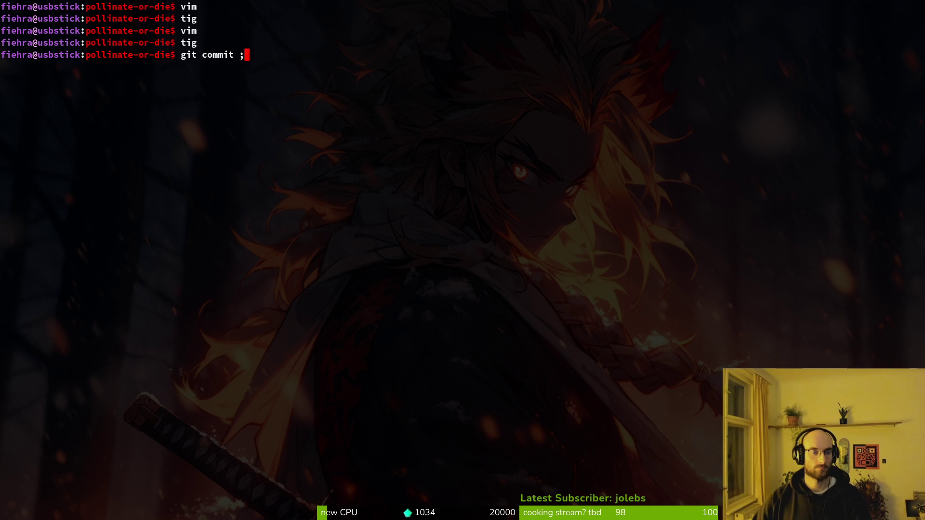
{"action": "key", "text": "BackSpace"}
{"action": "type", "text": "-m \""}
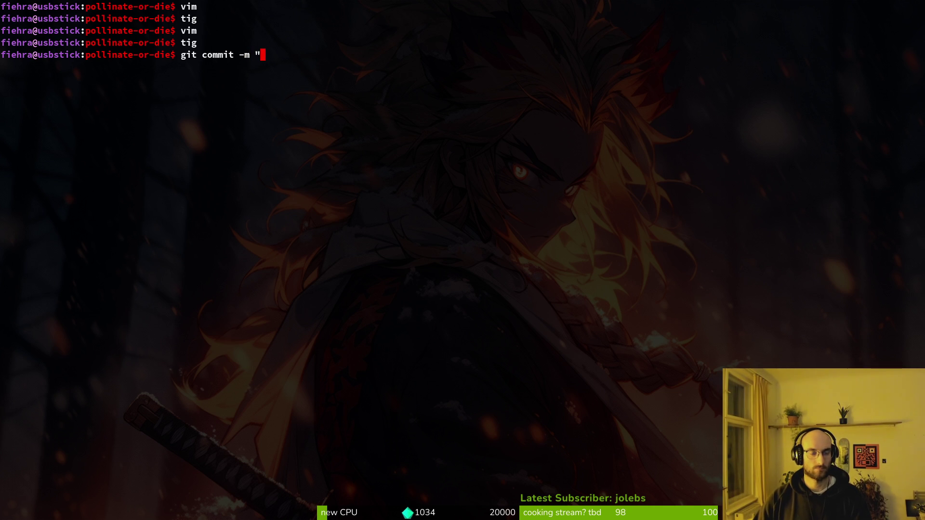
{"action": "type", "text": "bumped  te"}
{"action": "key", "text": "BackSpace"}
{"action": "key", "text": "BackSpace"}
{"action": "key", "text": "BackSpace"}
{"action": "type", "text": "ersion to 0"}
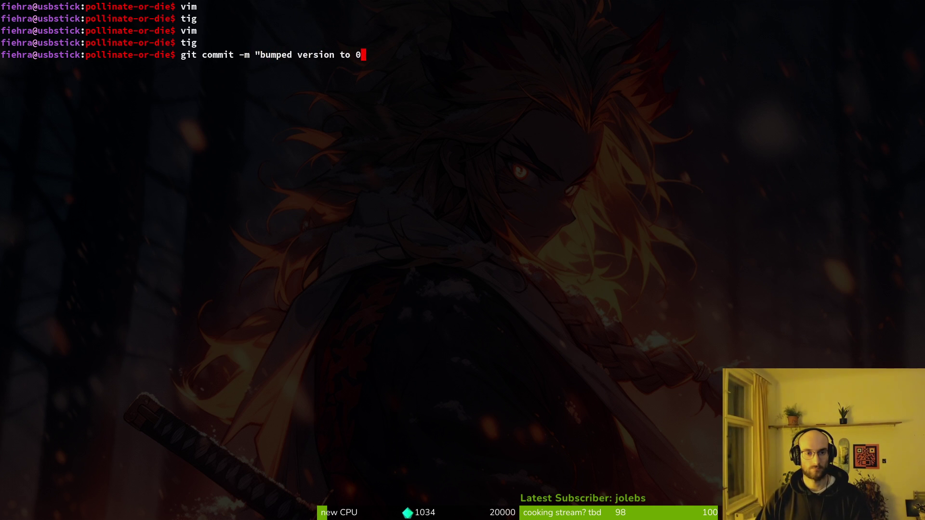
{"action": "type", "text": ".31 and "}
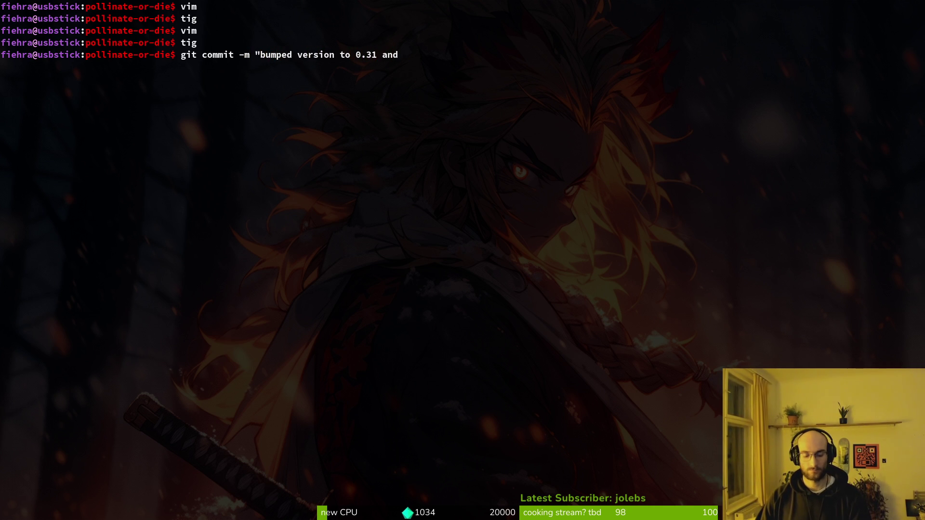
{"action": "type", "text": "wrote patchntoes\""}
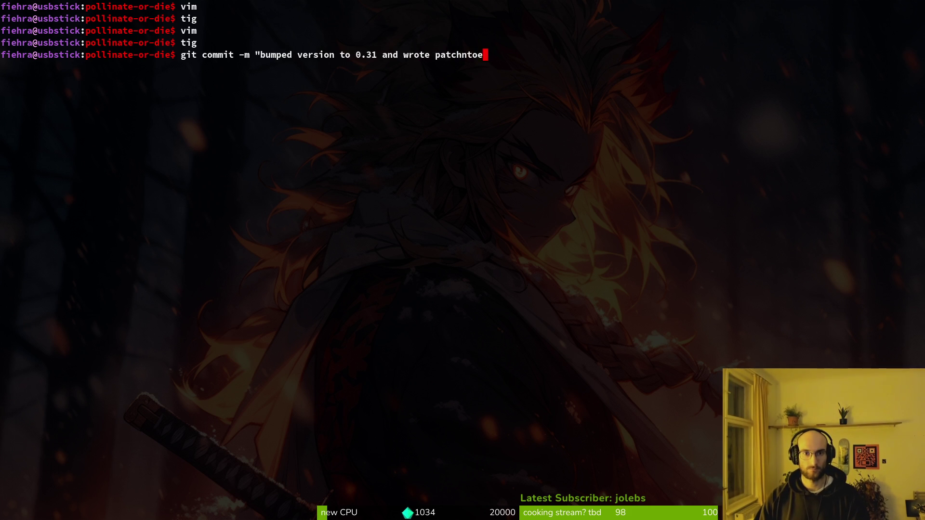
{"action": "key", "text": "BackSpace"}
{"action": "key", "text": "BackSpace"}
{"action": "key", "text": "BackSpace"}
{"action": "type", "text": "otes"}
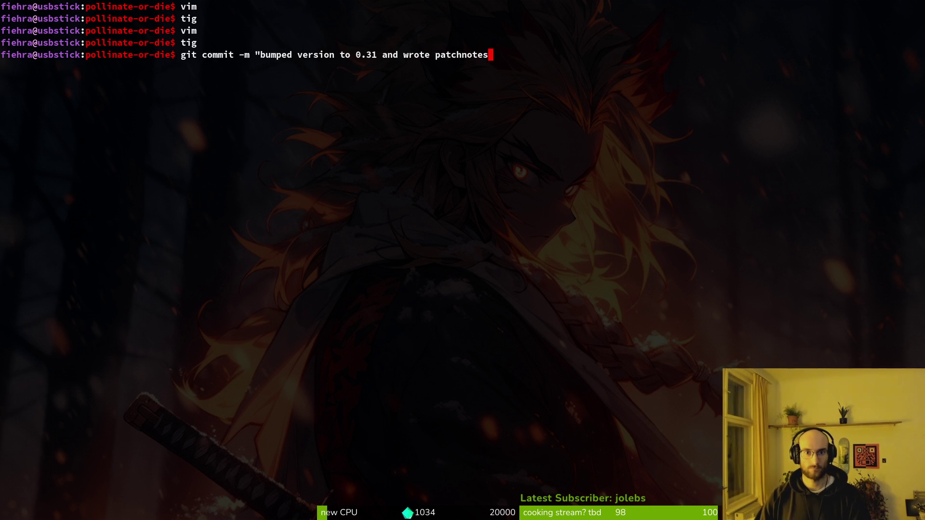
{"action": "key", "text": "Return"}
- Push the commit, confirm it on GitLab, and relaunch Vim in the terminal
{"action": "type", "text": "git push"}
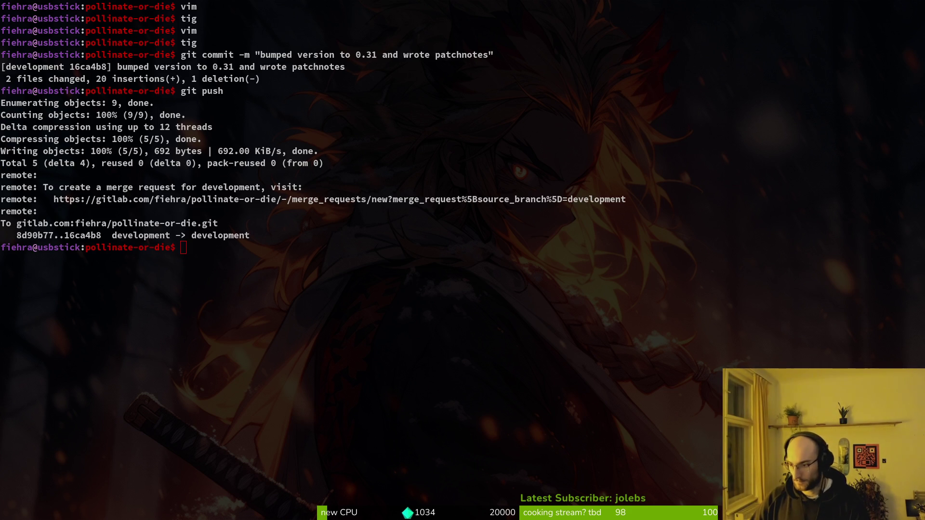
{"action": "key", "text": "alt+Tab"}
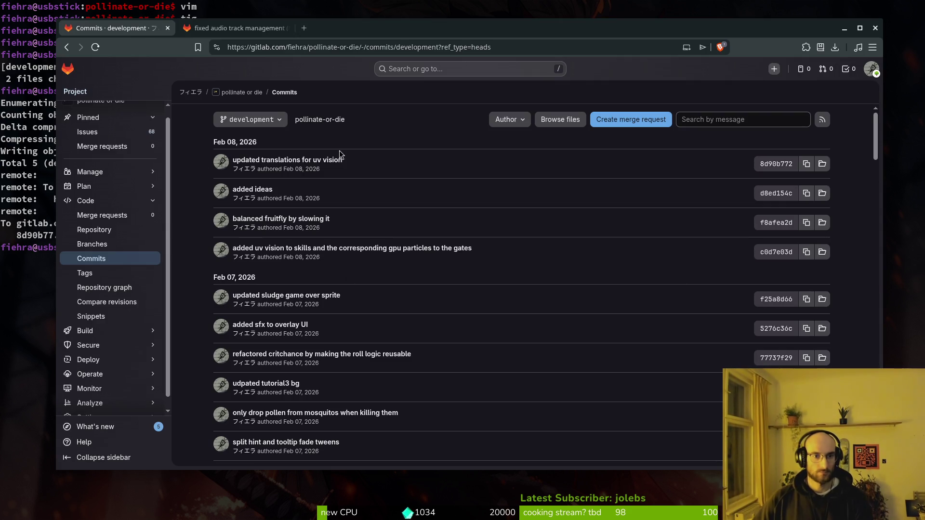
{"action": "key", "text": "ctrl+w"}
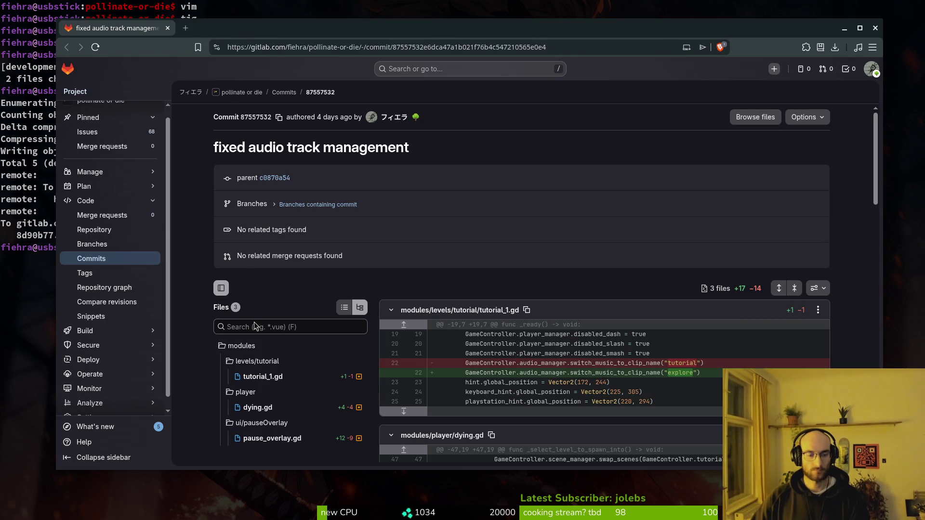
{"action": "left_click", "coordinate": [22, 191]}
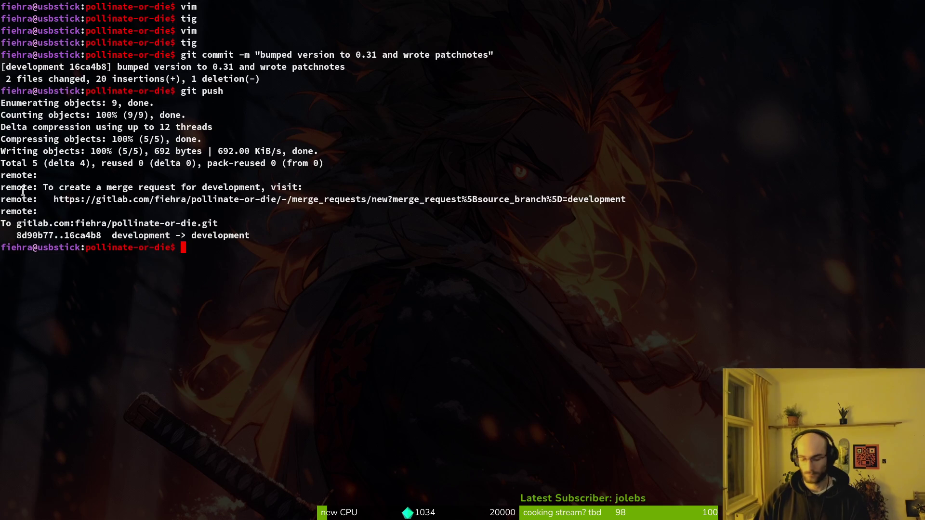
{"action": "type", "text": "vim"}
{"action": "key", "text": "Return"}
- Open tutorial_1.gd, then text_bubble.gd, with the file finder
{"action": "key", "text": "space"}
{"action": "key", "text": "f"}
{"action": "key", "text": "f"}
{"action": "type", "text": "tut1"}
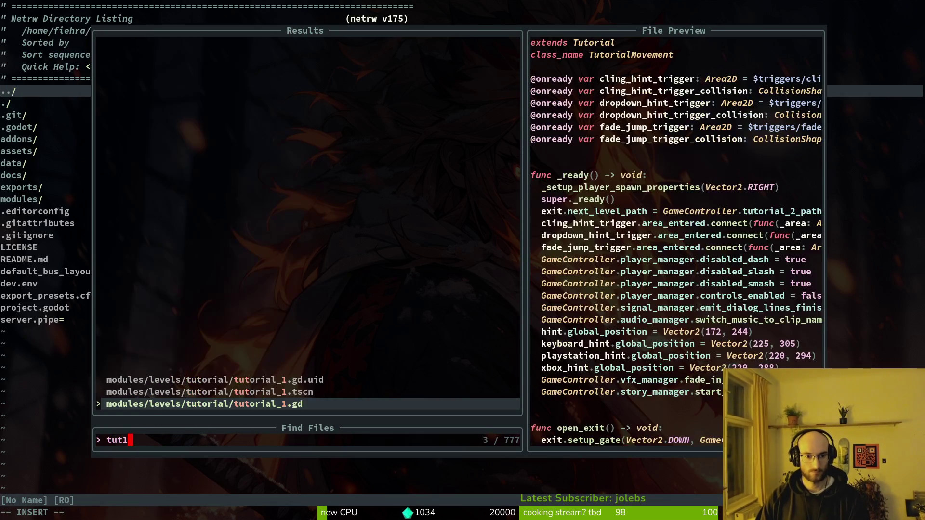
{"action": "key", "text": "Return"}
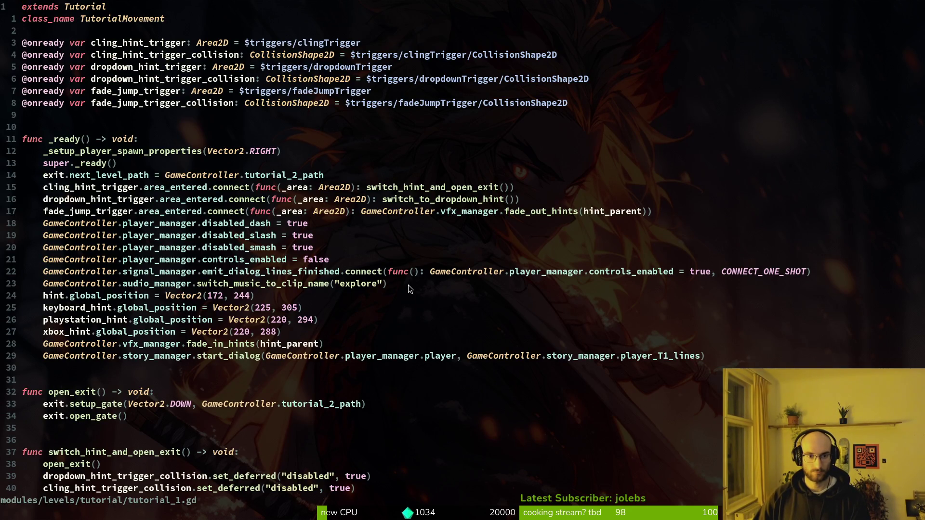
{"action": "key", "text": "space"}
{"action": "key", "text": "f"}
{"action": "key", "text": "f"}
{"action": "type", "text": "tbug"}
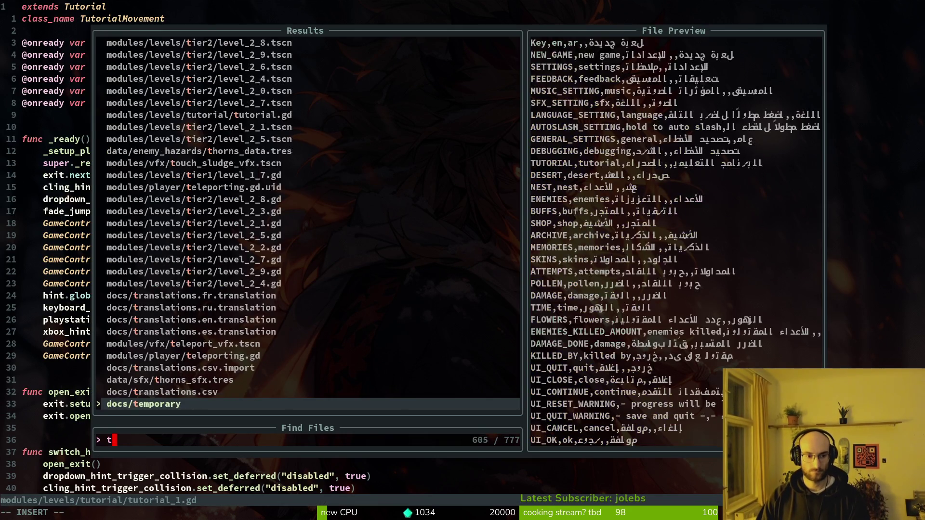
{"action": "key", "text": "Return"}
- In _ready, change the keyboard_hint animation from "slash" to "interact"
{"action": "key", "text": "z"}
{"action": "key", "text": "z"}
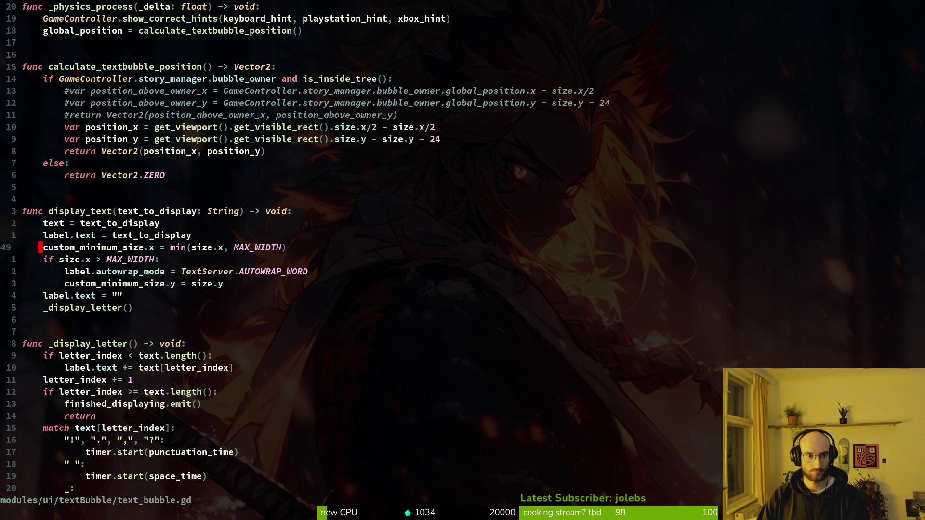
{"action": "key", "text": "ctrl+d"}
{"action": "key", "text": "ctrl+u"}
{"action": "key", "text": "ctrl+u"}
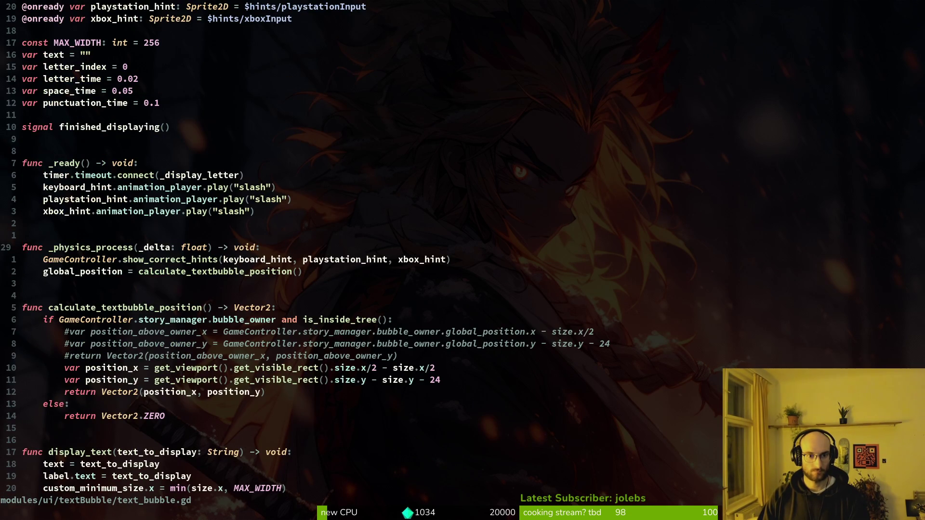
{"action": "key", "text": "k"}
{"action": "key", "text": "k"}
{"action": "key", "text": "k"}
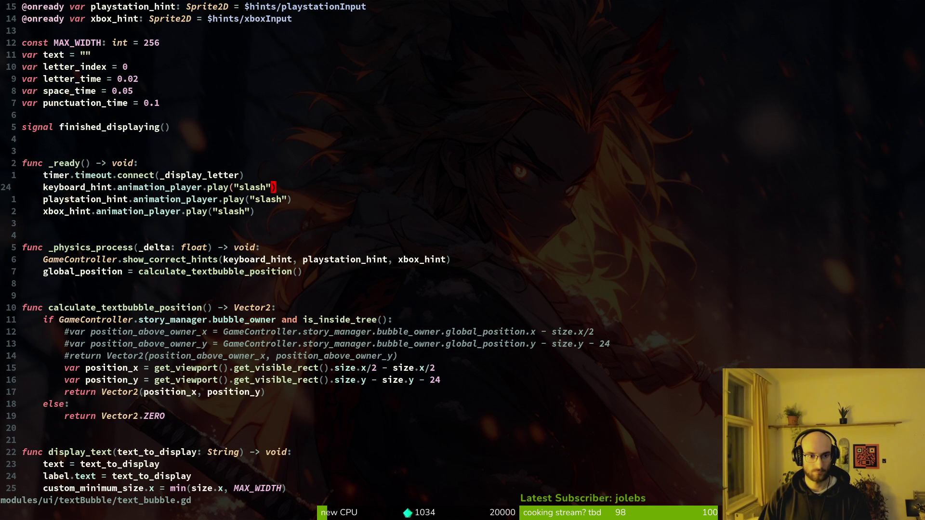
{"action": "key", "text": "c"}
{"action": "key", "text": "i"}
{"action": "key", "text": "quotedbl"}
{"action": "type", "text": "interactr"}
{"action": "key", "text": "Escape"}
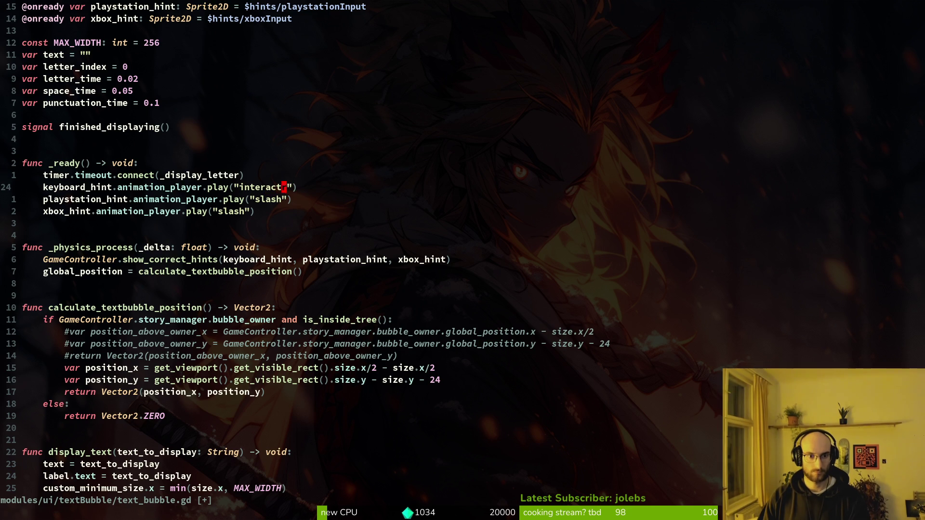
{"action": "key", "text": "x"}
- Try the same change on playstation_hint, then undo both edits and save
{"action": "key", "text": "j"}
{"action": "key", "text": "c"}
{"action": "key", "text": "i"}
{"action": "key", "text": "quotedbl"}
{"action": "type", "text": "interact"}
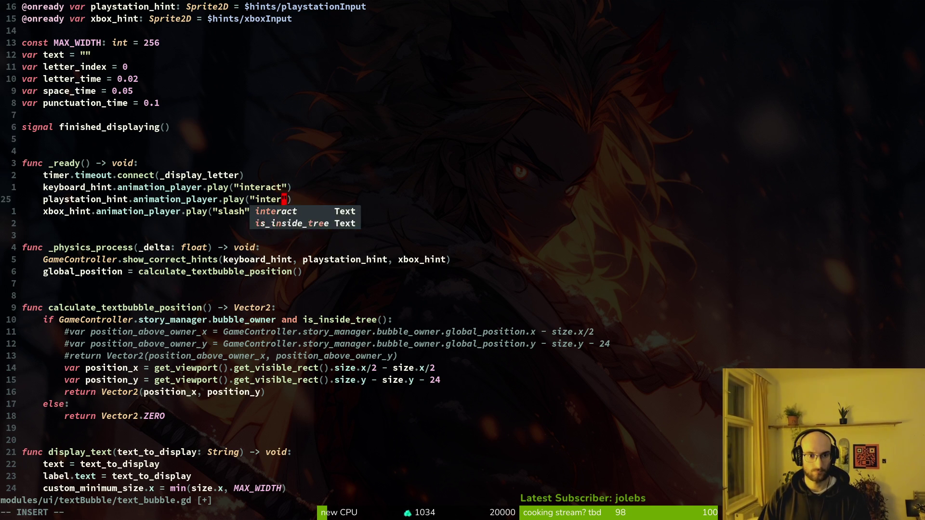
{"action": "key", "text": "Escape"}
{"action": "type", "text": "uu"}
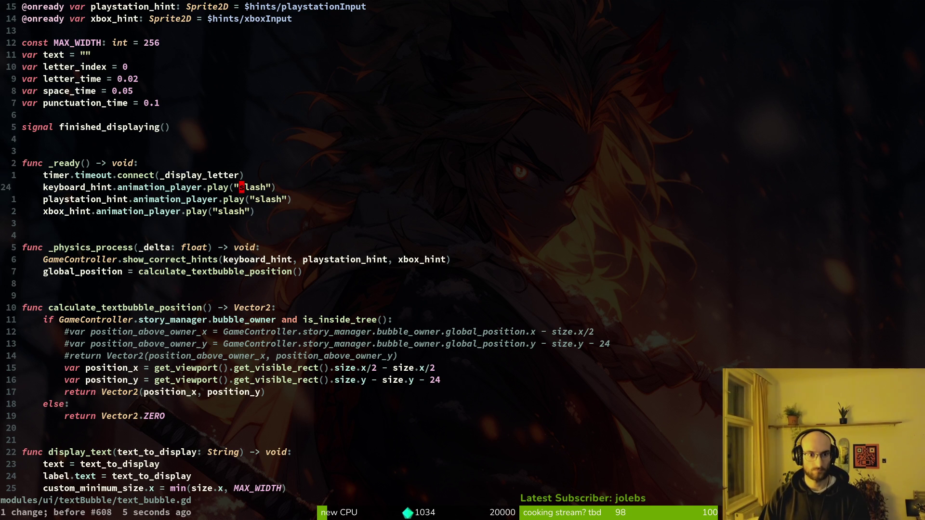
{"action": "type", "text": ":w"}
{"action": "key", "text": "Return"}
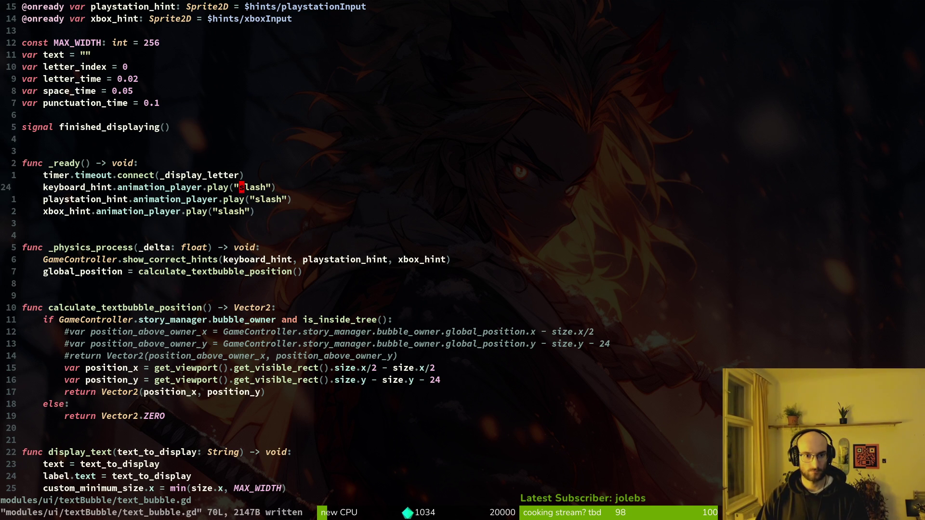
- Redo the keyboard_hint change from "slash" to "interact" with ci"
{"action": "key", "text": "c"}
{"action": "key", "text": "i"}
{"action": "key", "text": "quotedbl"}
{"action": "type", "text": "interact"}
{"action": "key", "text": "Escape"}
{"action": "key", "text": "h"}
{"action": "key", "text": "v"}
{"action": "key", "text": "l"}
{"action": "key", "text": "l"}
{"action": "key", "text": "Escape"}
- Repeat the "interact" replacement on playstation_hint and xbox_hint with ., and save
{"action": "key", "text": "j"}
{"action": "key", "text": "w"}
{"action": "key", "text": "period"}
{"action": "key", "text": "j"}
{"action": "key", "text": "b"}
{"action": "key", "text": "b"}
{"action": "key", "text": "period"}
{"action": "type", "text": ":w"}
{"action": "key", "text": "Return"}
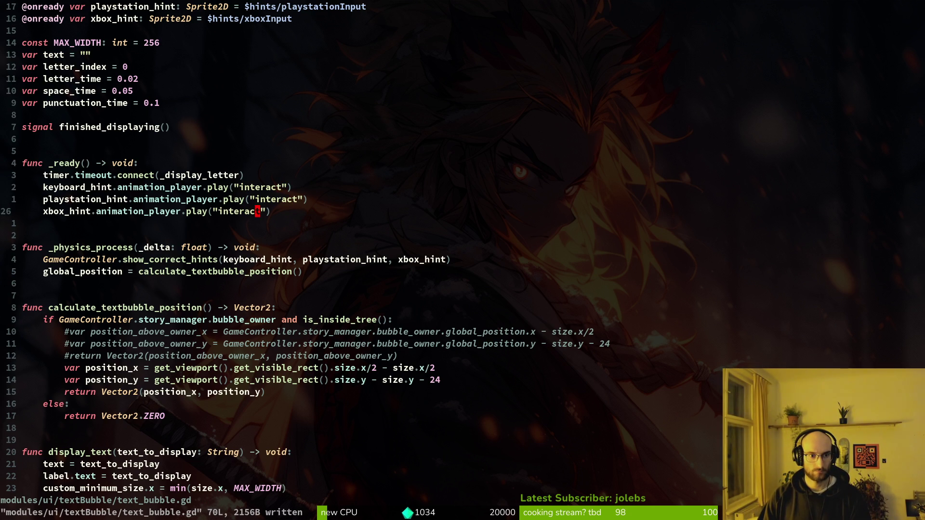
{"action": "key", "text": "ctrl+d"}
{"action": "key", "text": "ctrl+d"}
{"action": "key", "text": "space"}
- In story.manager.gd, change is_action_pressed("slash") to "interact" and save
{"action": "key", "text": "f"}
{"action": "key", "text": "f"}
{"action": "type", "text": "stomana"}
{"action": "key", "text": "Return"}
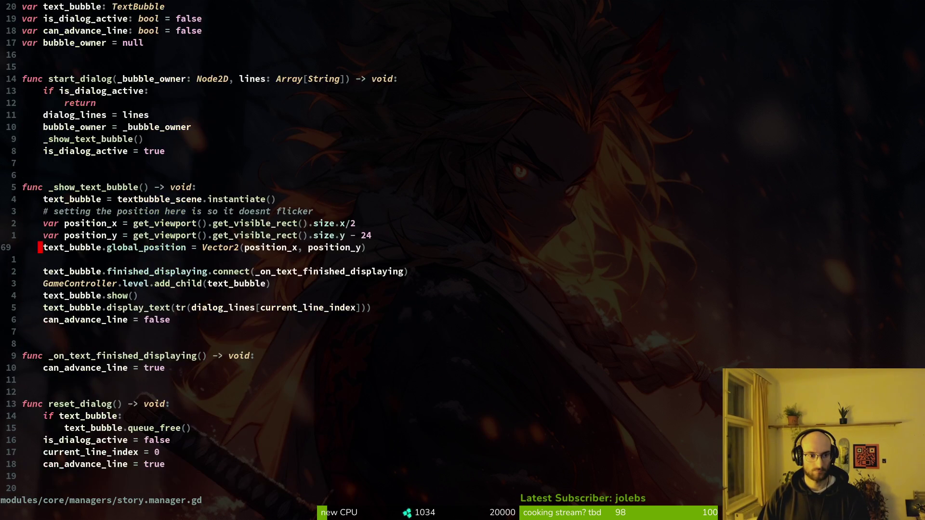
{"action": "key", "text": "ctrl+d"}
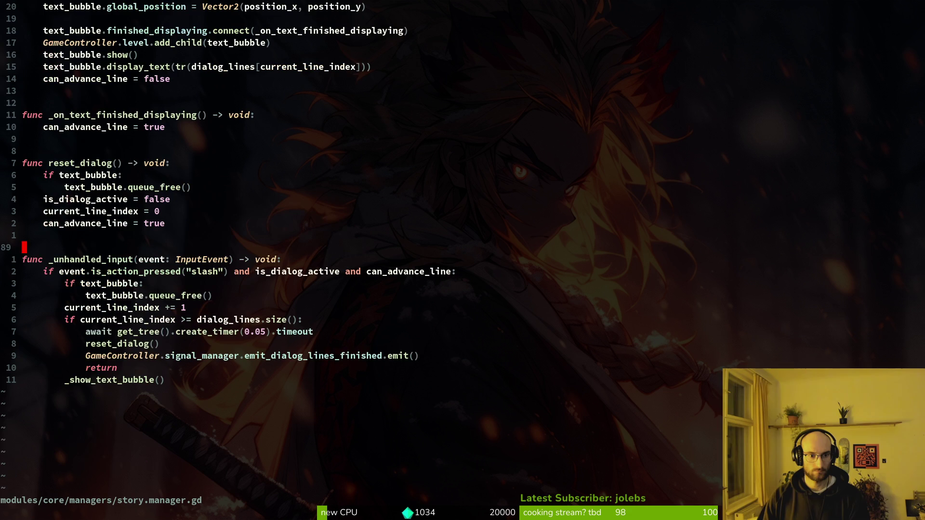
{"action": "key", "text": "j"}
{"action": "key", "text": "j"}
{"action": "key", "text": "w"}
{"action": "key", "text": "w"}
{"action": "key", "text": "w"}
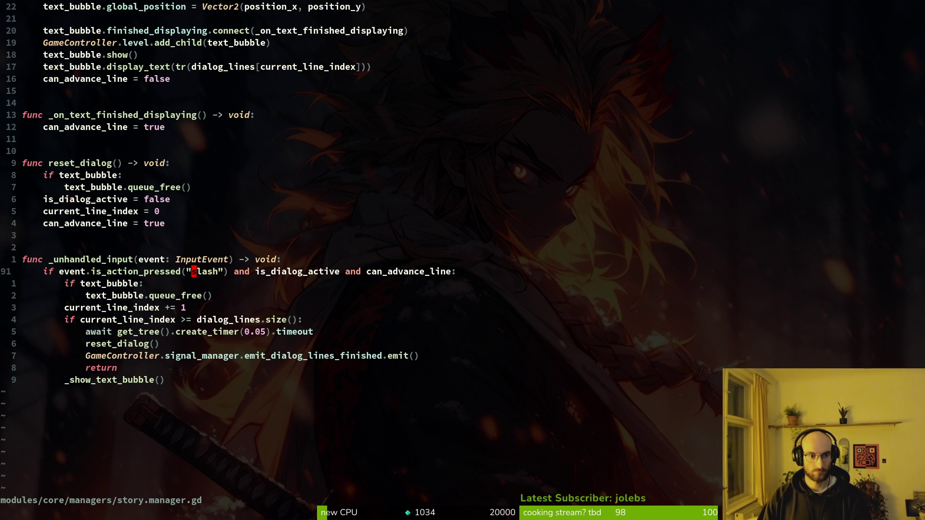
{"action": "type", "text": "ract"}
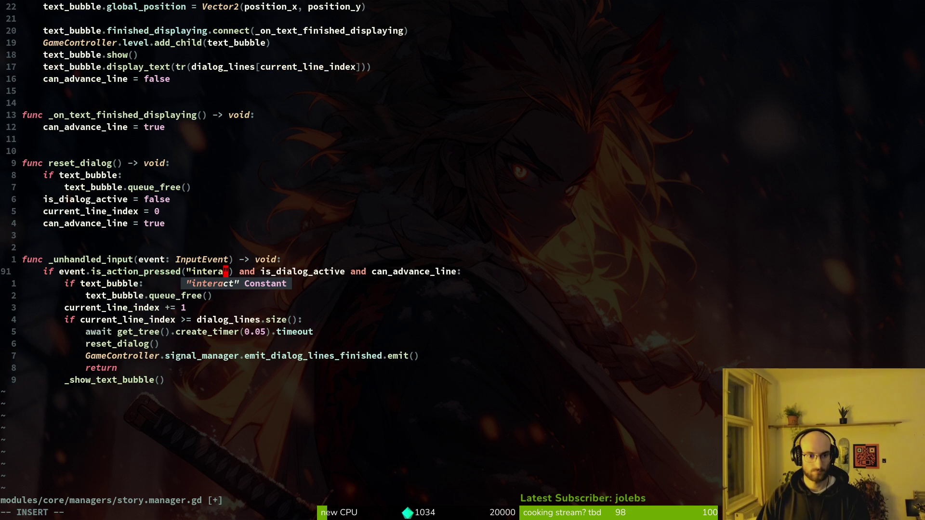
{"action": "key", "text": "Escape"}
{"action": "type", "text": ":w"}
{"action": "key", "text": "Return"}
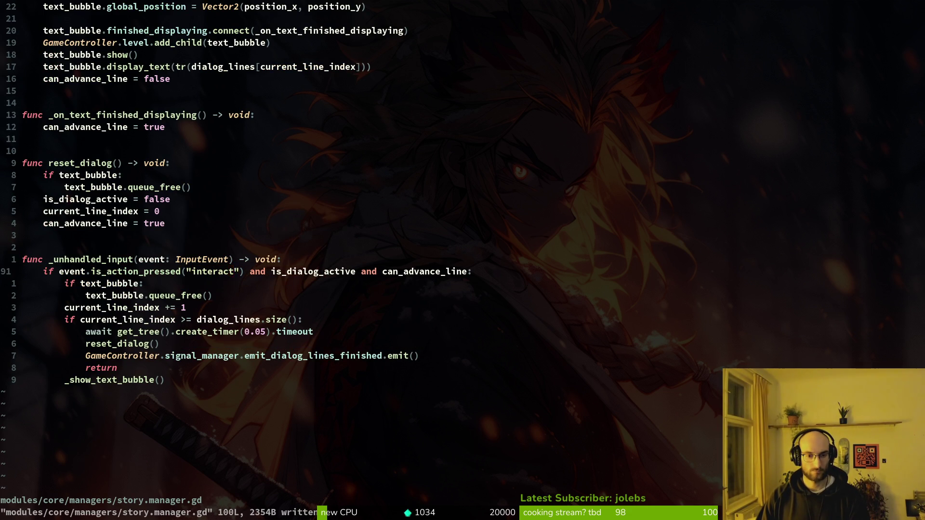
- Browse tutorial_1.gd, tutorial_2.gd and tutorial_3.gd to find the controls_enabled = false line
{"action": "key", "text": "space"}
{"action": "key", "text": "f"}
{"action": "key", "text": "f"}
{"action": "type", "text": "tut"}
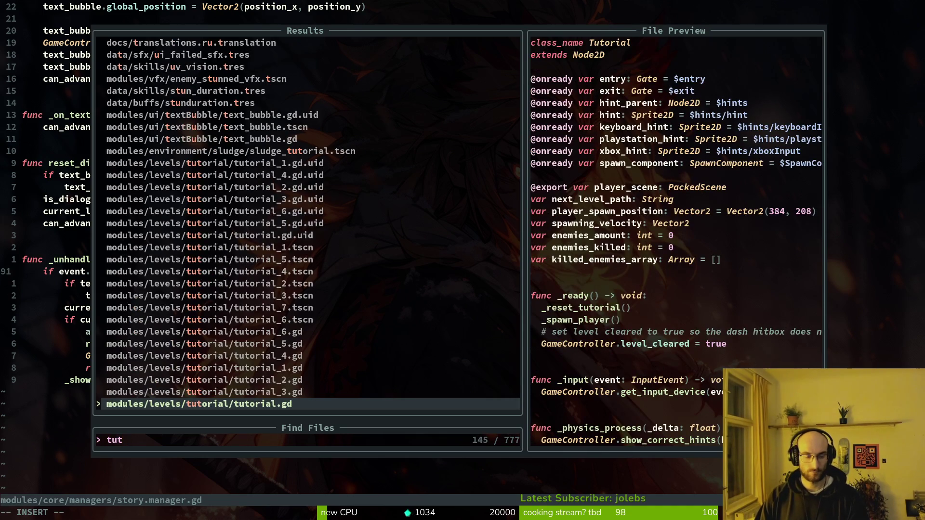
{"action": "type", "text": "1"}
{"action": "key", "text": "Return"}
{"action": "key", "text": "space"}
{"action": "key", "text": "f"}
{"action": "key", "text": "f"}
{"action": "type", "text": "tut"}
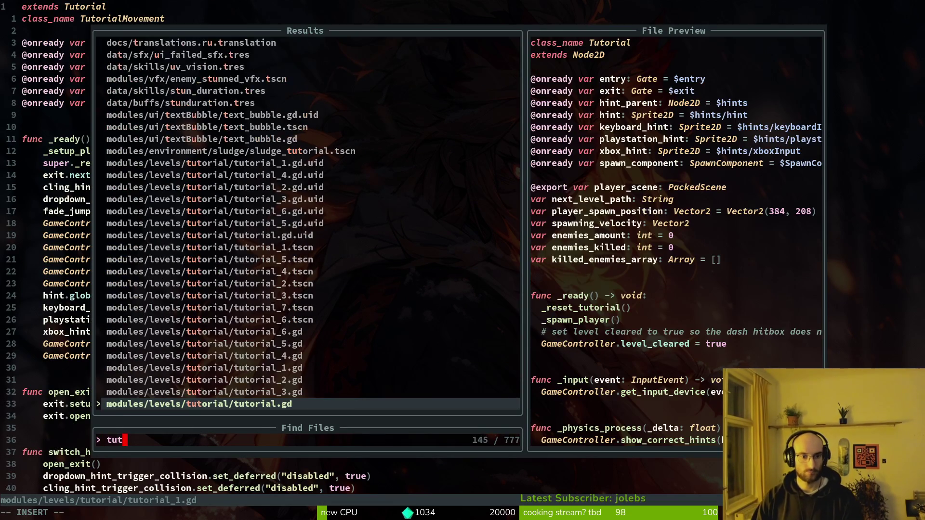
{"action": "type", "text": "2"}
{"action": "key", "text": "Return"}
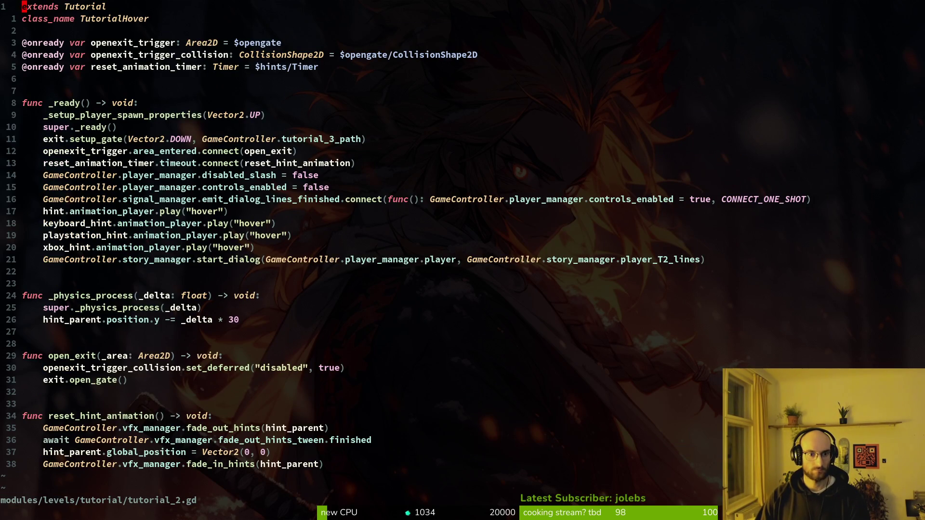
{"action": "key", "text": "space"}
{"action": "key", "text": "f"}
{"action": "key", "text": "f"}
{"action": "type", "text": "tut3"}
{"action": "key", "text": "Return"}
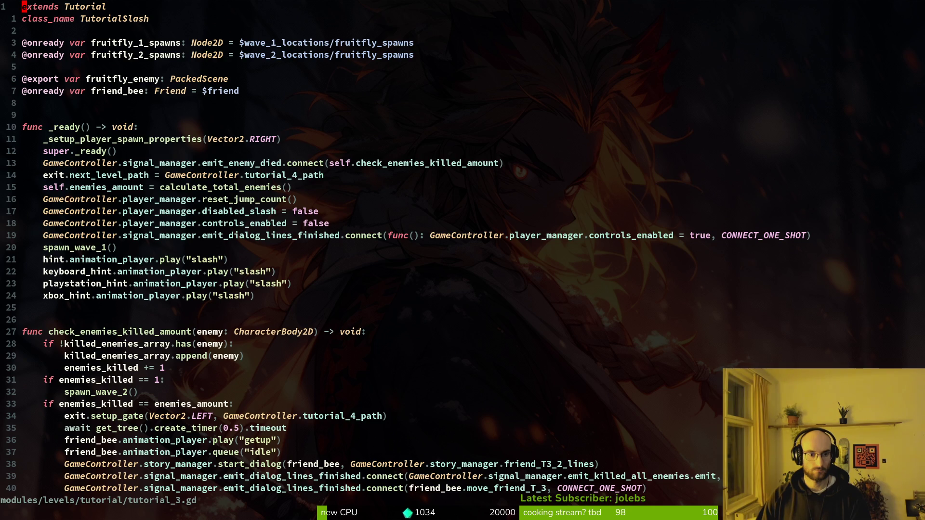
{"action": "key", "text": "j"}
{"action": "key", "text": "j"}
{"action": "key", "text": "j"}
{"action": "key", "text": "k"}
- Run the game from the Godot editor with F5
{"action": "key", "text": "alt+Tab"}
{"action": "key", "text": "alt+Tab"}
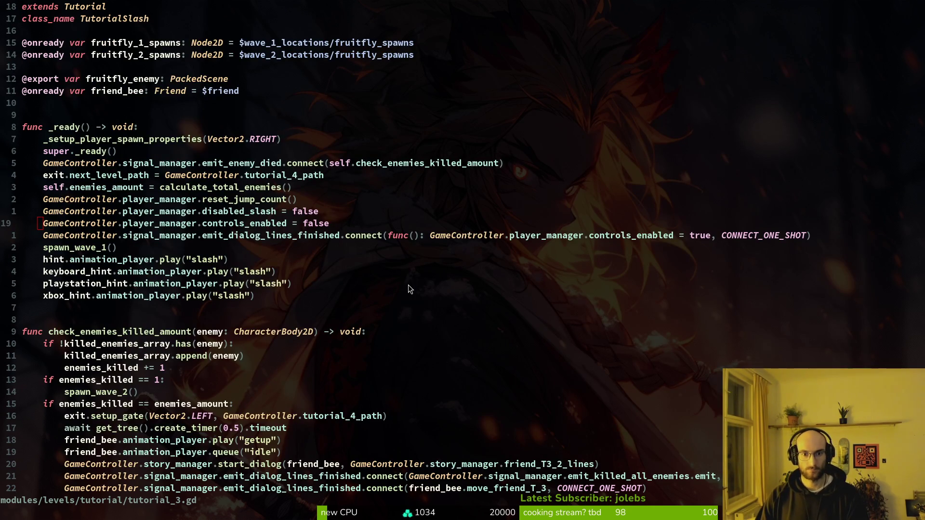
{"action": "key", "text": "alt+Tab"}
{"action": "key", "text": "F5"}
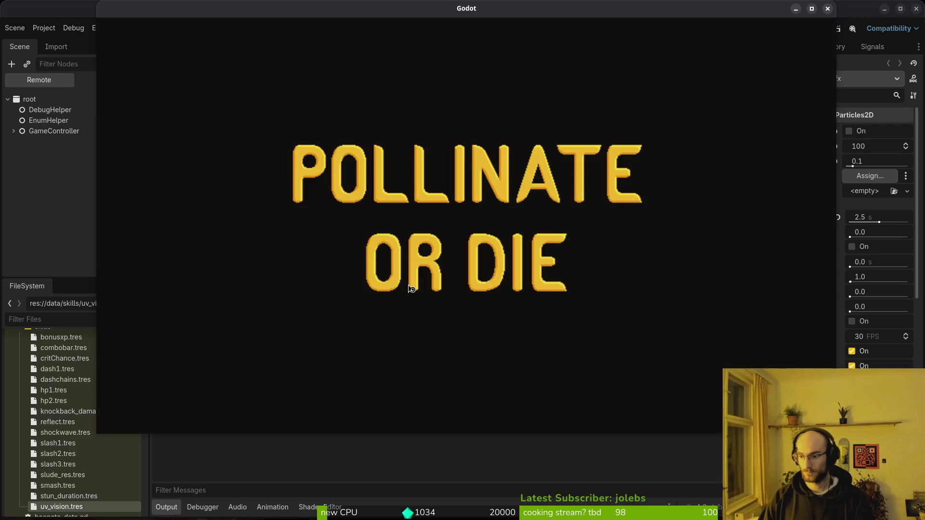
- Start a new game and guide the bee through the first cave to the top exit
{"action": "key", "text": "Return"}
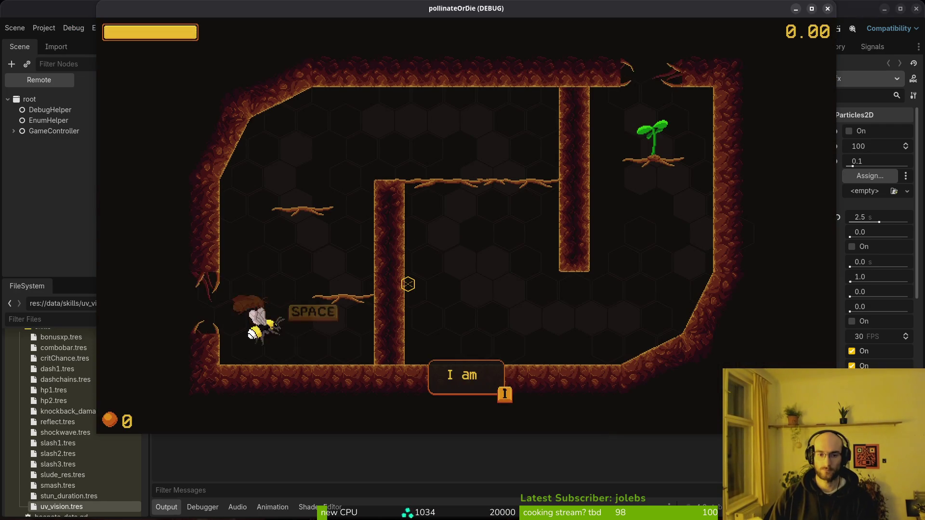
{"action": "key", "text": "w"}
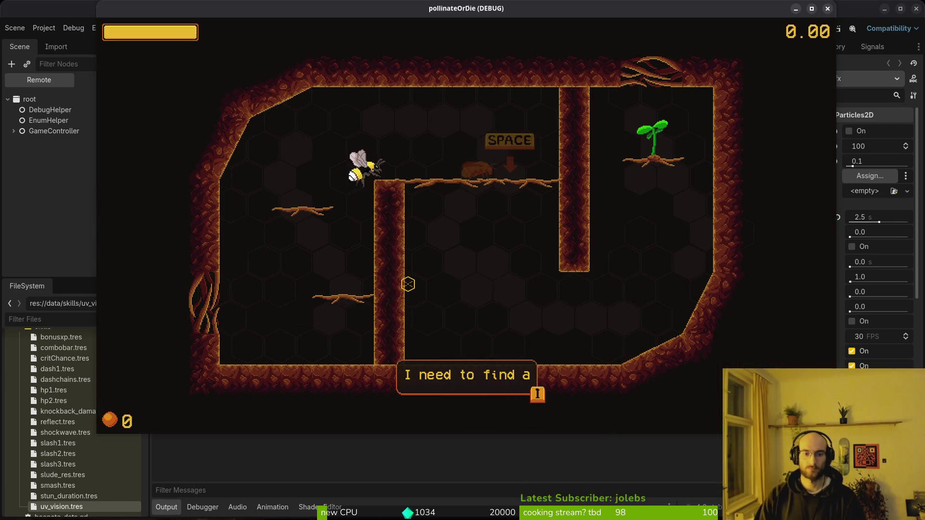
{"action": "key", "text": "d"}
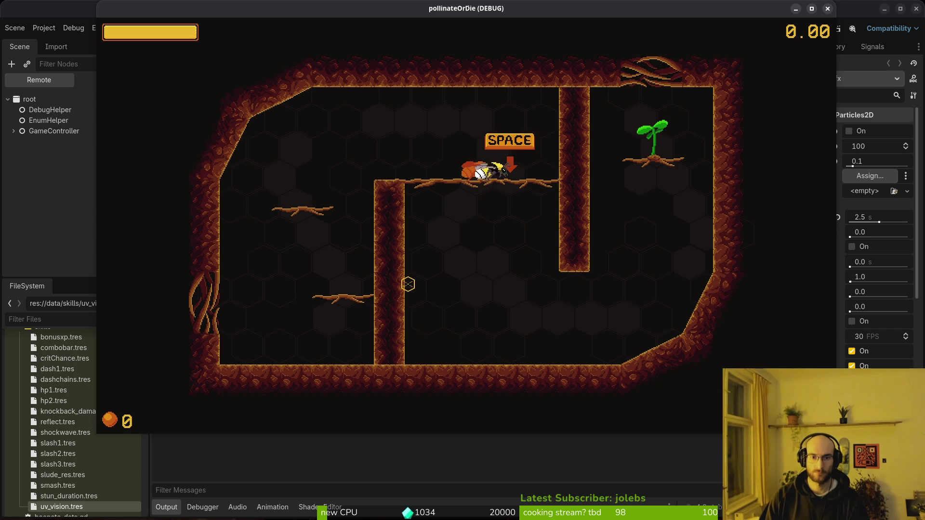
{"action": "key", "text": "s"}
{"action": "key", "text": "d"}
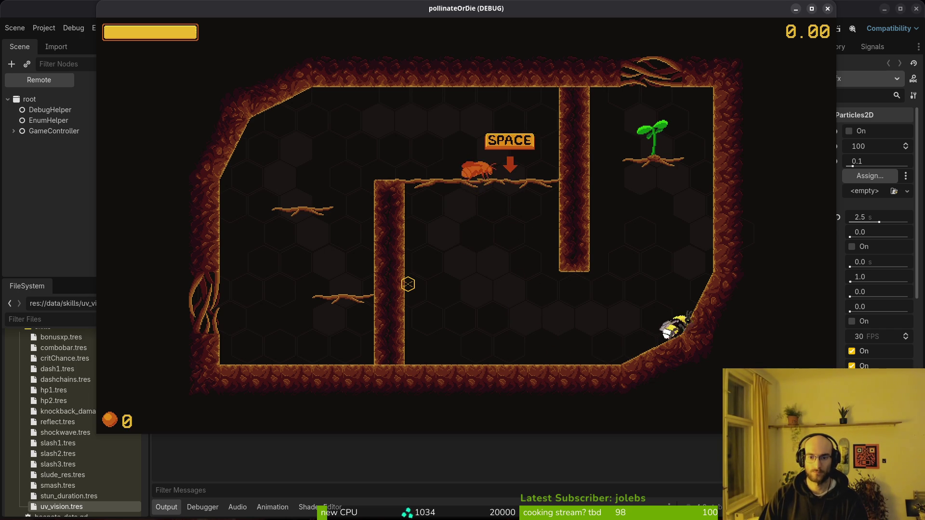
{"action": "key", "text": "a"}
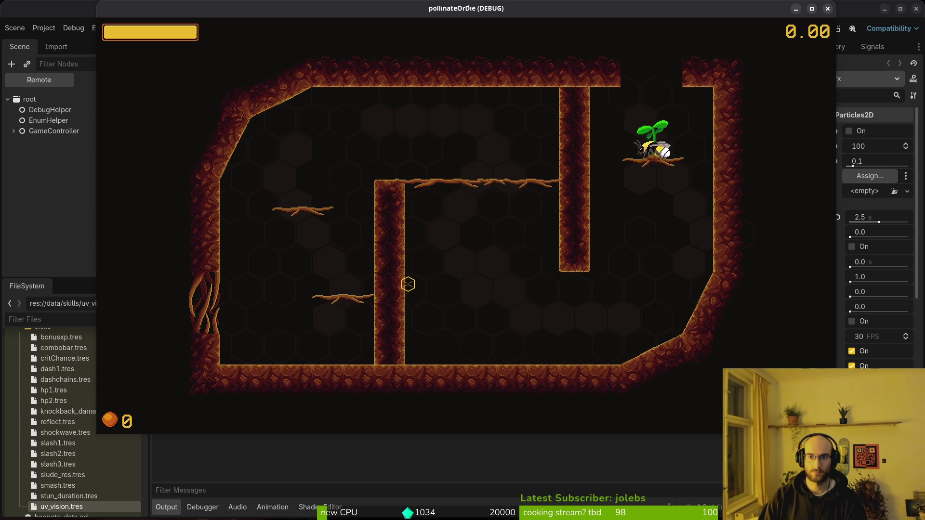
{"action": "key", "text": "w"}
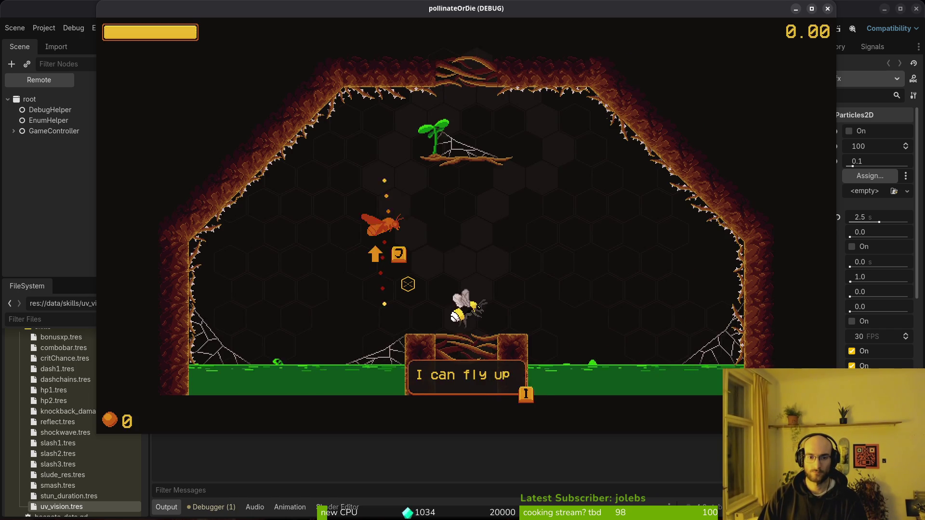
- Fly the bee up and out to the friend bee's 'help me!' dialog, then return to Vim
{"action": "key", "text": "w"}
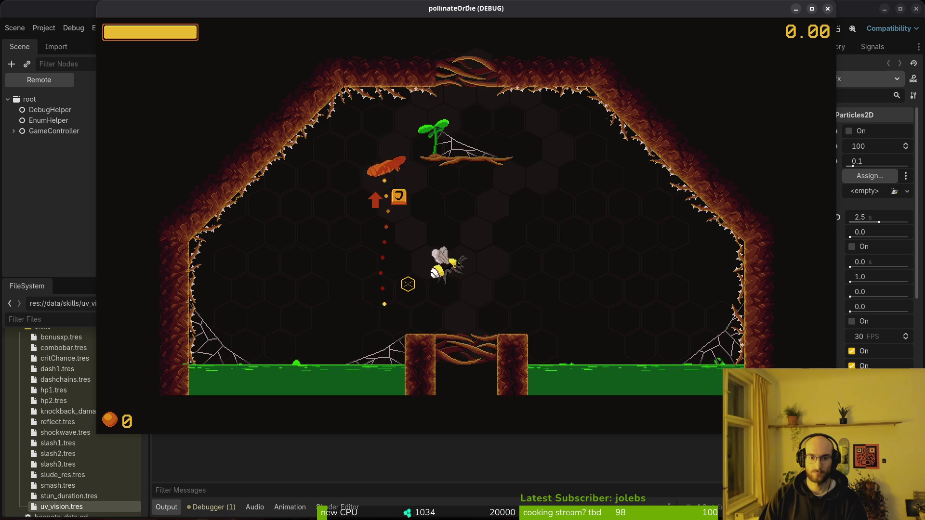
{"action": "key", "text": "w"}
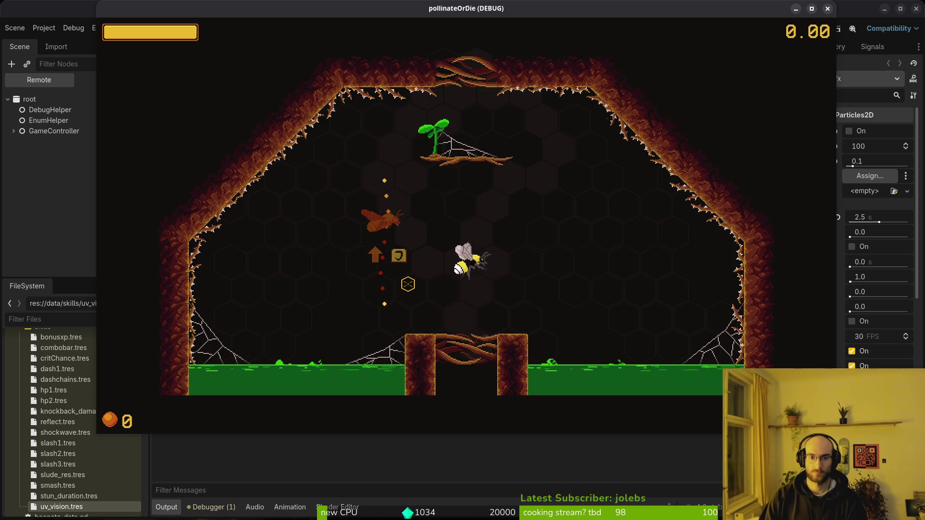
{"action": "key", "text": "w"}
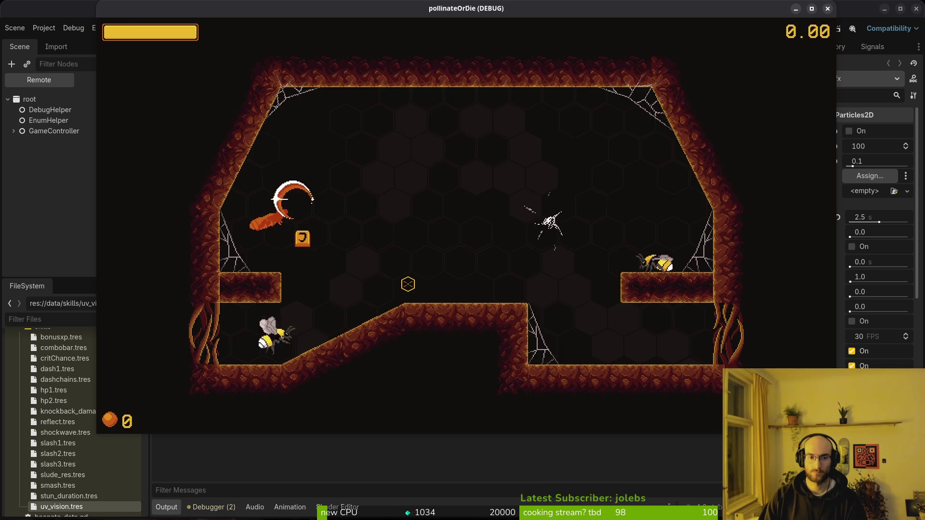
{"action": "key", "text": "d"}
{"action": "key", "text": "a"}
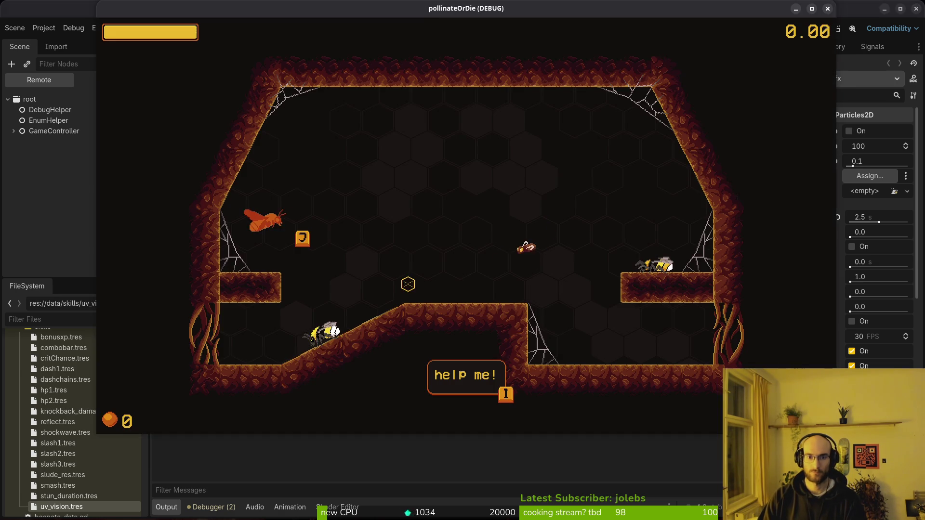
{"action": "key", "text": "alt+Tab"}
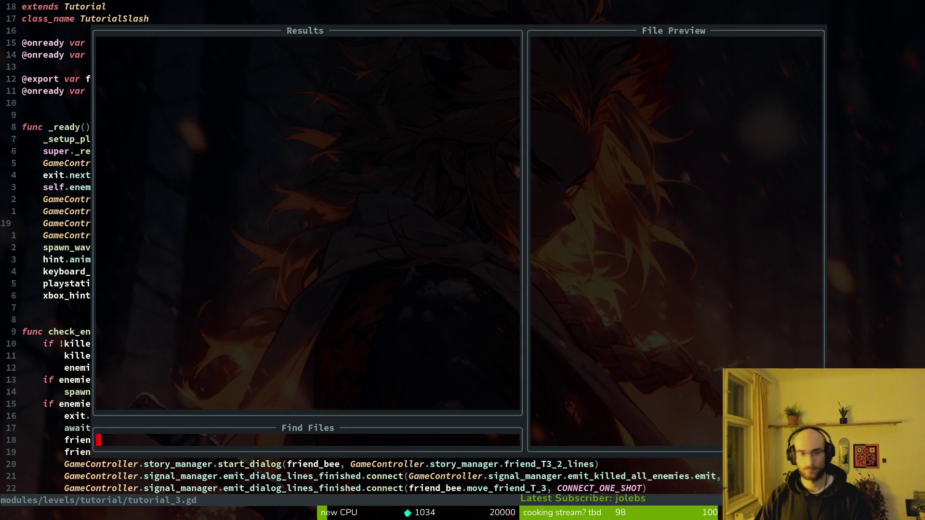
- In tutorial_3.gd, delete the controls_enabled = false and connect lines and save
{"action": "type", "text": "tut3"}
{"action": "key", "text": "Return"}
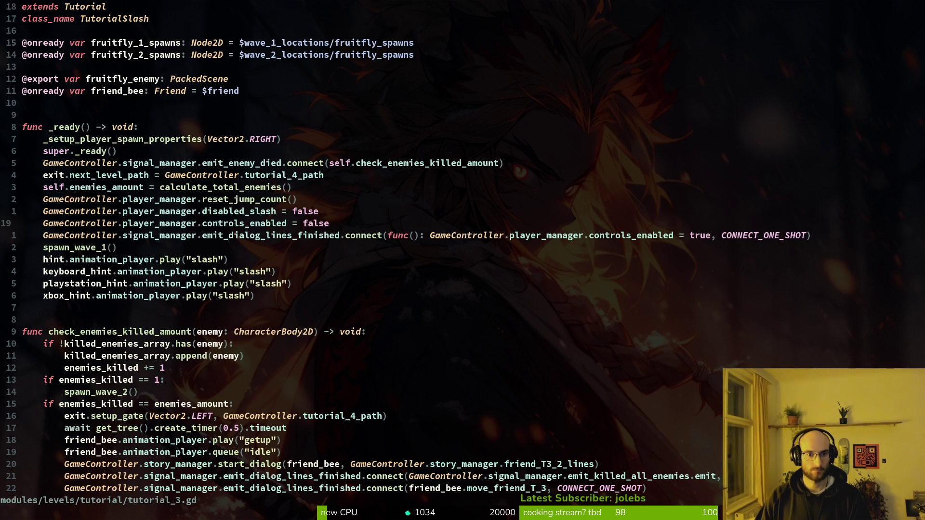
{"action": "key", "text": "shift+v"}
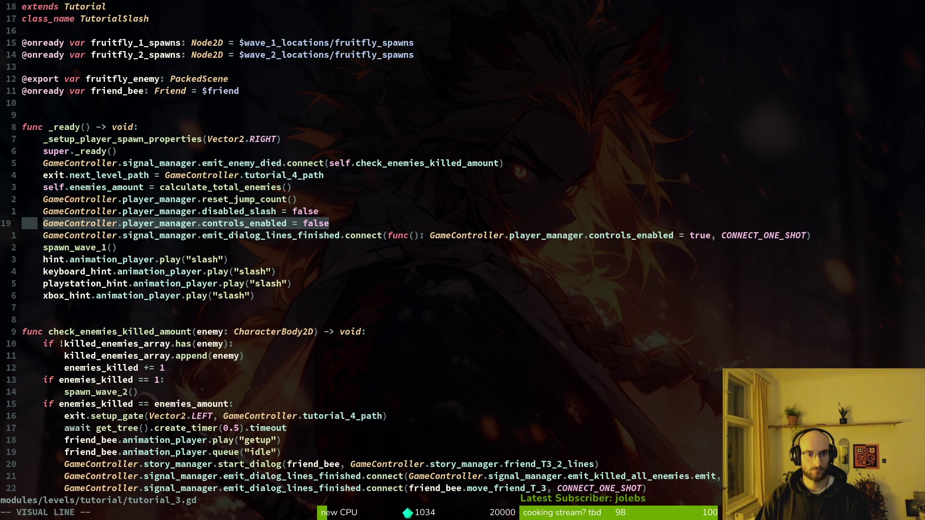
{"action": "key", "text": "j"}
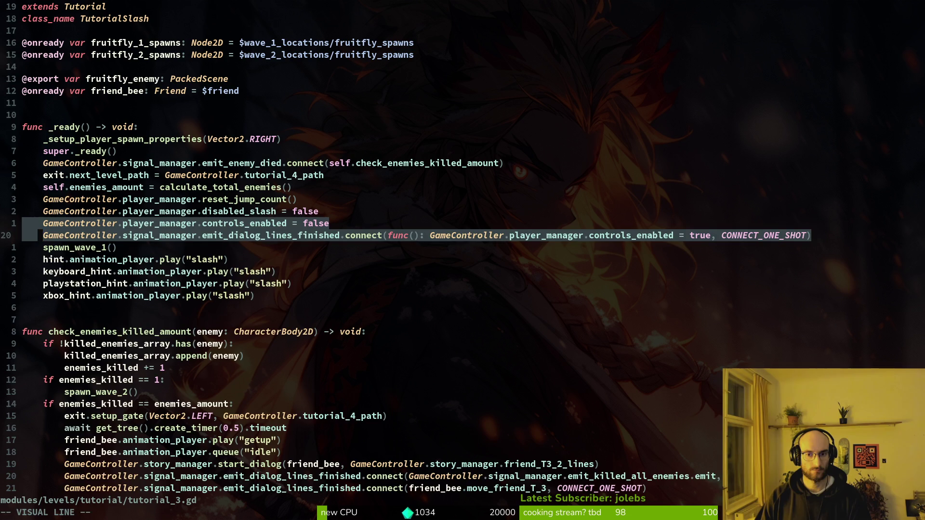
{"action": "key", "text": "d"}
{"action": "key", "text": "ctrl+s"}
- Glance at tutorial_4.gd, then undo and redo the two-line deletion in tutorial_3.gd, saving
{"action": "key", "text": "ctrl+p"}
{"action": "type", "text": "tut4"}
{"action": "key", "text": "Return"}
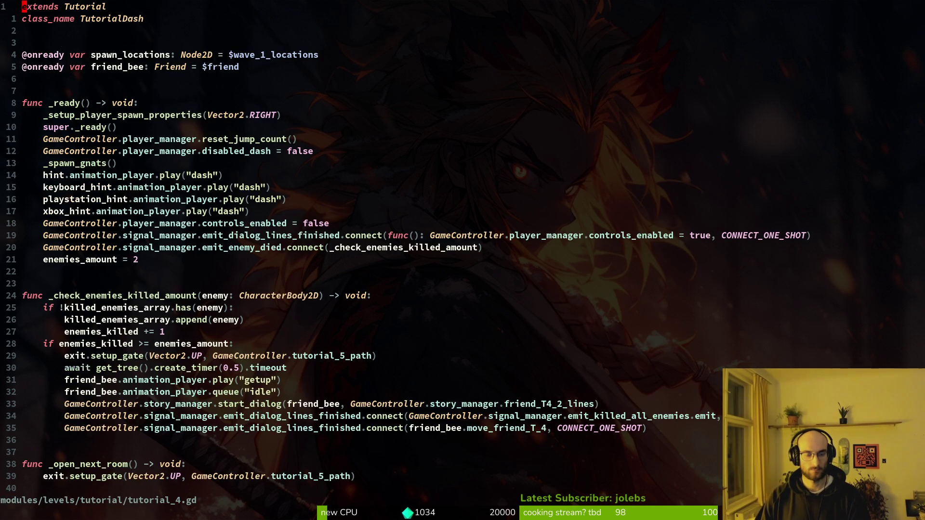
{"action": "key", "text": "ctrl+o"}
{"action": "key", "text": "u"}
{"action": "key", "text": "ctrl+s"}
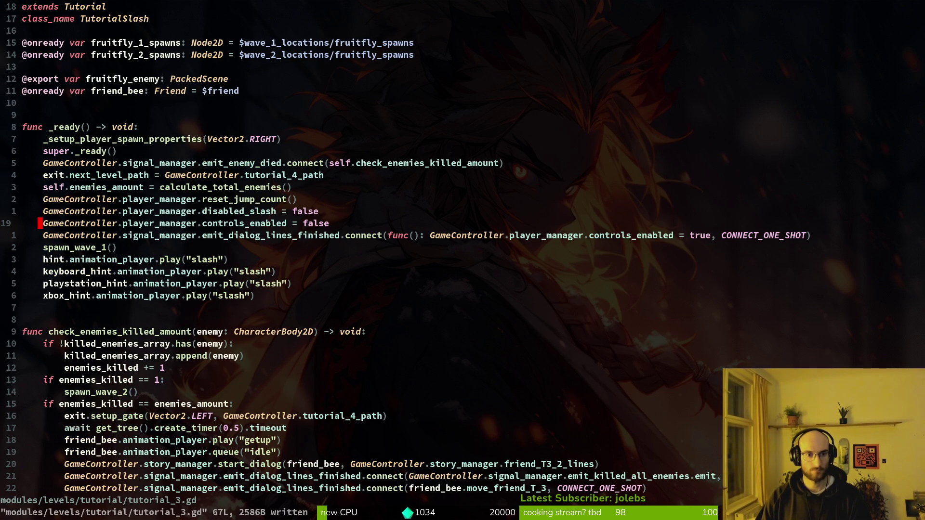
{"action": "key", "text": "j"}
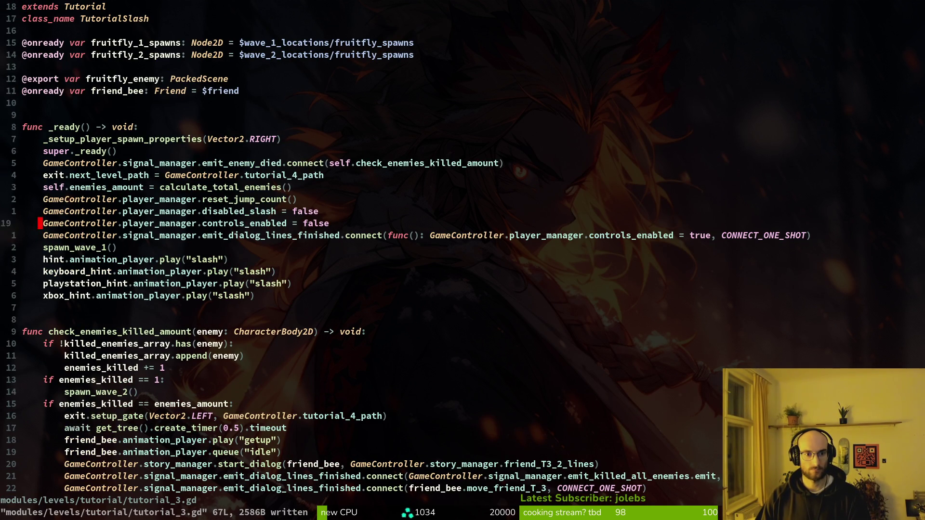
{"action": "key", "text": "ctrl+r"}
{"action": "key", "text": "ctrl+s"}
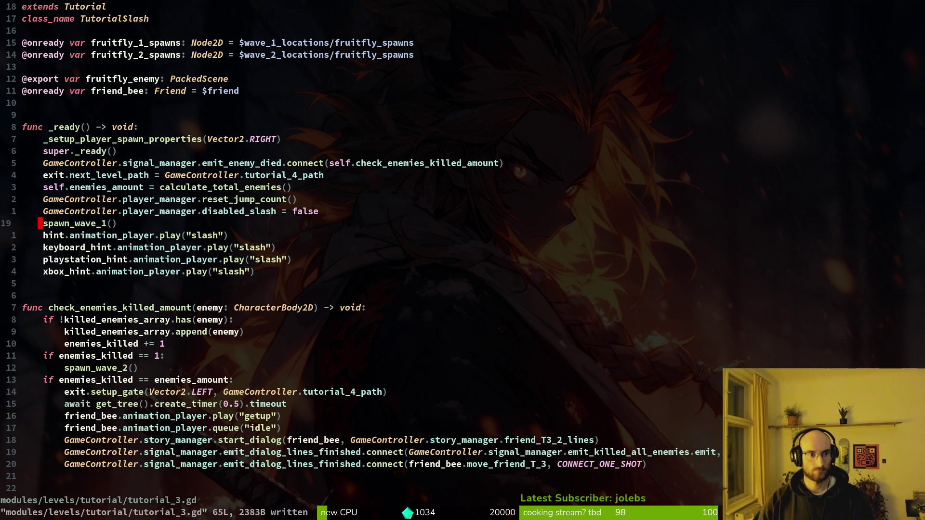
{"action": "key", "text": "space"}
- Open tutorial_4.gd and try deleting the two controls_enabled lines at line 19, then undo
{"action": "type", "text": "pftut"}
{"action": "type", "text": "4"}
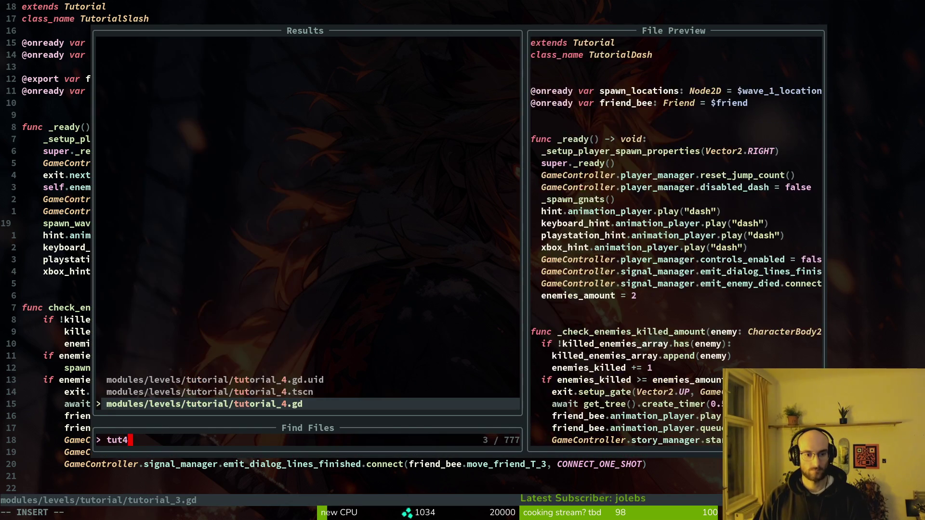
{"action": "key", "text": "Return"}
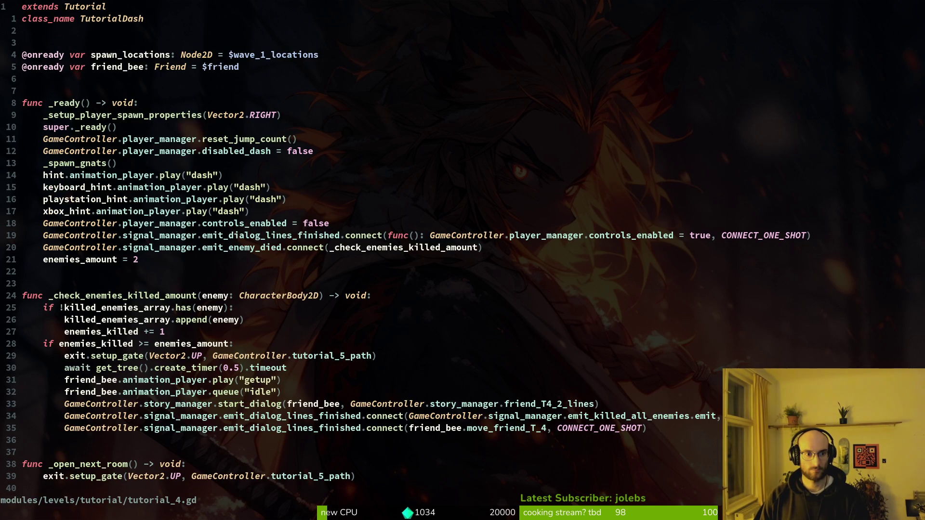
{"action": "key", "text": "1"}
{"action": "key", "text": "8"}
{"action": "key", "text": "j"}
{"action": "key", "text": "shift+v"}
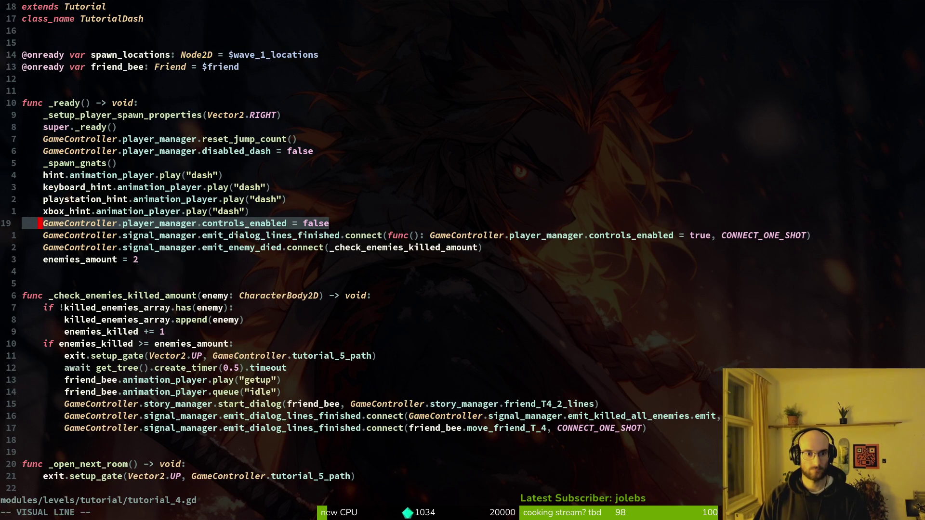
{"action": "key", "text": "j"}
{"action": "key", "text": "d"}
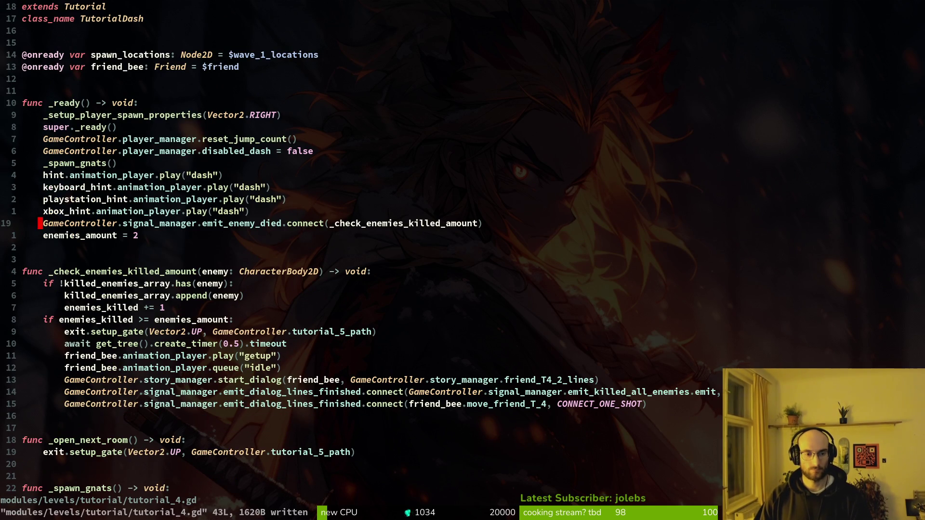
{"action": "key", "text": "u"}
- Repair the stray edit, then delete the controls_enabled and dialog-connect lines and save tutorial_4.gd
{"action": "key", "text": "f"}
{"action": "key", "text": "."}
{"action": "key", "text": ";"}
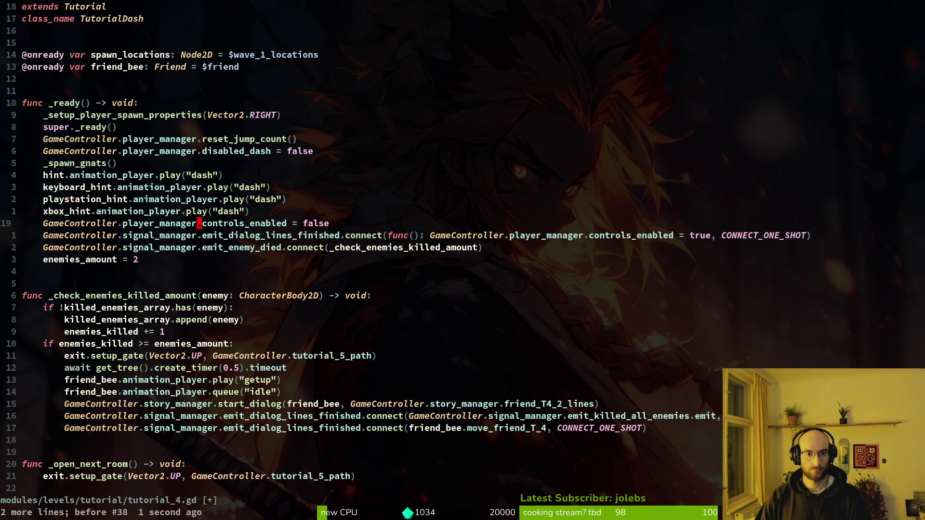
{"action": "key", "text": "l"}
{"action": "key", "text": "l"}
{"action": "type", "text": "so"}
{"action": "key", "text": "Escape"}
{"action": "key", "text": "space"}
{"action": "key", "text": "f"}
{"action": "key", "text": "g"}
{"action": "key", "text": "super+v"}
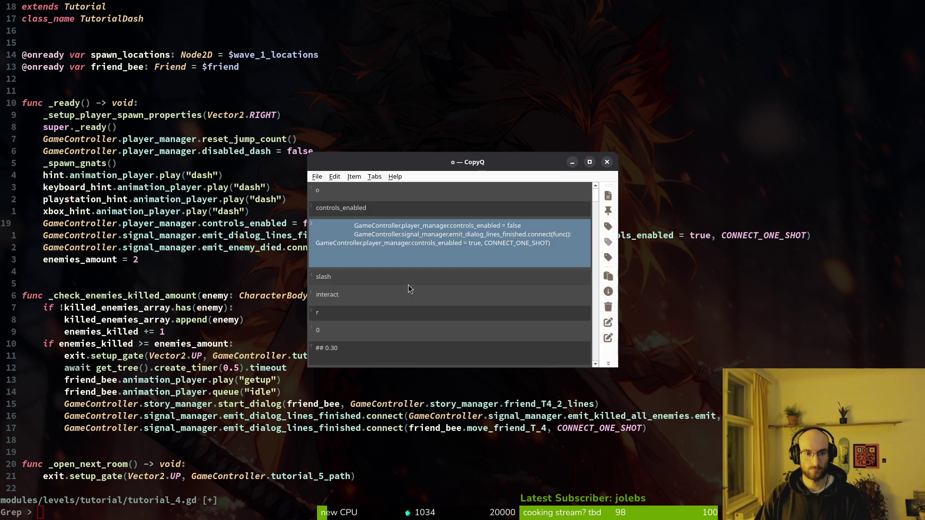
{"action": "key", "text": "Return"}
- Grep for controls_enabled, open tutorial_2.gd at line 17, and delete its two controls lines
{"action": "key", "text": "Return"}
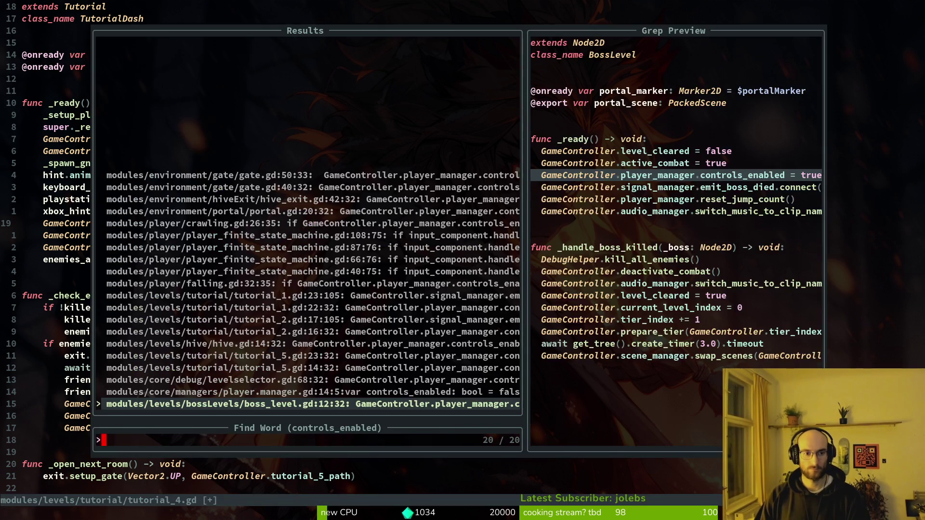
{"action": "key", "text": "Escape"}
{"action": "key", "text": "d"}
{"action": "key", "text": "d"}
{"action": "key", "text": "d"}
{"action": "key", "text": "ctrl+s"}
{"action": "key", "text": "space"}
{"action": "key", "text": "f"}
{"action": "key", "text": "g"}
{"action": "key", "text": "super+v"}
{"action": "key", "text": "Escape"}
{"action": "type", "text": "controls_enabled"}
{"action": "key", "text": "Return"}
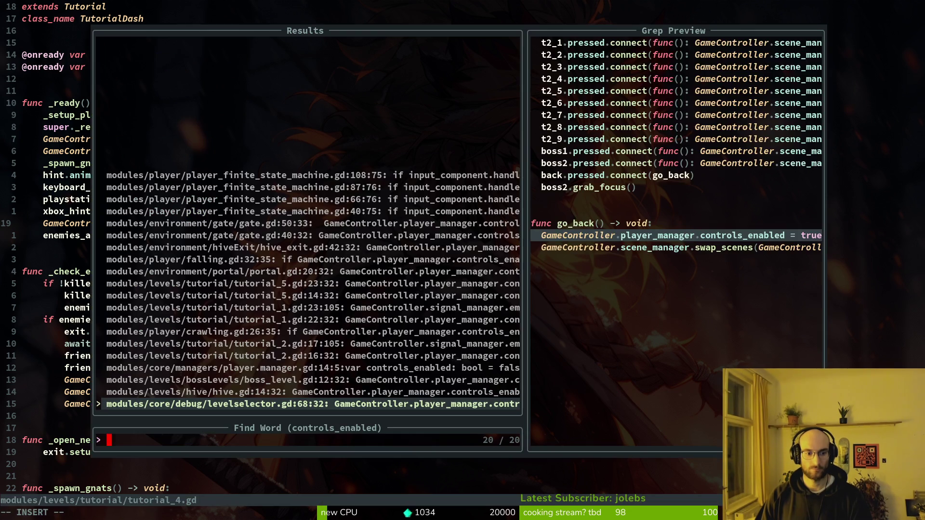
{"action": "key", "text": "Up"}
{"action": "key", "text": "Up"}
{"action": "key", "text": "Up"}
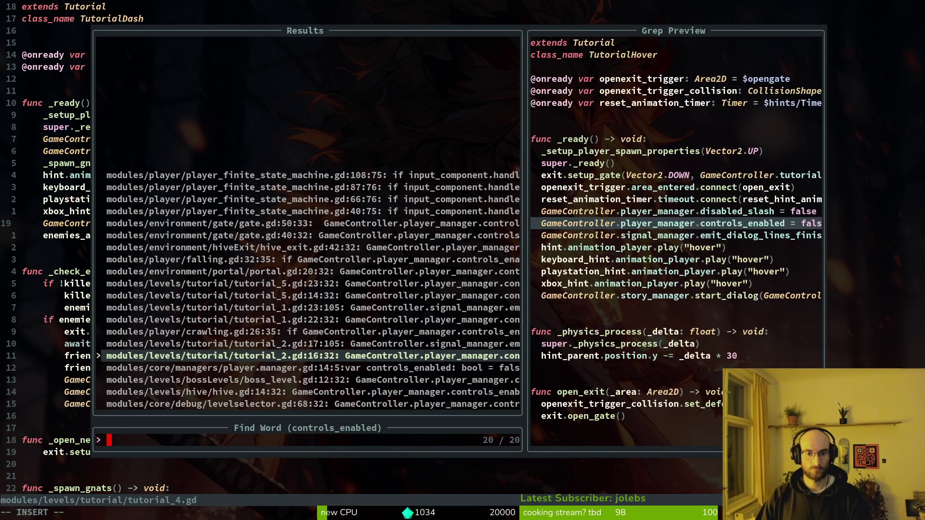
{"action": "key", "text": "Up"}
{"action": "key", "text": "Return"}
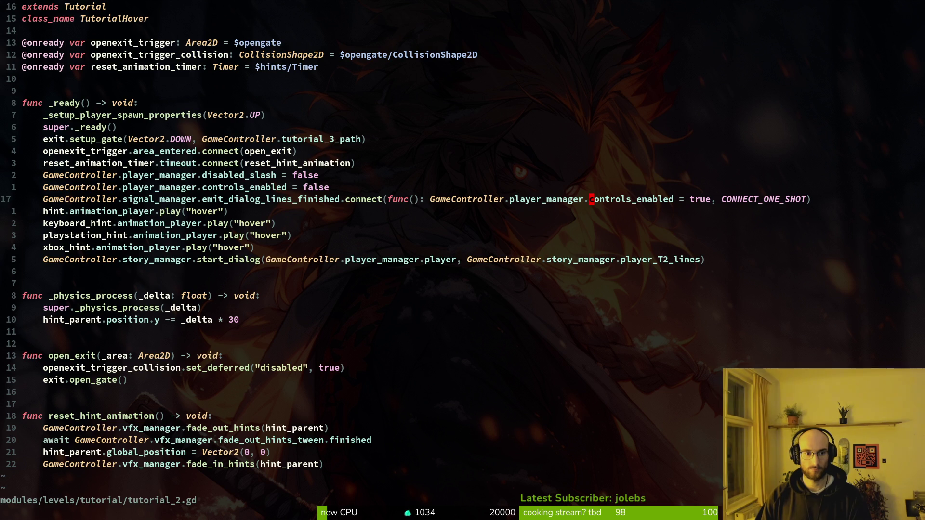
{"action": "key", "text": "k"}
{"action": "key", "text": "V"}
{"action": "key", "text": "j"}
{"action": "key", "text": "d"}
{"action": "key", "text": "space"}
- Open tutorial_1.gd, delete its controls_enabled and dialog-connect lines, and save with :w
{"action": "key", "text": "f"}
{"action": "key", "text": "f"}
{"action": "type", "text": "tut1"}
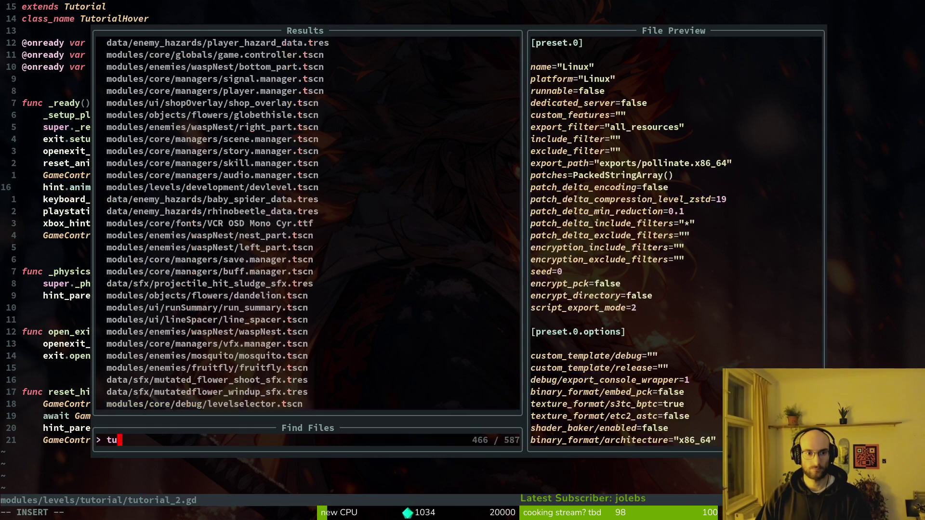
{"action": "key", "text": "Return"}
{"action": "key", "text": "j"}
{"action": "key", "text": "j"}
{"action": "key", "text": "j"}
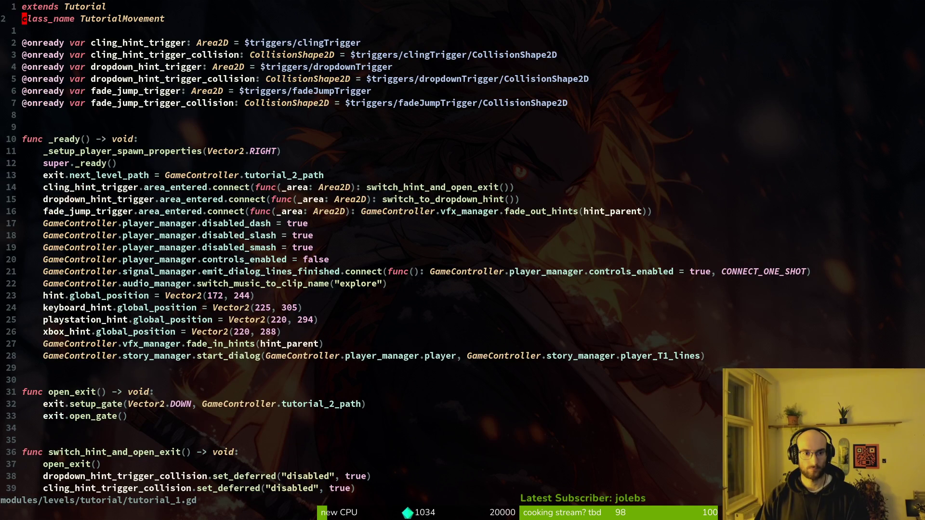
{"action": "type", "text": "jV"}
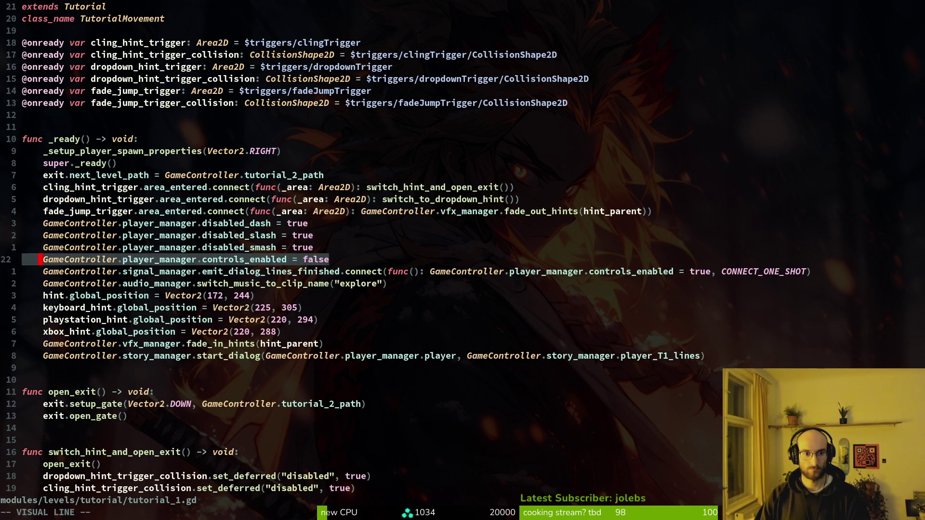
{"action": "type", "text": "jd:w"}
{"action": "key", "text": "Return"}
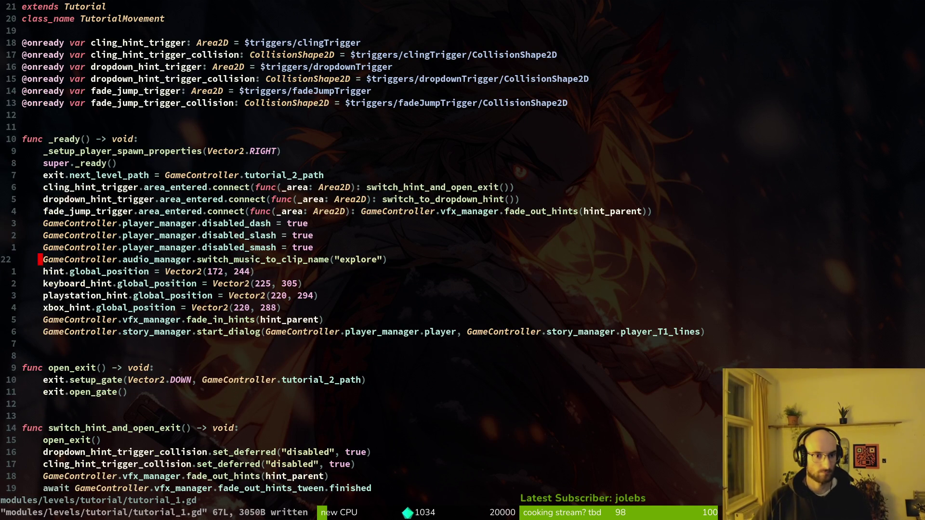
- Undo a stray paste, grep controls_enabled across the project, and open the hive_exit.gd match
{"action": "type", "text": "controls_enabled"}
{"action": "key", "text": "Down"}
{"action": "key", "text": "Return"}
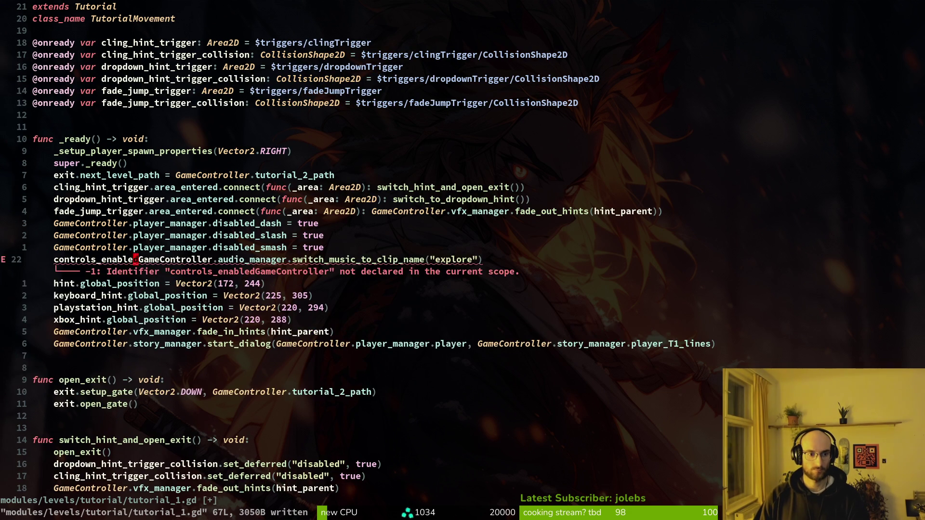
{"action": "key", "text": "u"}
{"action": "key", "text": "space"}
{"action": "key", "text": "f"}
{"action": "key", "text": "w"}
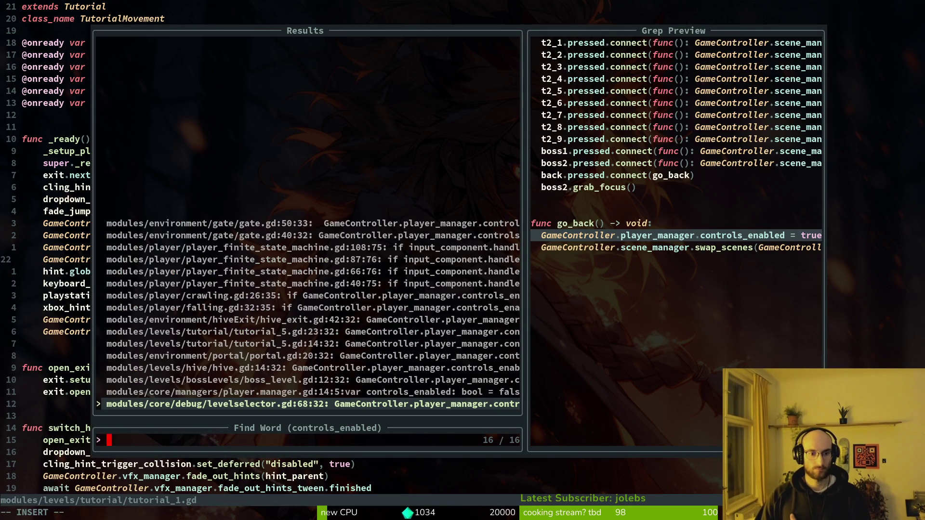
{"action": "key", "text": "Up"}
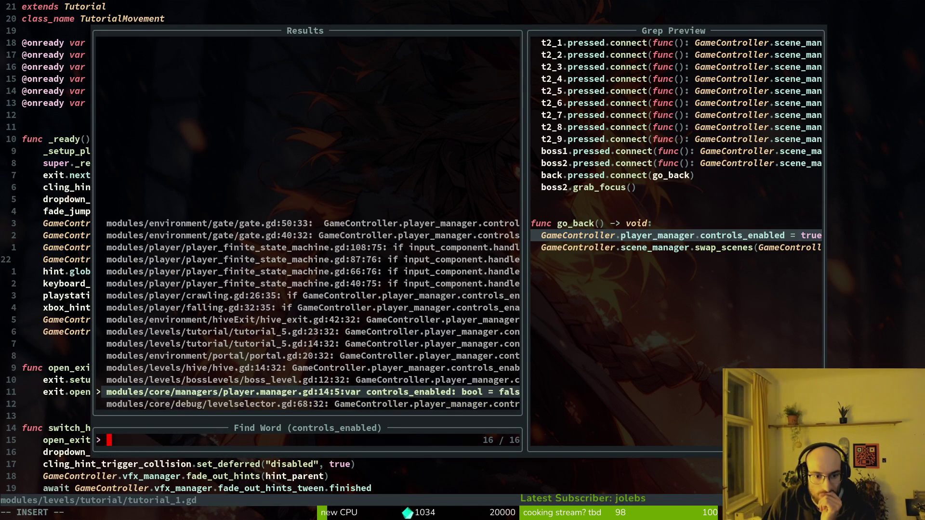
{"action": "key", "text": "Up"}
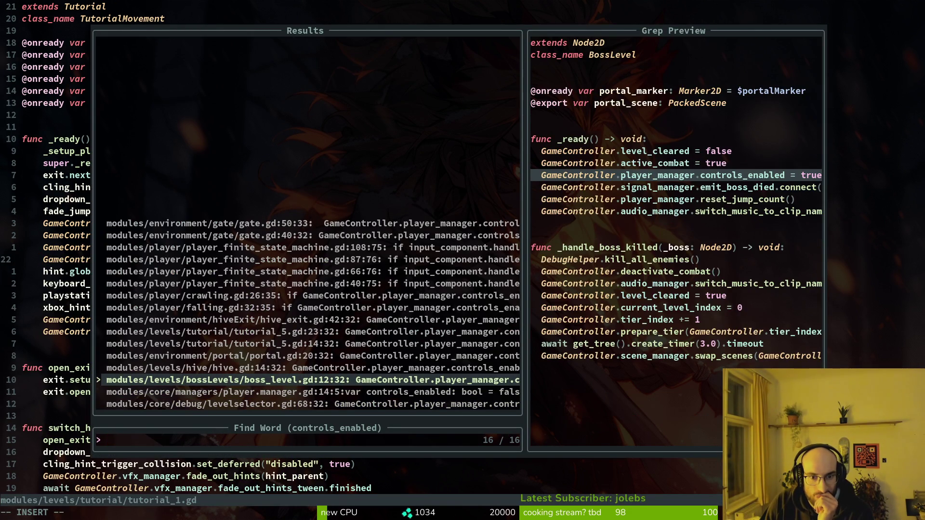
{"action": "key", "text": "Up"}
{"action": "key", "text": "Up"}
{"action": "key", "text": "Up"}
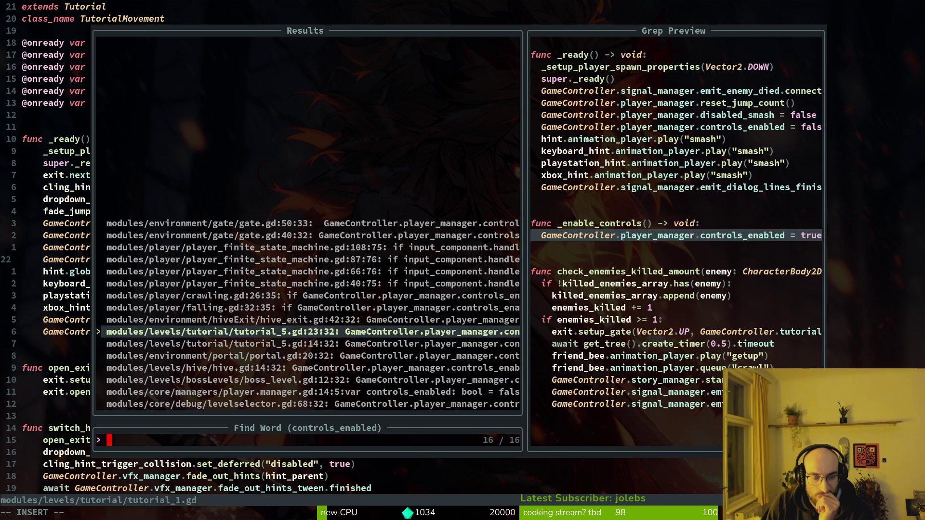
{"action": "key", "text": "Up"}
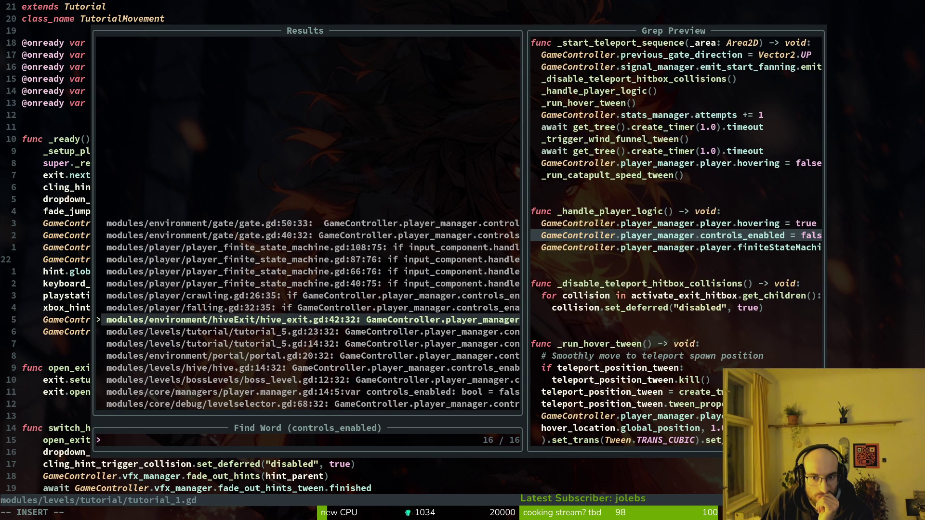
{"action": "key", "text": "Return"}
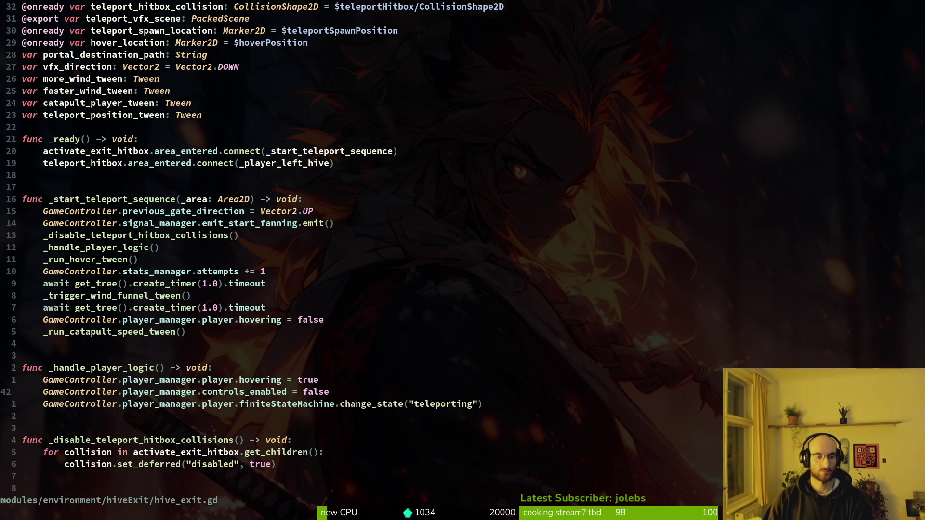
- Review the controls_enabled matches in crawling.gd, portal.gd and hive.gd without opening any
{"action": "key", "text": "space"}
{"action": "key", "text": "f"}
{"action": "key", "text": "w"}
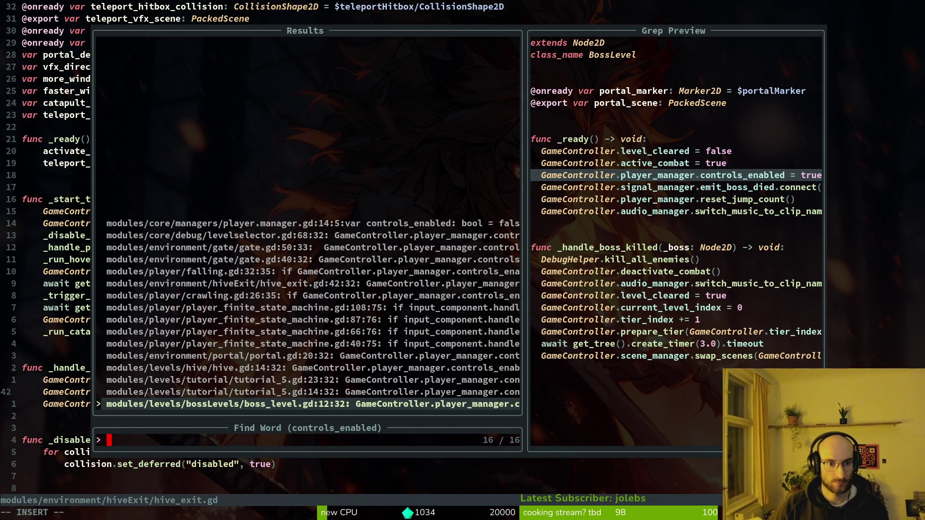
{"action": "key", "text": "Down"}
{"action": "key", "text": "Down"}
{"action": "key", "text": "Down"}
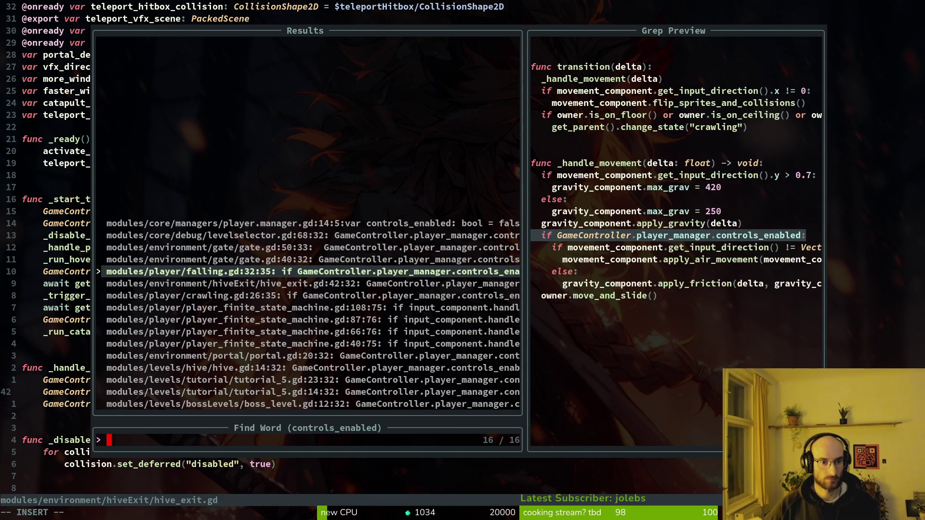
{"action": "key", "text": "Down"}
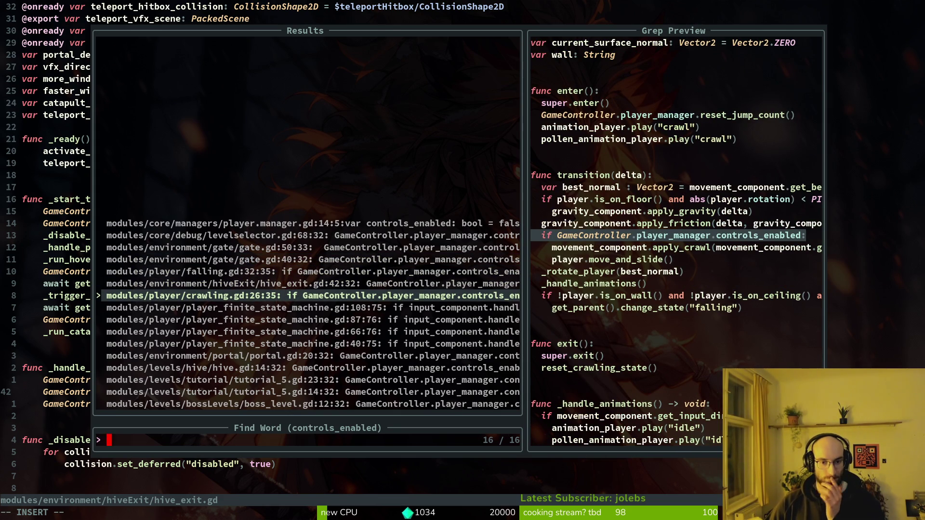
{"action": "key", "text": "Down"}
{"action": "key", "text": "Down"}
{"action": "key", "text": "Down"}
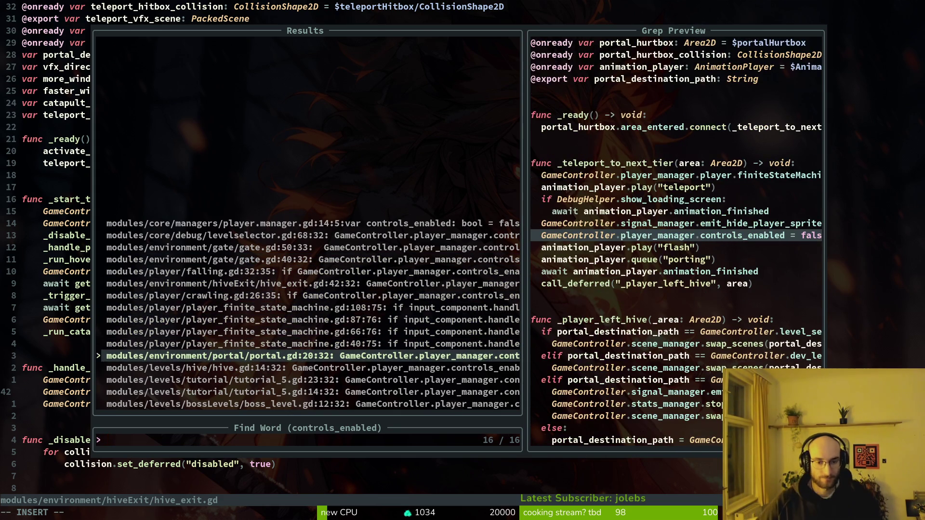
{"action": "key", "text": "Down"}
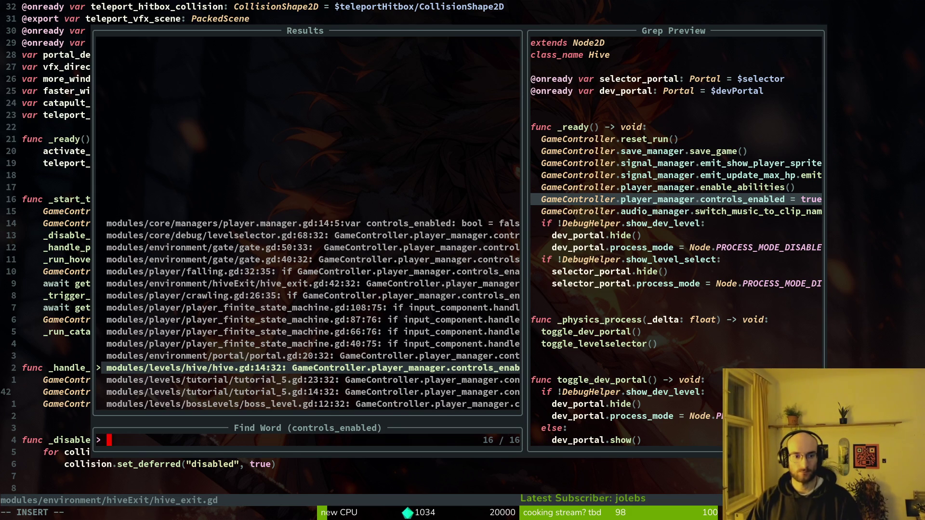
{"action": "key", "text": "Escape"}
{"action": "key", "text": "Escape"}
- Preview the PlayerManager and state machine matches, then open gate.gd at line 40
{"action": "key", "text": "space"}
{"action": "key", "text": "f"}
{"action": "key", "text": "w"}
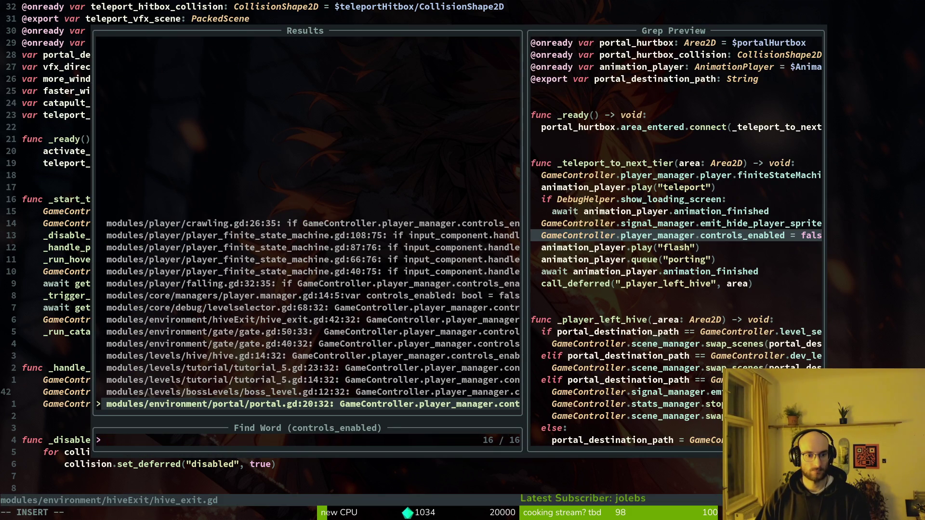
{"action": "key", "text": "Up"}
{"action": "key", "text": "Up"}
{"action": "key", "text": "Up"}
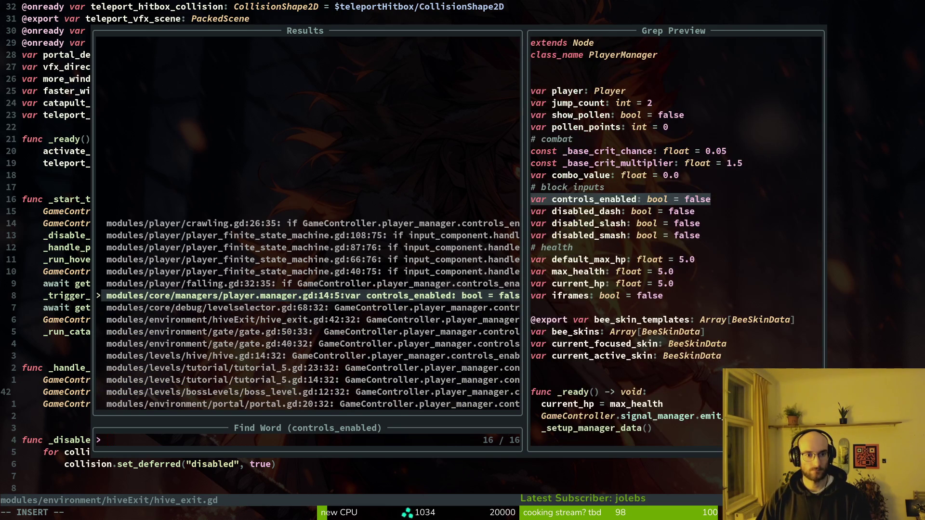
{"action": "key", "text": "Up"}
{"action": "key", "text": "Up"}
{"action": "key", "text": "Up"}
{"action": "key", "text": "Down"}
{"action": "key", "text": "Down"}
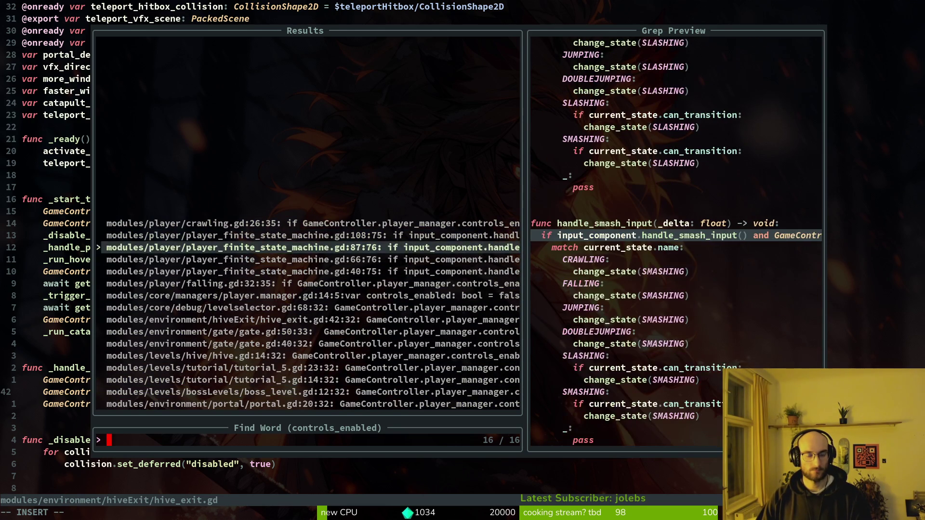
{"action": "key", "text": "Down"}
{"action": "key", "text": "Down"}
{"action": "key", "text": "Down"}
{"action": "key", "text": "Down"}
{"action": "key", "text": "Down"}
{"action": "key", "text": "Down"}
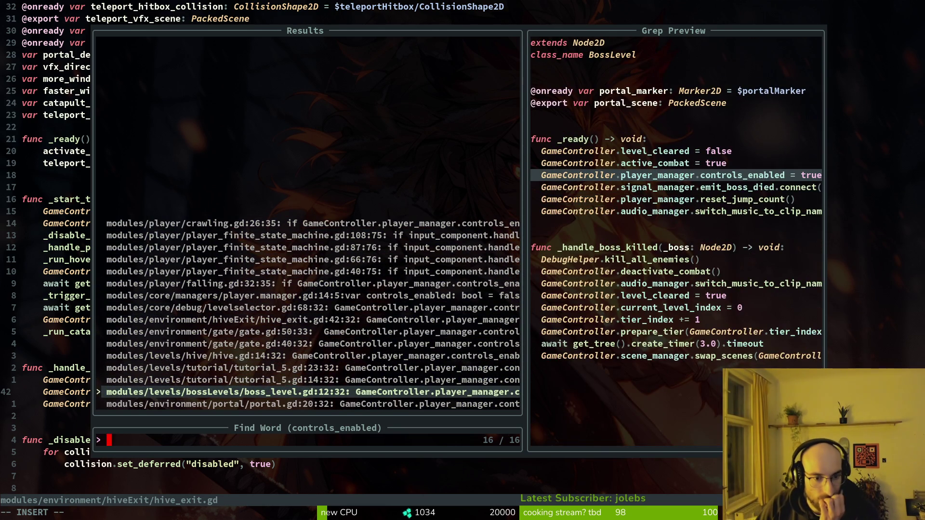
{"action": "key", "text": "Up"}
{"action": "key", "text": "Up"}
{"action": "key", "text": "Up"}
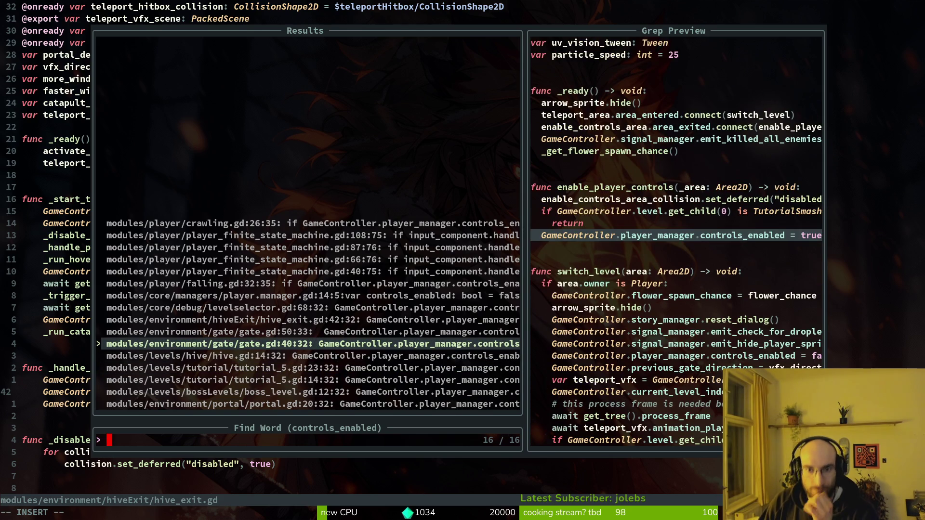
{"action": "key", "text": "Return"}
- List every use of enable_player_controls in gate.gd, review the results, and close them
{"action": "key", "text": "k"}
{"action": "key", "text": "k"}
{"action": "key", "text": "k"}
{"action": "key", "text": "b"}
{"action": "key", "text": "b"}
{"action": "key", "text": "b"}
{"action": "key", "text": "space"}
{"action": "key", "text": "s"}
{"action": "key", "text": "w"}
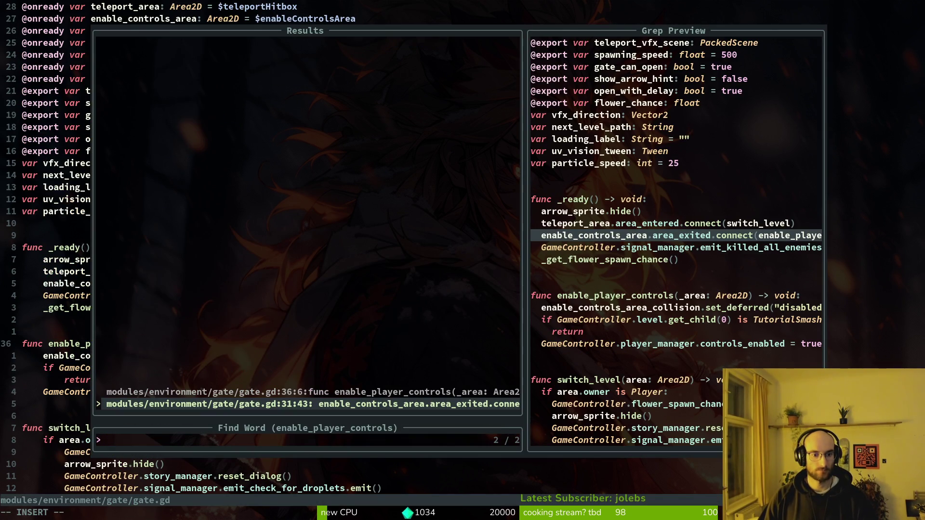
{"action": "key", "text": "ctrl+p"}
{"action": "key", "text": "ctrl+n"}
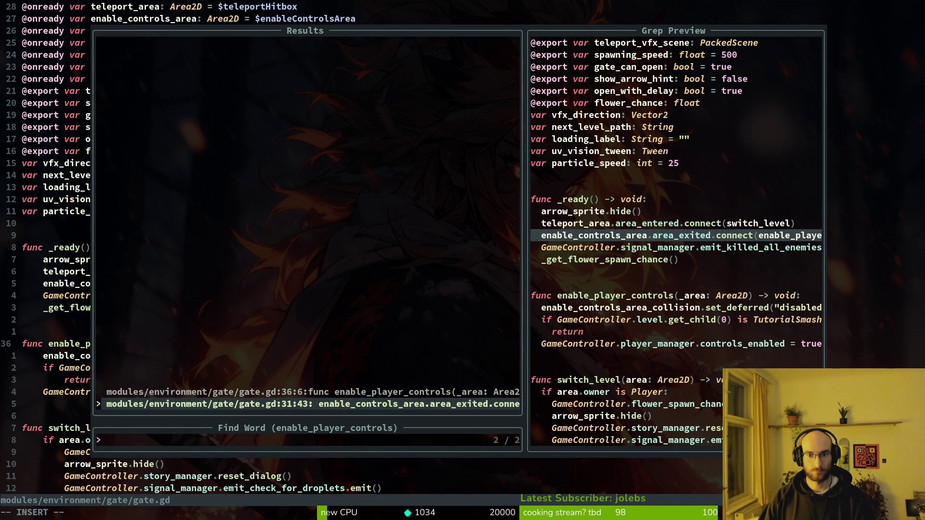
{"action": "key", "text": "Escape"}
{"action": "key", "text": "Escape"}
- Quit Neovim, open tig status, and stage all modified files
{"action": "type", "text": ":q"}
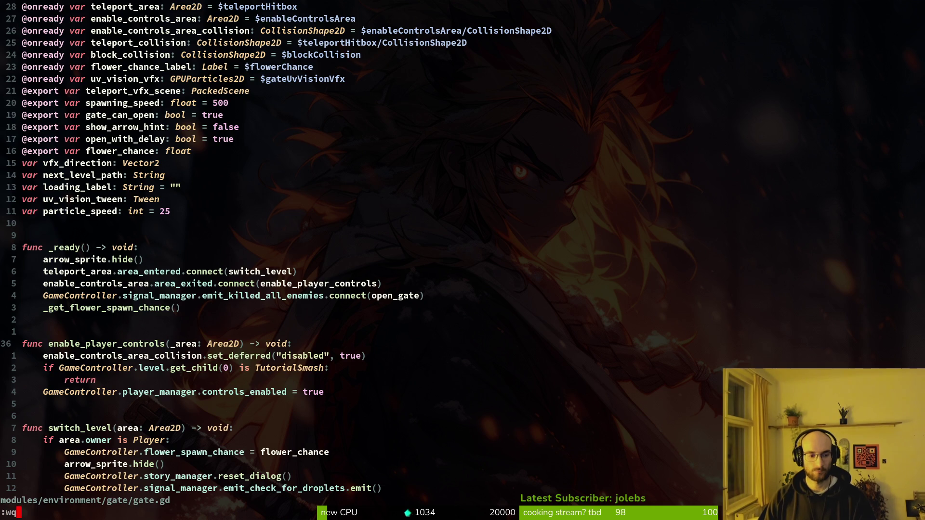
{"action": "key", "text": "Return"}
{"action": "type", "text": "tig status"}
{"action": "key", "text": "Return"}
{"action": "key", "text": "j"}
{"action": "key", "text": "j"}
{"action": "key", "text": "j"}
{"action": "key", "text": "u"}
{"action": "key", "text": "u"}
{"action": "key", "text": "u"}
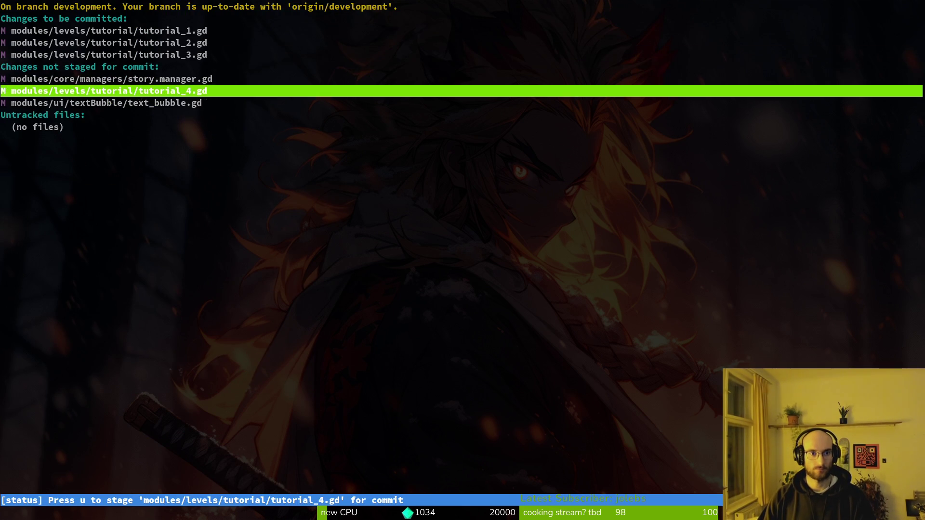
- Commit with message 'changed etxt keybind to interact and removed control disable from tutorial levels', push, and reopen nvim
{"action": "type", "text": "qgit comi"}
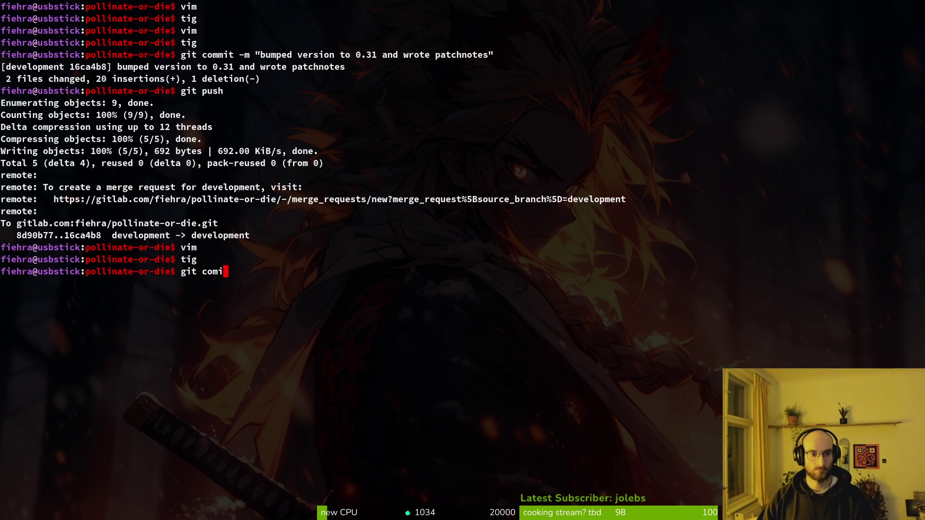
{"action": "type", "text": "mit -m \"changed etxt keybind "}
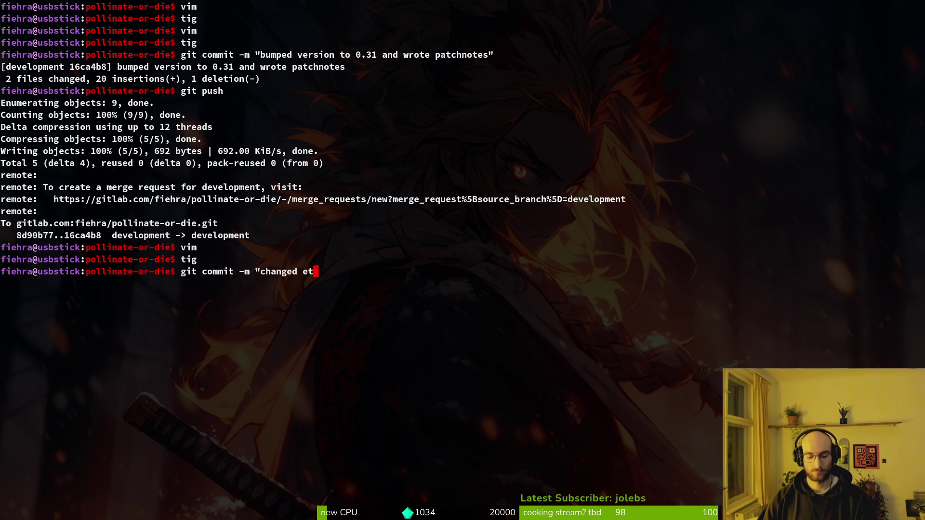
{"action": "type", "text": "to int"}
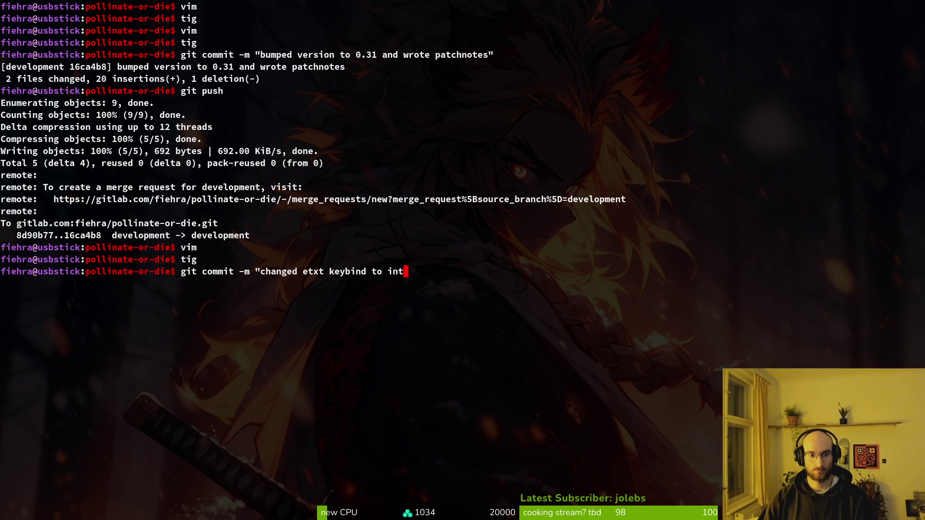
{"action": "type", "text": "eract and removed control disabl"}
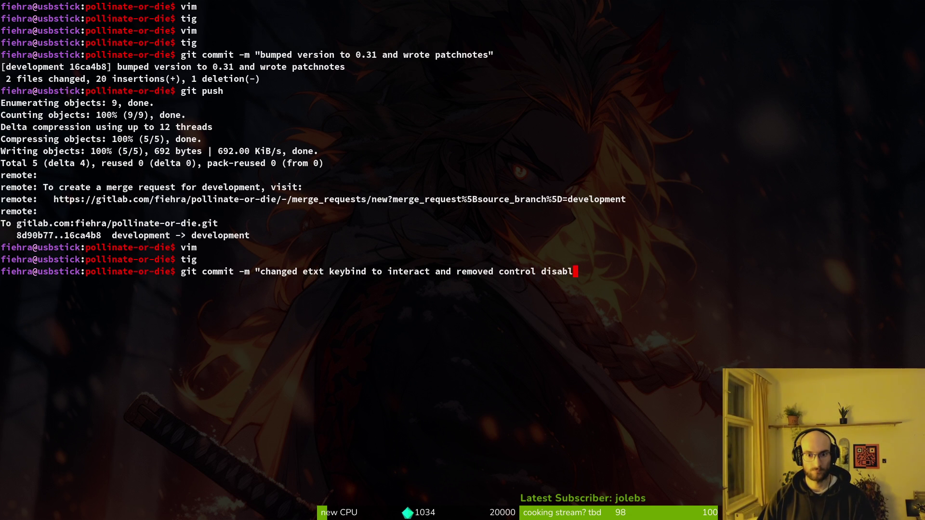
{"action": "type", "text": "e from tutorial levels"}
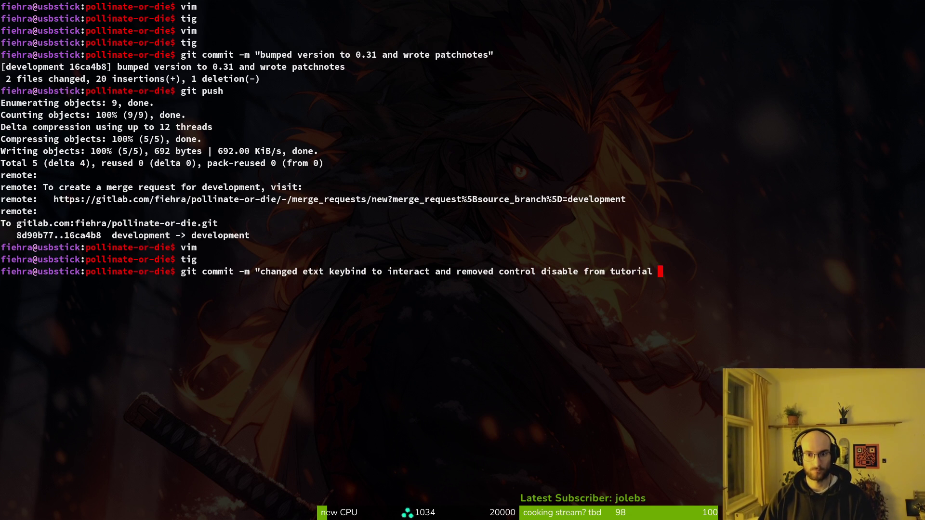
{"action": "key", "text": "Return"}
{"action": "type", "text": "git push"}
{"action": "key", "text": "Return"}
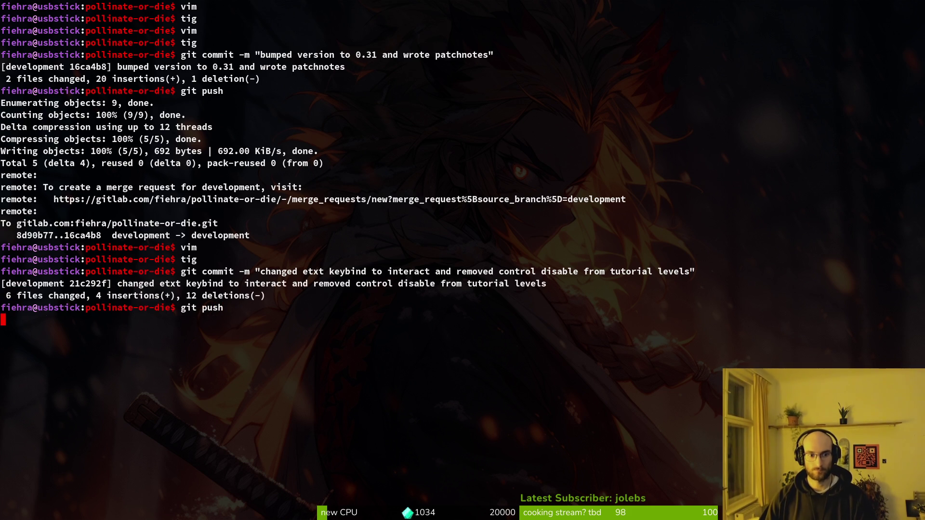
{"action": "key", "text": "ctrl+l"}
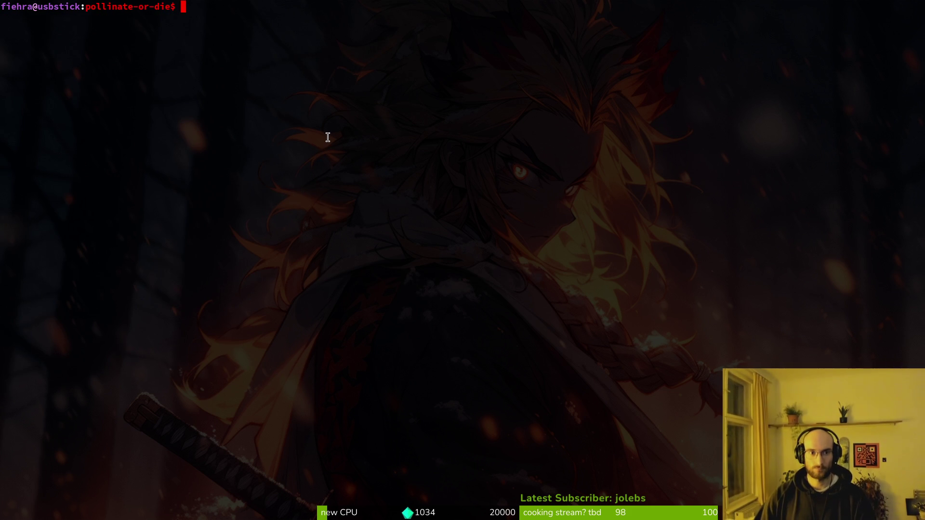
{"action": "key", "text": "Return"}
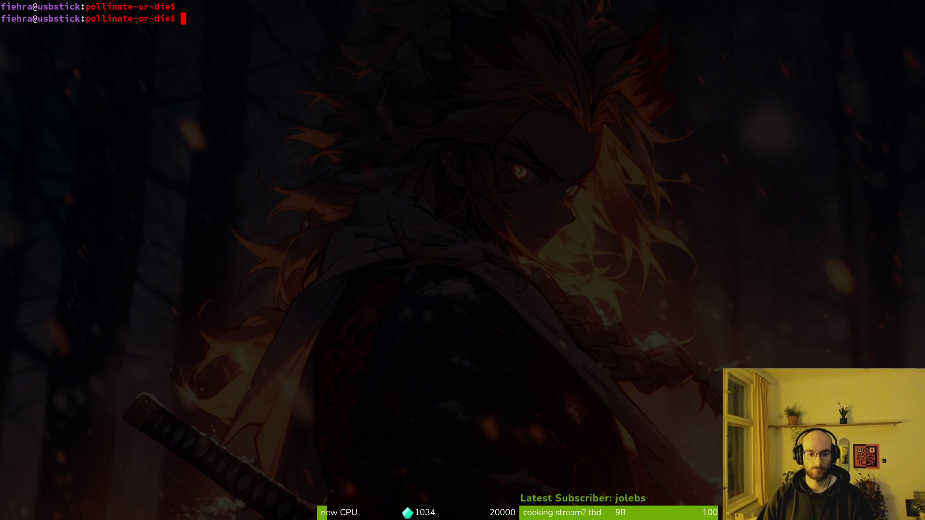
{"action": "type", "text": "nvim ."}
{"action": "key", "text": "Return"}
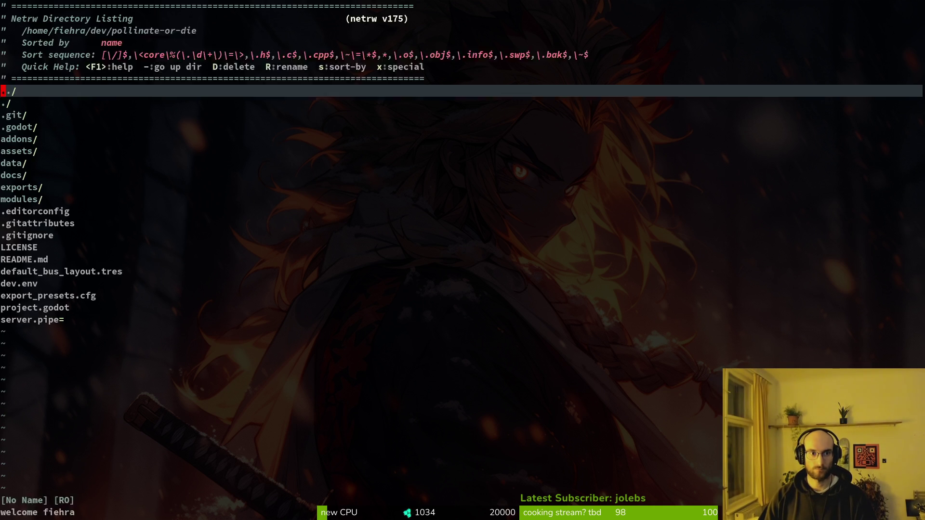
- Reopen tutorial_4.gd, undo and redo the line removal, then save and quit Neovim
{"action": "key", "text": "space"}
{"action": "key", "text": "f"}
{"action": "key", "text": "f"}
{"action": "type", "text": "tut4"}
{"action": "key", "text": "Return"}
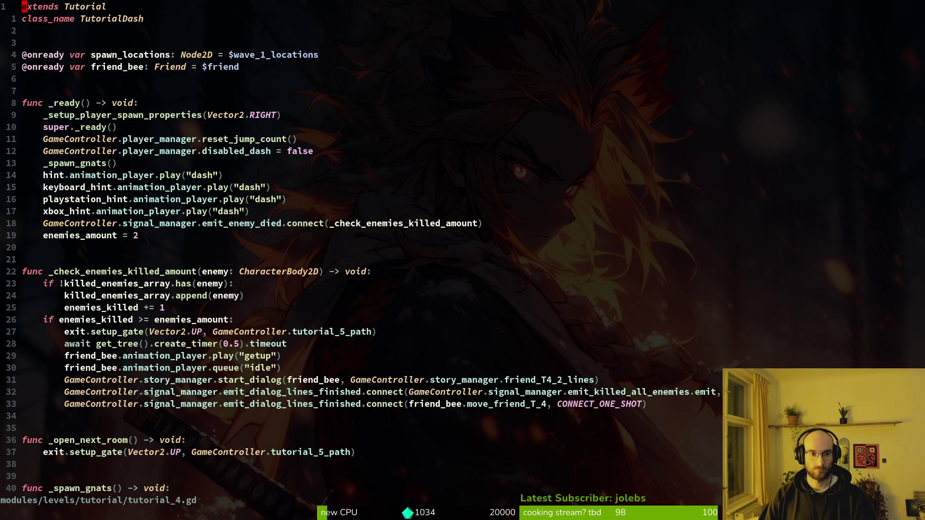
{"action": "key", "text": "u"}
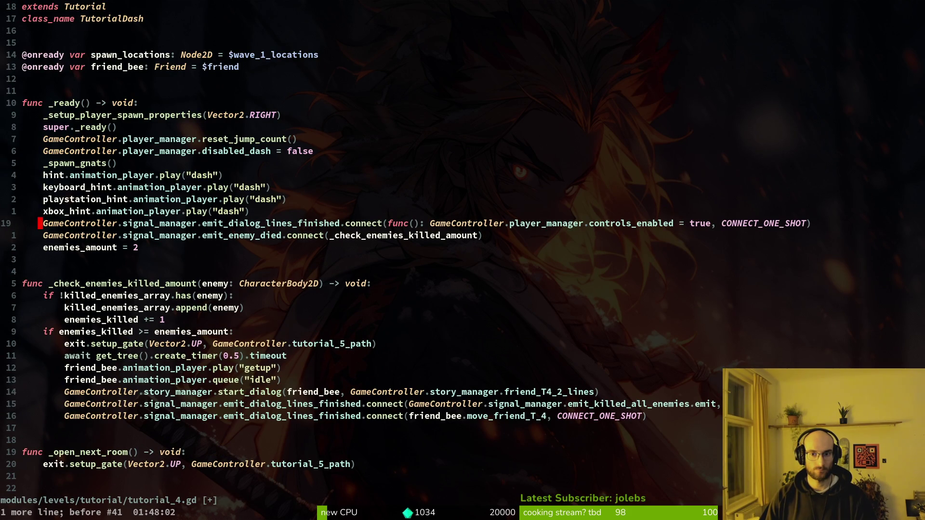
{"action": "key", "text": "ctrl+r"}
{"action": "key", "text": "ctrl+r"}
{"action": "type", "text": ":w"}
{"action": "key", "text": "Return"}
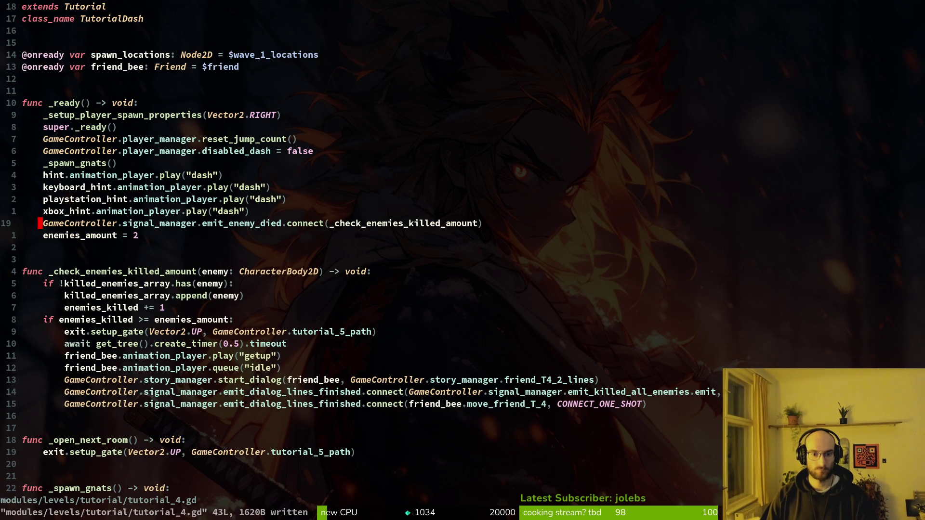
{"action": "type", "text": ":q"}
{"action": "key", "text": "Return"}
- Check tig status and run git push again, which reports everything up to date
{"action": "type", "text": "g"}
{"action": "key", "text": "Return"}
{"action": "type", "text": "qgit push"}
{"action": "key", "text": "Return"}
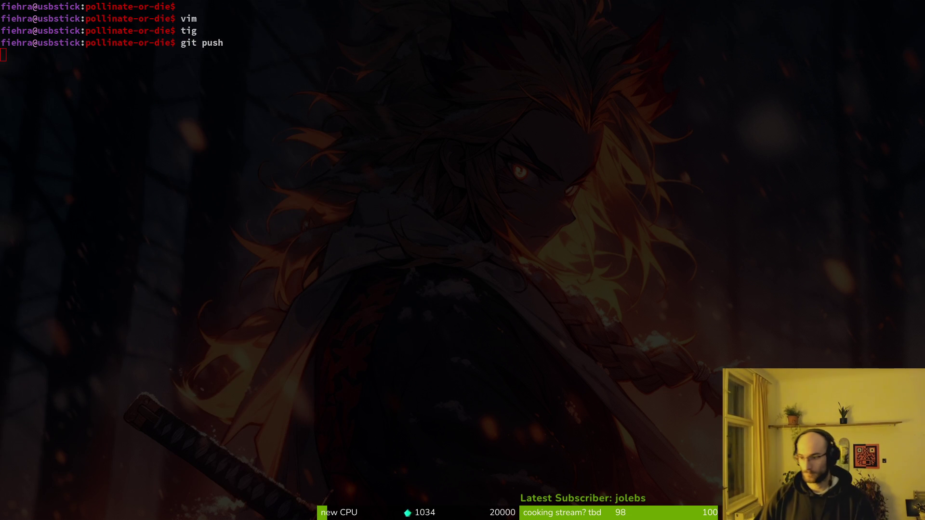
{"action": "key", "text": "alt+Tab"}
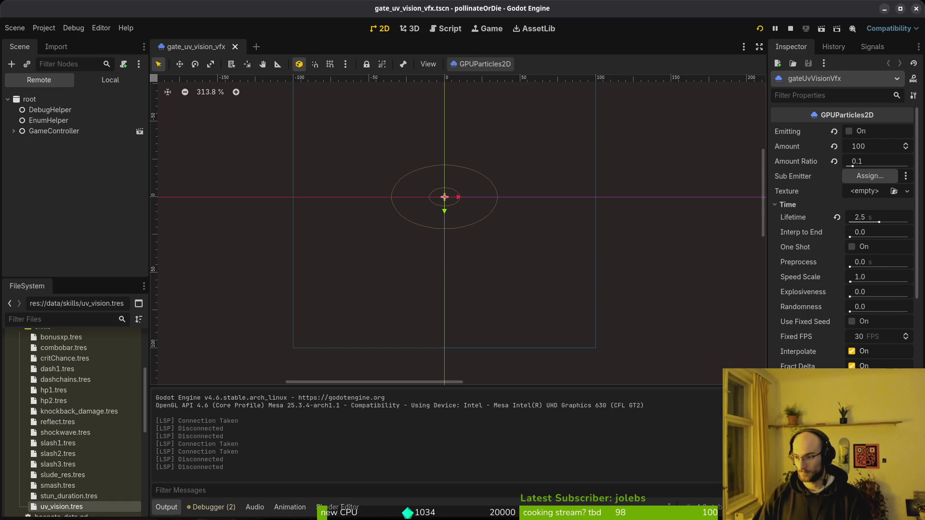
- Bring up the GitLab page for the 'fixed audio track management' commit
{"action": "key", "text": "alt+Tab"}
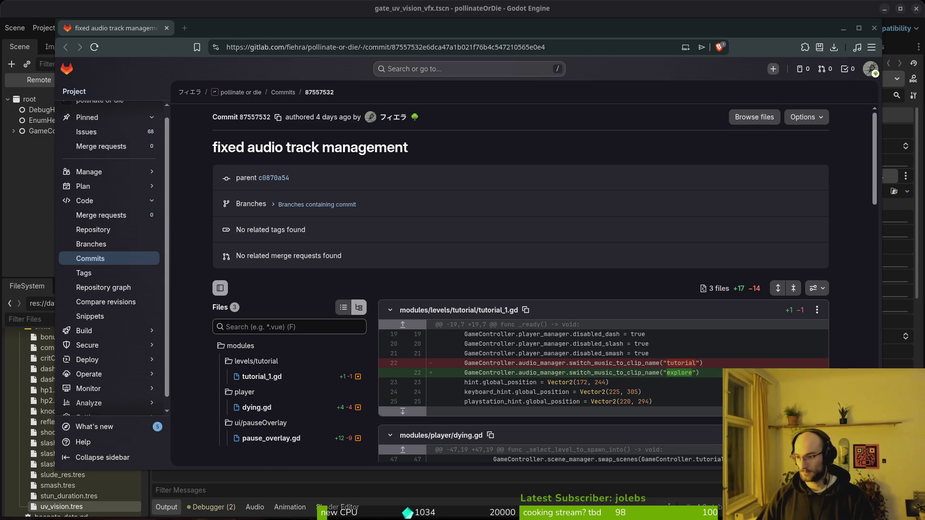
- Hide the GitLab browser and stop the running game in Godot
{"action": "key", "text": "super+2"}
{"action": "key", "text": "super+1"}
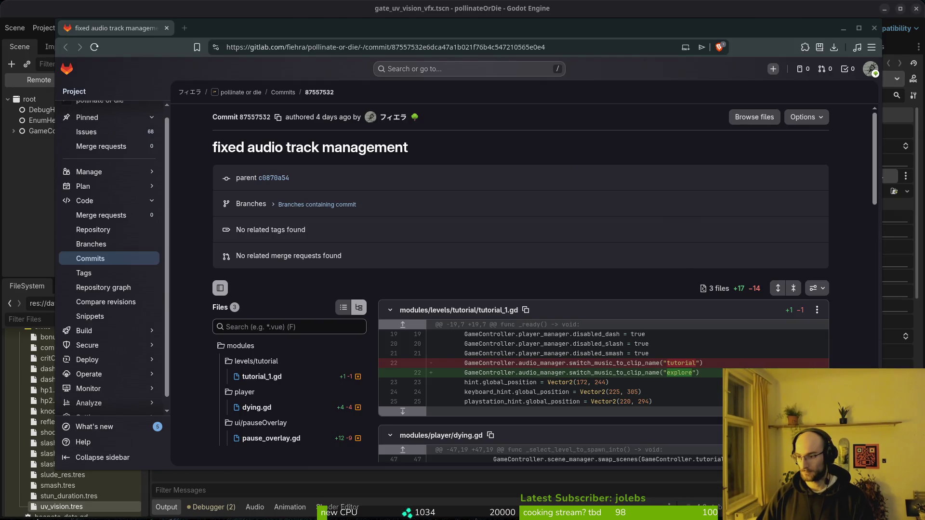
{"action": "key", "text": "ctrl+w"}
{"action": "left_click", "coordinate": [789, 27]}
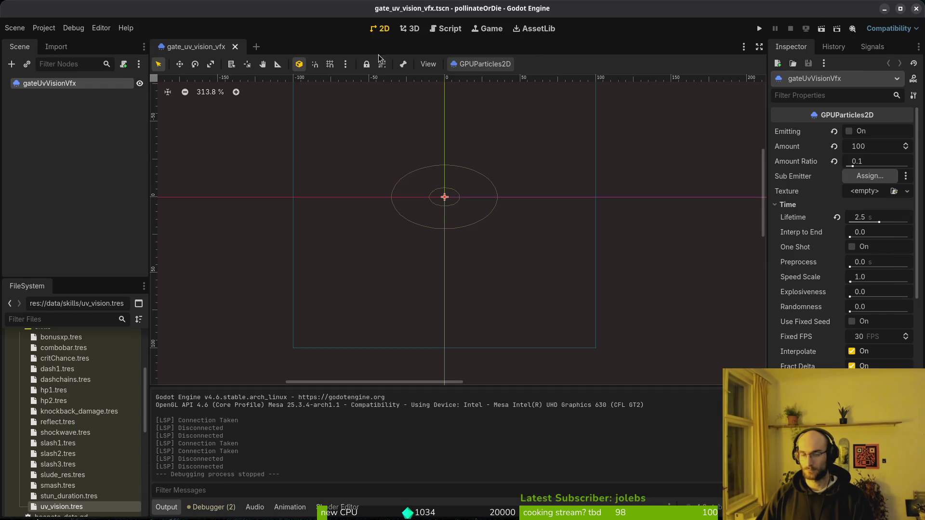
- Open the project's user data folder, trash logs and shader_cache, and relaunch Files
{"action": "left_click", "coordinate": [44, 28]}
{"action": "left_click", "coordinate": [68, 118]}
{"action": "key", "text": "ctrl+a"}
{"action": "key", "text": "Delete"}
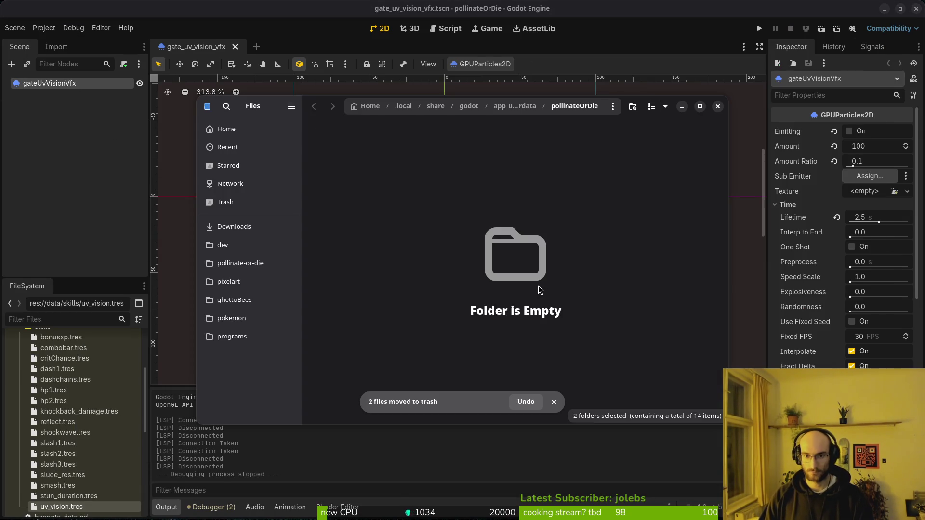
{"action": "left_click", "coordinate": [718, 106]}
{"action": "key", "text": "super"}
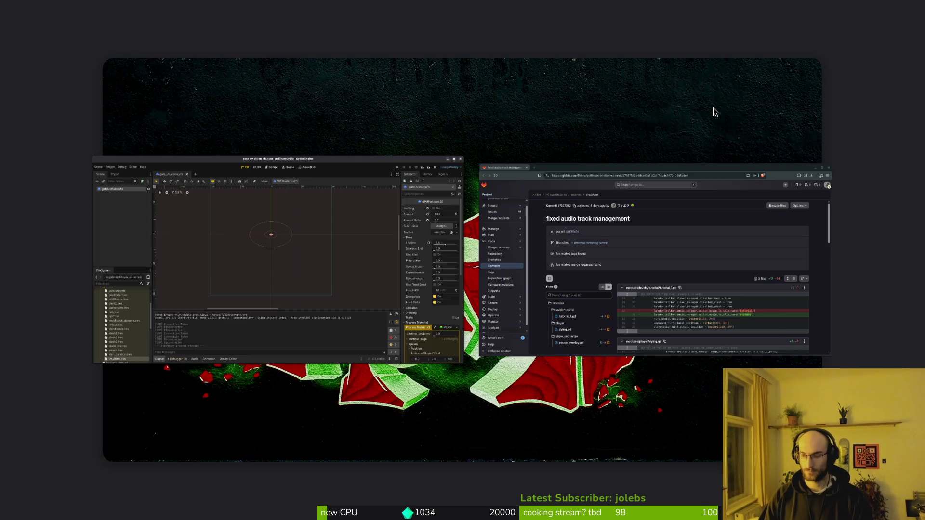
{"action": "type", "text": "files"}
{"action": "key", "text": "Return"}
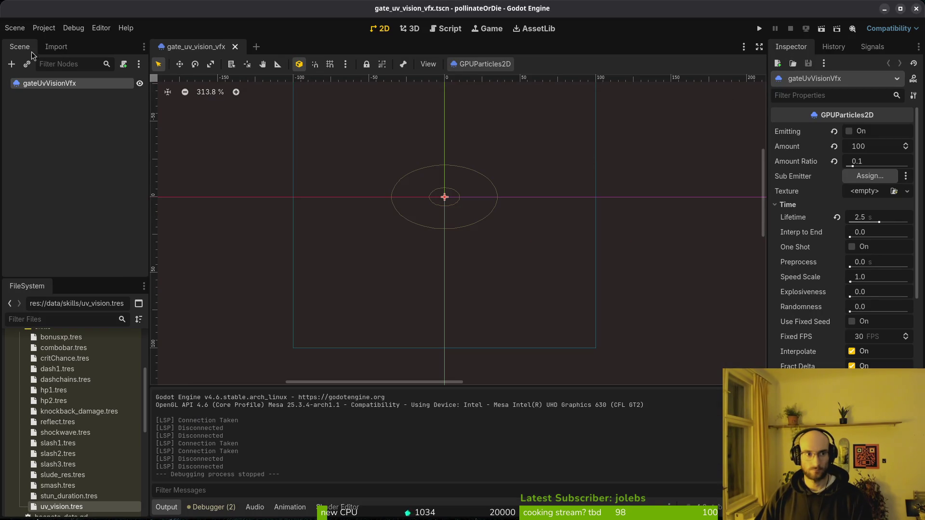
- Set Display > Window Stretch Scale Mode to fractional in Project Settings
{"action": "left_click", "coordinate": [44, 28]}
{"action": "left_click", "coordinate": [54, 44]}
{"action": "scroll", "coordinate": [443, 201], "scroll_direction": "down", "scroll_amount": 1}
{"action": "scroll", "coordinate": [434, 202], "scroll_direction": "up", "scroll_amount": 1}
{"action": "left_click", "coordinate": [94, 181]}
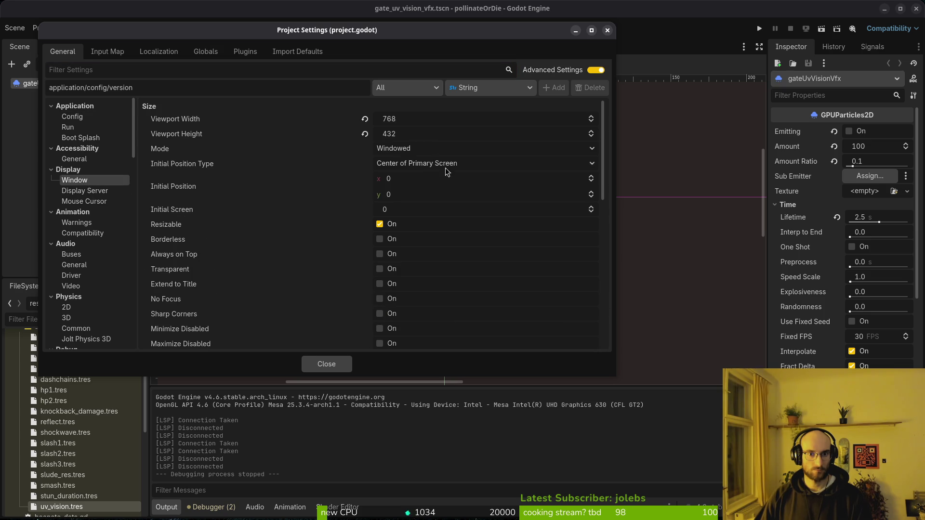
{"action": "scroll", "coordinate": [451, 205], "scroll_direction": "down", "scroll_amount": 4}
{"action": "left_click", "coordinate": [414, 334]}
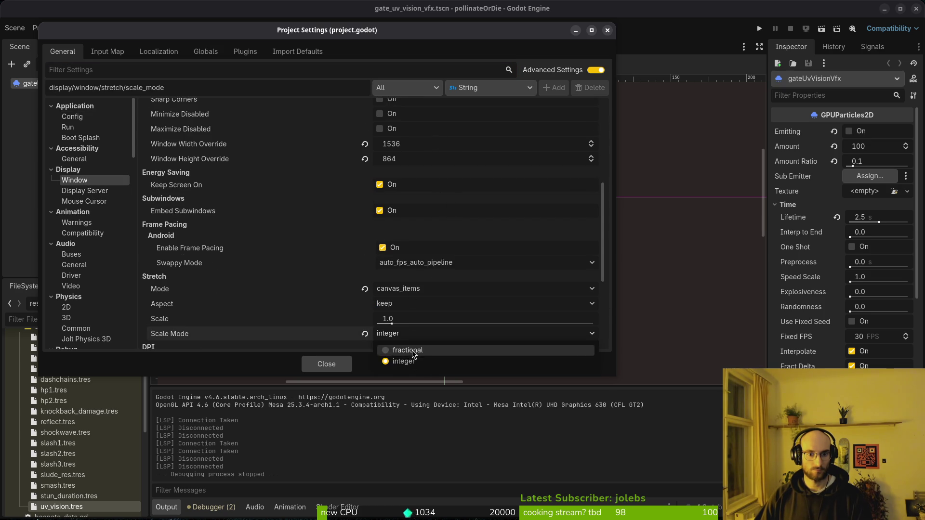
{"action": "left_click", "coordinate": [416, 352]}
{"action": "left_click", "coordinate": [317, 365]}
- Recheck the setting in Project Settings, then run the game and start a new game
{"action": "left_click", "coordinate": [36, 27]}
{"action": "left_click", "coordinate": [58, 42]}
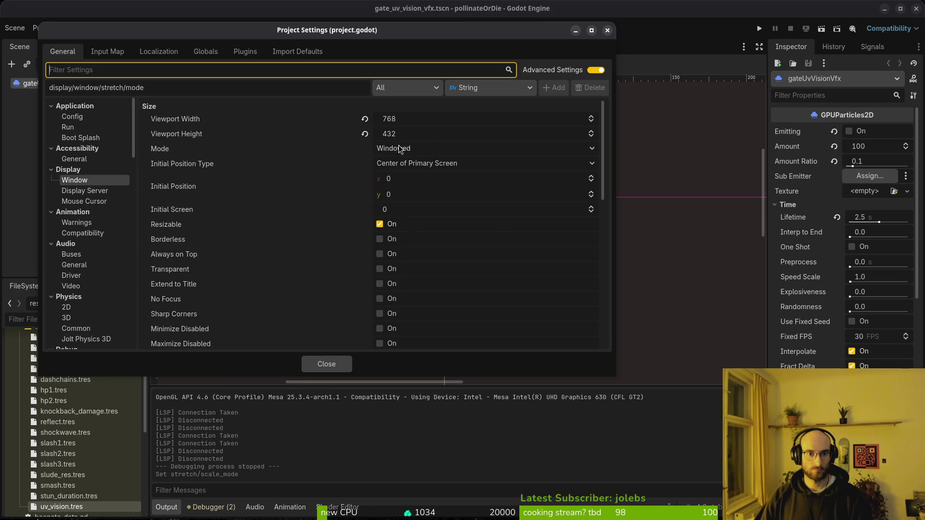
{"action": "scroll", "coordinate": [414, 273], "scroll_direction": "down", "scroll_amount": 3}
{"action": "scroll", "coordinate": [414, 273], "scroll_direction": "up", "scroll_amount": 3}
{"action": "left_click", "coordinate": [326, 364]}
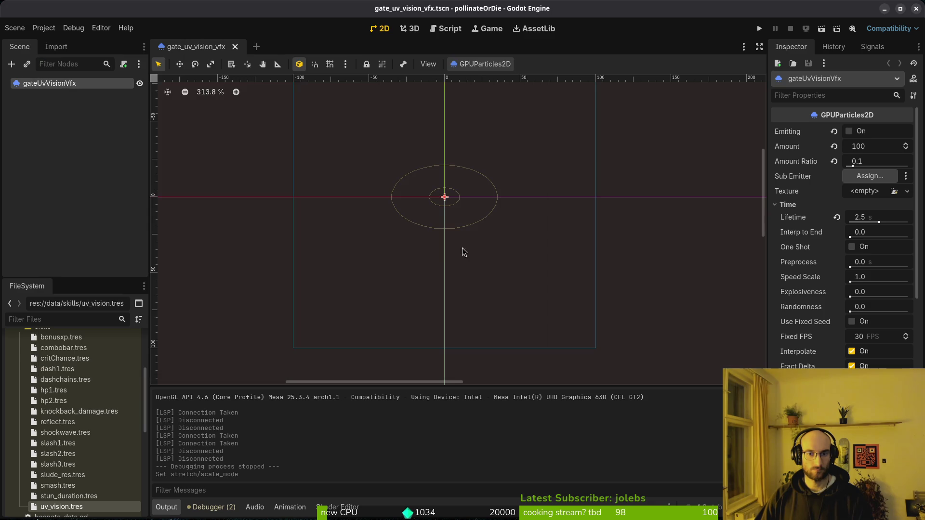
{"action": "left_click", "coordinate": [759, 28]}
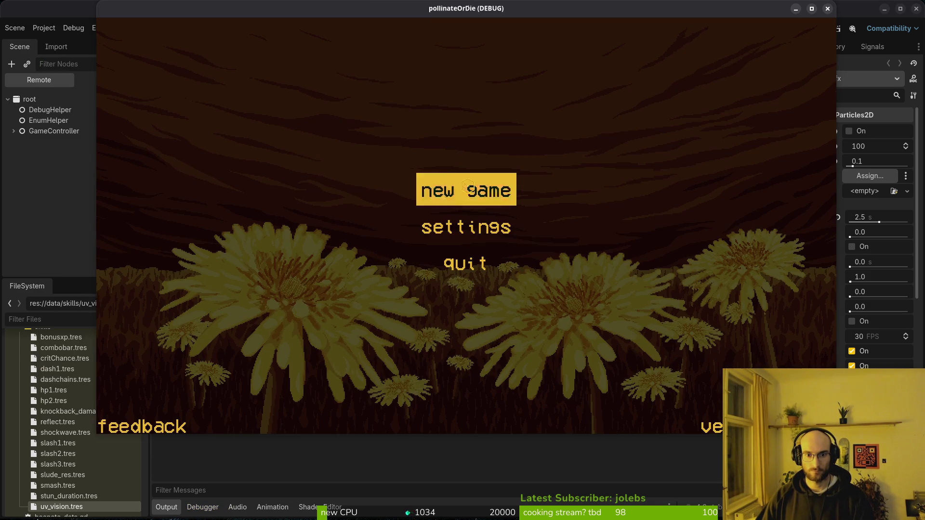
{"action": "left_click", "coordinate": [464, 190]}
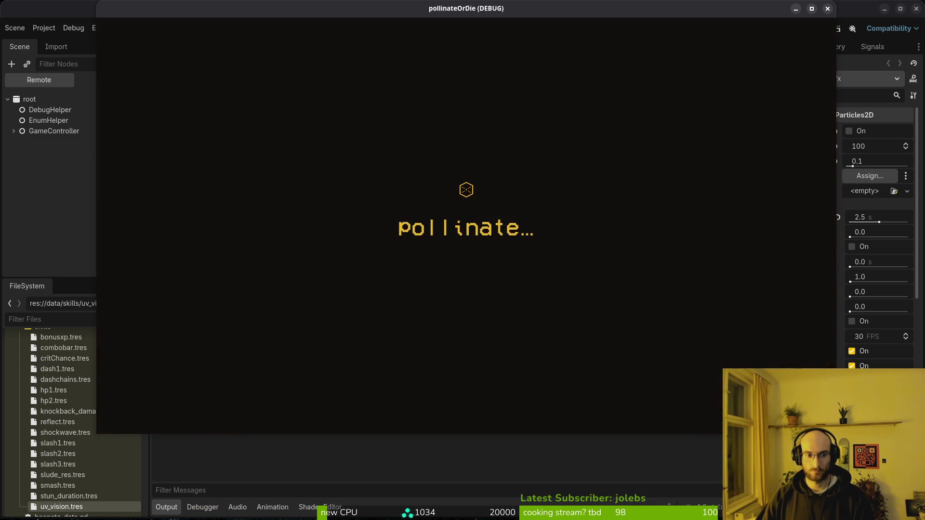